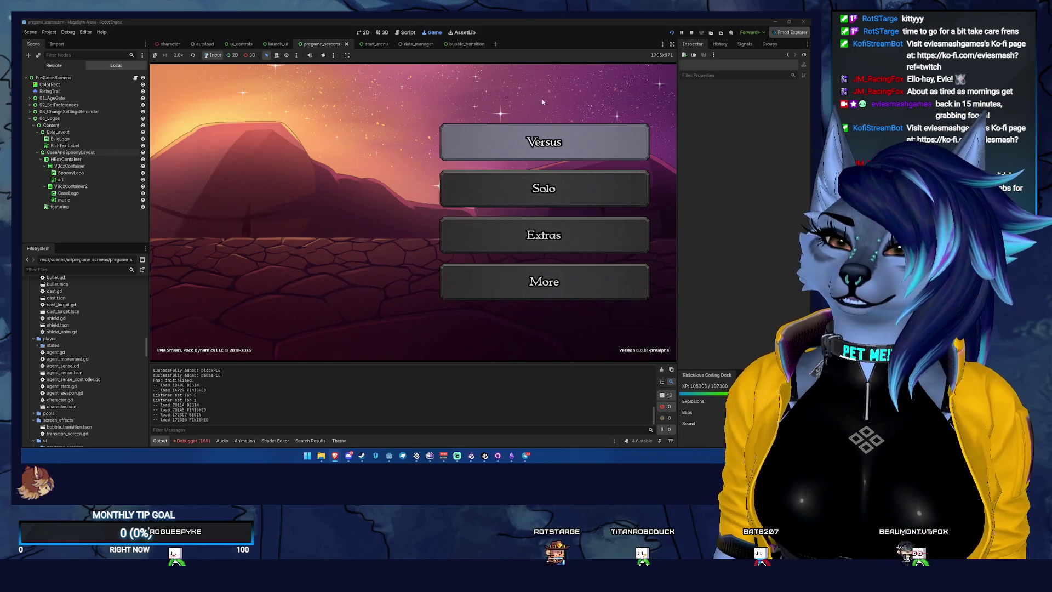
Step: Stop the game, switch to the start_menu scene, and drag MoreButton in the Scene dock
{"action": "key", "text": "F8"}
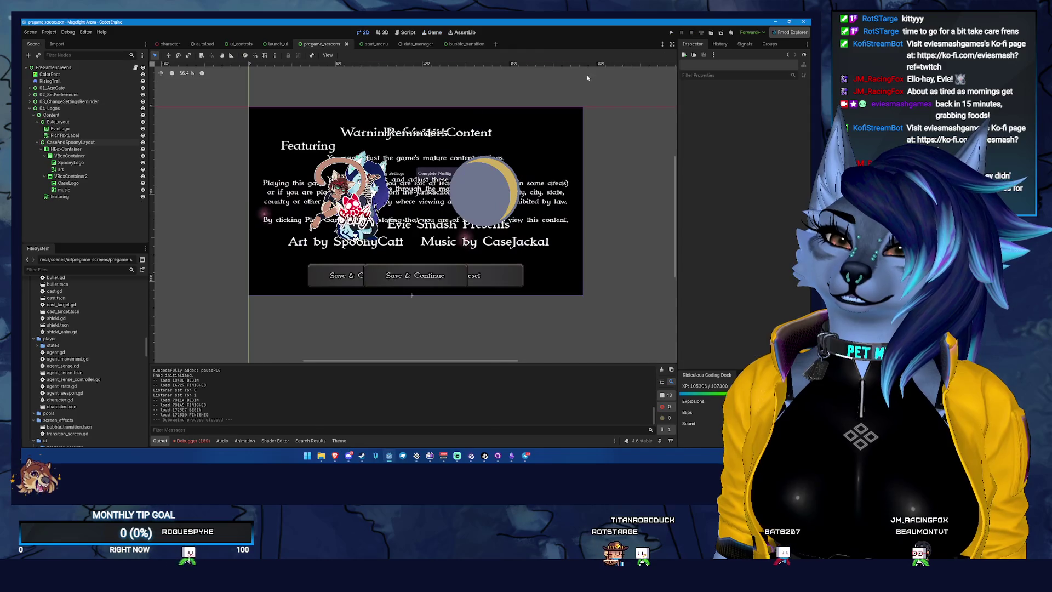
{"action": "left_click", "coordinate": [373, 44]}
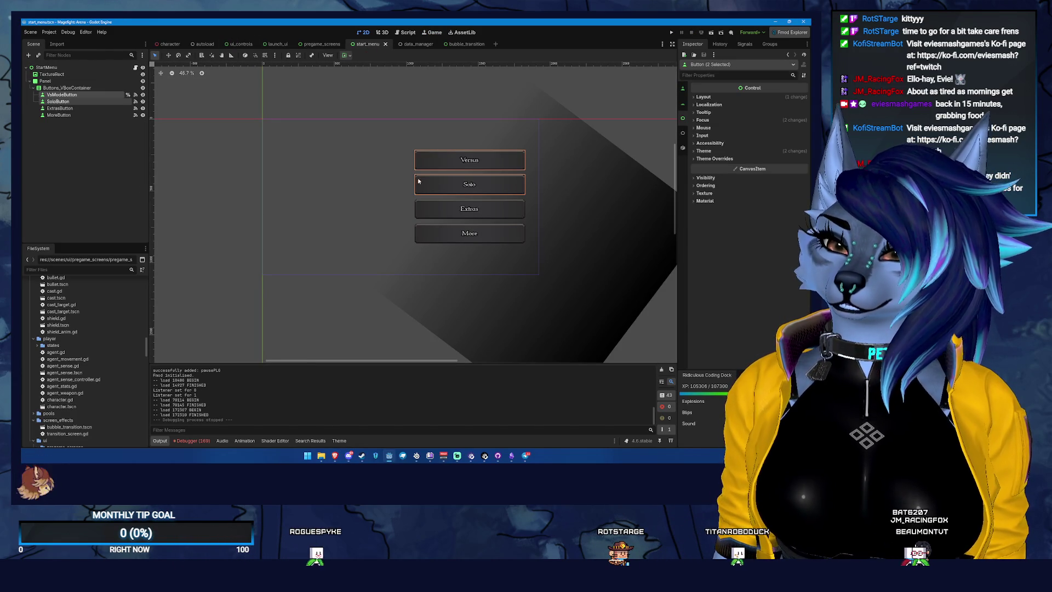
{"action": "scroll", "coordinate": [548, 150], "scroll_direction": "up", "scroll_amount": 2}
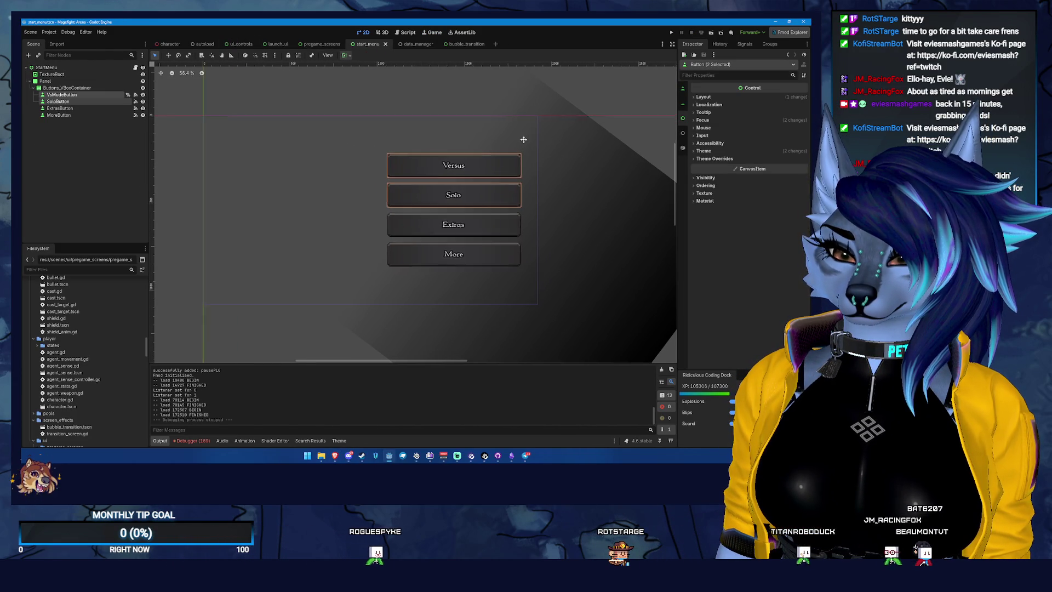
{"action": "left_click", "coordinate": [88, 114]}
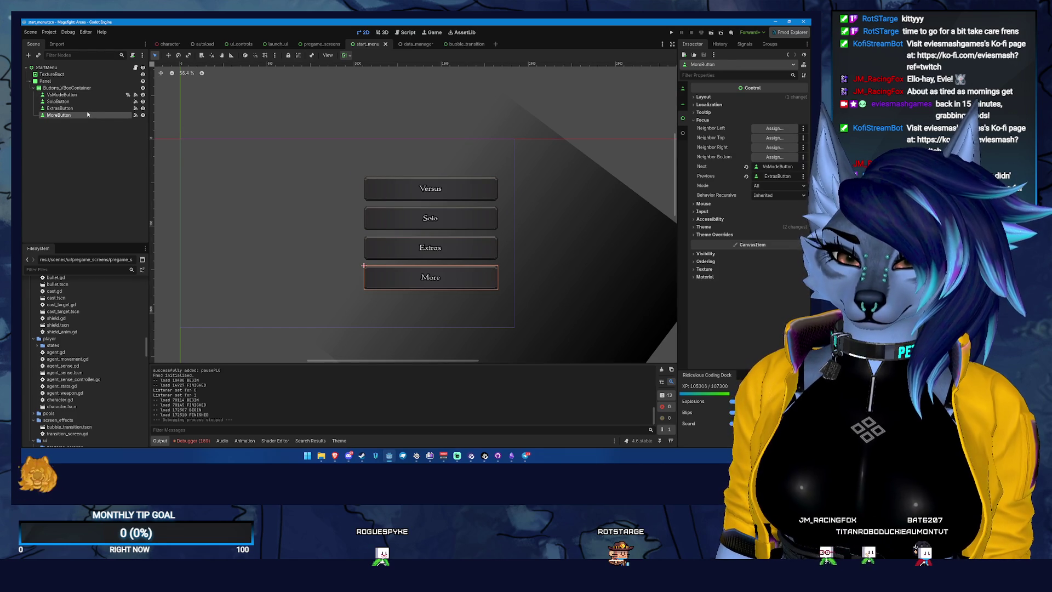
{"action": "mouse_move", "coordinate": [87, 114]}
{"action": "left_mouse_down"}
{"action": "mouse_move", "coordinate": [119, 81]}
{"action": "mouse_move", "coordinate": [72, 113]}
{"action": "mouse_move", "coordinate": [66, 83]}
{"action": "left_mouse_up"}
Step: Duplicate MoreButton and name the copy SettingsButton
{"action": "key", "text": "ctrl+d"}
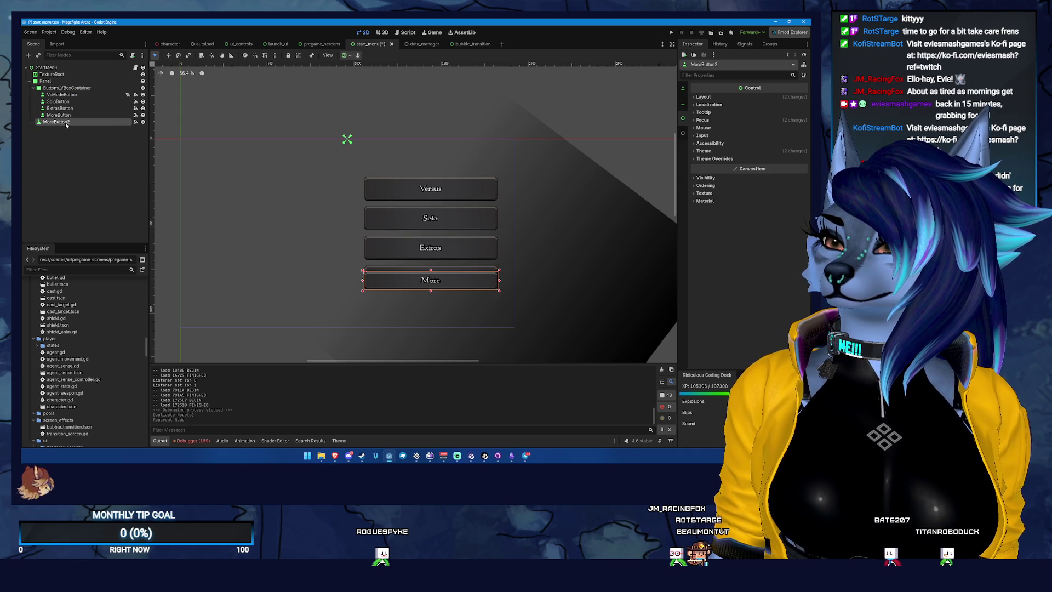
{"action": "double_click", "coordinate": [66, 122]}
{"action": "type", "text": "SettingsBt"}
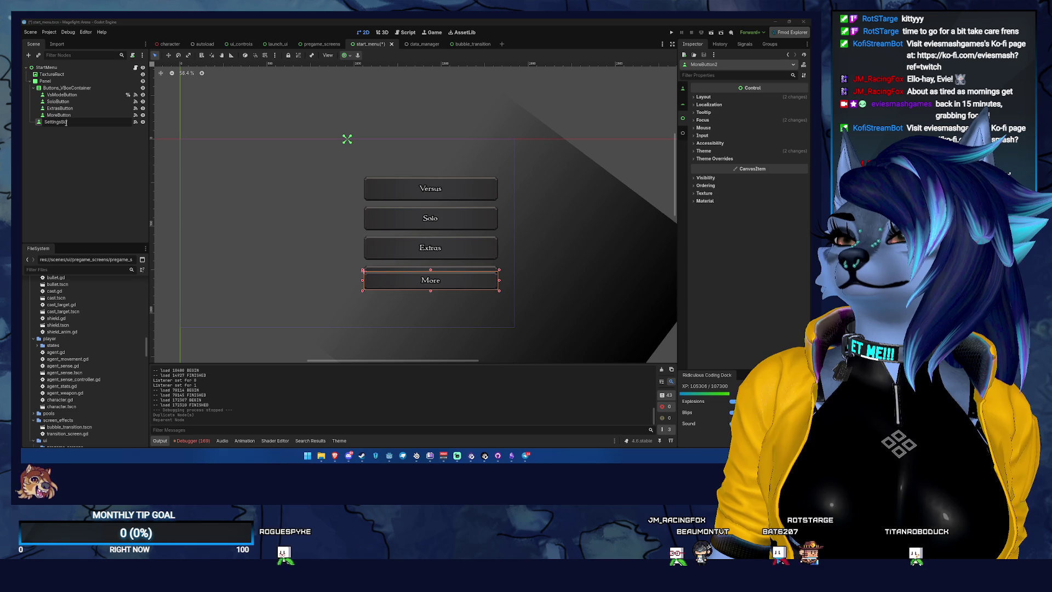
{"action": "key", "text": "Escape"}
{"action": "left_click", "coordinate": [66, 121]}
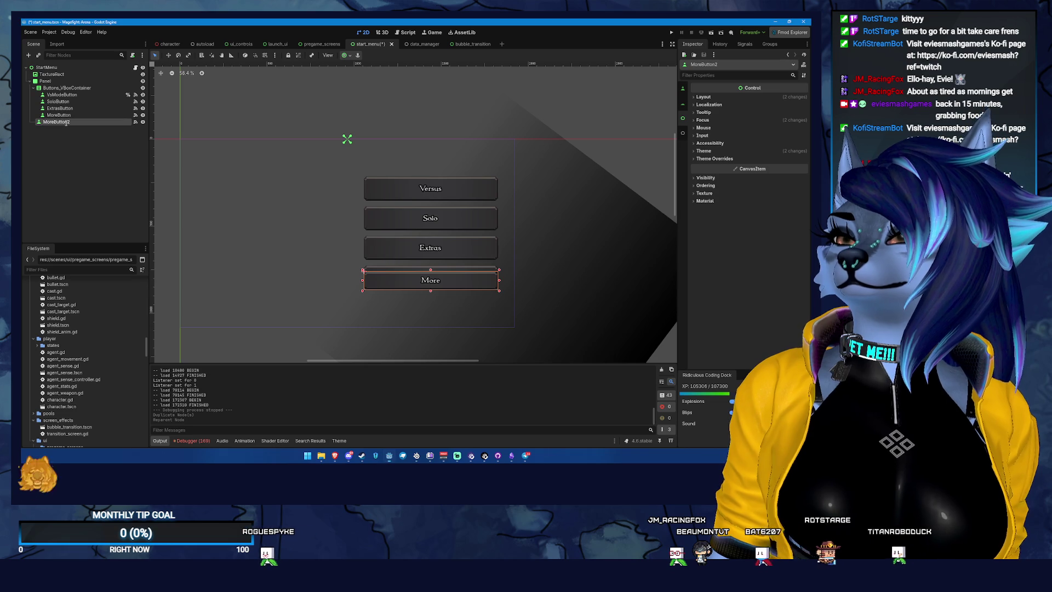
Step: Disconnect the copied pressed() signal from press_more() on SettingsButton
{"action": "left_click", "coordinate": [133, 122]}
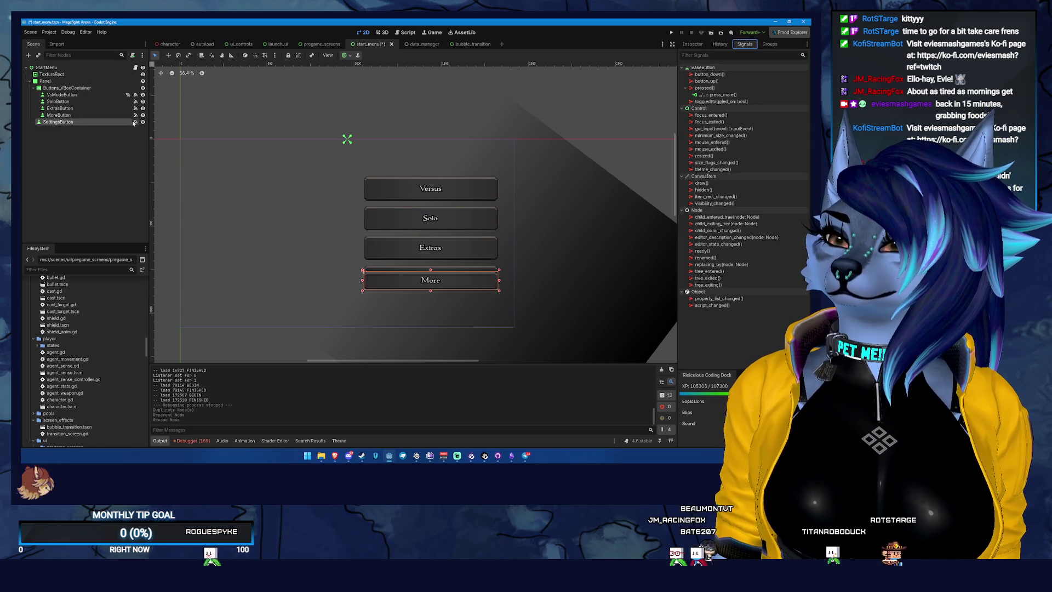
{"action": "right_click", "coordinate": [727, 96]}
{"action": "left_click", "coordinate": [746, 115]}
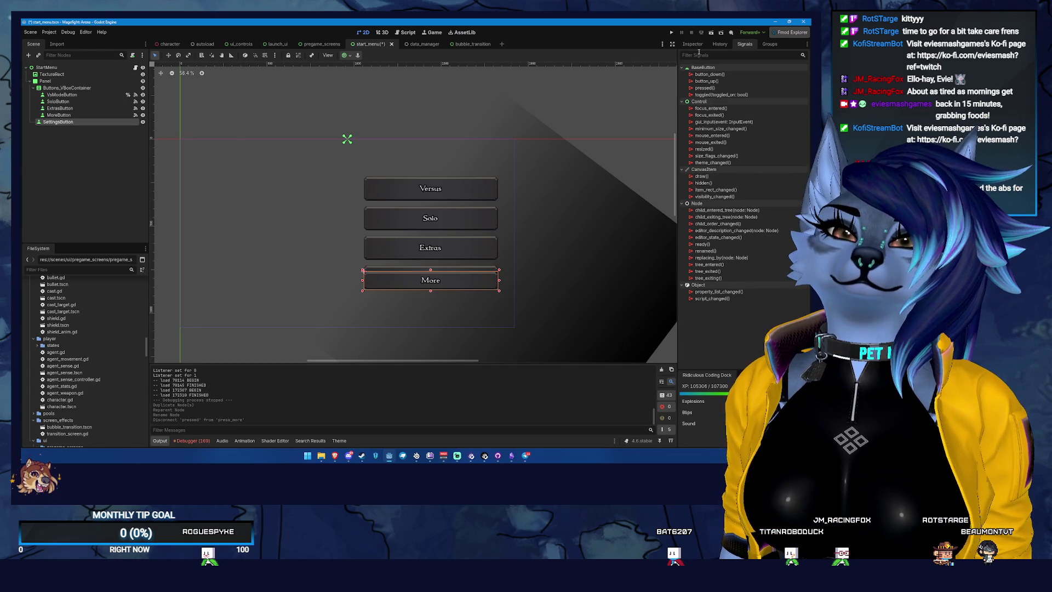
{"action": "left_click", "coordinate": [692, 44]}
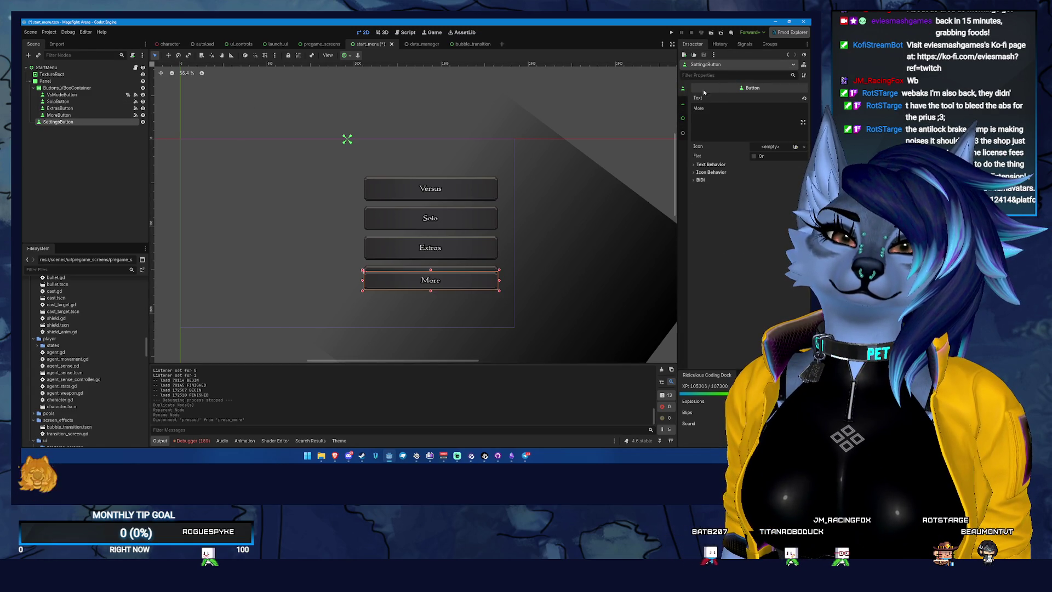
Step: Set the new button's Text to 'Settings', check MoreButton's Transform Size, and reselect SettingsButton
{"action": "type", "text": "Settings"}
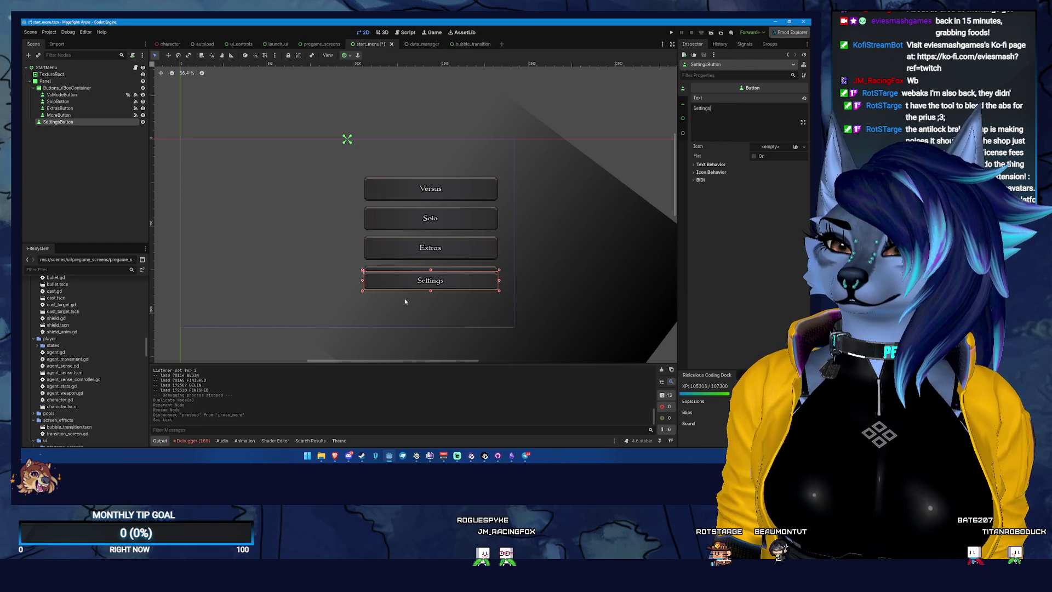
{"action": "left_click", "coordinate": [683, 103]}
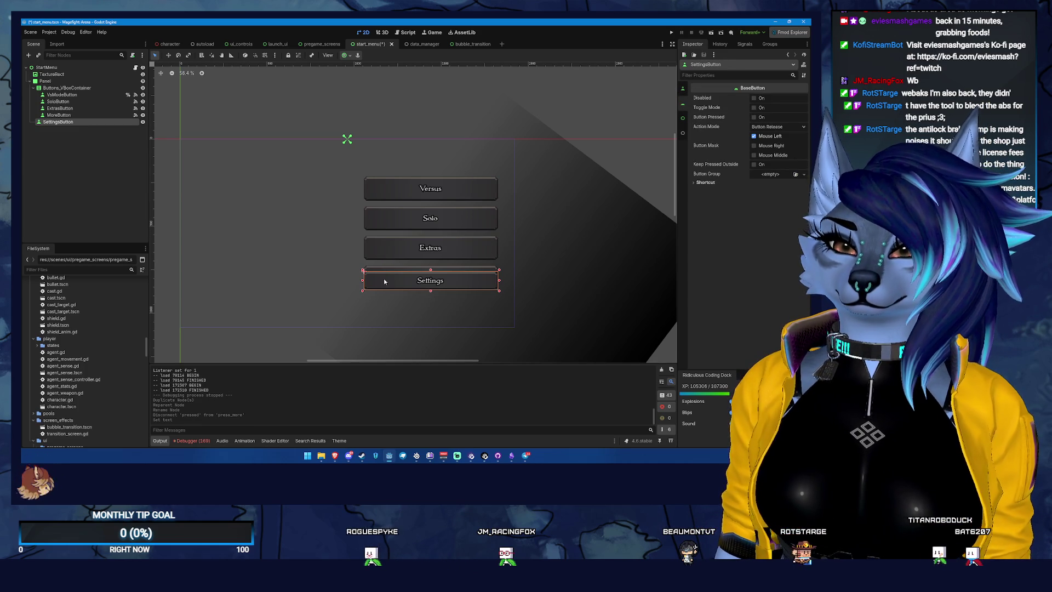
{"action": "left_click", "coordinate": [58, 114]}
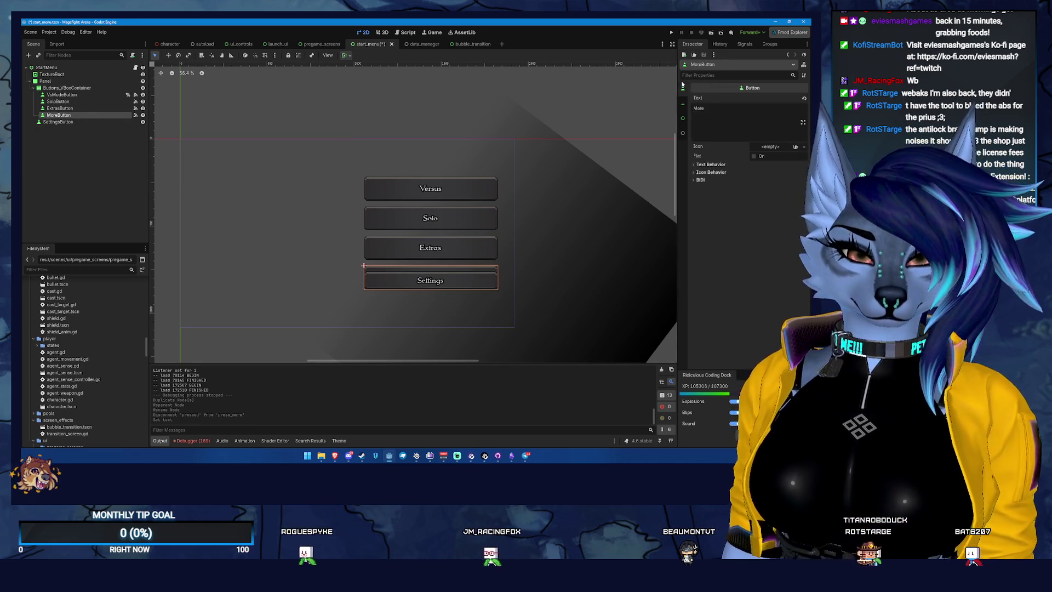
{"action": "left_click", "coordinate": [683, 131]}
{"action": "scroll", "coordinate": [721, 137], "scroll_direction": "up", "scroll_amount": 10}
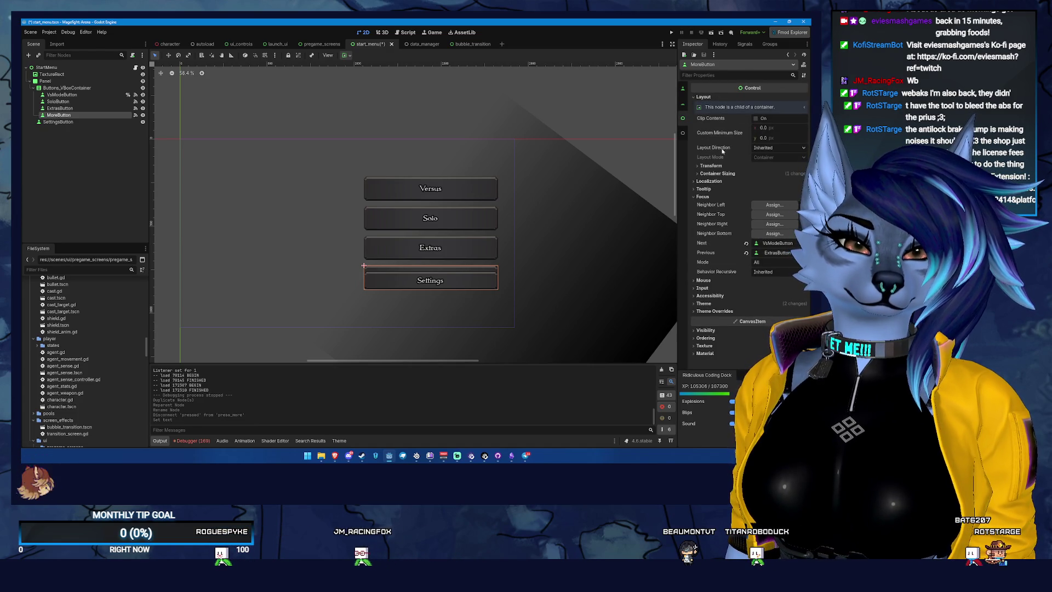
{"action": "left_click", "coordinate": [735, 164]}
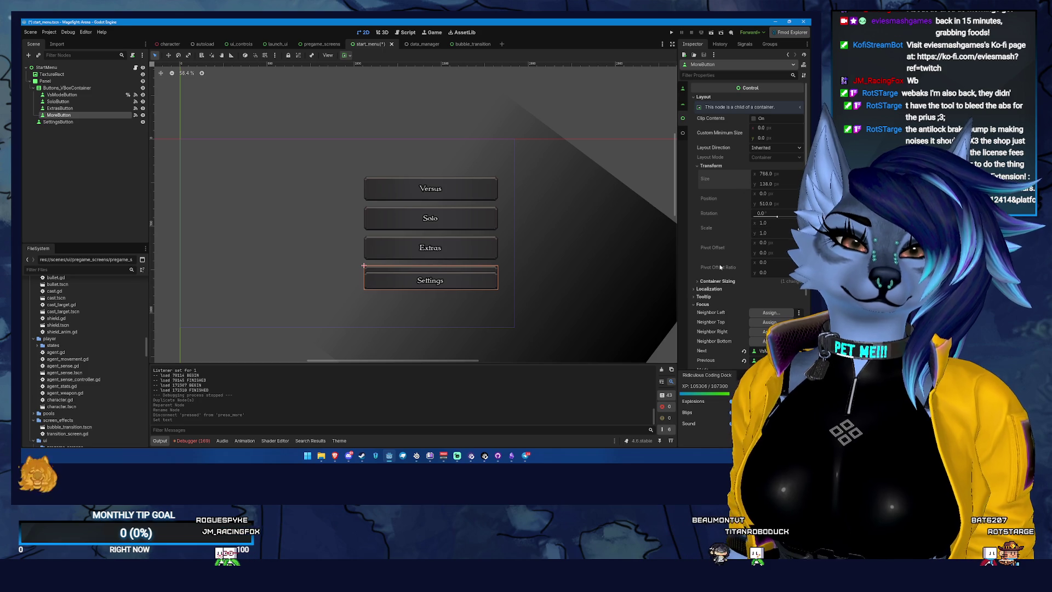
{"action": "left_click", "coordinate": [430, 280]}
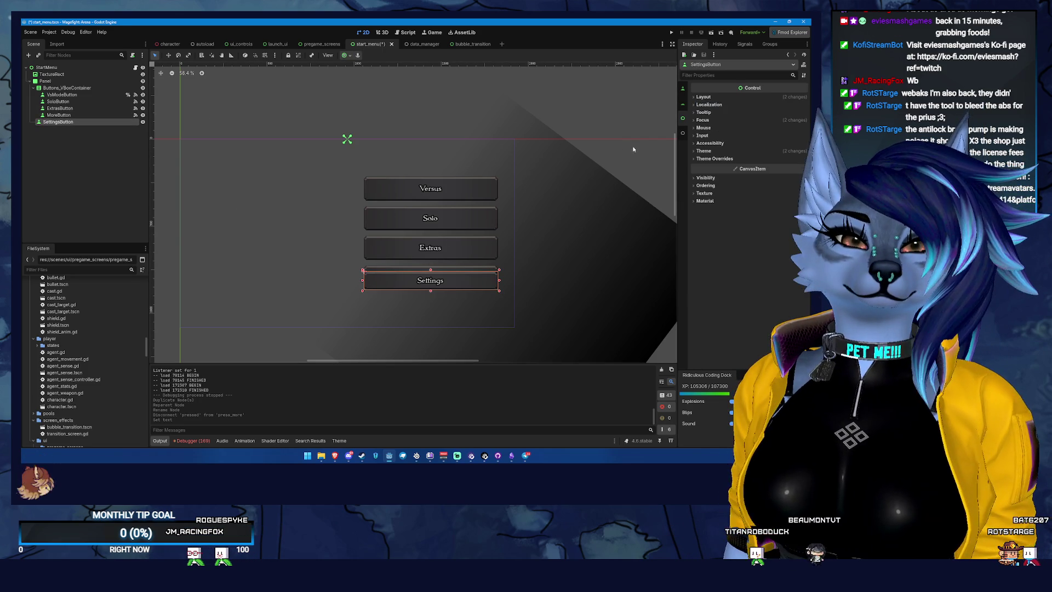
Step: Paste MoreButton's Size onto the Settings button and drag it above Versus
{"action": "left_click", "coordinate": [703, 97]}
{"action": "left_click", "coordinate": [712, 167]}
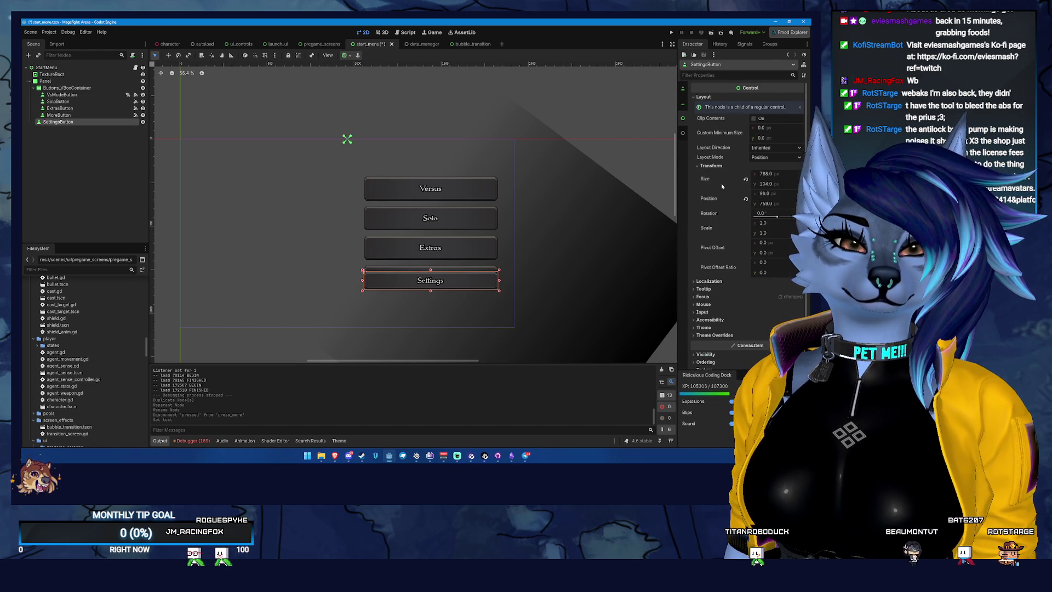
{"action": "right_click", "coordinate": [711, 181]}
{"action": "left_click", "coordinate": [746, 192]}
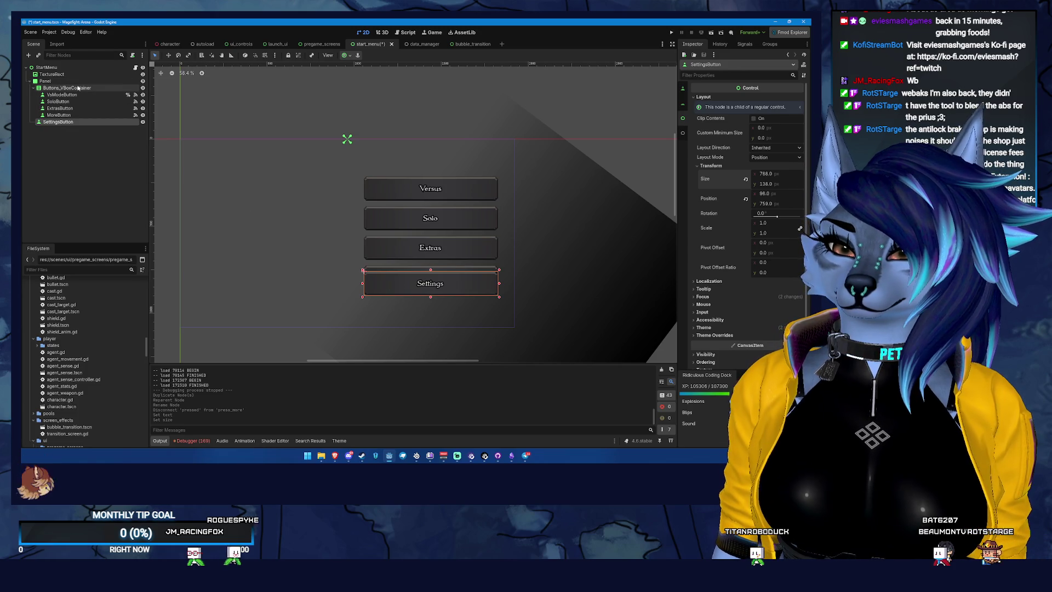
{"action": "mouse_move", "coordinate": [415, 283]}
{"action": "left_mouse_down"}
{"action": "mouse_move", "coordinate": [398, 283]}
{"action": "mouse_move", "coordinate": [346, 197]}
{"action": "mouse_move", "coordinate": [428, 153]}
{"action": "left_mouse_up"}
Step: Browse for an icon texture without choosing, then filter the FileSystem for 'setting' files
{"action": "scroll", "coordinate": [740, 125], "scroll_direction": "up", "scroll_amount": 5}
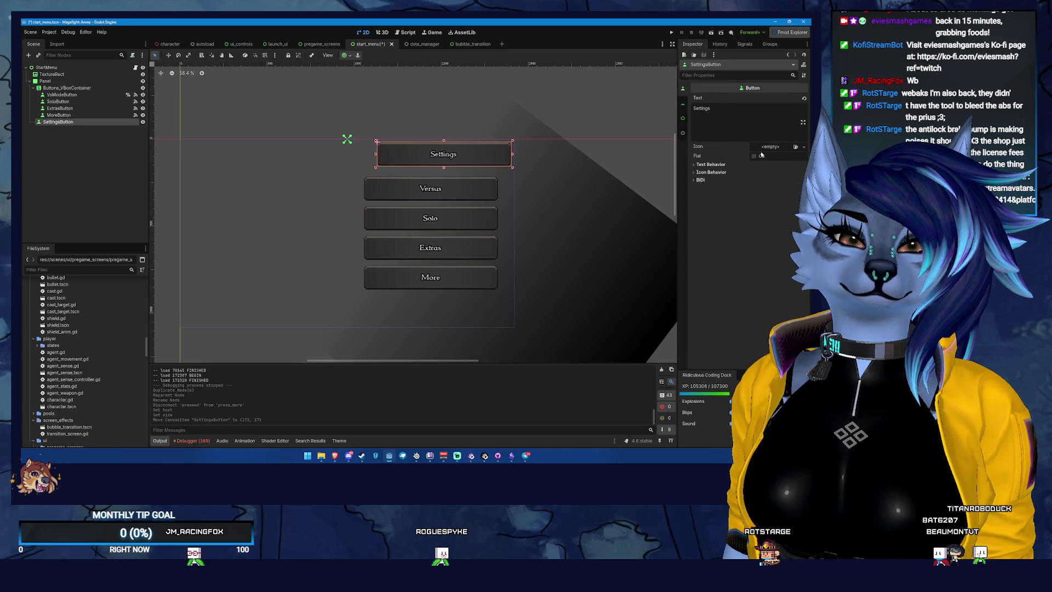
{"action": "left_click", "coordinate": [804, 146]}
{"action": "left_click", "coordinate": [765, 298]}
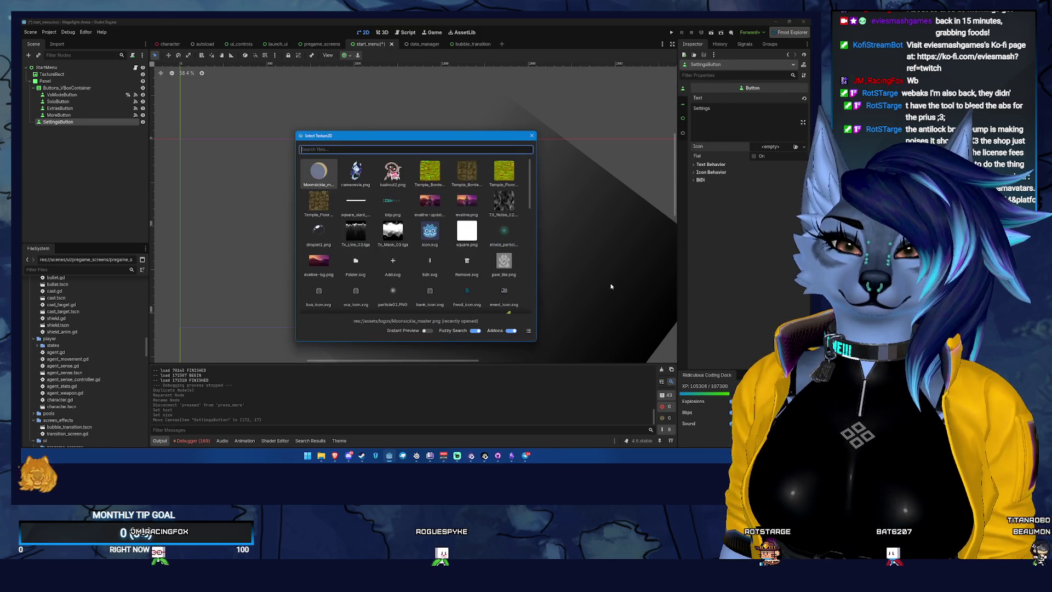
{"action": "scroll", "coordinate": [527, 236], "scroll_direction": "down", "scroll_amount": 1}
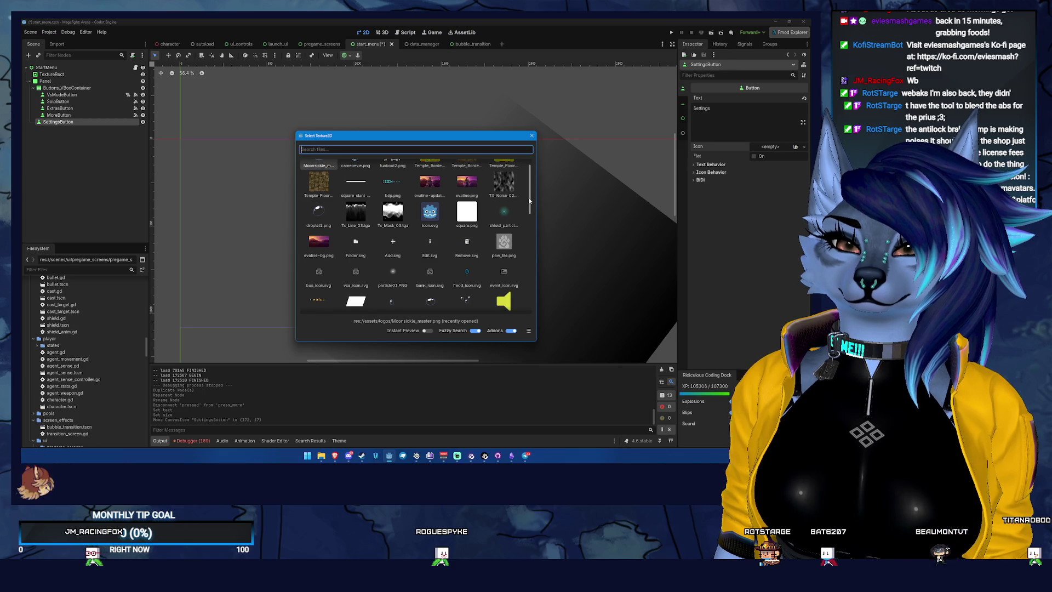
{"action": "scroll", "coordinate": [533, 224], "scroll_direction": "down", "scroll_amount": 3}
{"action": "scroll", "coordinate": [531, 225], "scroll_direction": "down", "scroll_amount": 4}
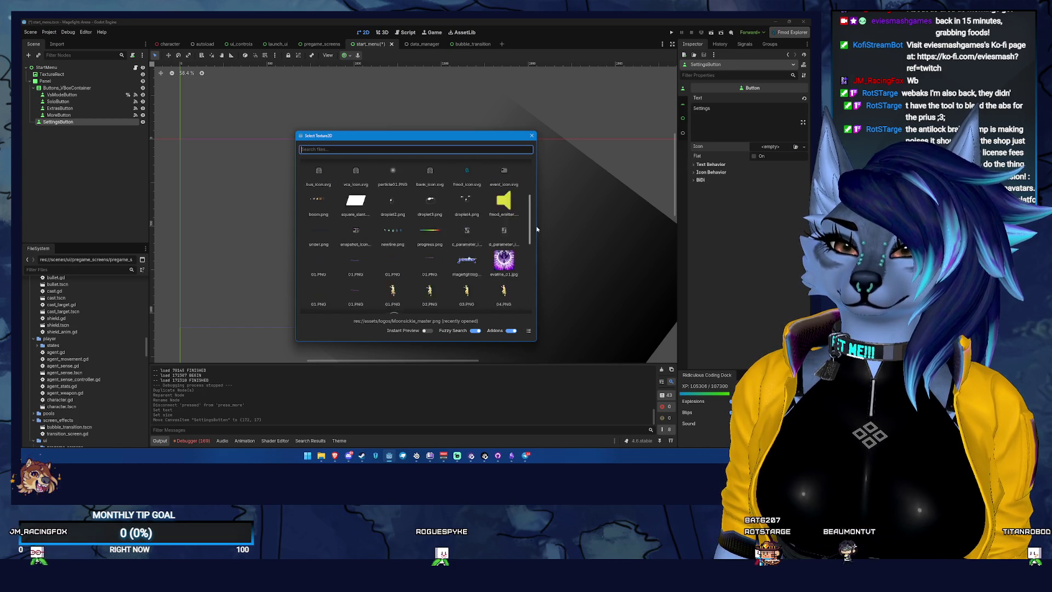
{"action": "left_click_drag", "start_coordinate": [541, 259], "coordinate": [538, 301]}
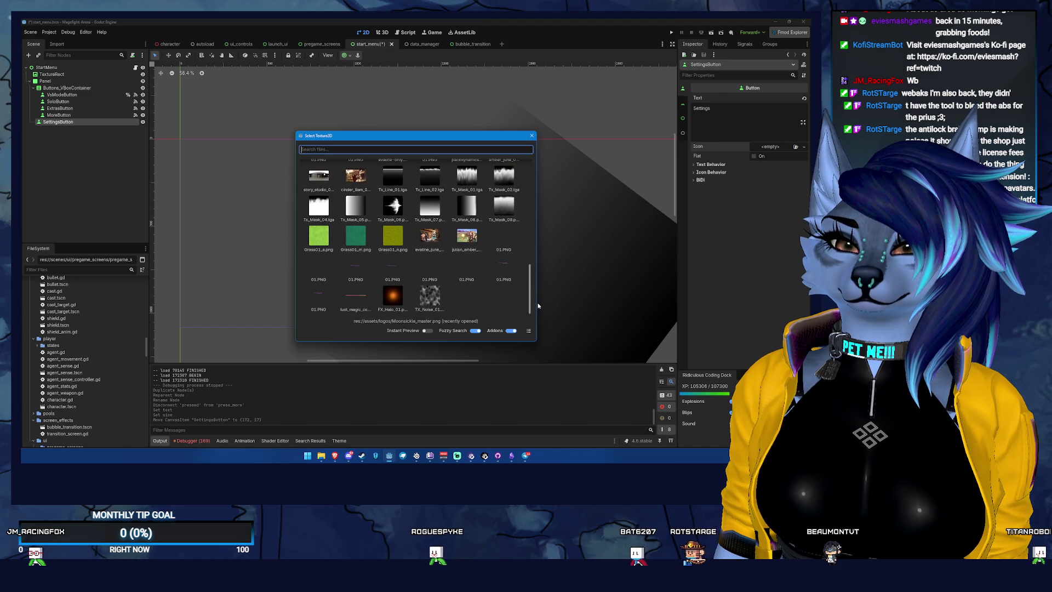
{"action": "key", "text": "Escape"}
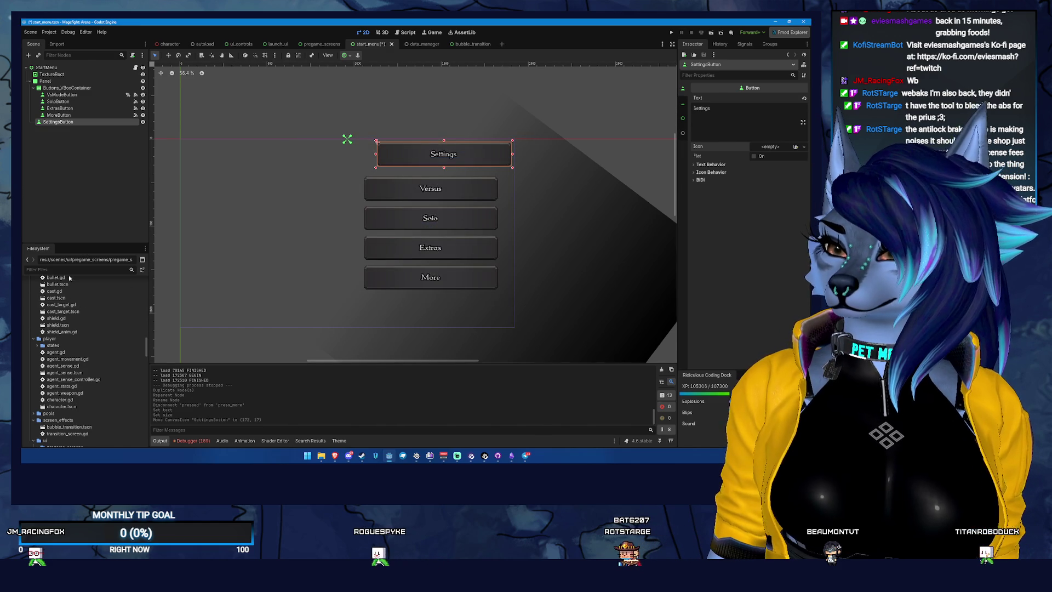
{"action": "left_click", "coordinate": [71, 270]}
{"action": "type", "text": "gear"}
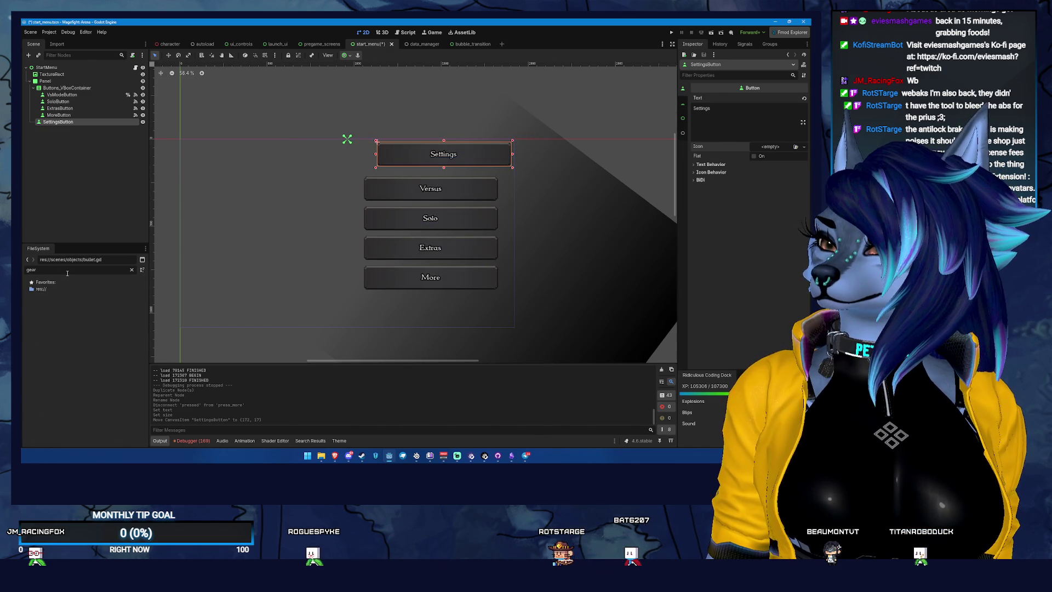
{"action": "key", "text": "BackSpace"}
{"action": "key", "text": "BackSpace"}
{"action": "key", "text": "BackSpace"}
{"action": "type", "text": "setting"}
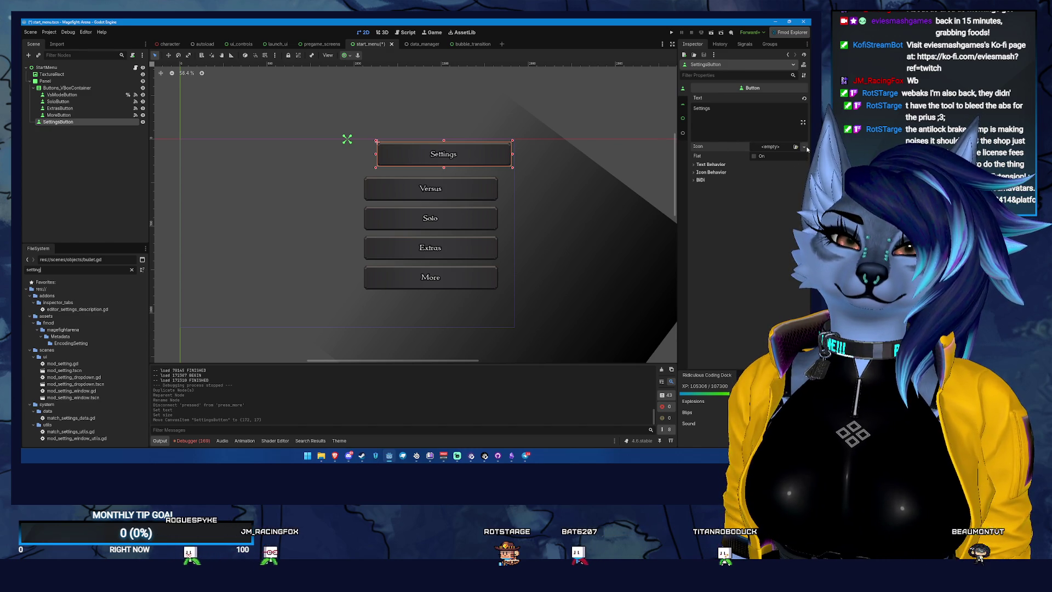
Step: Assign icon.svg as the Settings button's icon
{"action": "left_click", "coordinate": [770, 146]}
{"action": "left_click", "coordinate": [761, 295]}
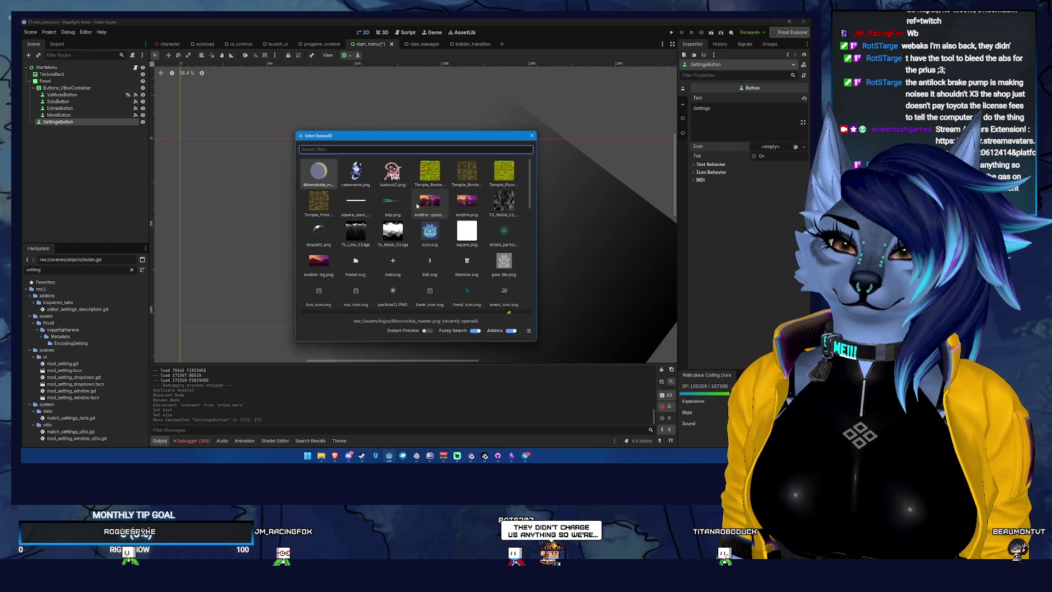
{"action": "double_click", "coordinate": [429, 230]}
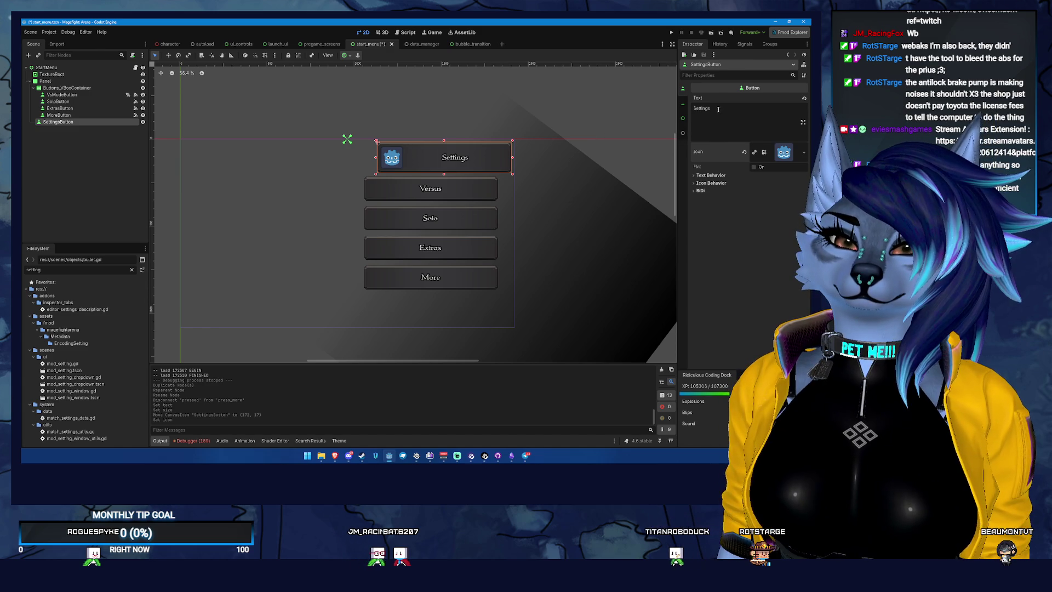
{"action": "left_click", "coordinate": [722, 176]}
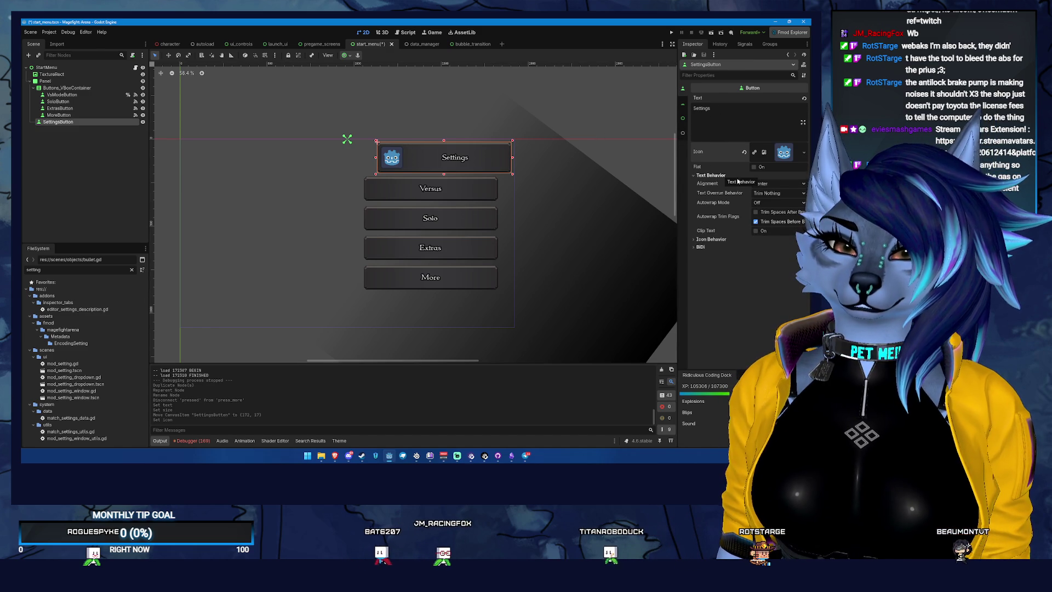
{"action": "left_click", "coordinate": [774, 184]}
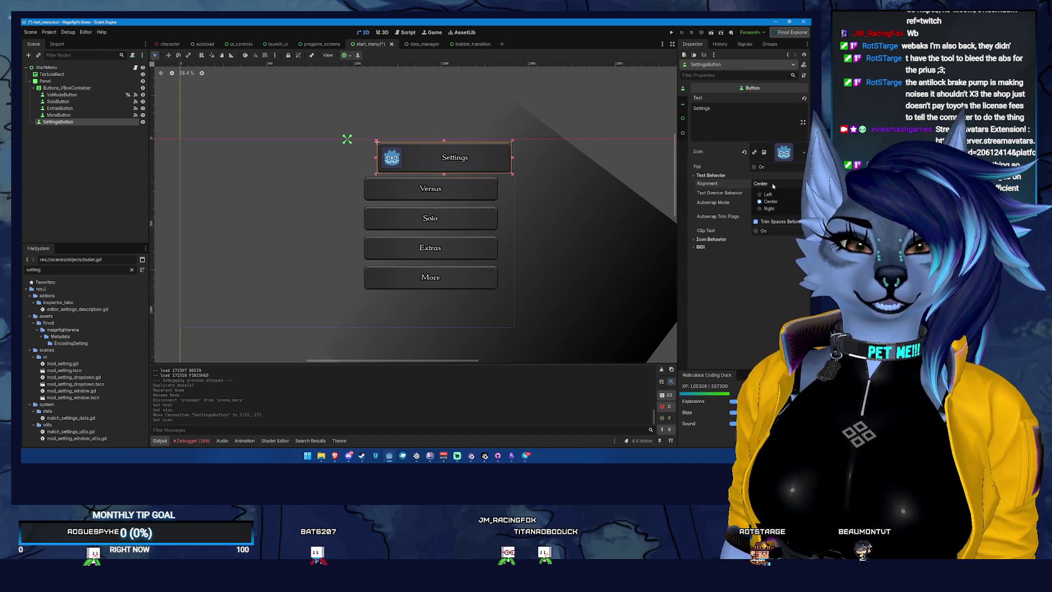
Step: Enable Clip Text, delete the 'Settings' label, and shrink the button to fit its icon
{"action": "left_click", "coordinate": [686, 104]}
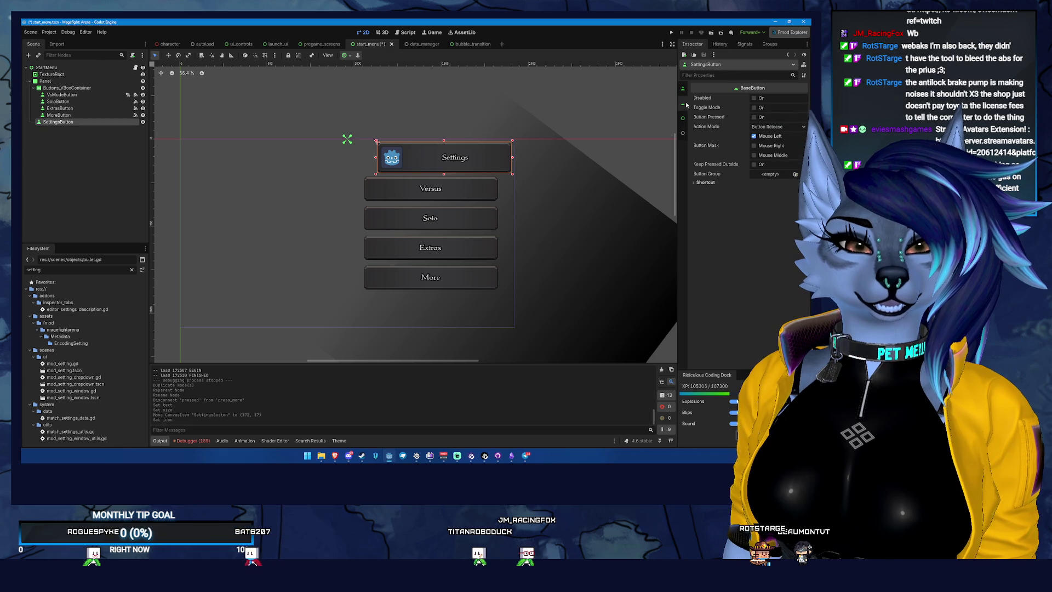
{"action": "left_click", "coordinate": [686, 132]}
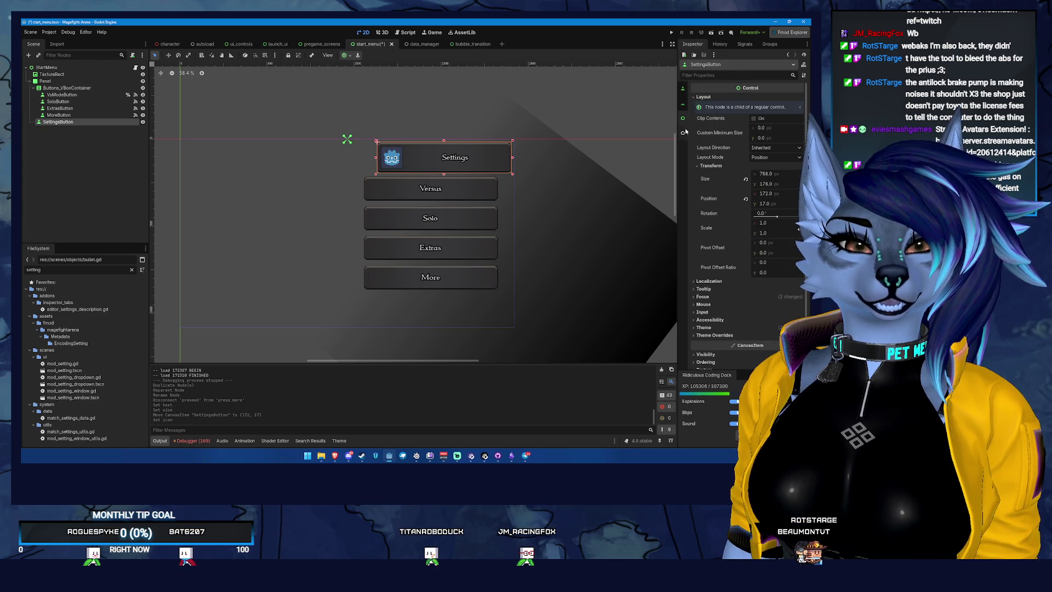
{"action": "left_click", "coordinate": [685, 93]}
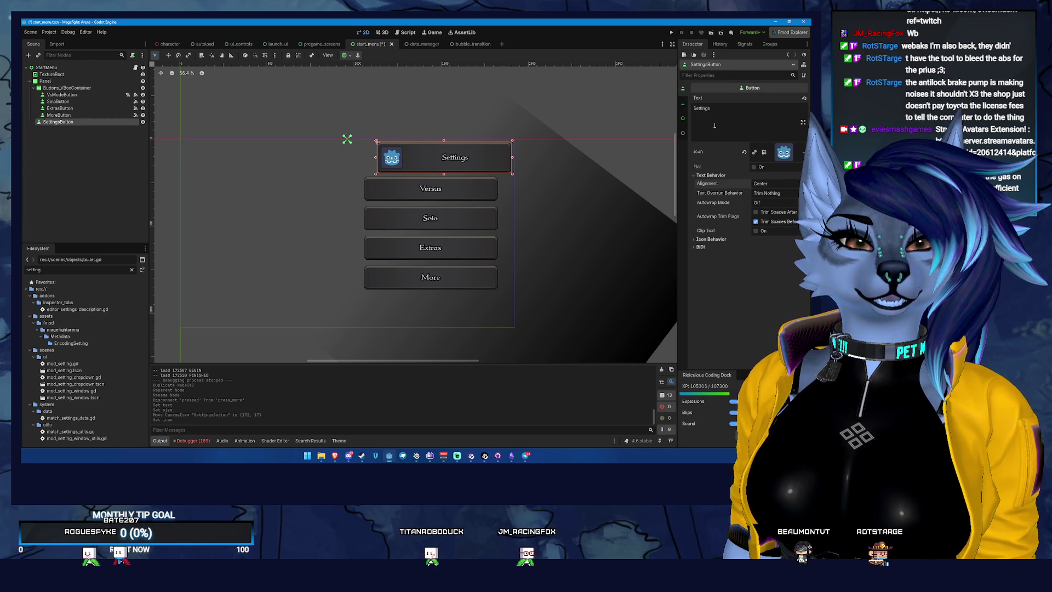
{"action": "left_click", "coordinate": [714, 125]}
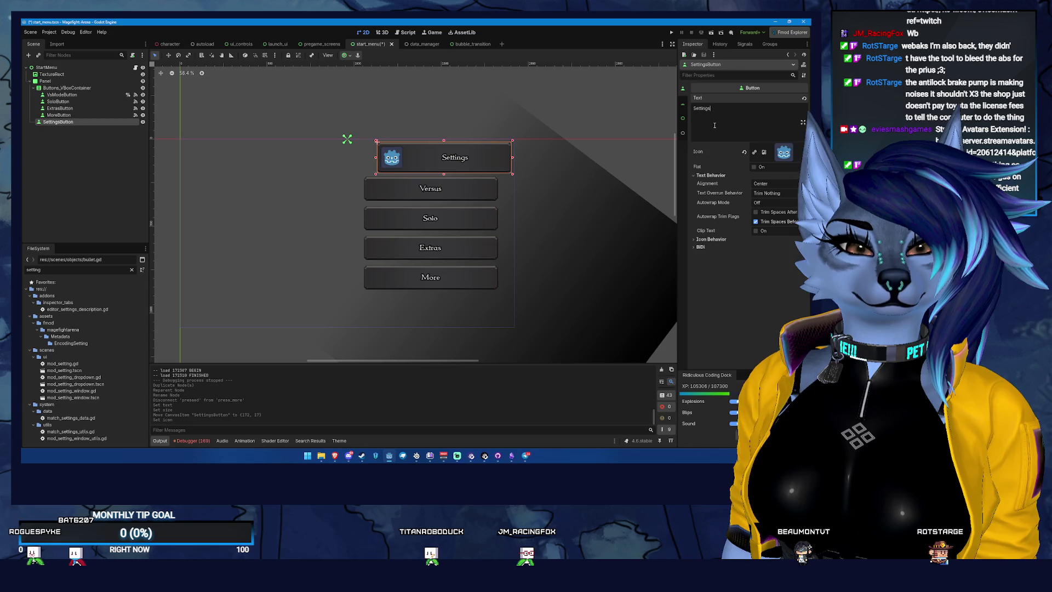
{"action": "left_click", "coordinate": [757, 231]}
{"action": "left_click", "coordinate": [733, 129]}
{"action": "left_click", "coordinate": [711, 239]}
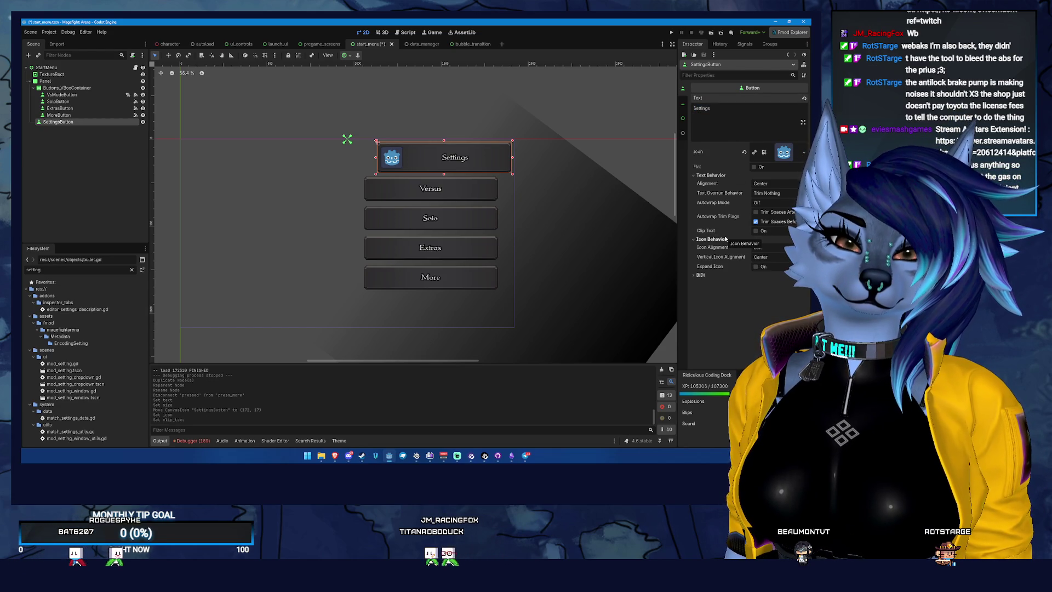
{"action": "left_click", "coordinate": [719, 275]}
{"action": "left_click", "coordinate": [721, 275]}
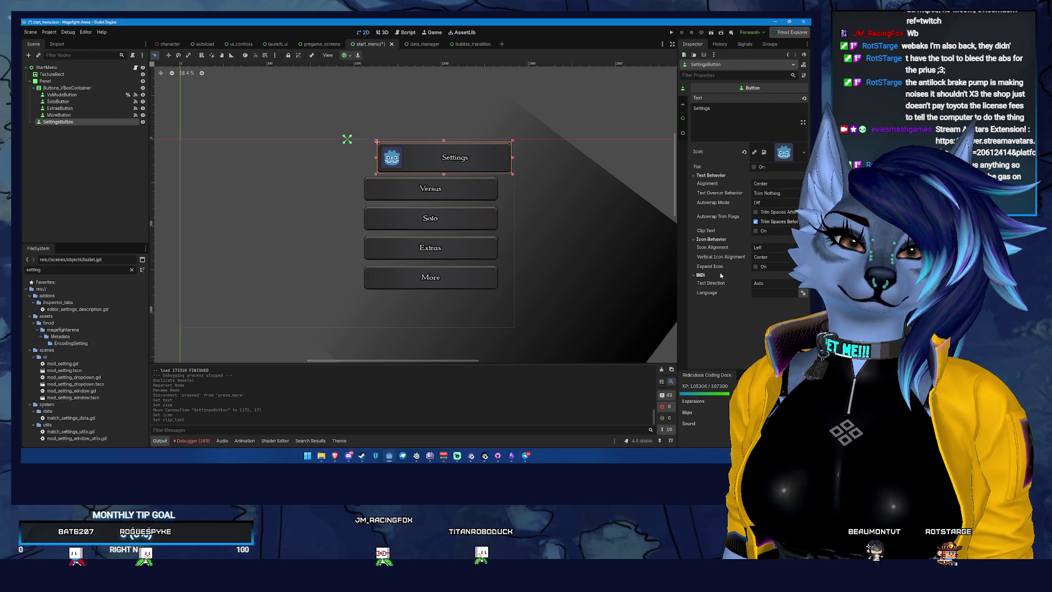
{"action": "left_click", "coordinate": [721, 118]}
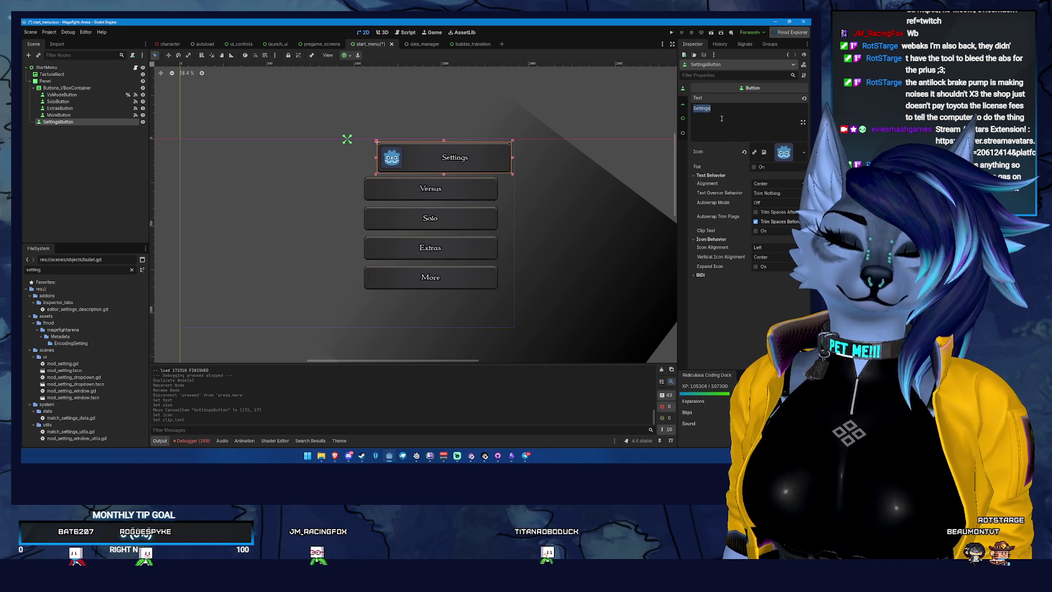
{"action": "key", "text": "BackSpace"}
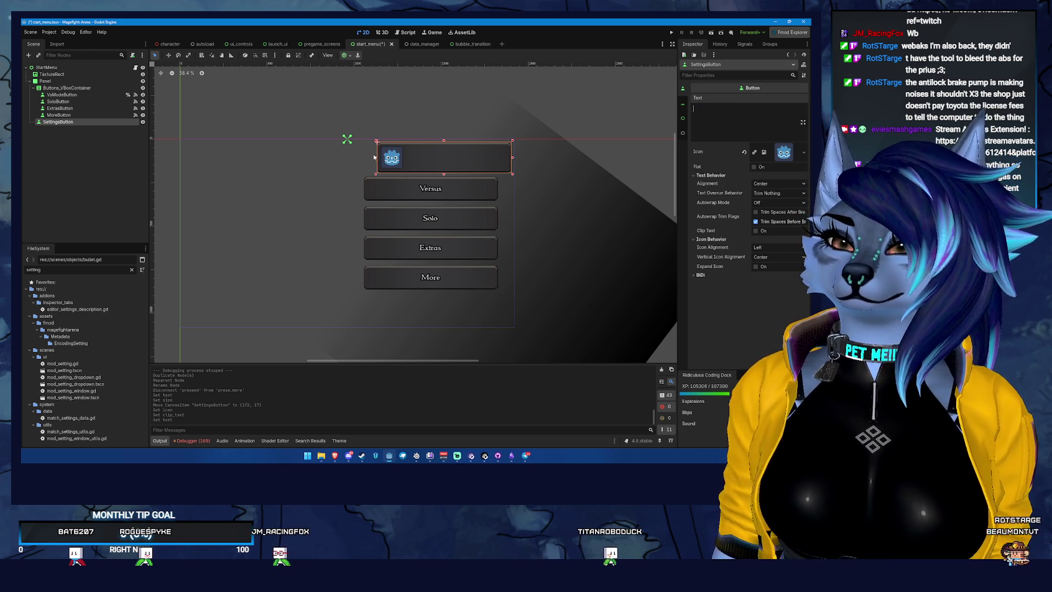
{"action": "left_click_drag", "start_coordinate": [385, 157], "coordinate": [497, 158]}
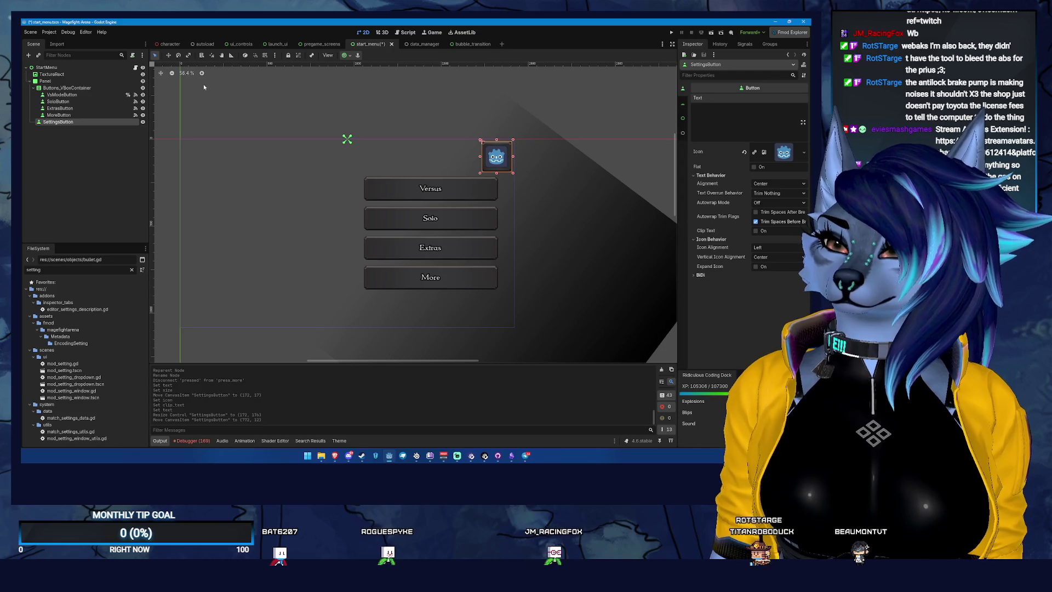
Step: Save start_menu and show VsModeButton's Control layout and focus properties
{"action": "key", "text": "ctrl+s"}
{"action": "left_click", "coordinate": [84, 96]}
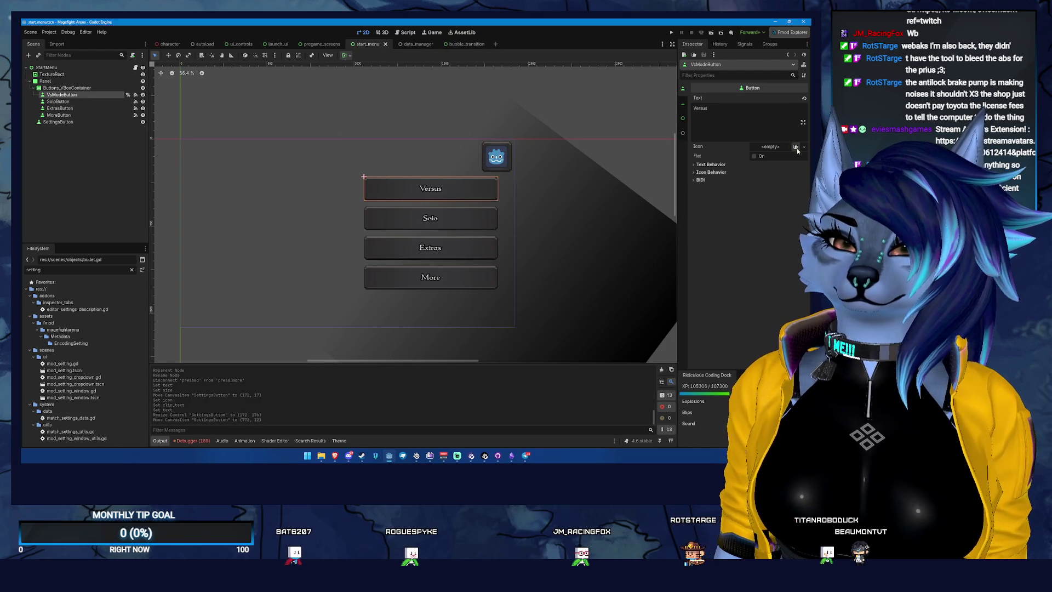
{"action": "left_click", "coordinate": [682, 104]}
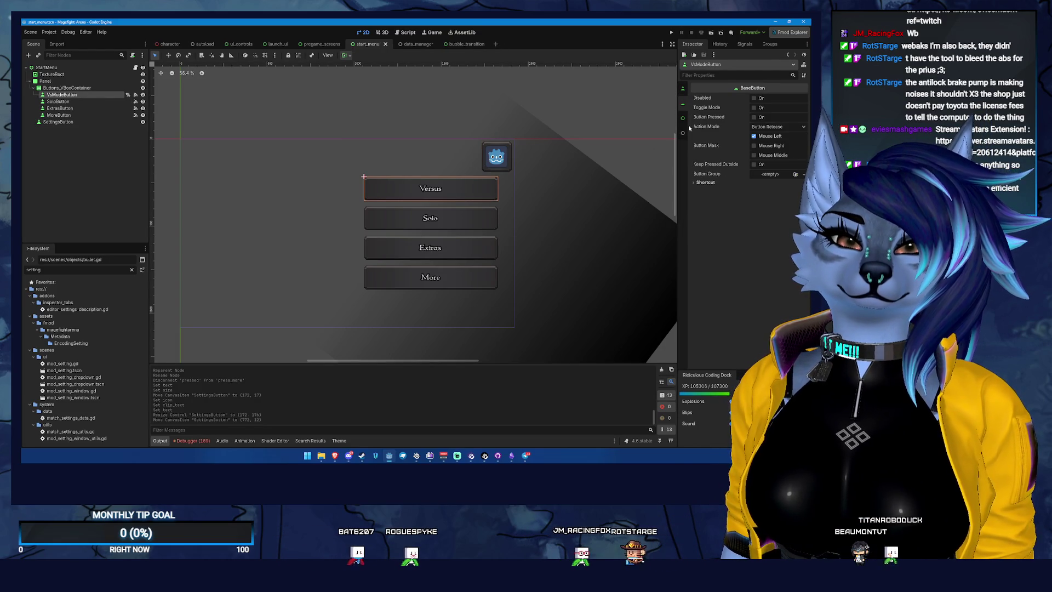
{"action": "left_click", "coordinate": [684, 133]}
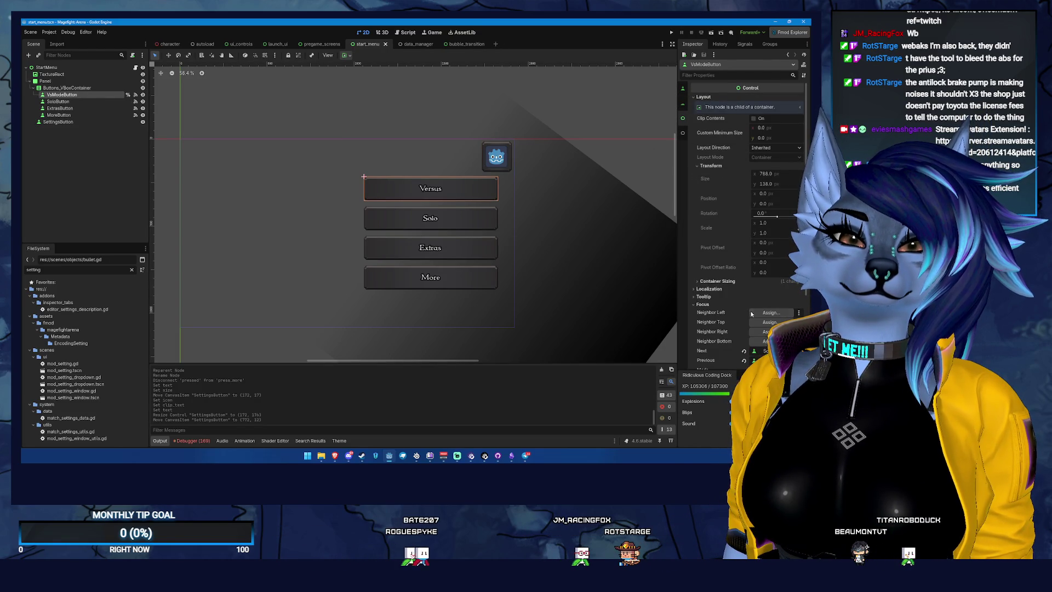
Step: Set VsModeButton's Focus Neighbor Top to SettingsButton
{"action": "left_click", "coordinate": [771, 312]}
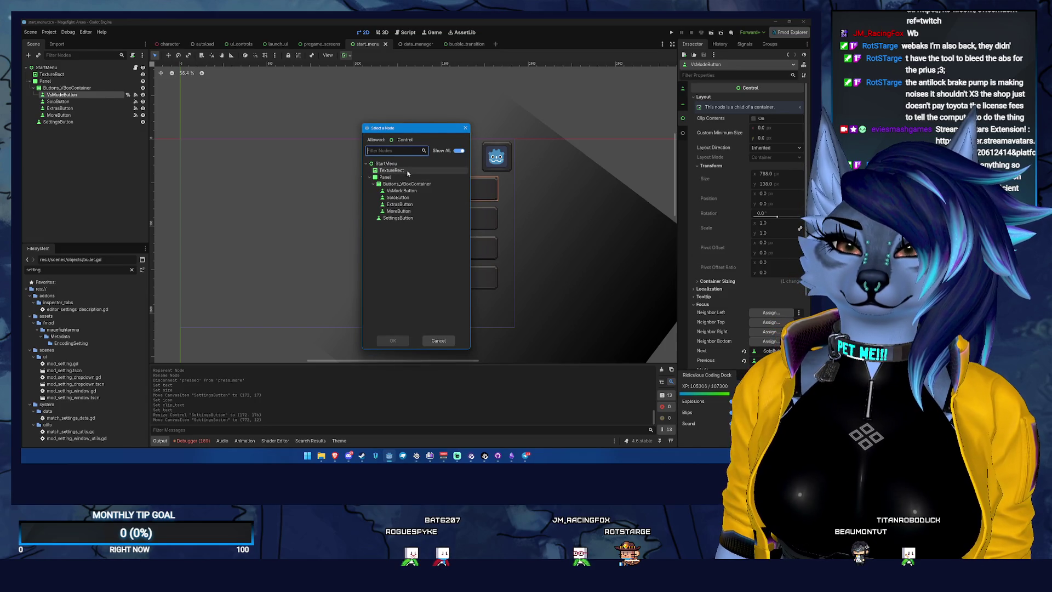
{"action": "double_click", "coordinate": [413, 218]}
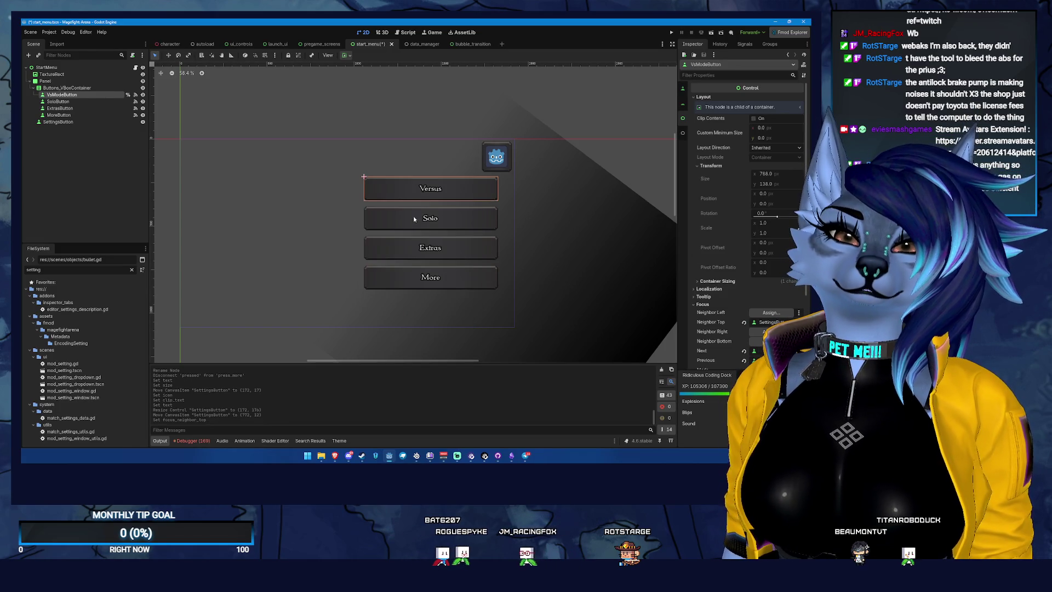
{"action": "left_click", "coordinate": [84, 121]}
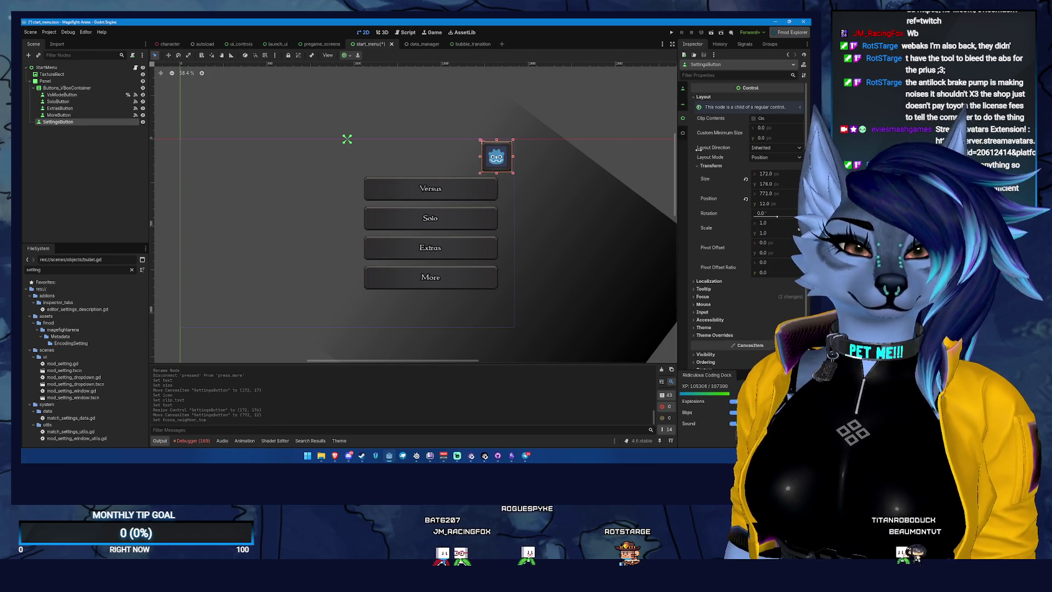
Step: Change SettingsButton's Focus Previous from ExtrasButton to MoreButton
{"action": "scroll", "coordinate": [702, 300], "scroll_direction": "down", "scroll_amount": 1}
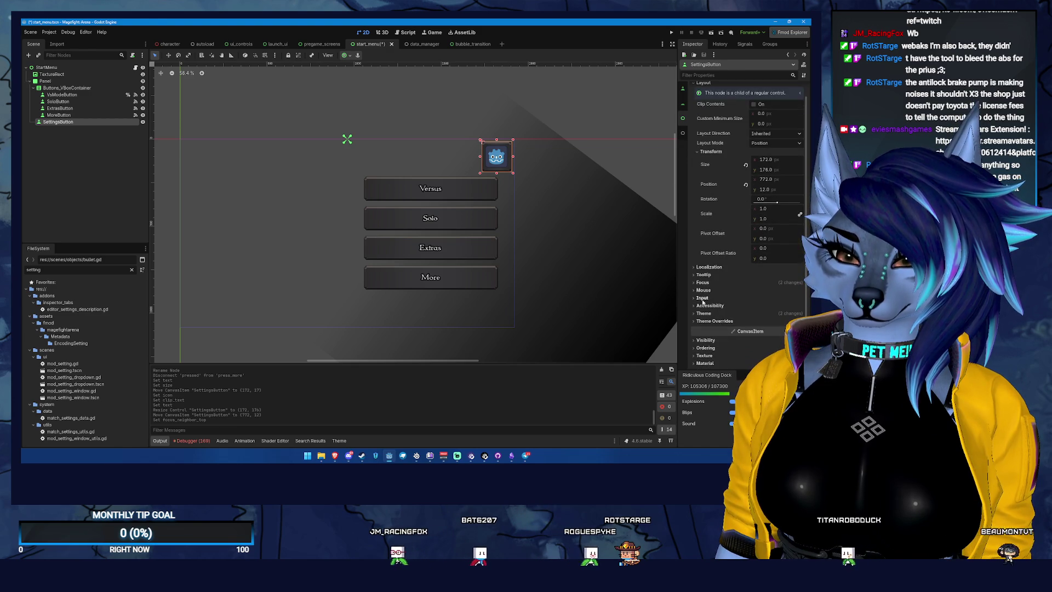
{"action": "left_click", "coordinate": [703, 282]}
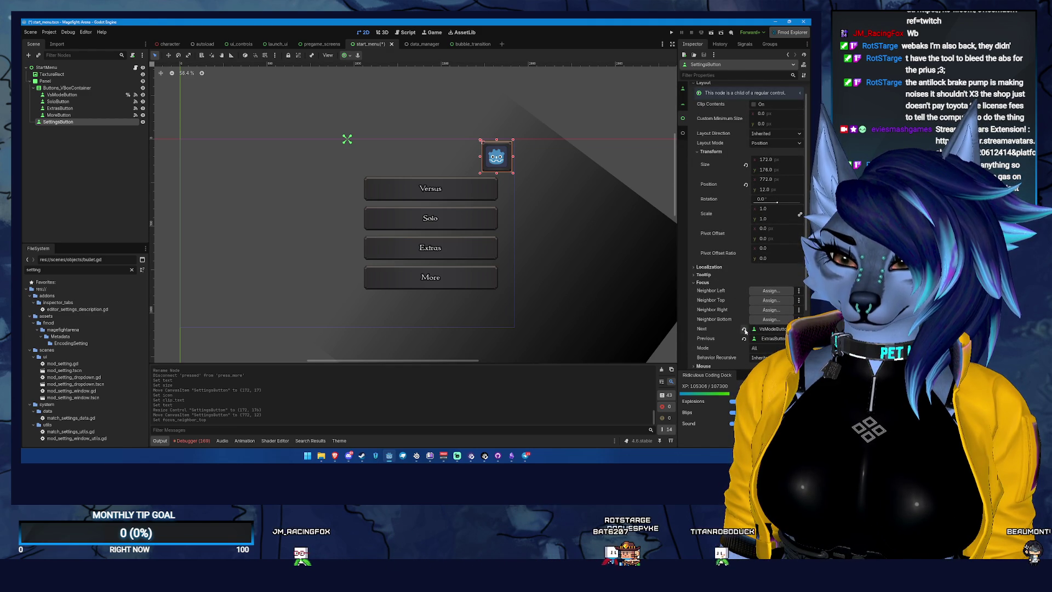
{"action": "mouse_move", "coordinate": [746, 340]}
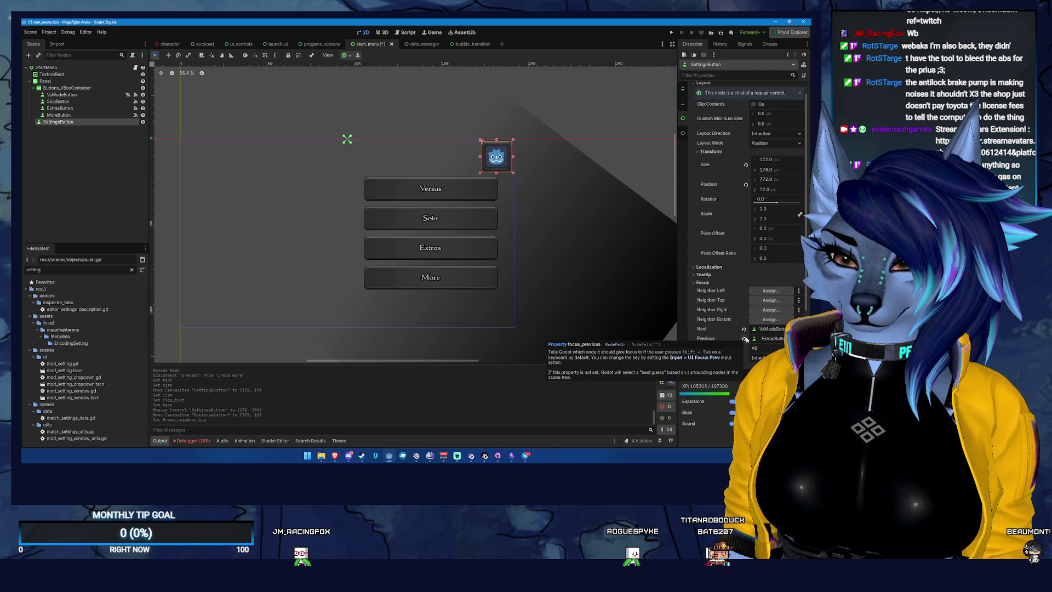
{"action": "left_click", "coordinate": [745, 338]}
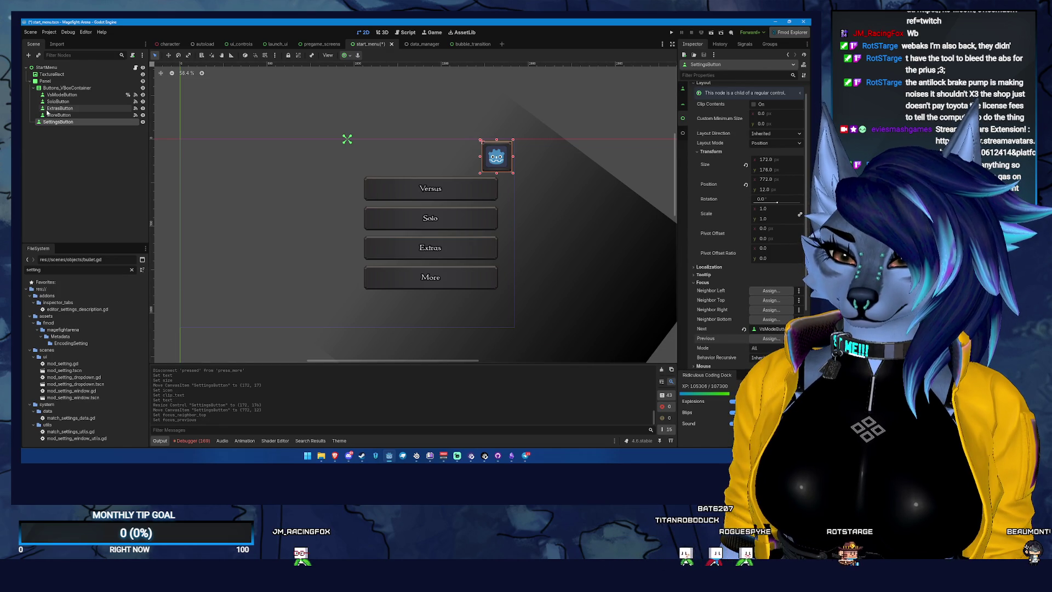
{"action": "left_click", "coordinate": [765, 338]}
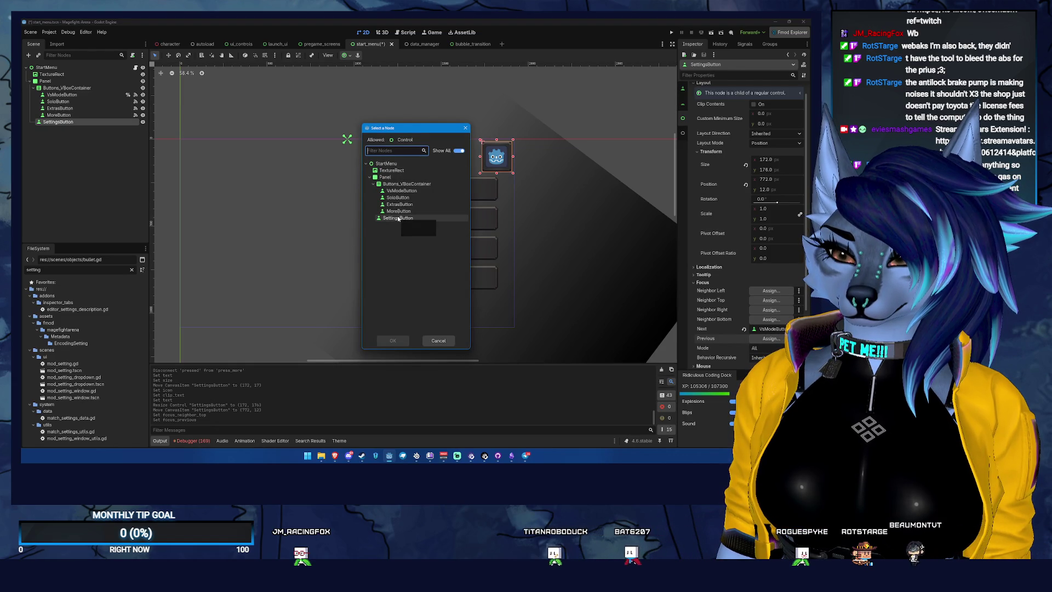
{"action": "left_click", "coordinate": [398, 211]}
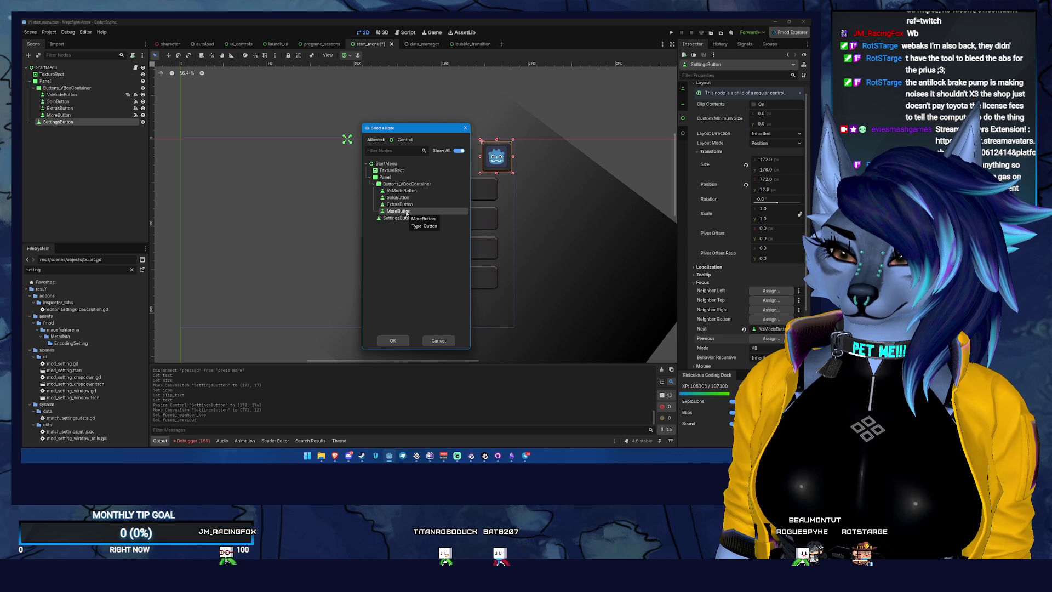
{"action": "key", "text": "Return"}
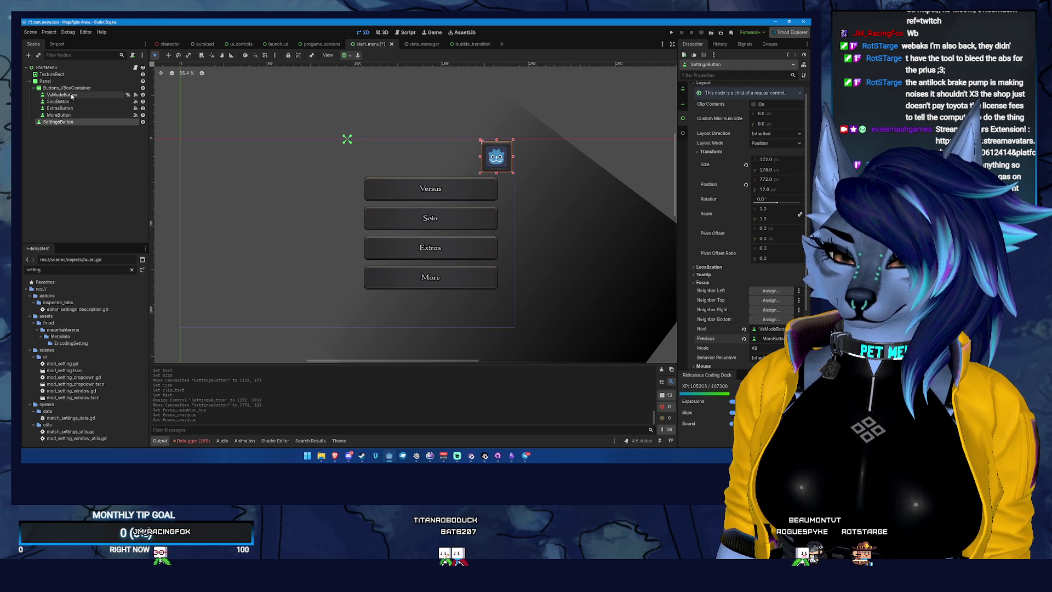
{"action": "left_click", "coordinate": [91, 116]}
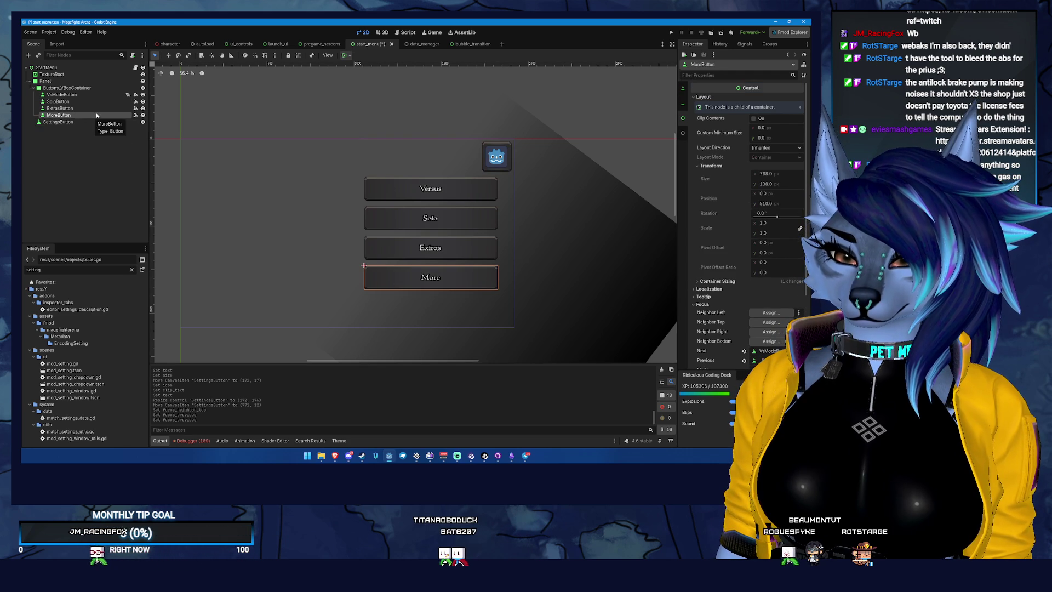
Step: On VsModeButton, revert Focus Neighbor Top, set Focus Previous to SettingsButton, and save
{"action": "left_click", "coordinate": [116, 95]}
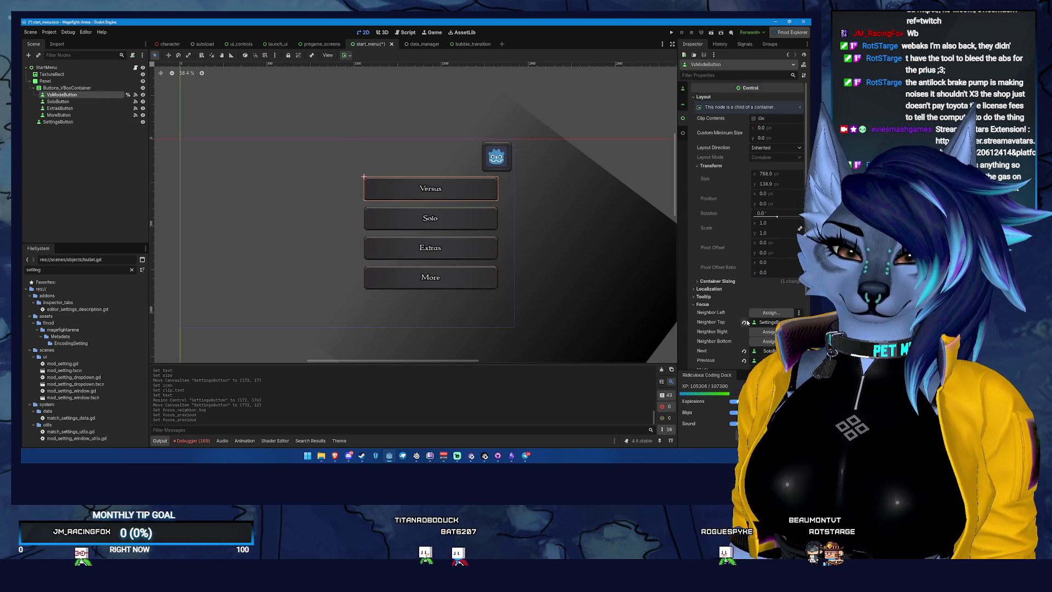
{"action": "left_click", "coordinate": [745, 322]}
{"action": "scroll", "coordinate": [759, 334], "scroll_direction": "down", "scroll_amount": 2}
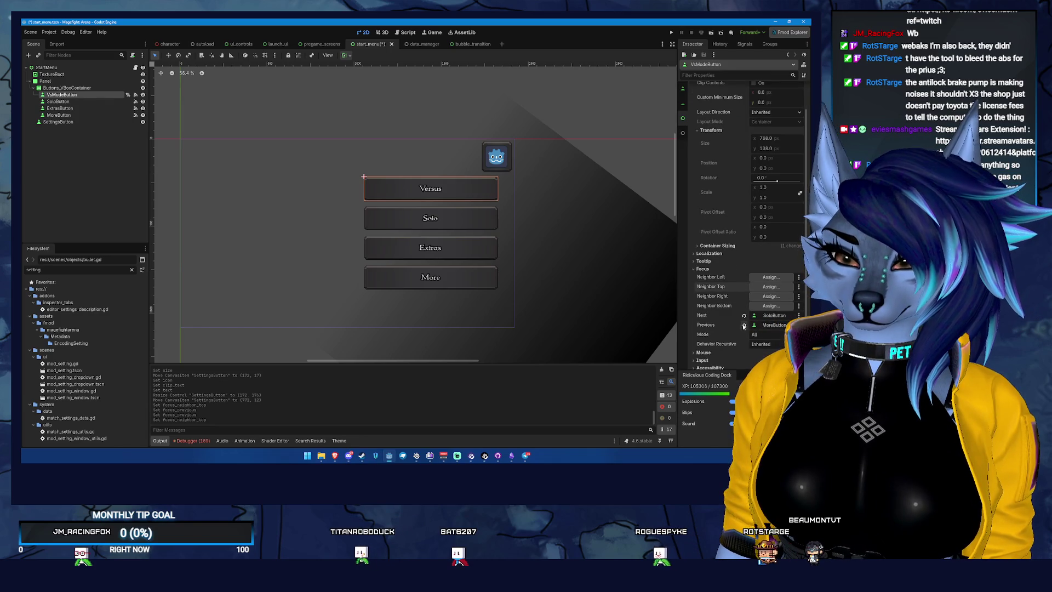
{"action": "left_click", "coordinate": [745, 325]}
{"action": "left_click", "coordinate": [771, 325]}
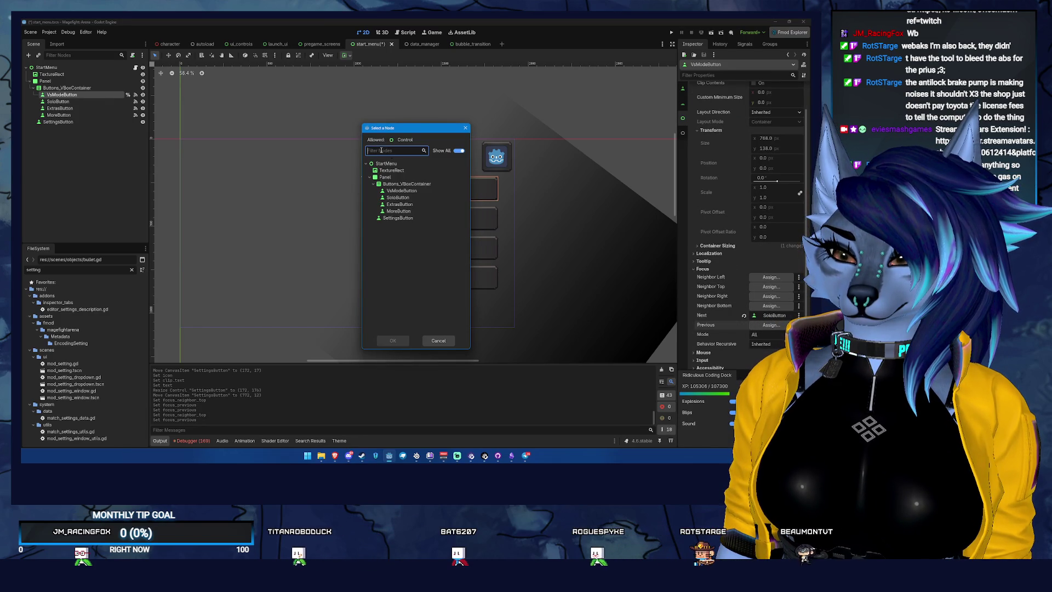
{"action": "double_click", "coordinate": [411, 218]}
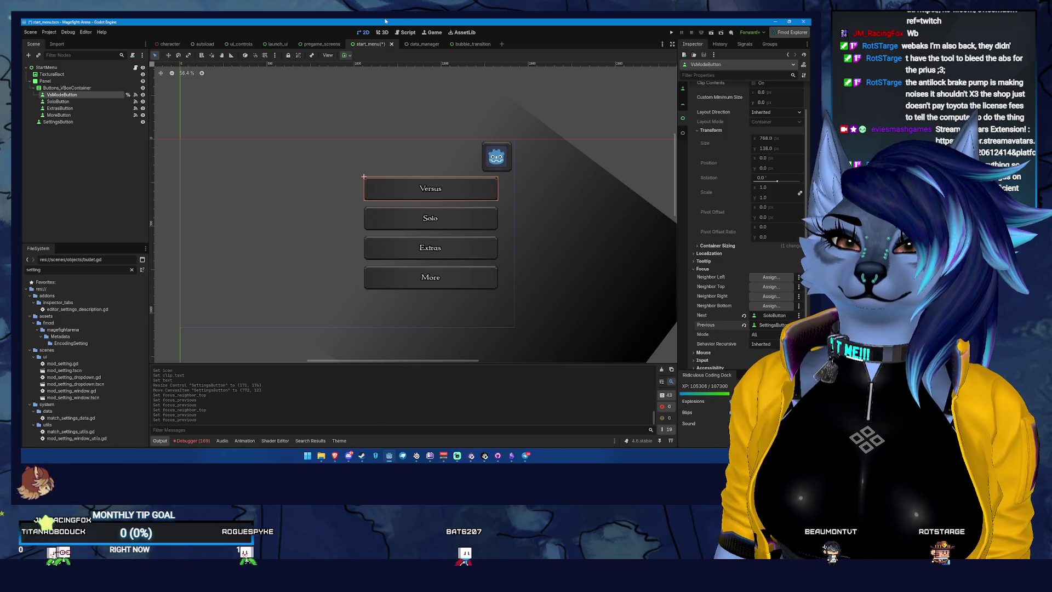
{"action": "key", "text": "ctrl+s"}
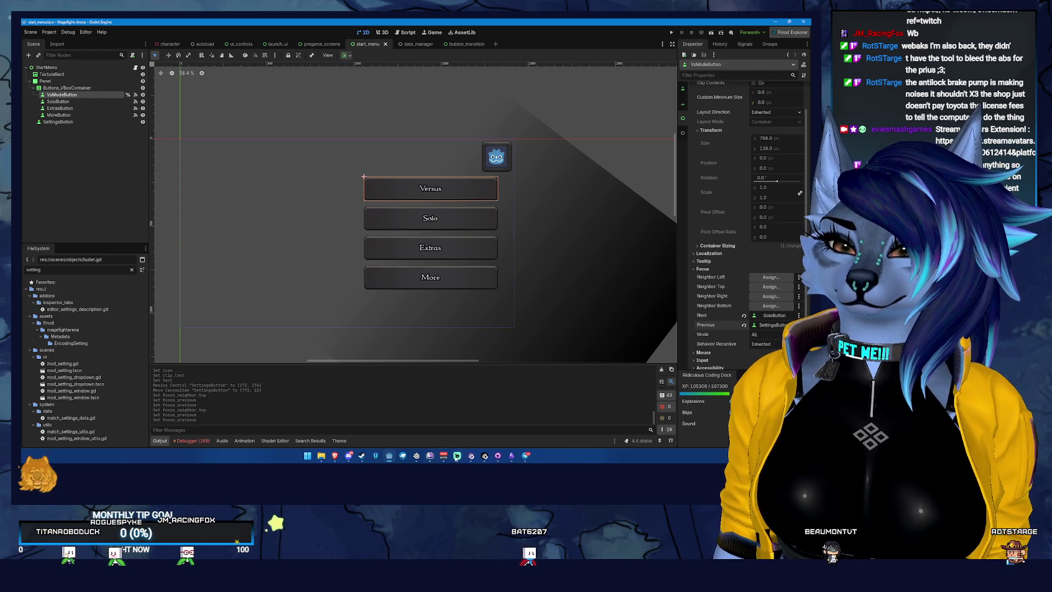
Step: Review changes in GitHub Desktop, then clear Godot's 'setting' FileSystem filter and select StartMenu
{"action": "left_click", "coordinate": [498, 459]}
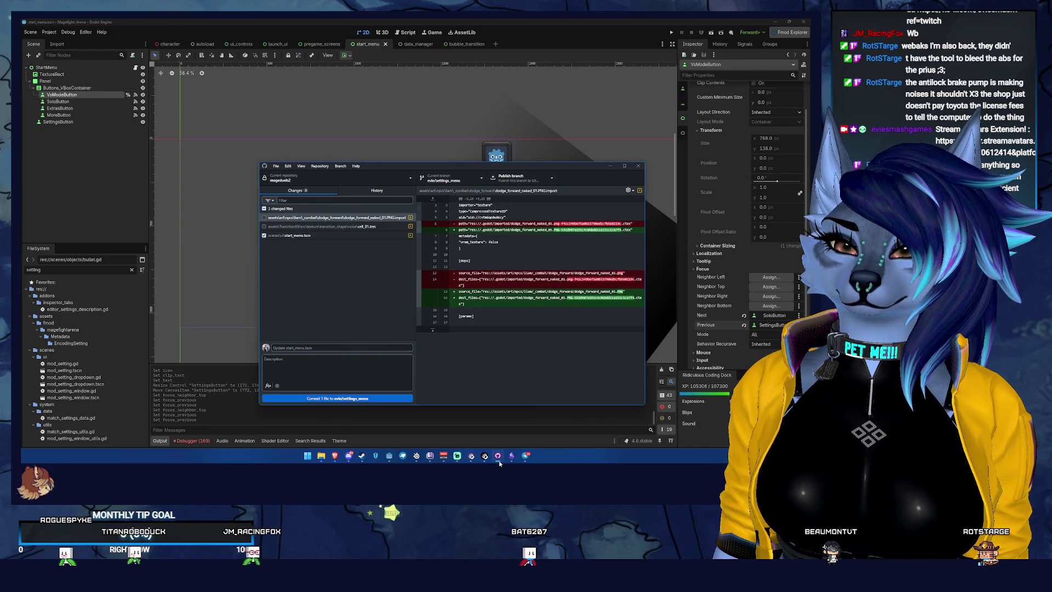
{"action": "left_click", "coordinate": [390, 455]}
{"action": "left_click", "coordinate": [97, 272]}
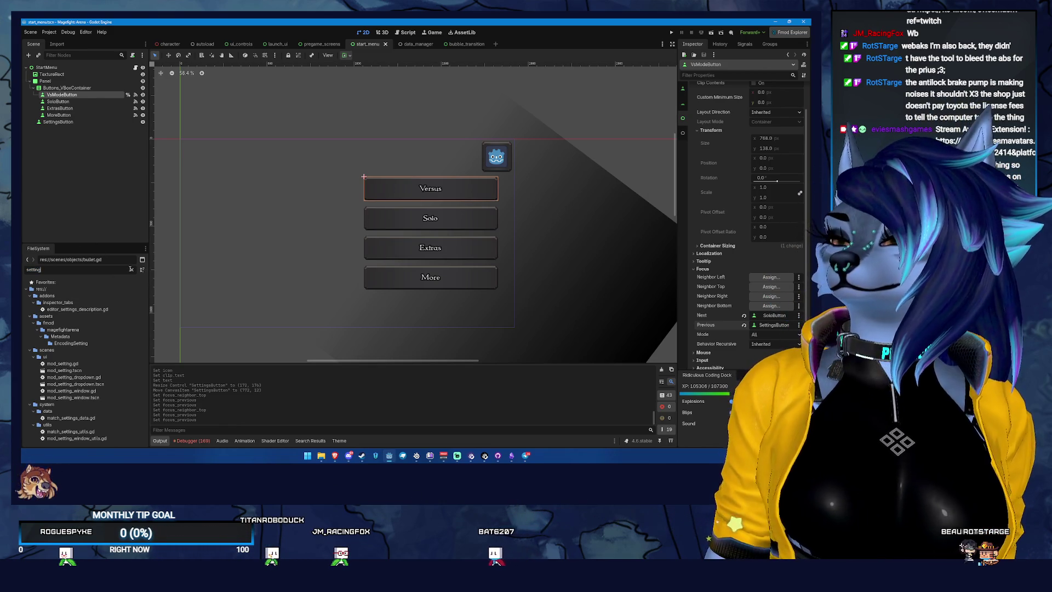
{"action": "left_click", "coordinate": [132, 270]}
{"action": "left_click", "coordinate": [72, 68]}
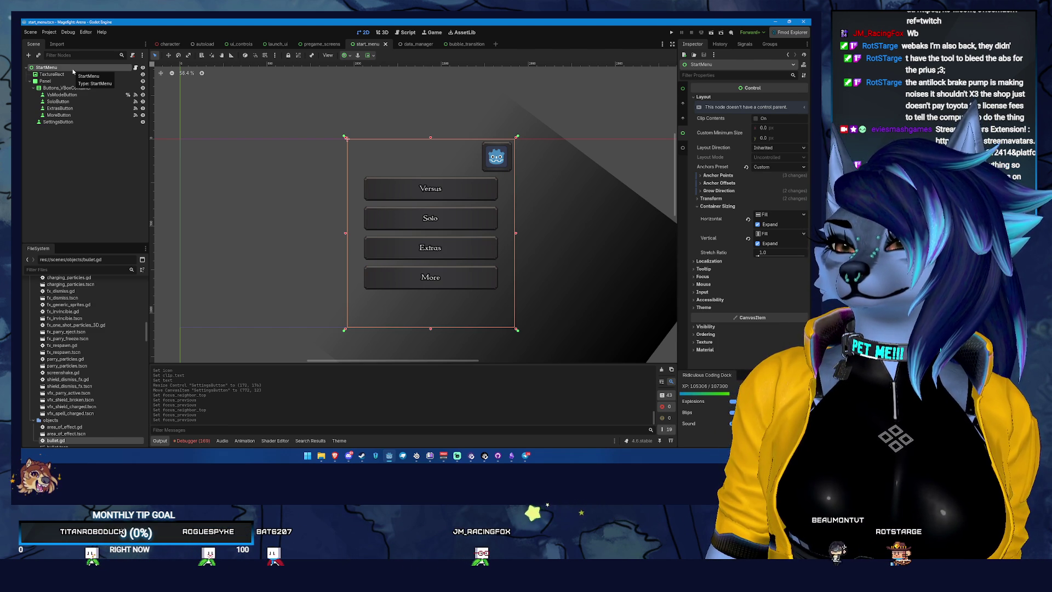
Step: Move the Scene dock selection down to VsModeButton and back to Panel, then start a new scene
{"action": "key", "text": "Down"}
{"action": "key", "text": "Down"}
{"action": "key", "text": "Down"}
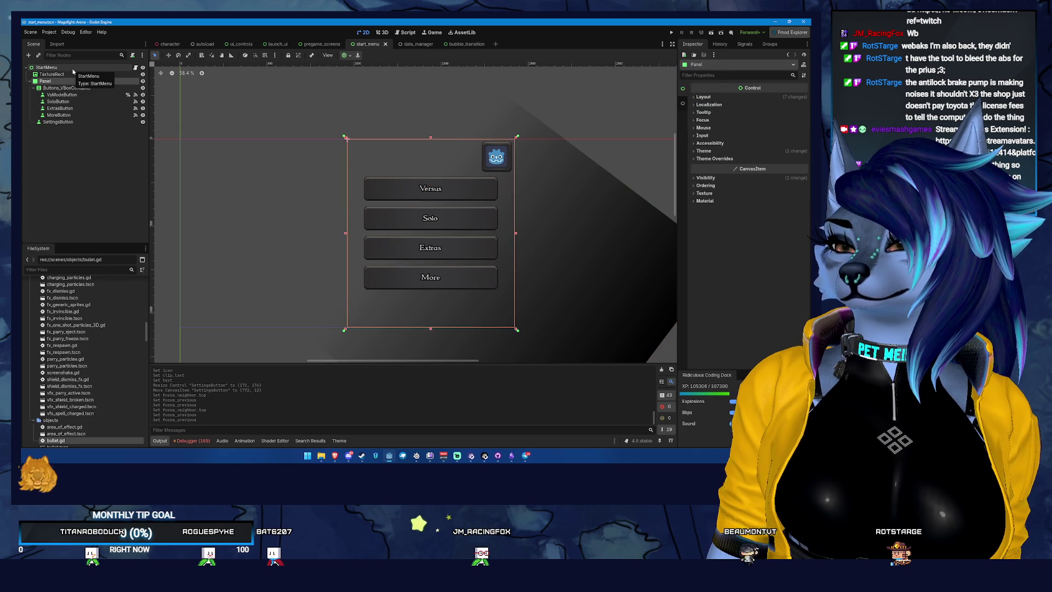
{"action": "key", "text": "Down"}
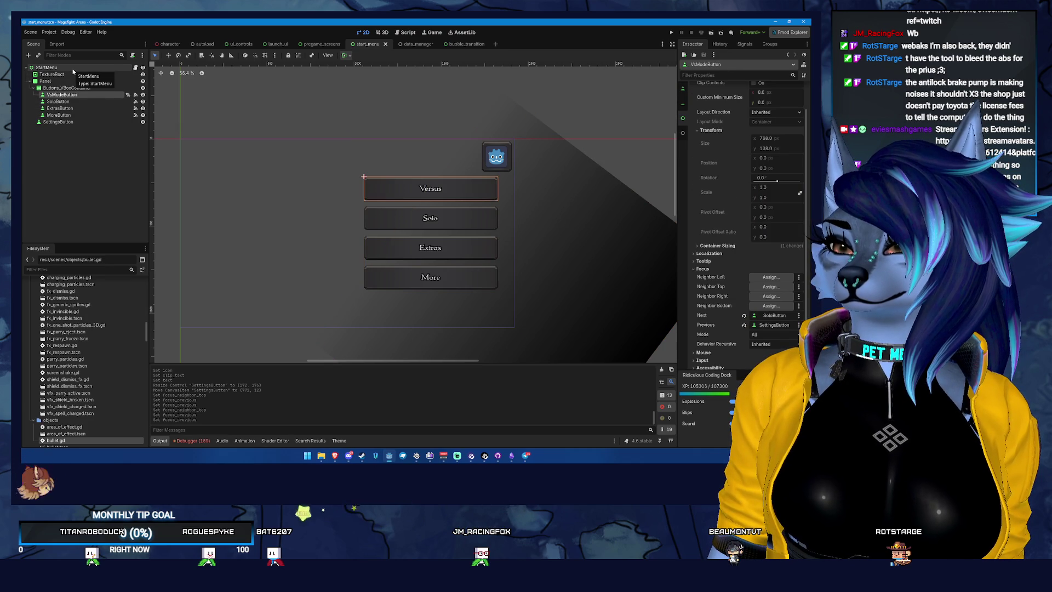
{"action": "key", "text": "Up"}
{"action": "key", "text": "Up"}
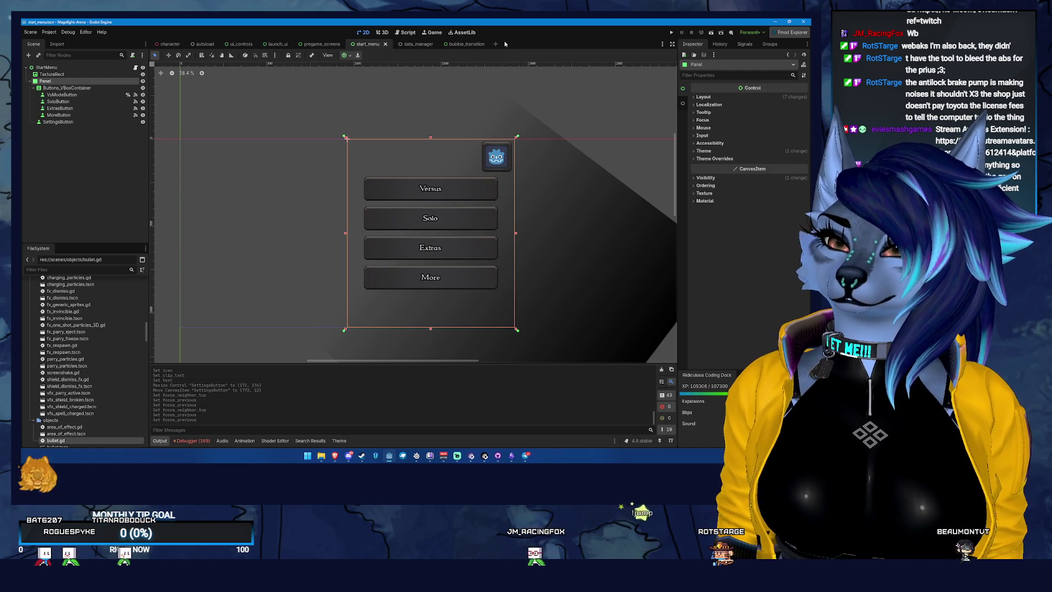
{"action": "left_click", "coordinate": [495, 44]}
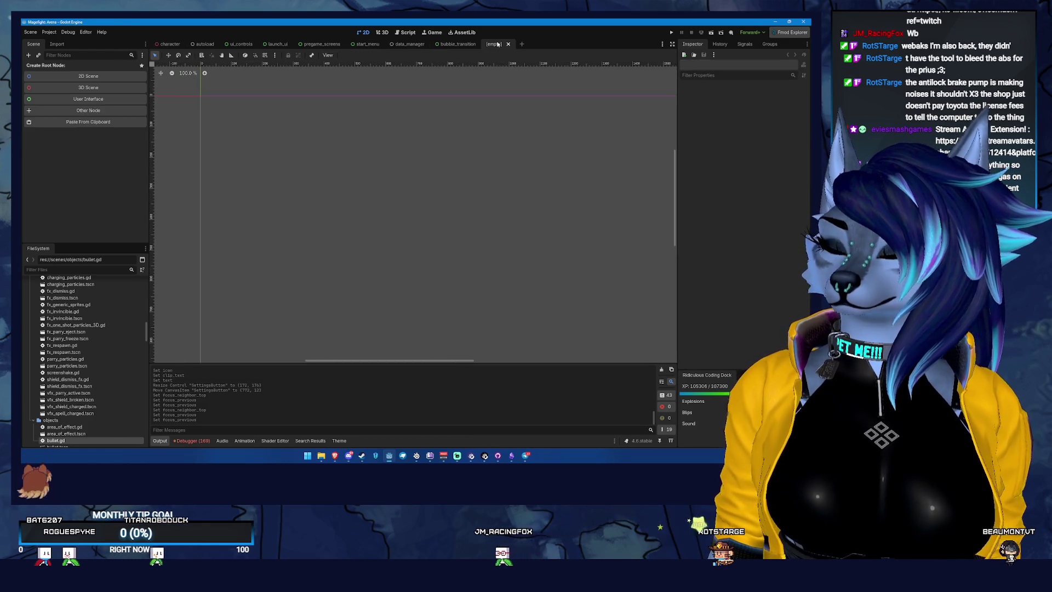
Step: Create a User Interface scene, paste the copied menu nodes, and rename the root Settings
{"action": "left_click", "coordinate": [101, 100]}
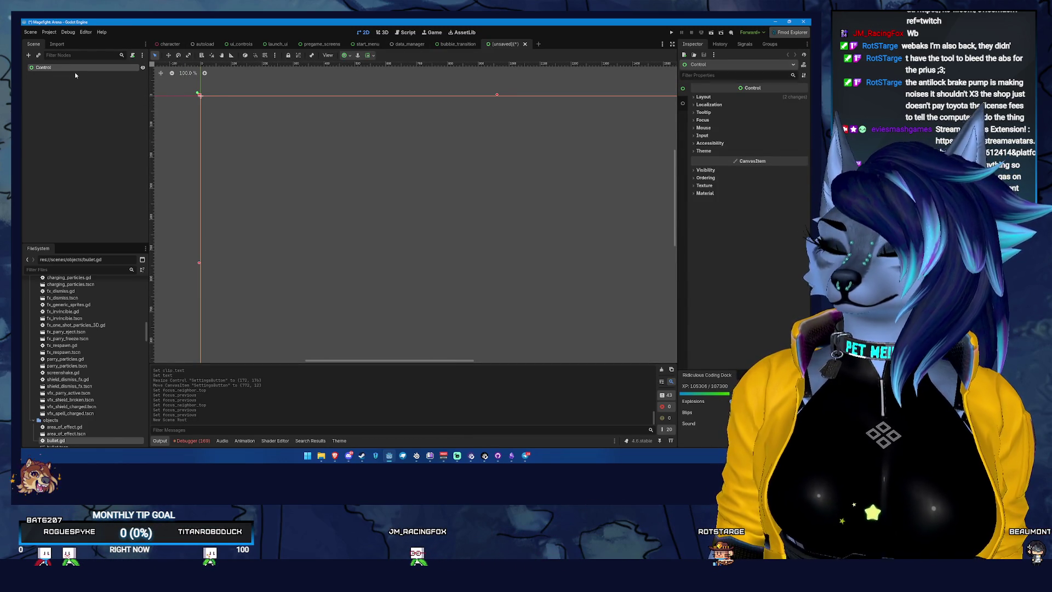
{"action": "key", "text": "ctrl+v"}
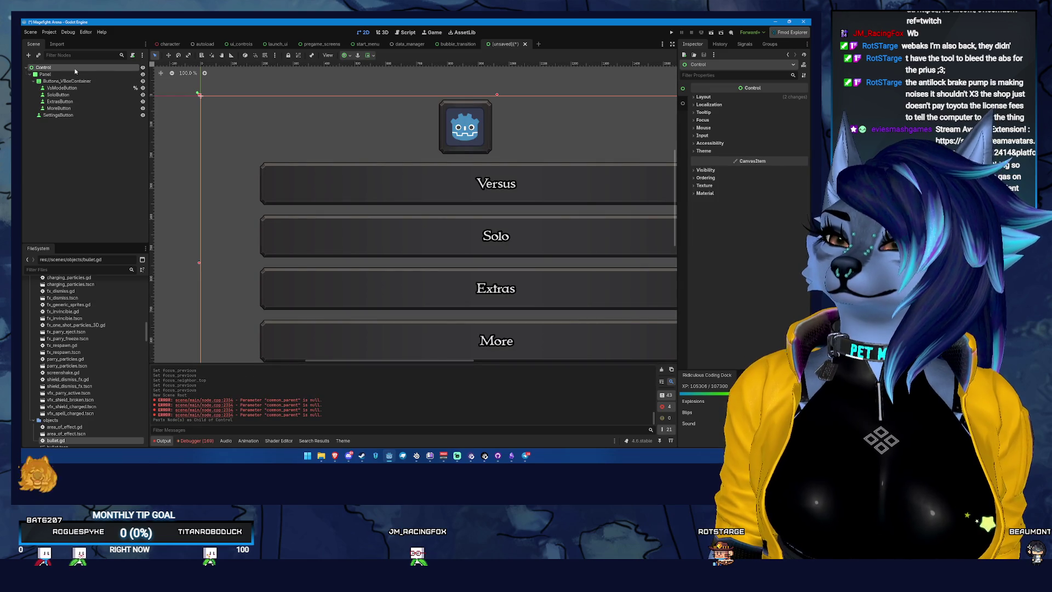
{"action": "double_click", "coordinate": [75, 68]}
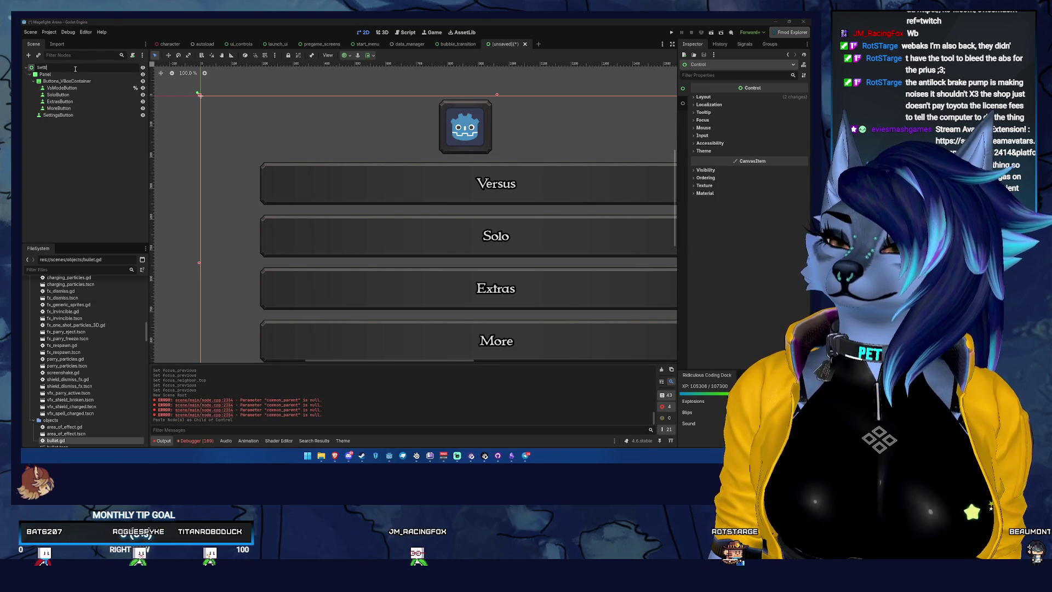
{"action": "type", "text": "ings"}
{"action": "key", "text": "Return"}
Step: Delete the SettingsButton node, then reselect the Settings root in the unsaved scene
{"action": "left_click", "coordinate": [74, 114]}
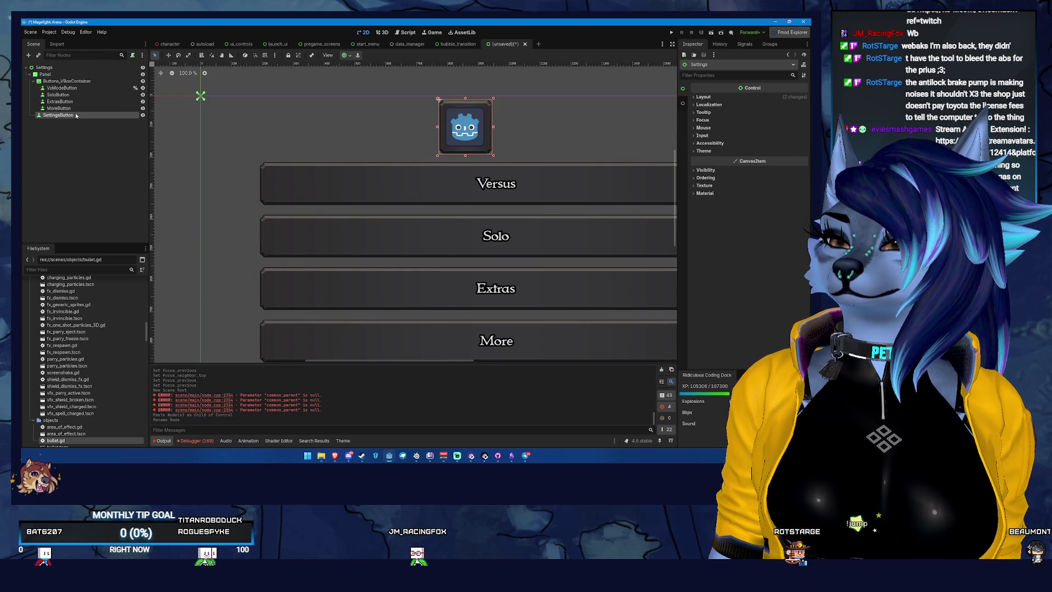
{"action": "key", "text": "Delete"}
{"action": "key", "text": "Return"}
{"action": "scroll", "coordinate": [275, 155], "scroll_direction": "down", "scroll_amount": 2}
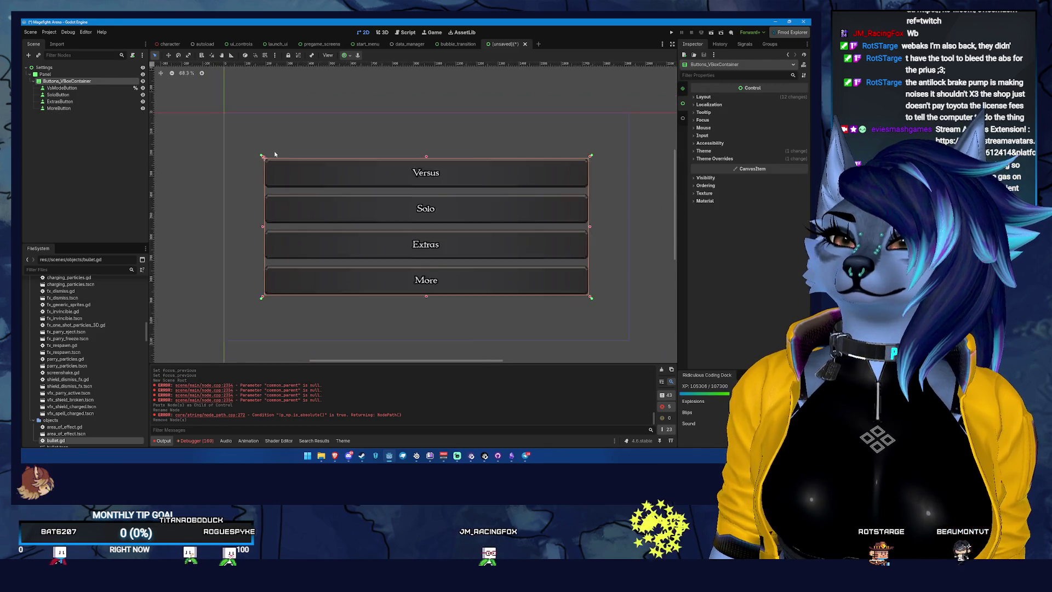
{"action": "scroll", "coordinate": [275, 155], "scroll_direction": "down", "scroll_amount": 1}
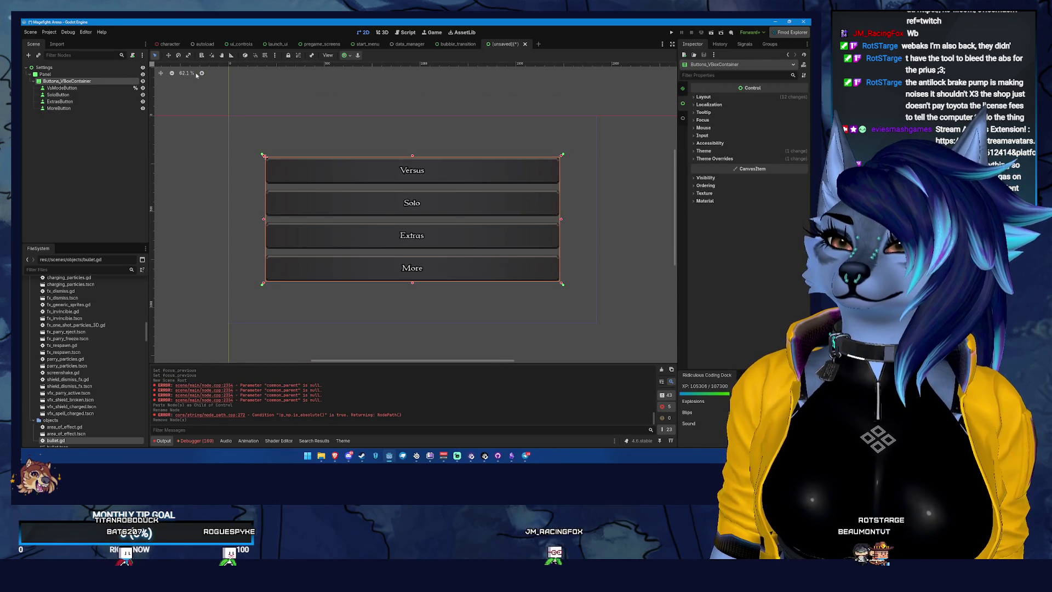
{"action": "left_click", "coordinate": [457, 44]}
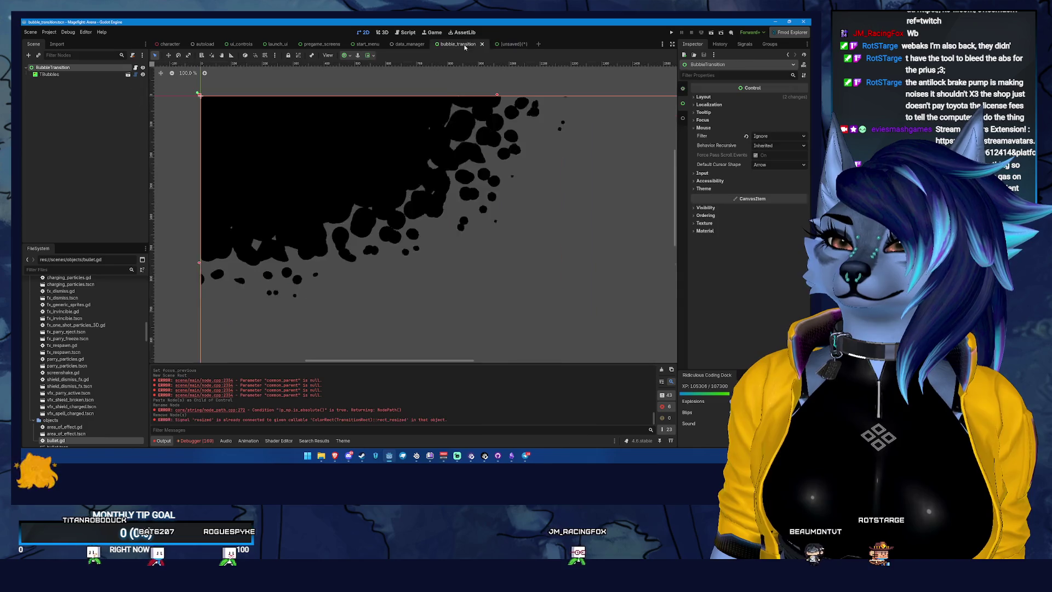
{"action": "left_click", "coordinate": [508, 44]}
{"action": "left_click", "coordinate": [92, 68]}
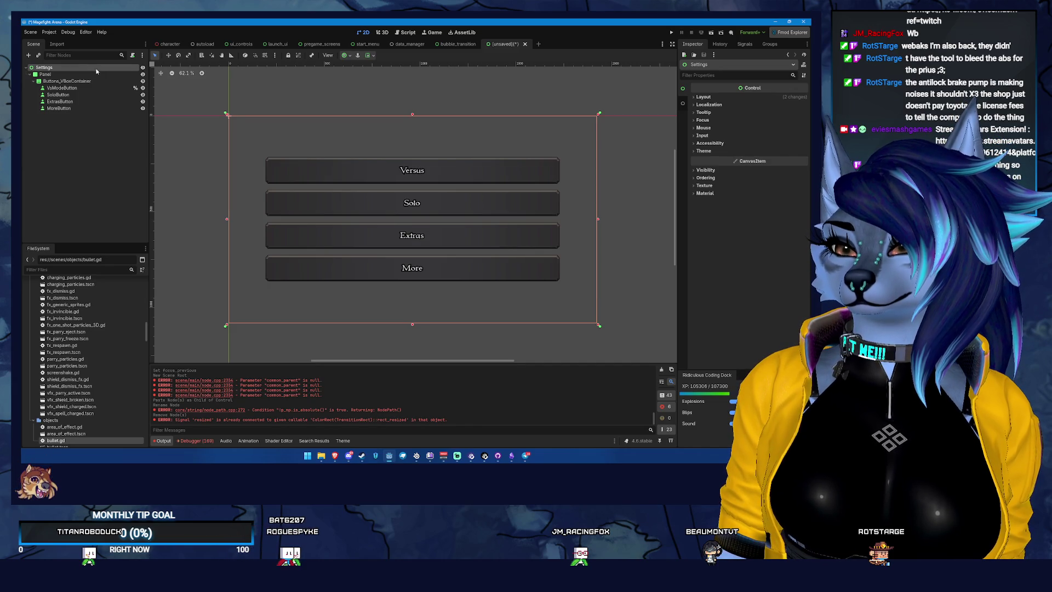
Step: Rename the root SettingsMenu and save it as settings_menu.tscn in res://scenes/ui
{"action": "double_click", "coordinate": [96, 69]}
{"action": "type", "text": "Menu"}
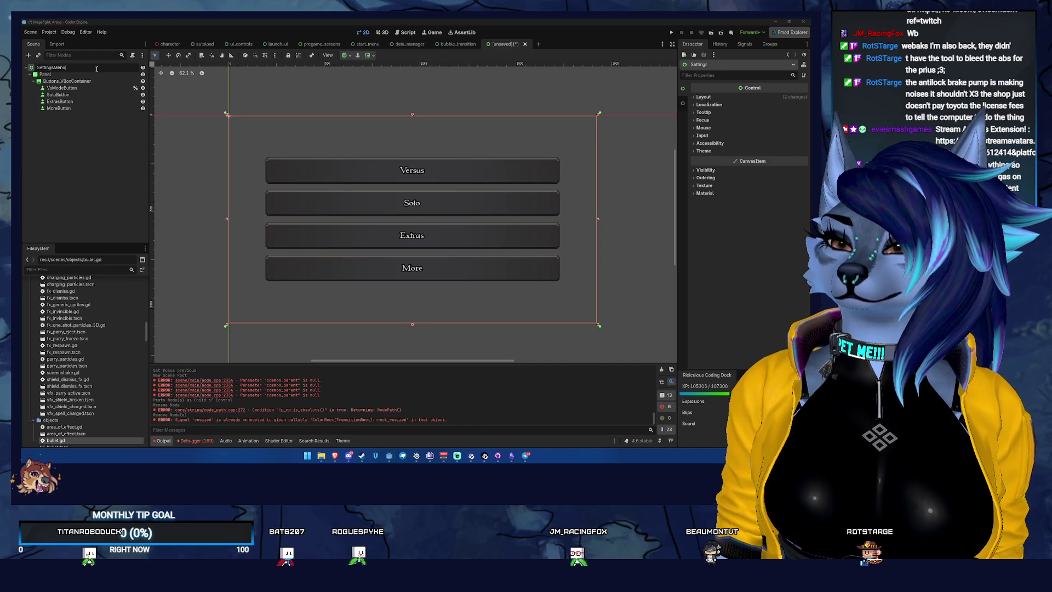
{"action": "key", "text": "Return"}
{"action": "key", "text": "ctrl+s"}
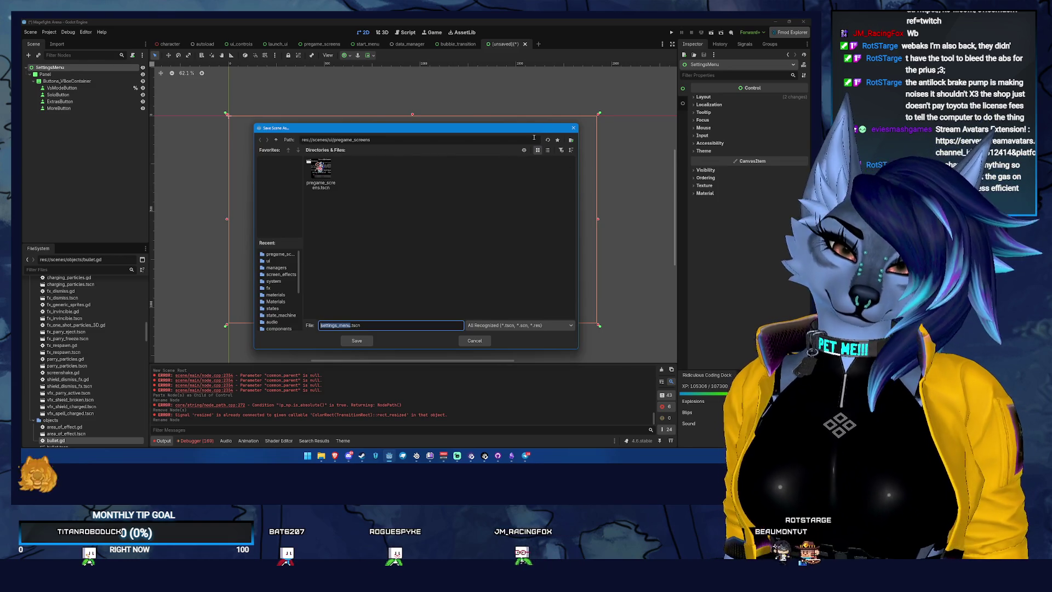
{"action": "left_click", "coordinate": [276, 140]}
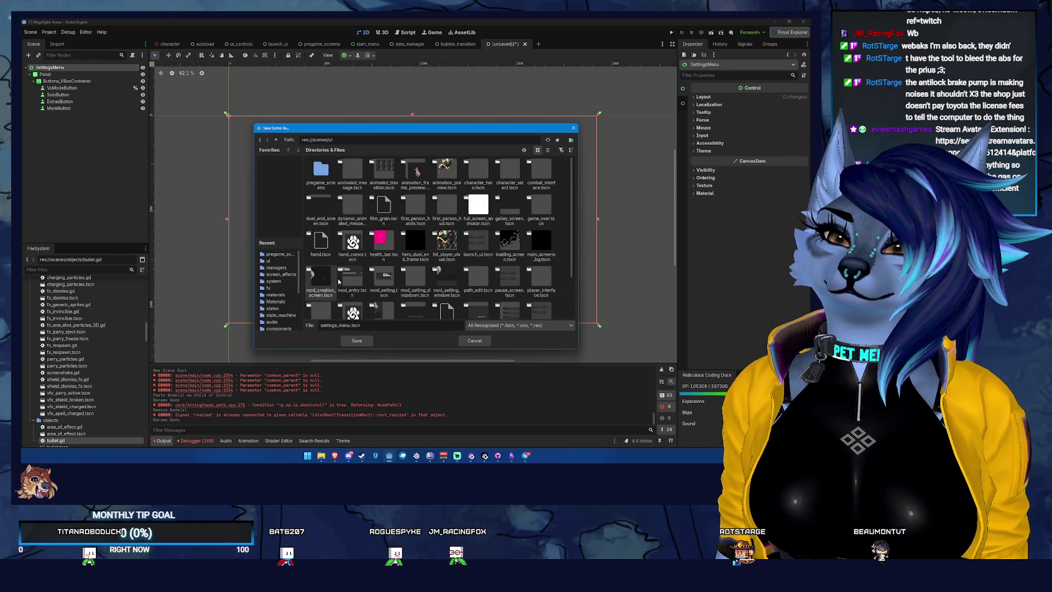
{"action": "left_click", "coordinate": [353, 340]}
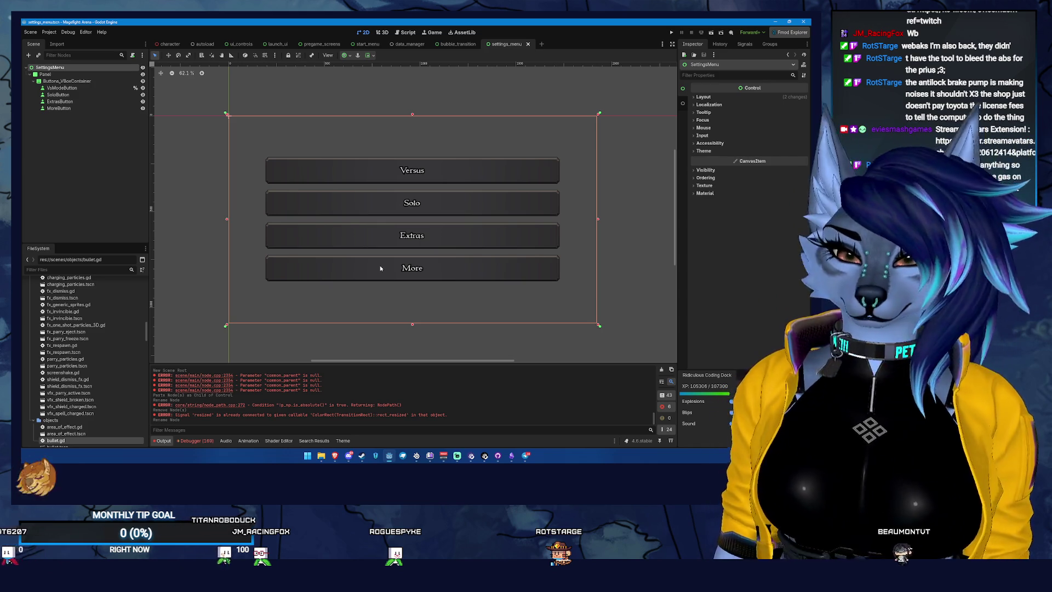
Step: Delete VsModeButton, SoloButton and ExtrasButton together, keeping only MoreButton, then select the Panel
{"action": "left_click", "coordinate": [99, 86]}
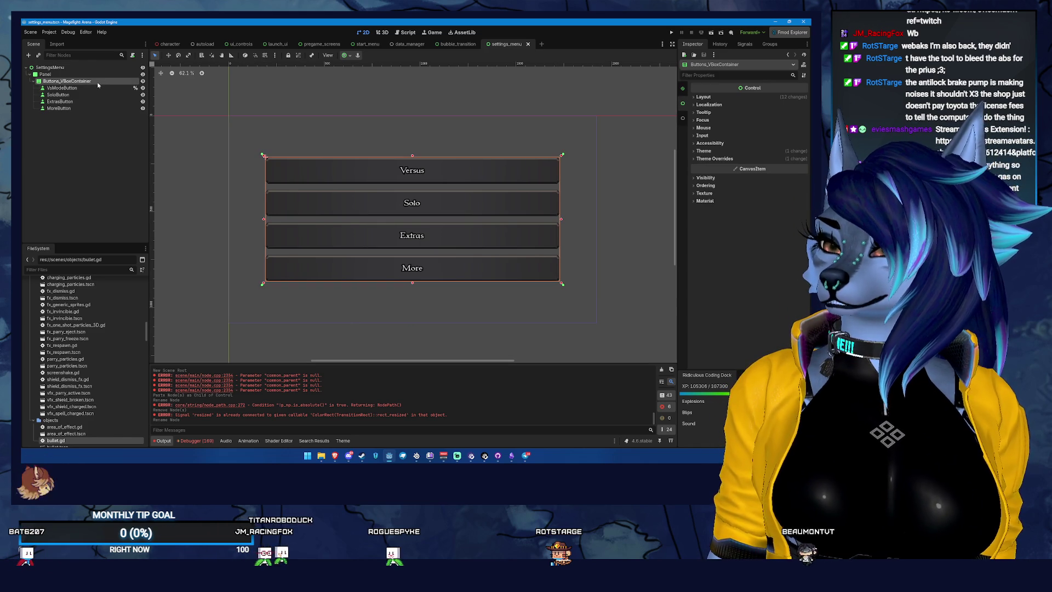
{"action": "left_click", "coordinate": [115, 95]}
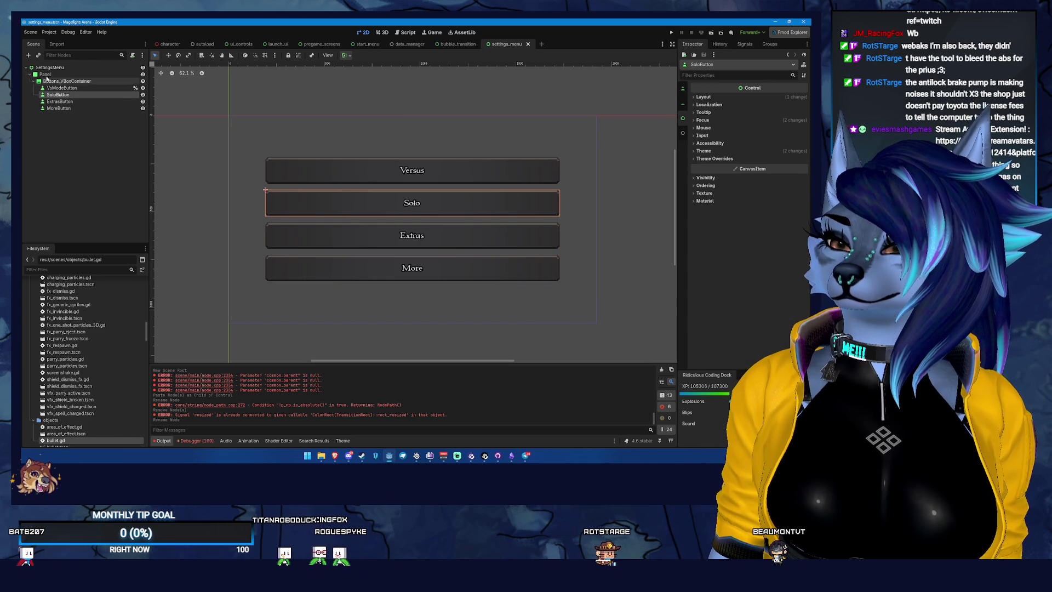
{"action": "left_click", "coordinate": [90, 87]}
{"action": "left_click", "coordinate": [85, 81]}
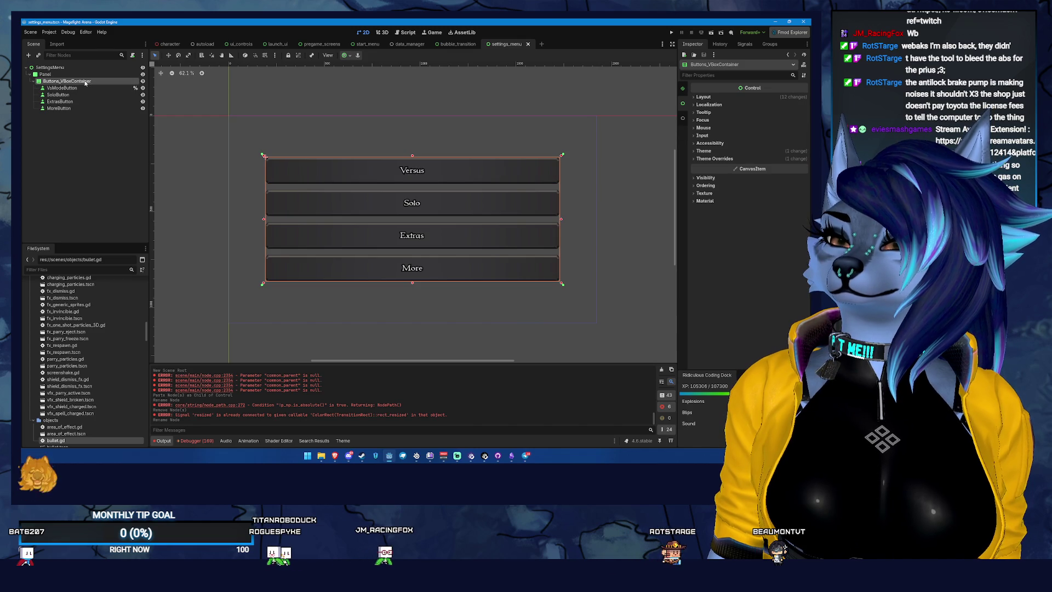
{"action": "key", "text": "F2"}
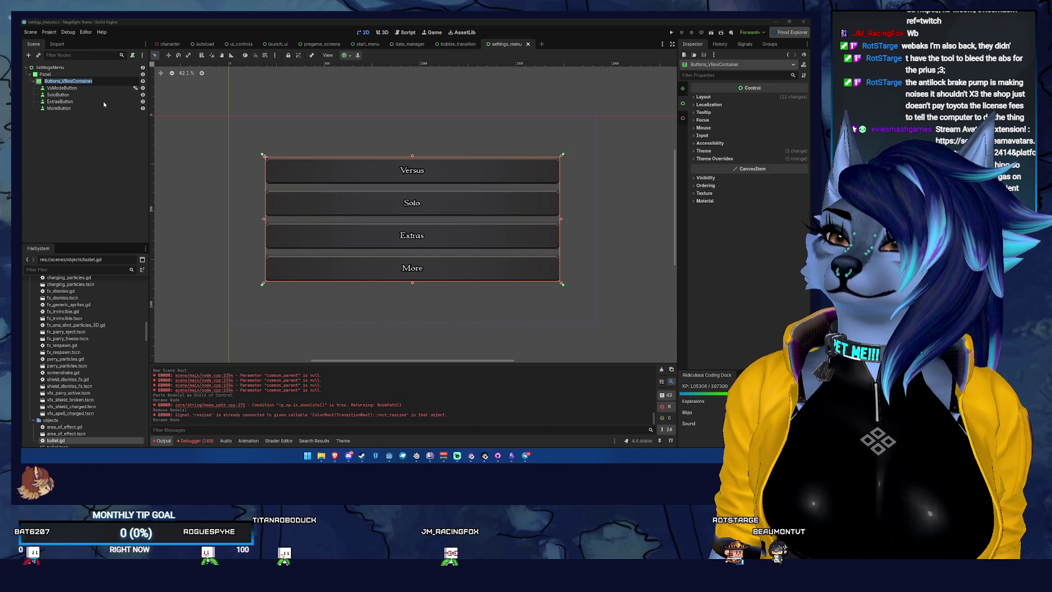
{"action": "left_click", "coordinate": [77, 88]}
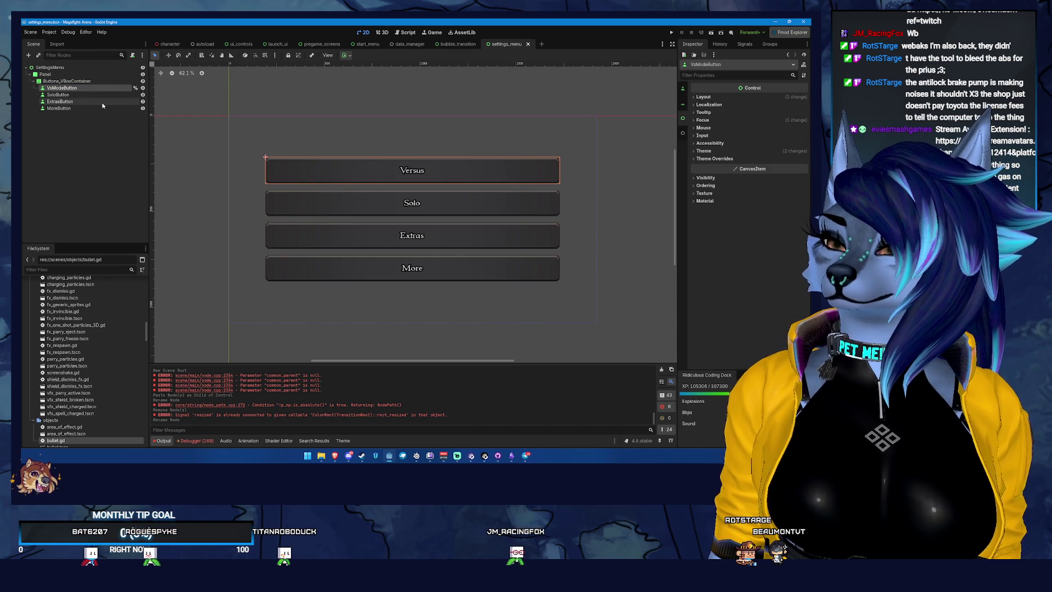
{"action": "left_click", "coordinate": [97, 101], "text": "shift"}
{"action": "key", "text": "Delete"}
{"action": "key", "text": "Return"}
{"action": "left_click", "coordinate": [77, 68]}
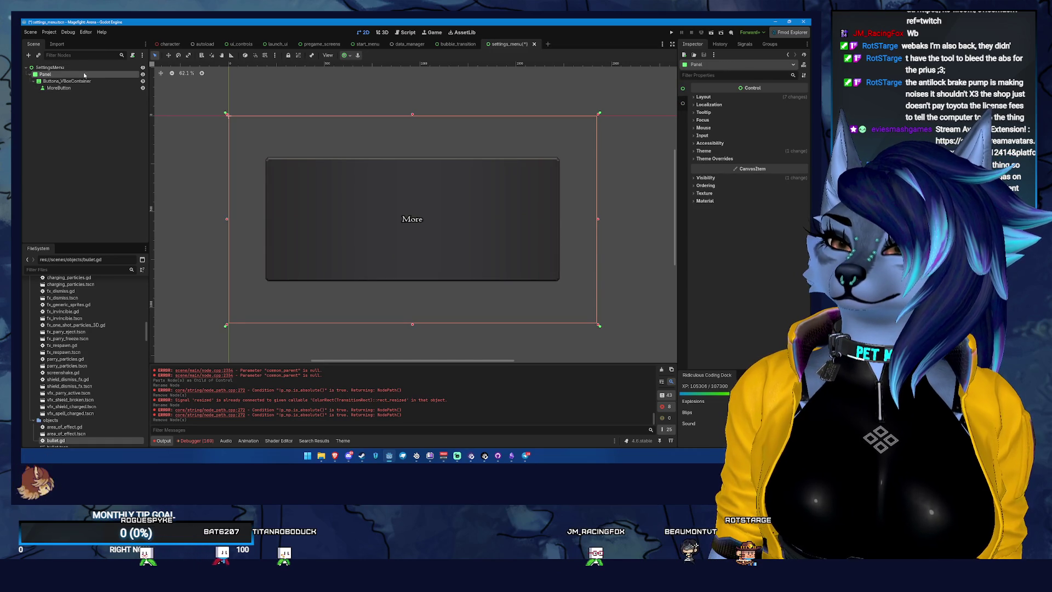
{"action": "left_click", "coordinate": [91, 76]}
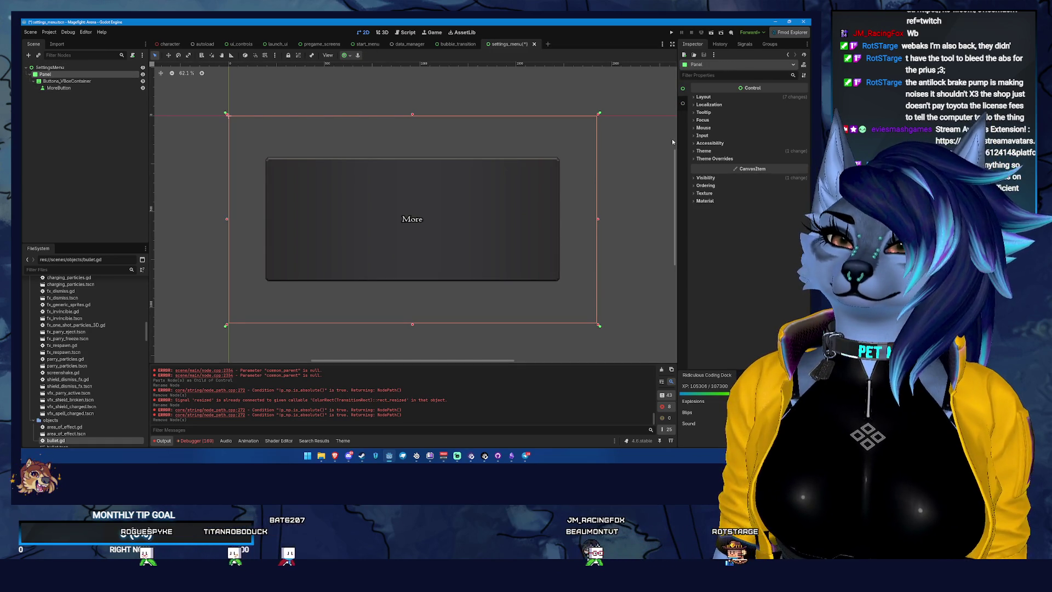
Step: Apply the Left Wide anchor preset to the Panel
{"action": "left_click", "coordinate": [704, 96]}
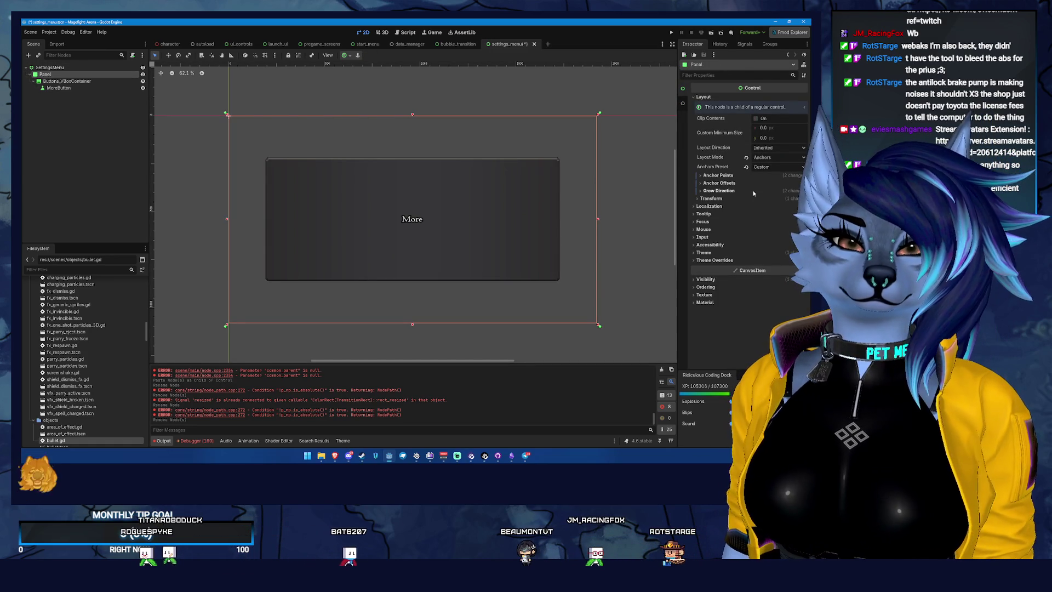
{"action": "left_click", "coordinate": [720, 191]}
{"action": "left_click", "coordinate": [723, 184]}
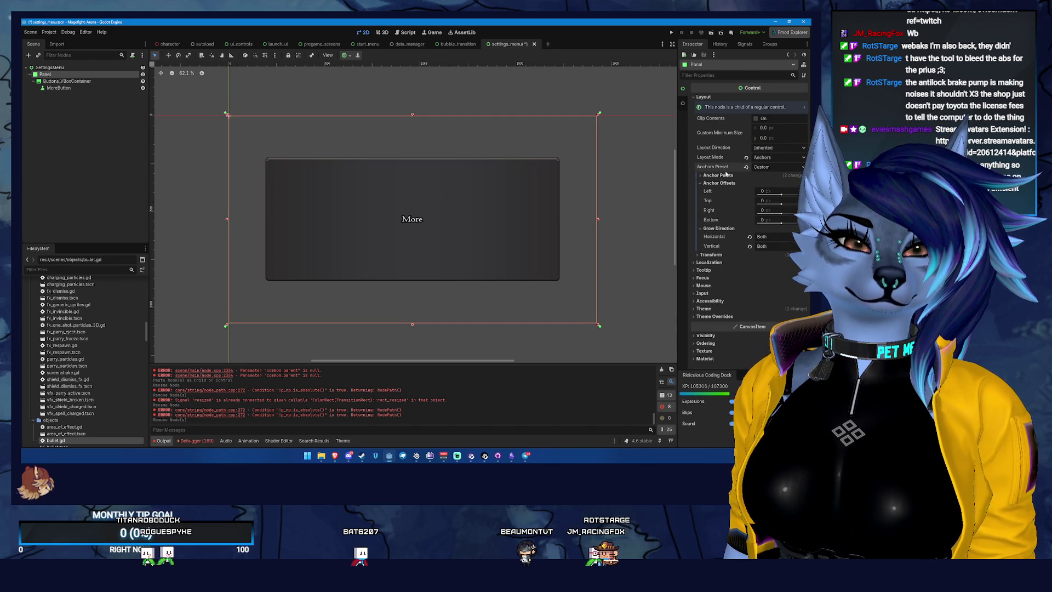
{"action": "left_click", "coordinate": [718, 176]}
{"action": "left_click", "coordinate": [779, 168]}
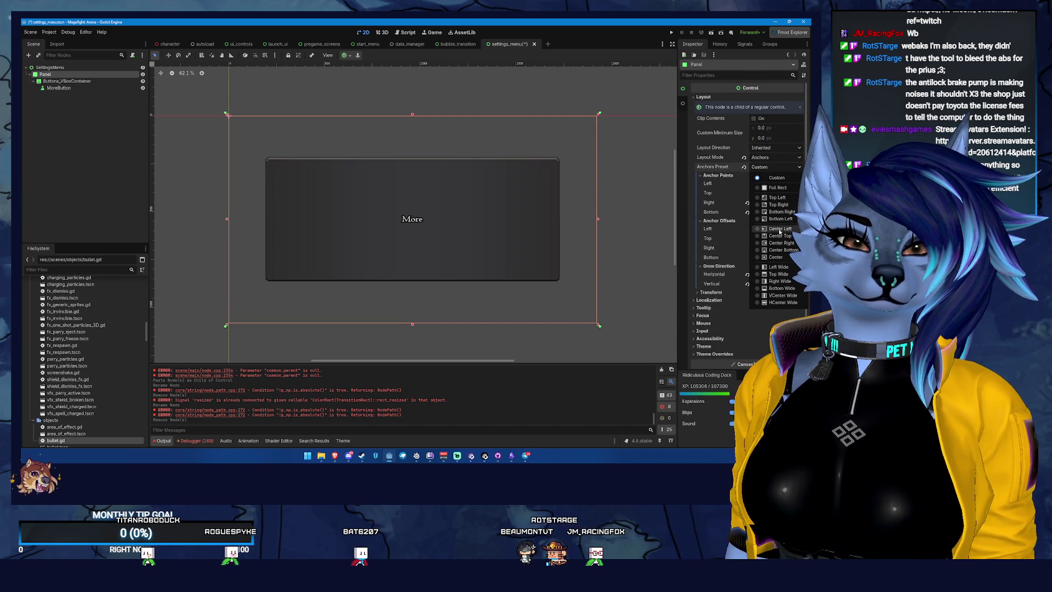
{"action": "left_click", "coordinate": [779, 267]}
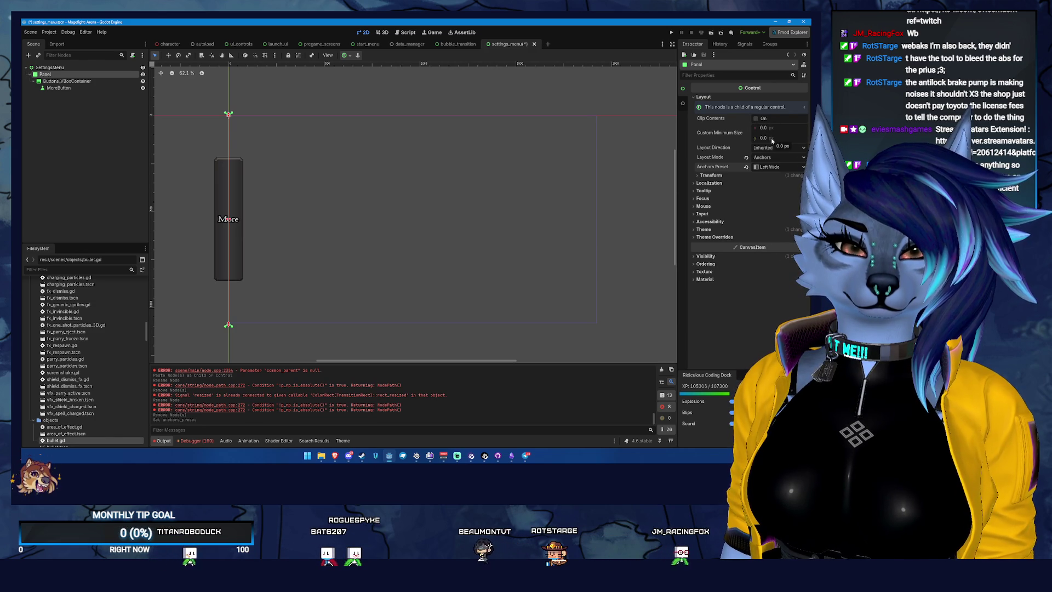
Step: Switch the Panel to Custom anchors with left 0 and right 0.5, then save
{"action": "left_click", "coordinate": [711, 176]}
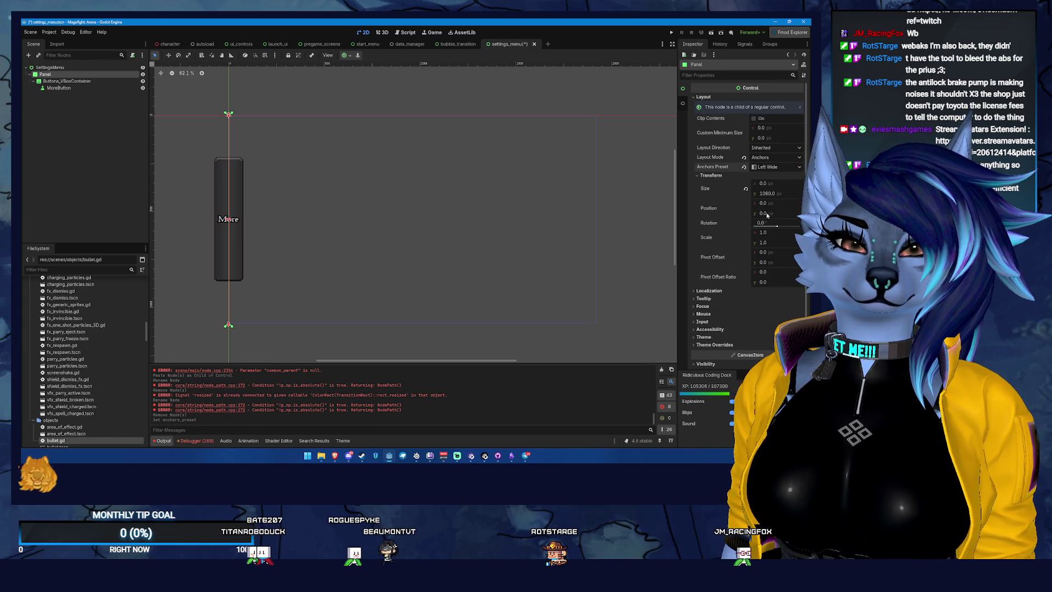
{"action": "left_click", "coordinate": [776, 167]}
{"action": "left_click", "coordinate": [770, 161]}
{"action": "left_click", "coordinate": [770, 159]}
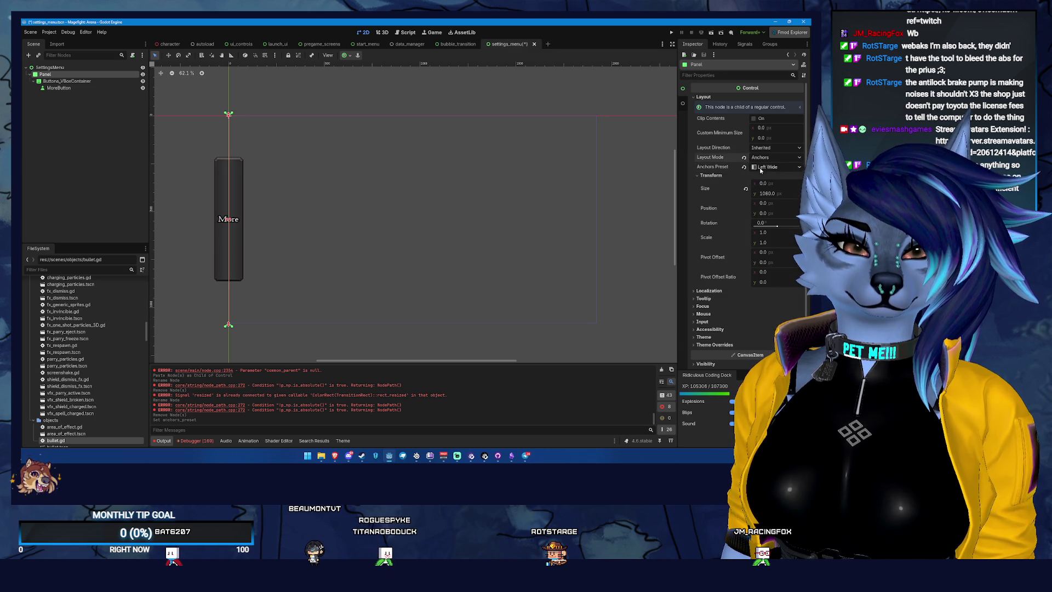
{"action": "left_click", "coordinate": [760, 166]}
{"action": "left_click", "coordinate": [761, 177]}
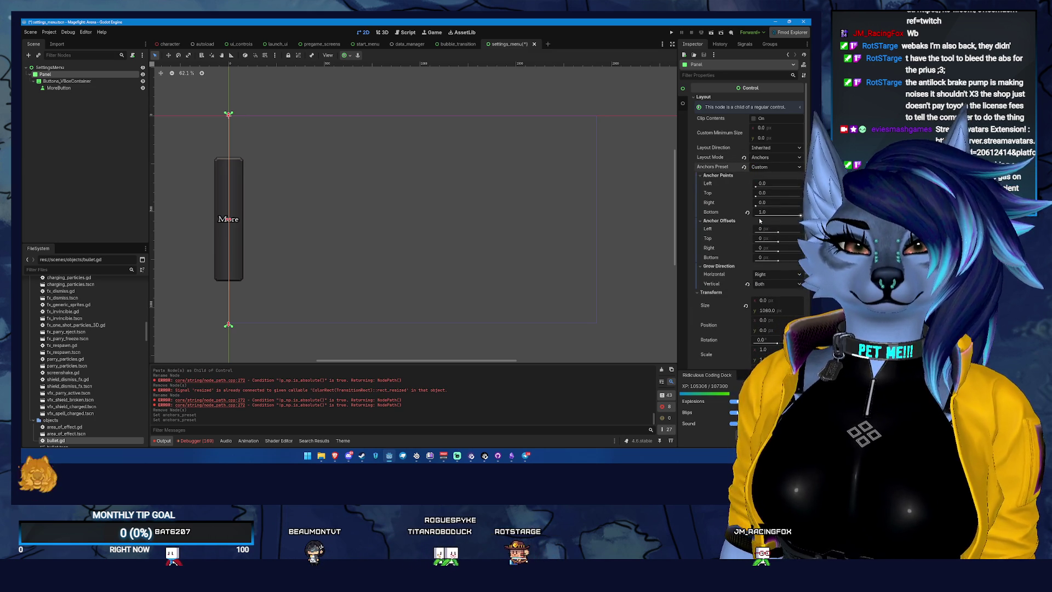
{"action": "left_click", "coordinate": [766, 185]}
{"action": "type", "text": ".5"}
{"action": "key", "text": "Return"}
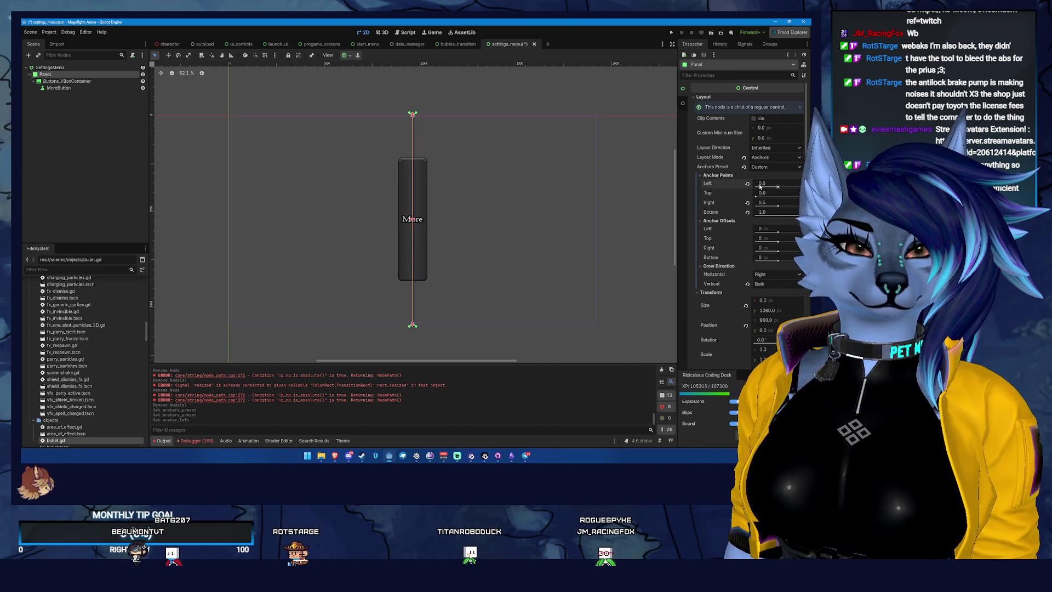
{"action": "left_click_drag", "start_coordinate": [770, 184], "coordinate": [757, 185]}
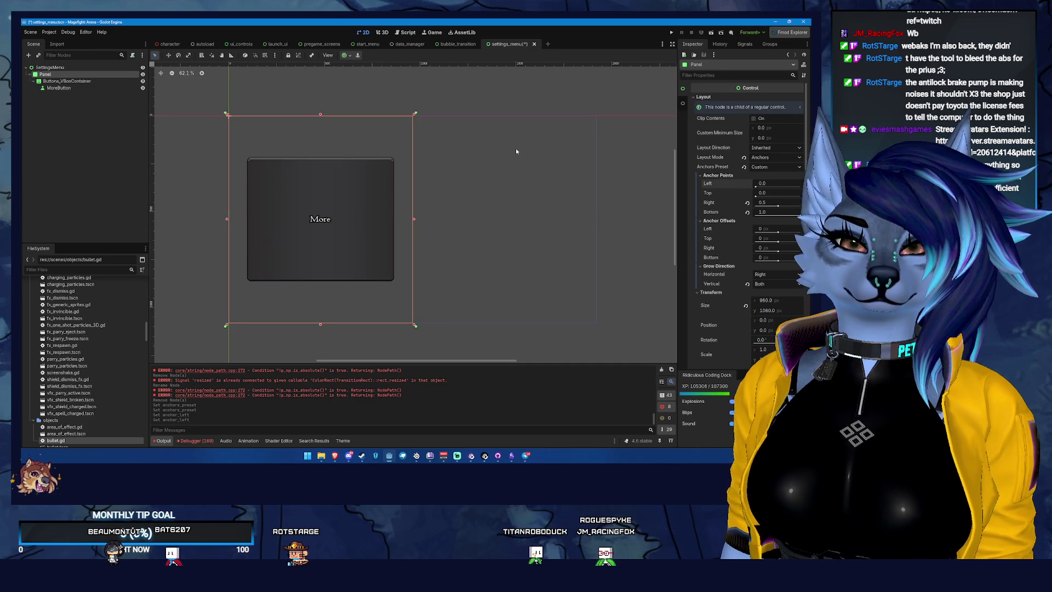
{"action": "key", "text": "ctrl+s"}
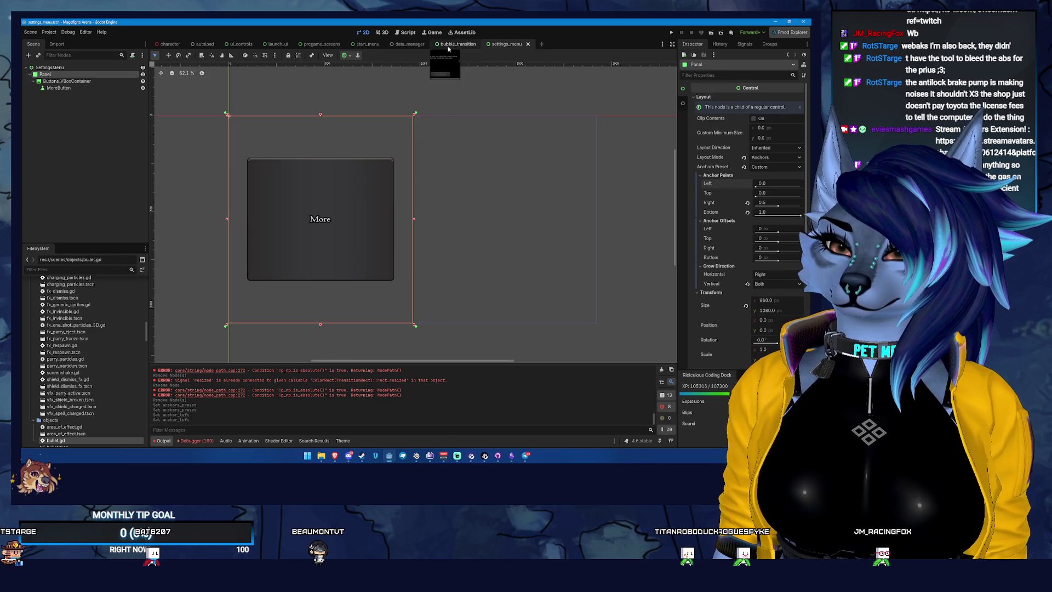
Step: Copy NuditySettings from SettingsLayout in pregame_screens, then select Buttons_VBoxContainer in settings_menu
{"action": "left_click", "coordinate": [324, 43]}
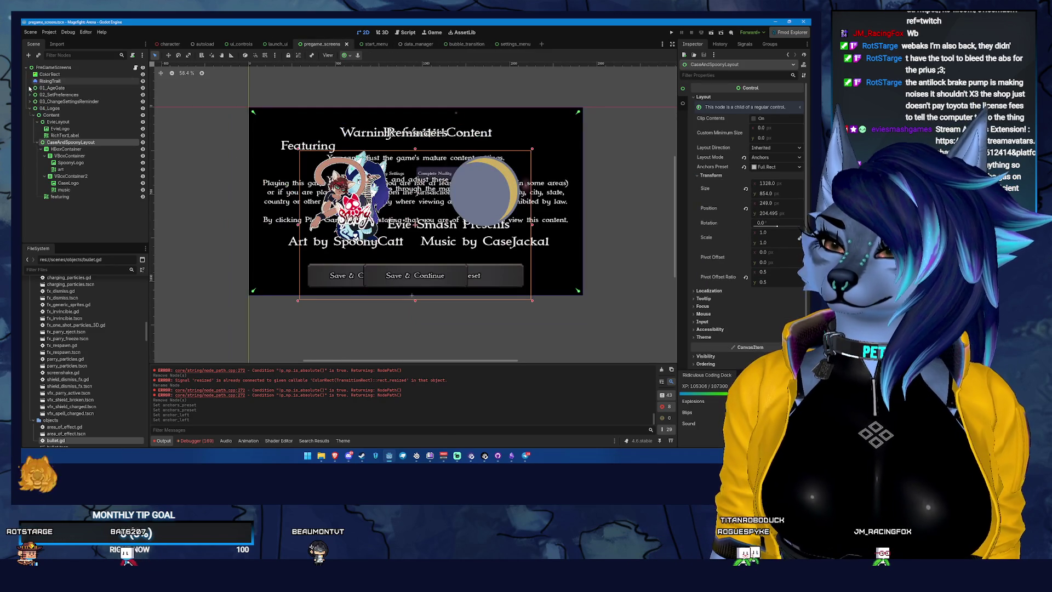
{"action": "left_click", "coordinate": [37, 101]}
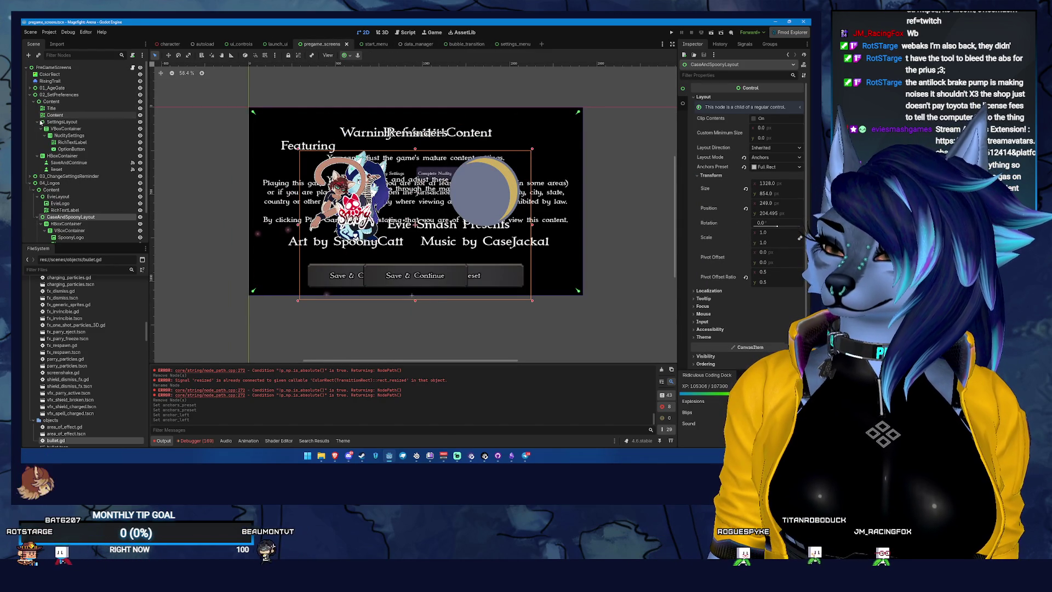
{"action": "left_click", "coordinate": [37, 121]}
{"action": "left_click", "coordinate": [37, 122]}
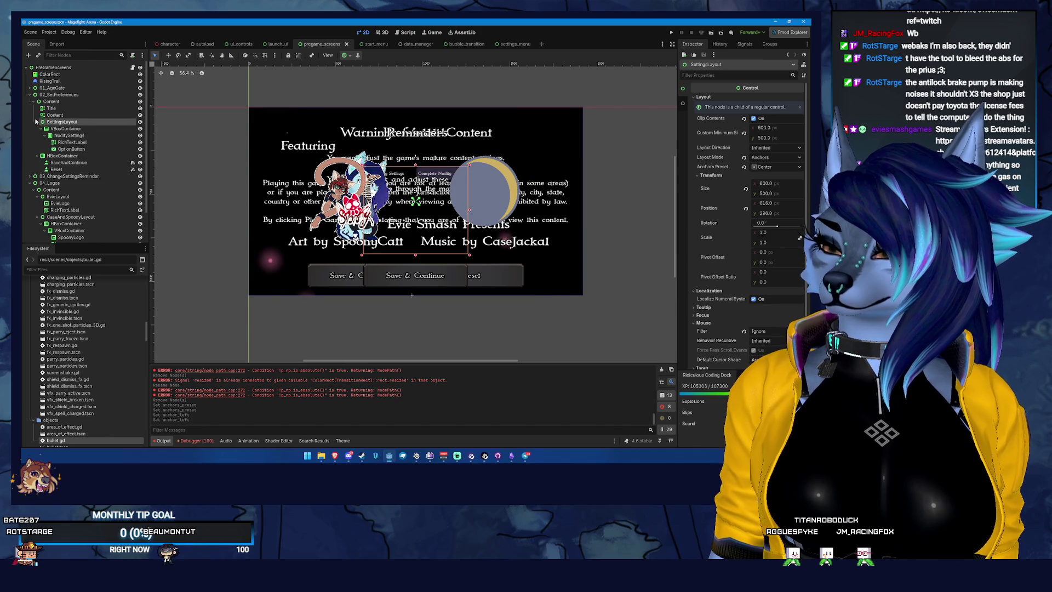
{"action": "right_click", "coordinate": [91, 122]}
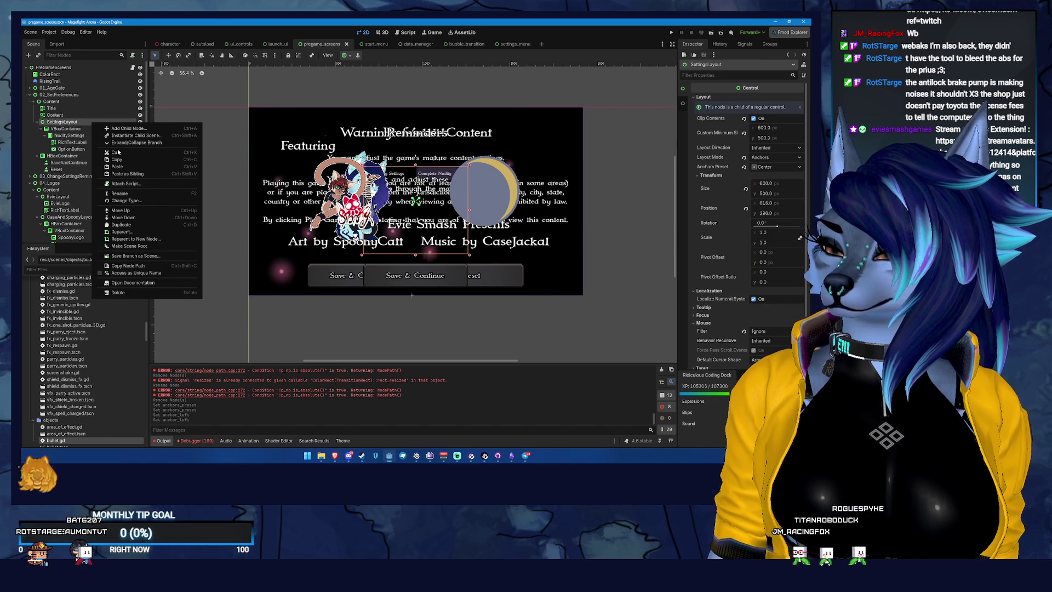
{"action": "left_click", "coordinate": [63, 133]}
{"action": "left_click", "coordinate": [68, 135]}
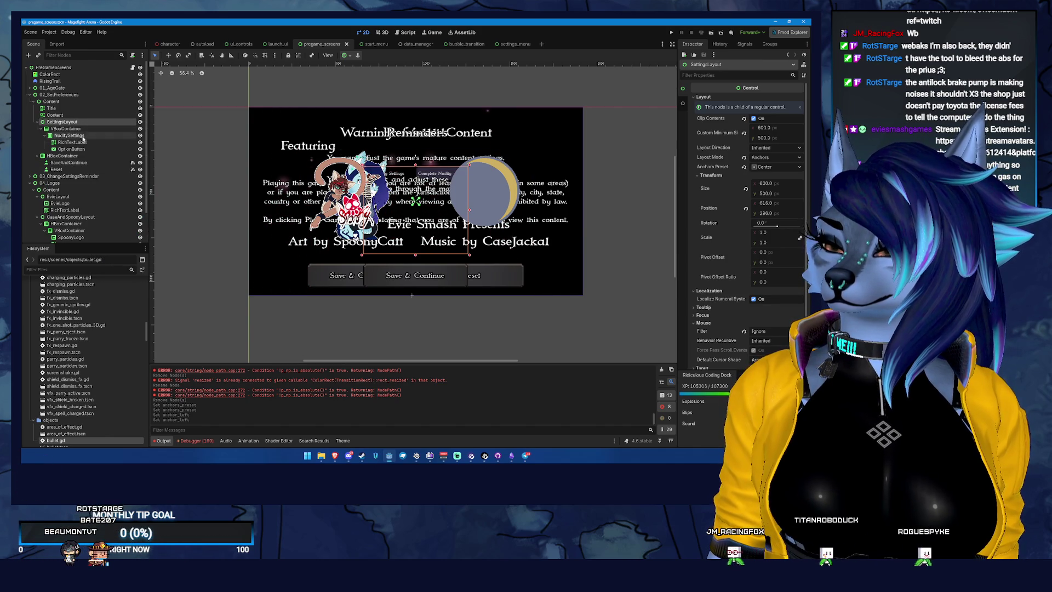
{"action": "right_click", "coordinate": [107, 139]}
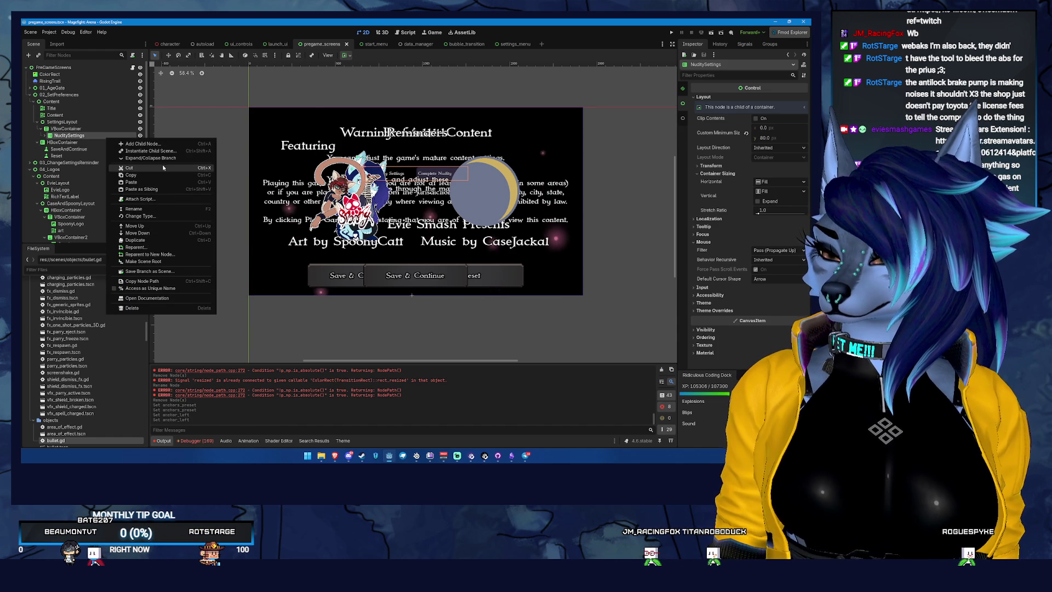
{"action": "left_click", "coordinate": [169, 177]}
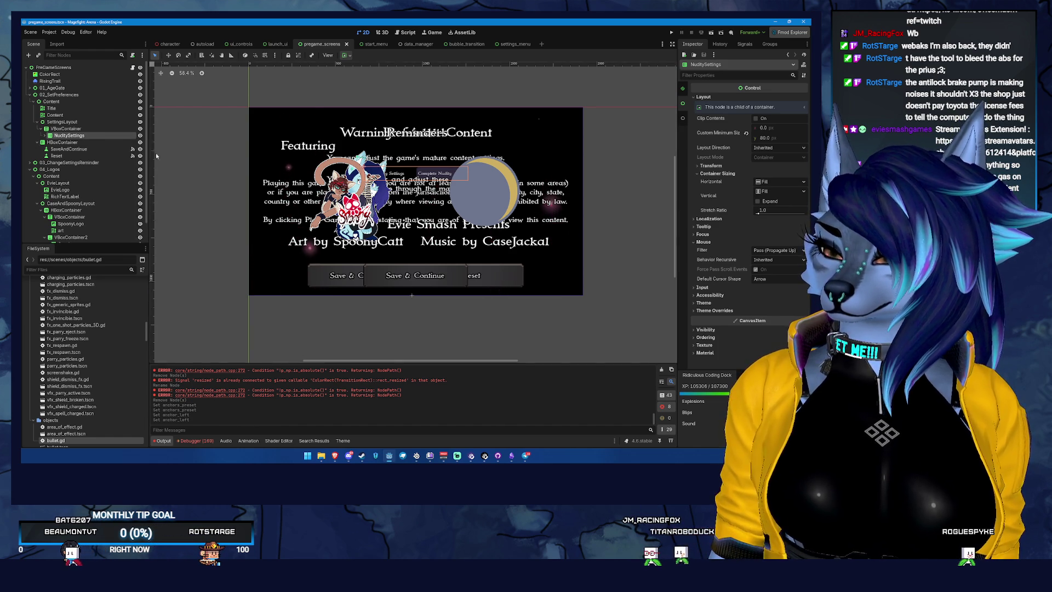
{"action": "left_click", "coordinate": [510, 44]}
{"action": "left_click", "coordinate": [66, 82]}
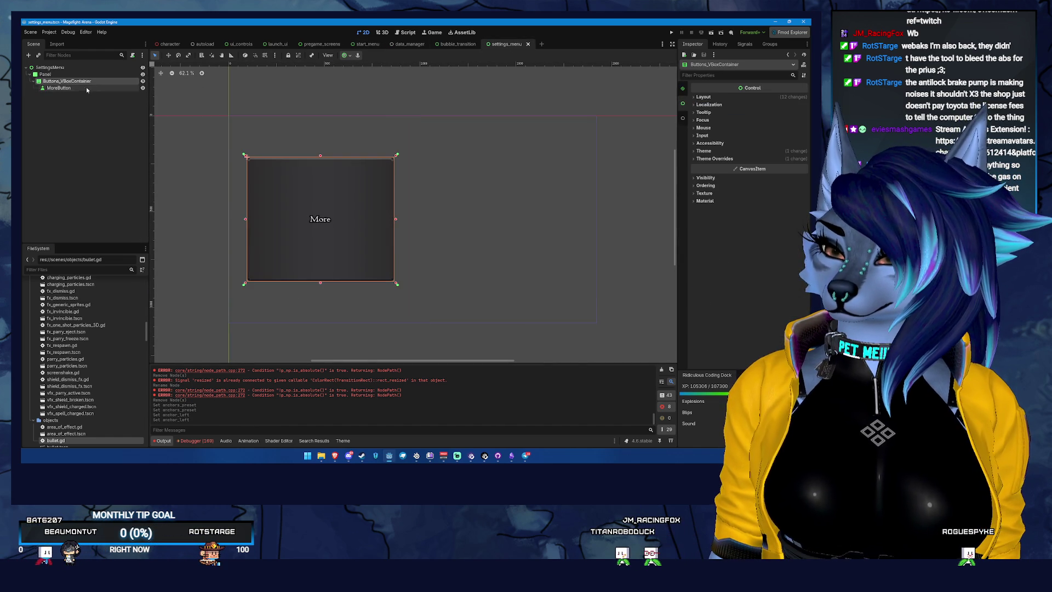
{"action": "left_click", "coordinate": [76, 81]}
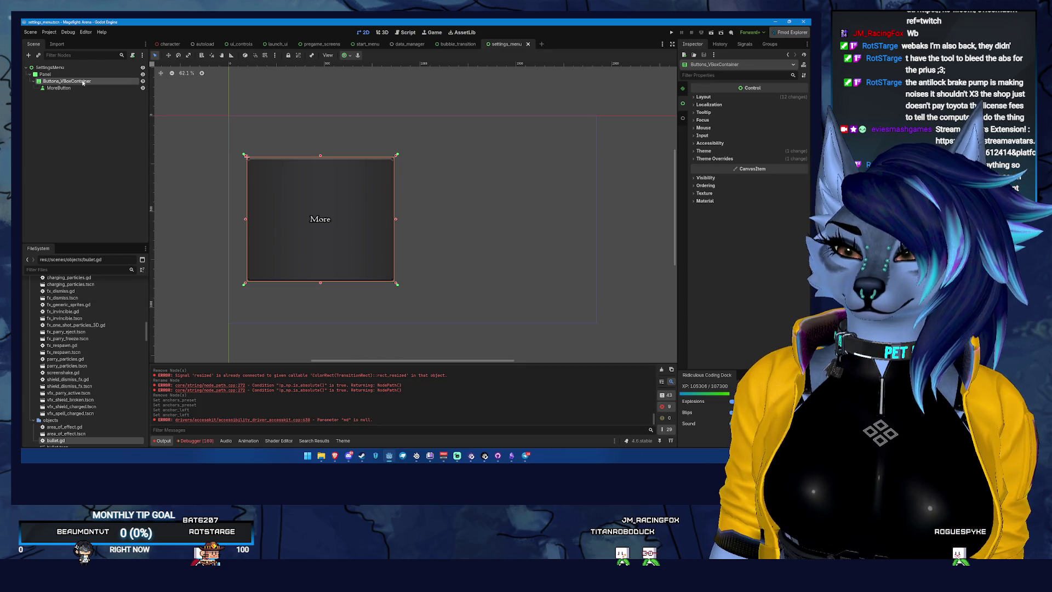
{"action": "left_click", "coordinate": [91, 87]}
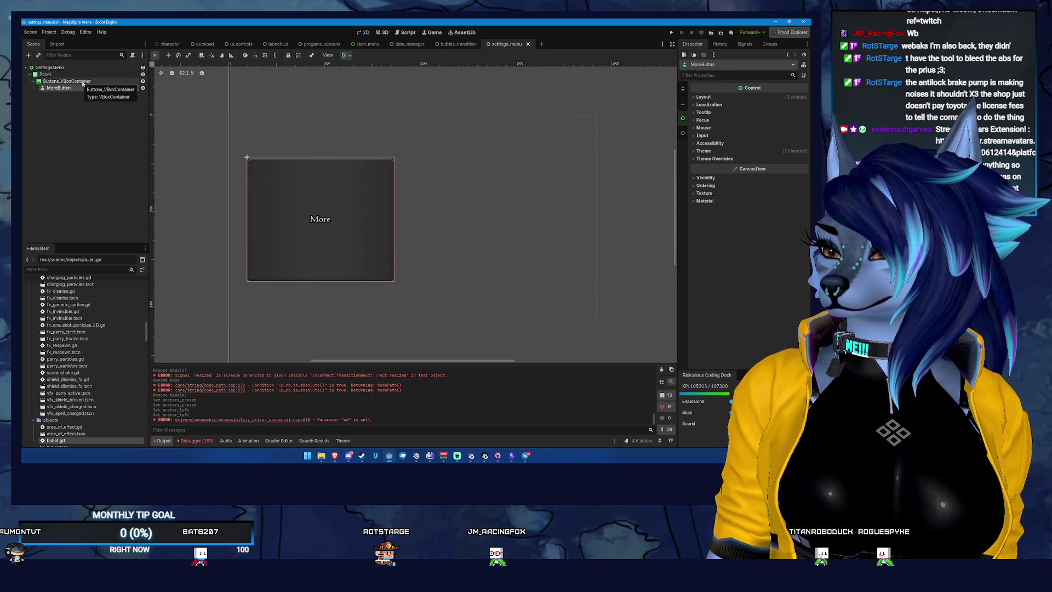
{"action": "left_click", "coordinate": [85, 82]}
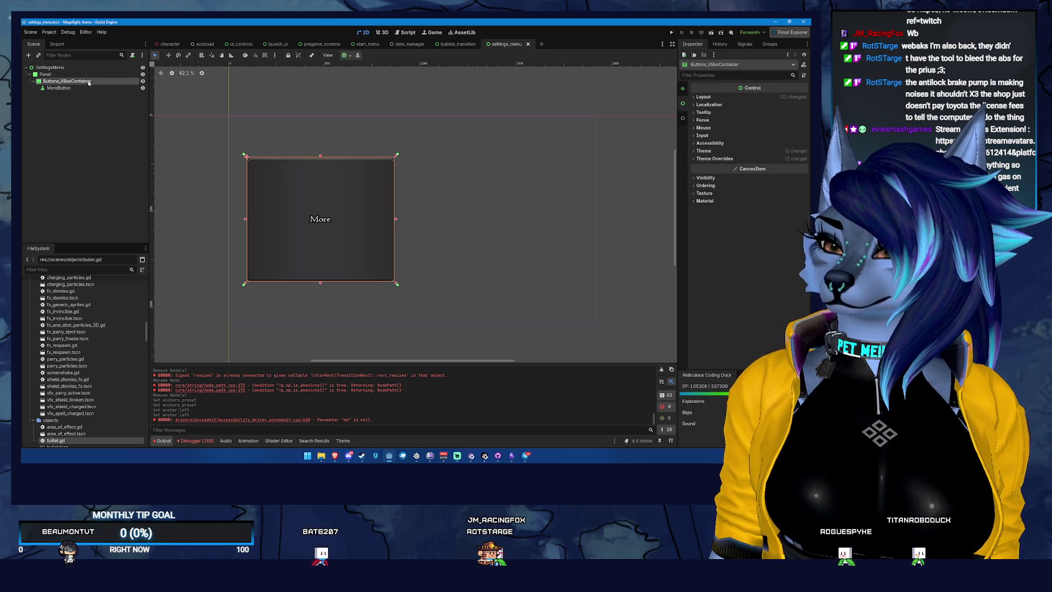
{"action": "key", "text": "ctrl+v"}
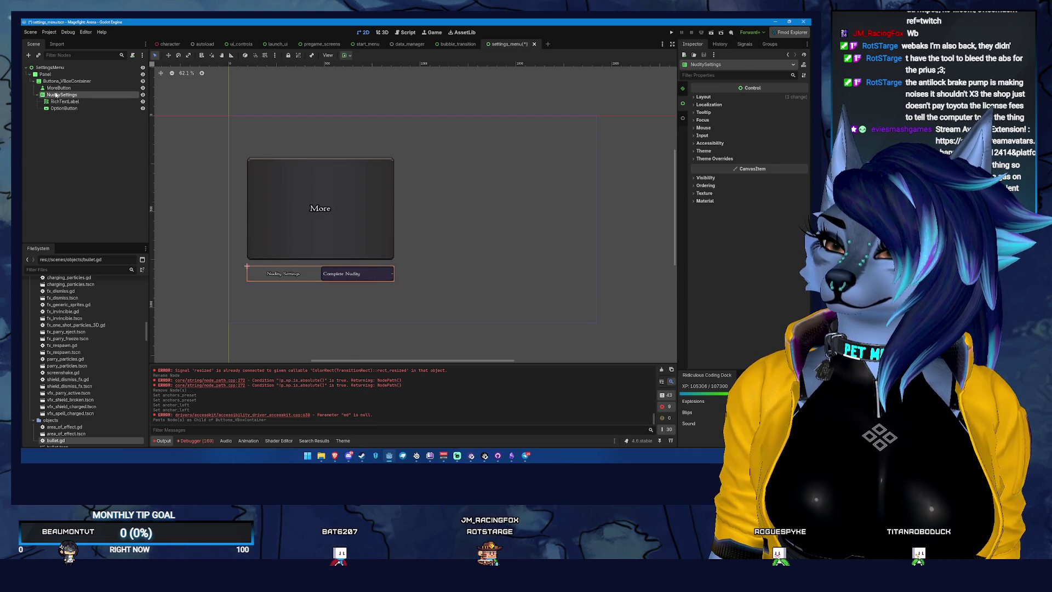
Step: Drag the pasted NuditySettings row above MoreButton in the container
{"action": "left_click_drag", "start_coordinate": [61, 95], "coordinate": [70, 88]}
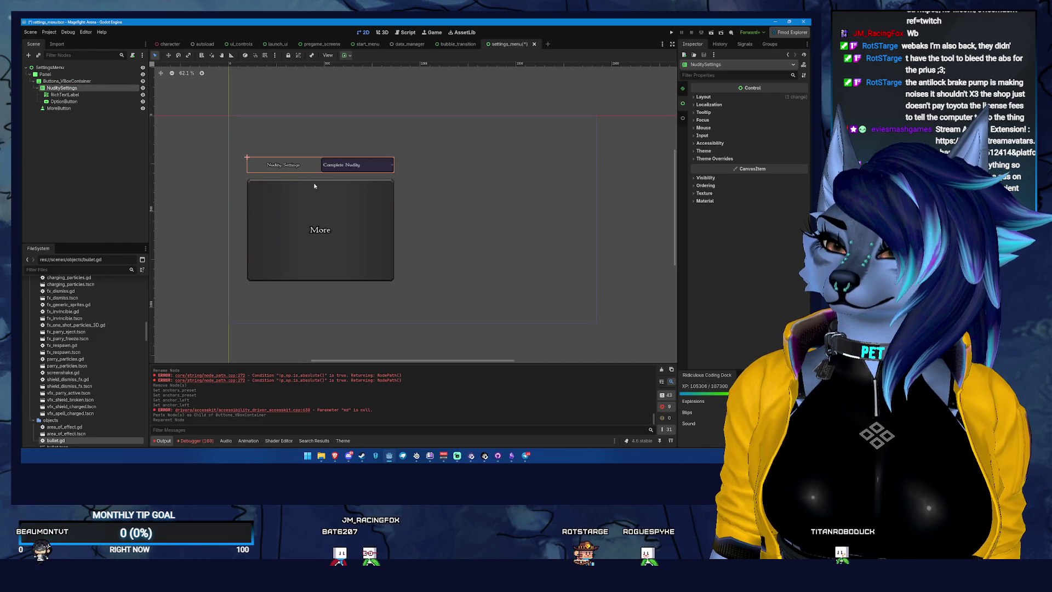
{"action": "scroll", "coordinate": [323, 187], "scroll_direction": "up", "scroll_amount": 3}
{"action": "left_click_drag", "start_coordinate": [323, 186], "coordinate": [369, 205]}
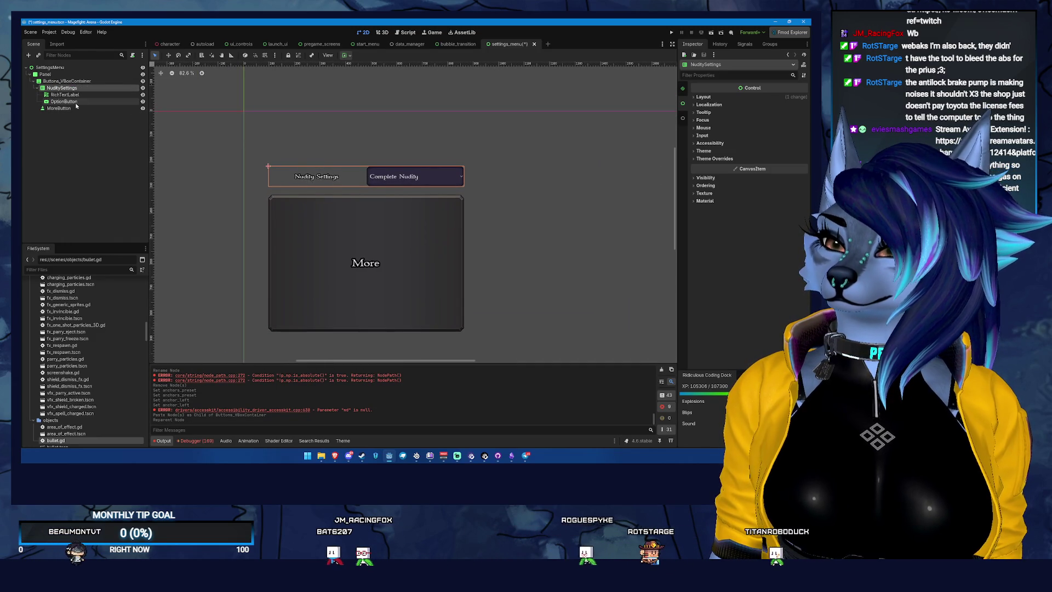
Step: Duplicate the NuditySettings row, producing NuditySettings2
{"action": "left_click", "coordinate": [84, 108]}
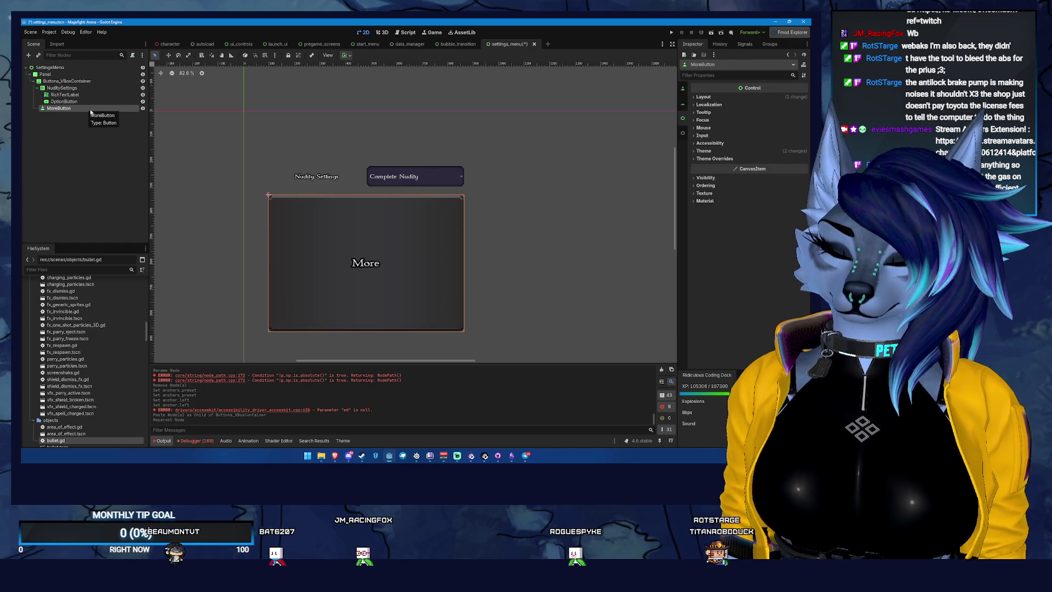
{"action": "left_click", "coordinate": [65, 94]}
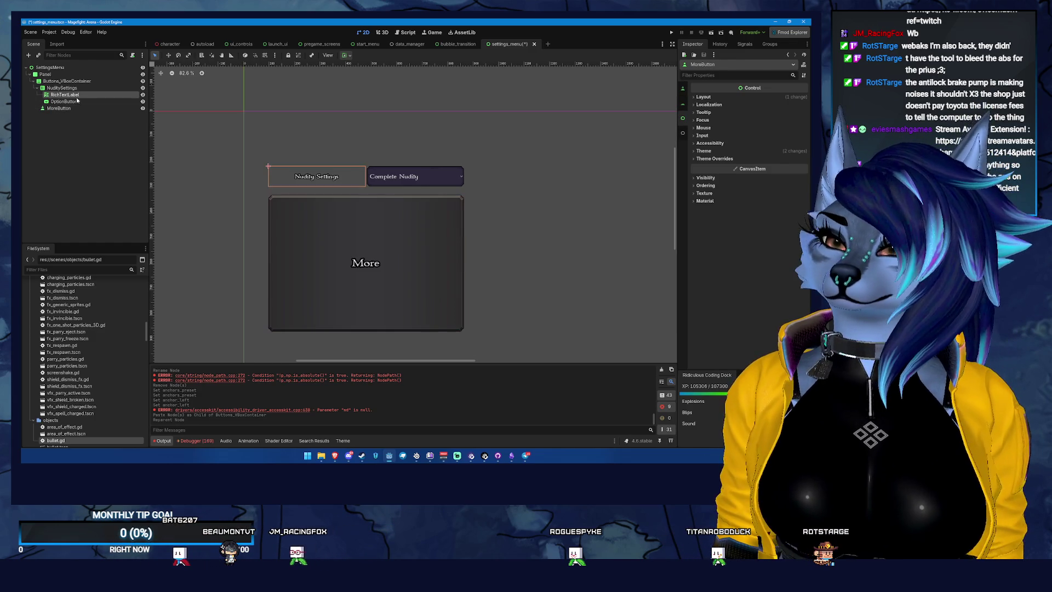
{"action": "left_click", "coordinate": [57, 89]}
{"action": "left_click", "coordinate": [54, 108]}
{"action": "left_click", "coordinate": [40, 89]}
{"action": "left_click", "coordinate": [37, 87]}
{"action": "left_click", "coordinate": [62, 95]}
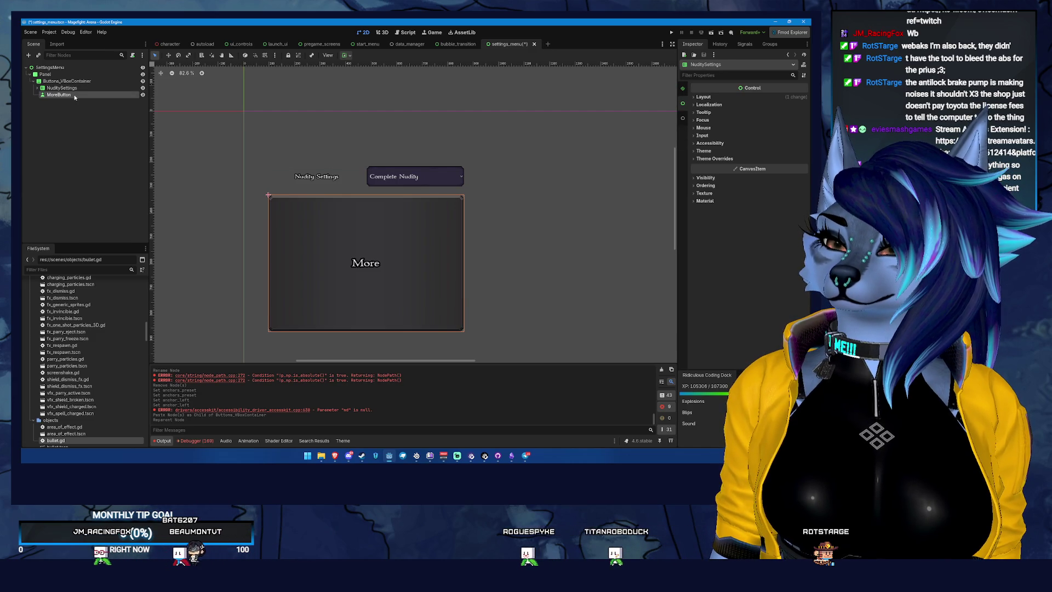
{"action": "left_click", "coordinate": [62, 81]}
{"action": "left_click", "coordinate": [64, 88]}
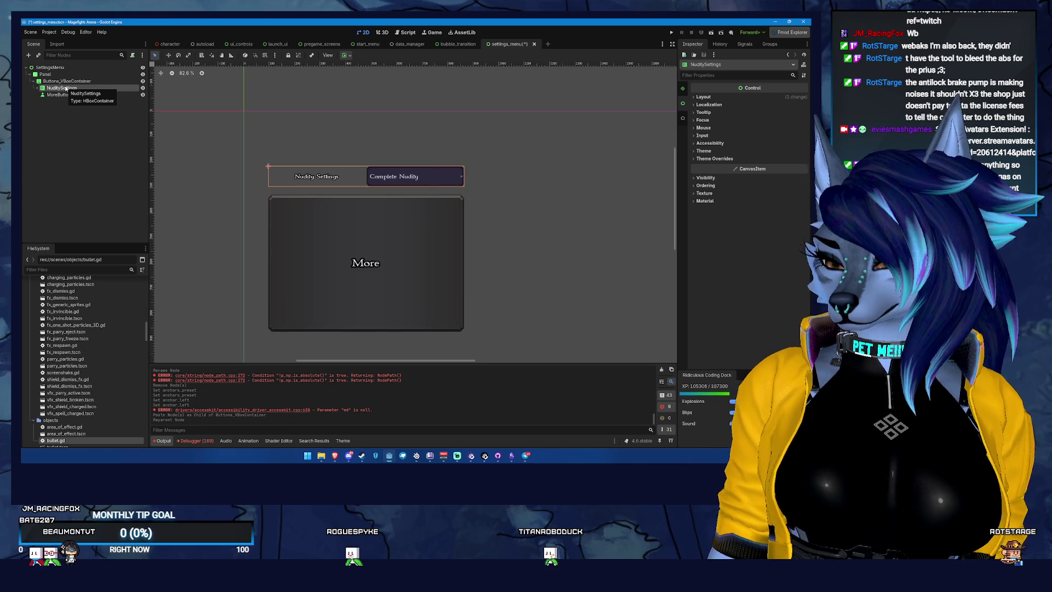
{"action": "key", "text": "ctrl+d"}
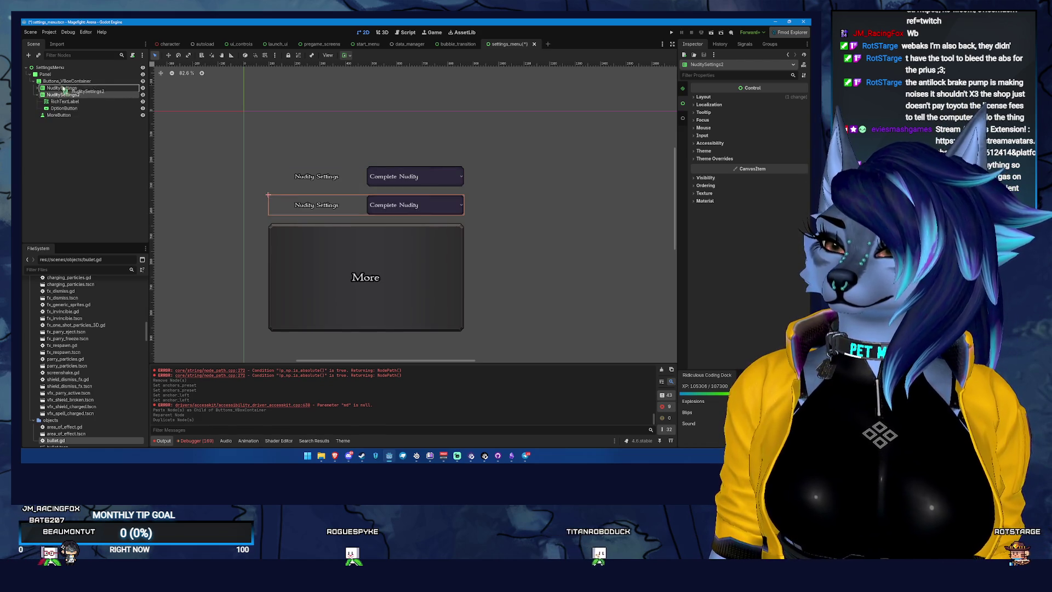
Step: Turn the duplicate into Content-Label: remove its OptionButton and set its text to Content
{"action": "left_click_drag", "start_coordinate": [63, 87], "coordinate": [63, 85]}
{"action": "left_click", "coordinate": [76, 102]}
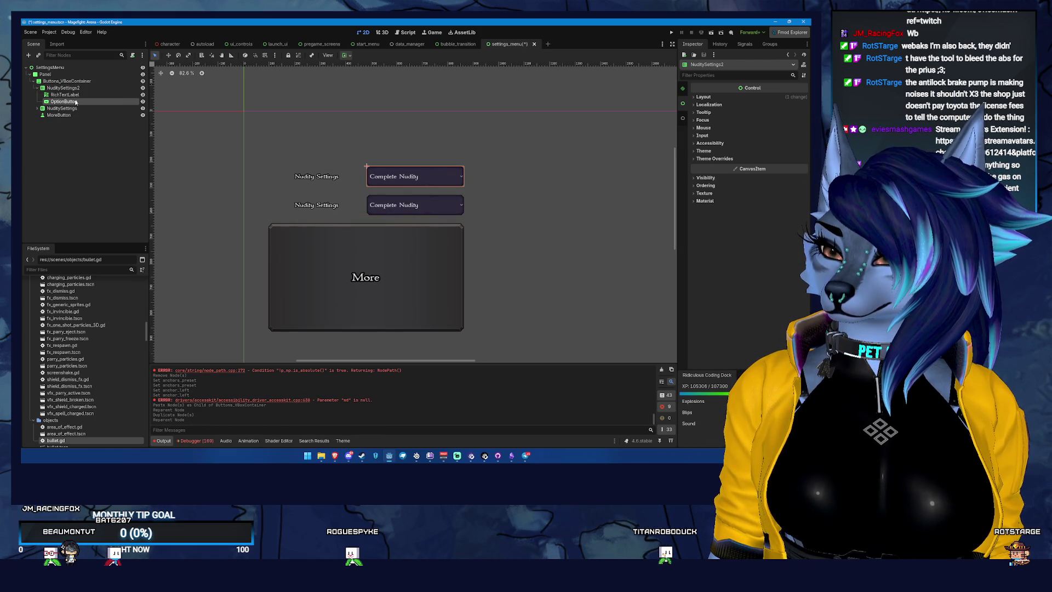
{"action": "key", "text": "Delete"}
{"action": "key", "text": "Return"}
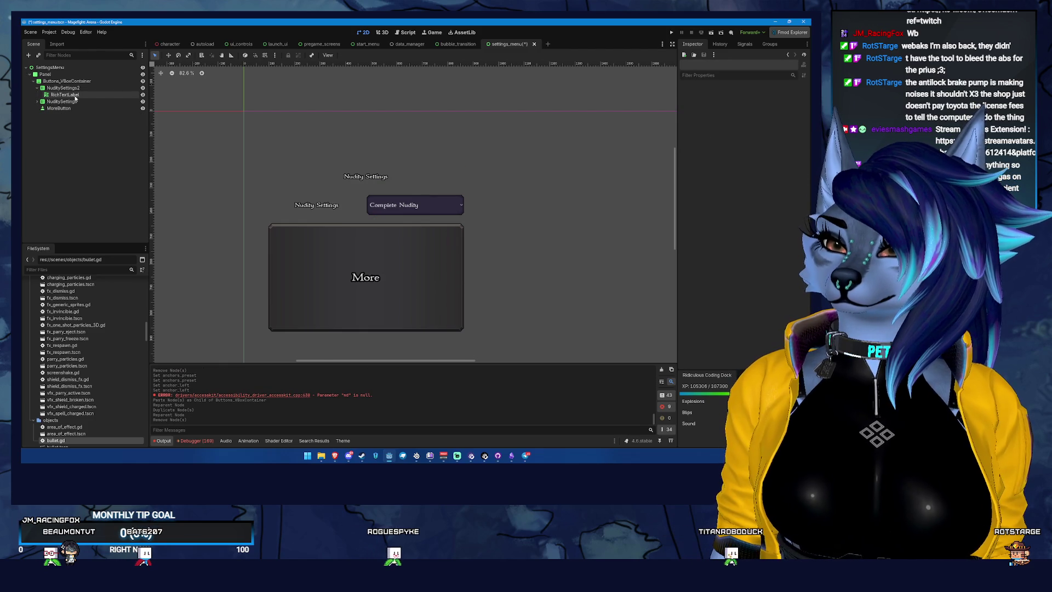
{"action": "left_click", "coordinate": [71, 88]}
{"action": "left_click", "coordinate": [91, 96]}
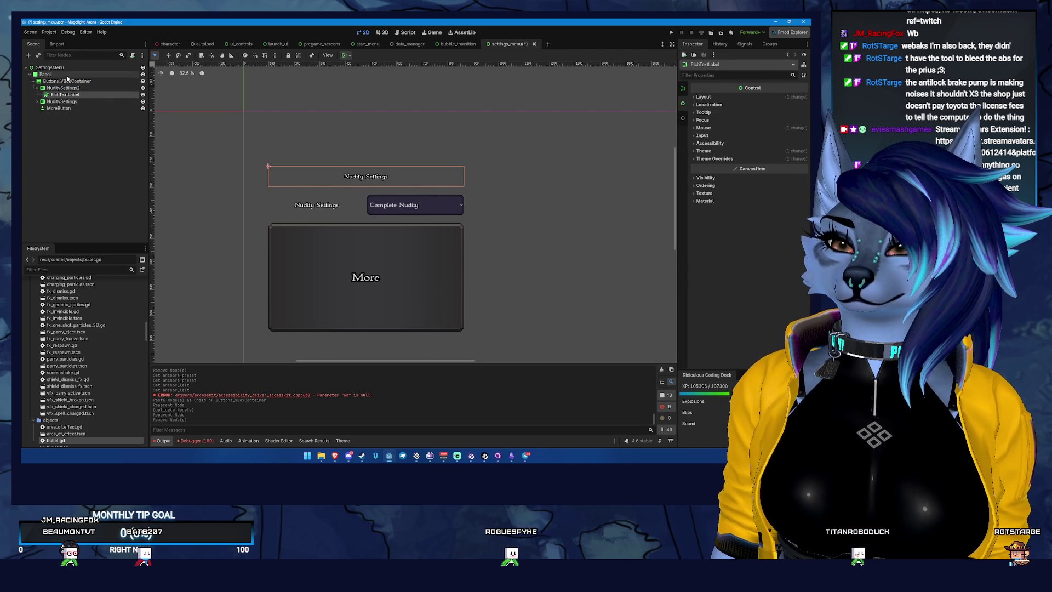
{"action": "left_click", "coordinate": [683, 86]}
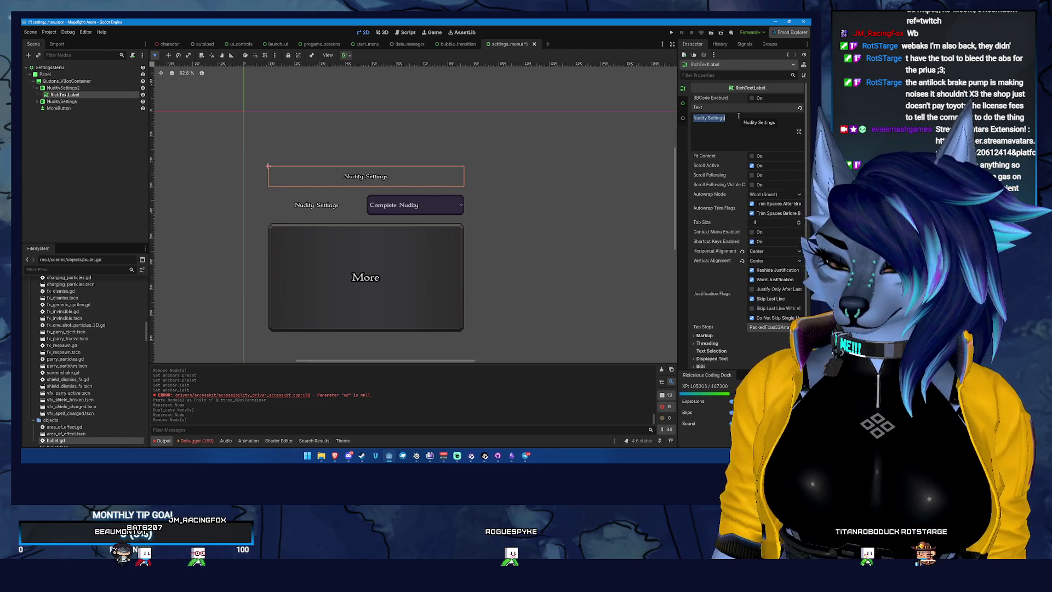
{"action": "type", "text": "Content"}
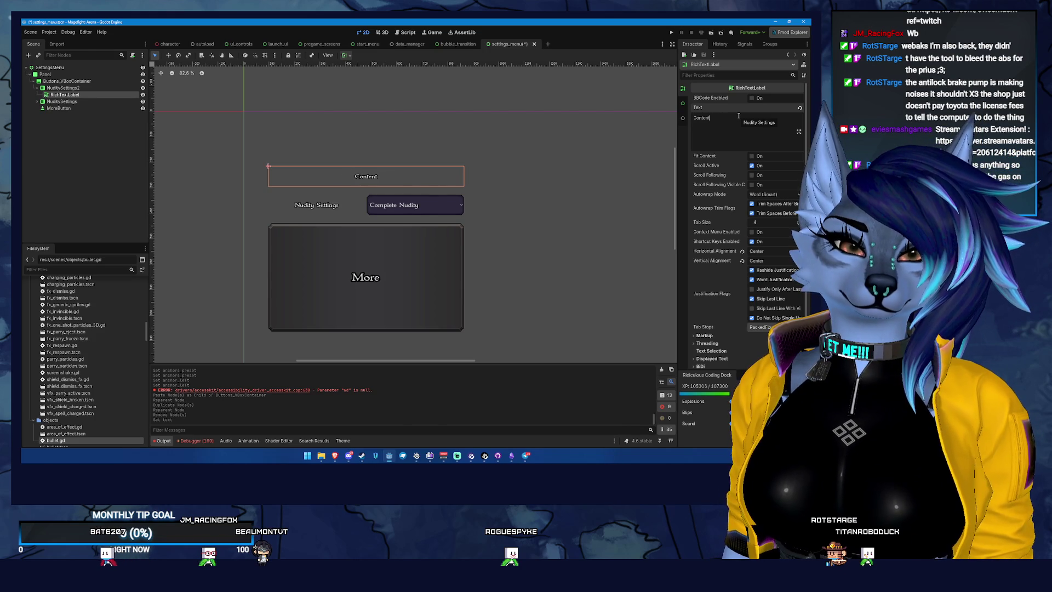
{"action": "double_click", "coordinate": [87, 89]}
{"action": "type", "text": "Content-Label"}
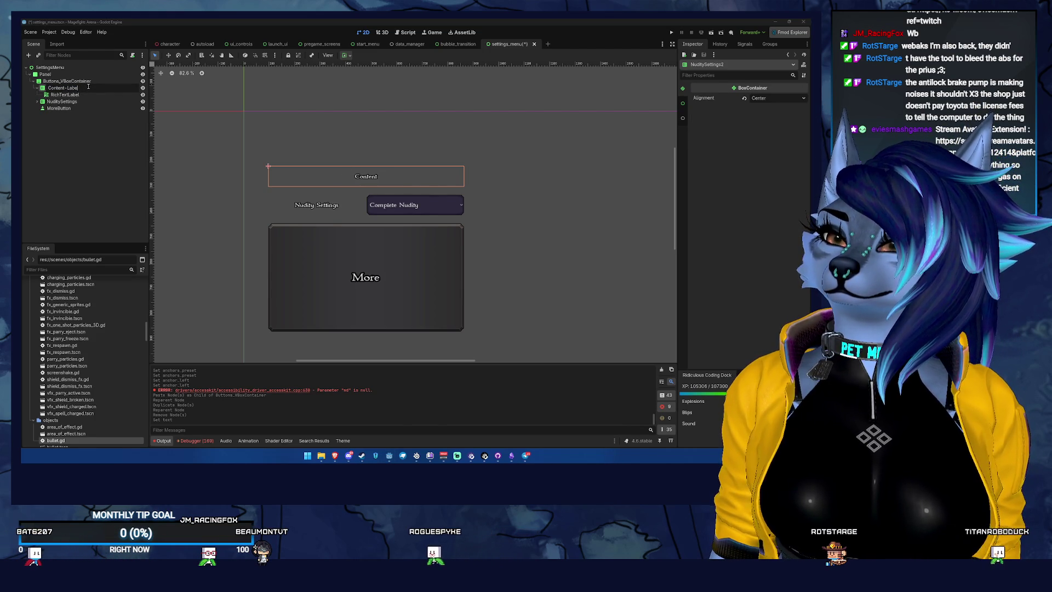
{"action": "key", "text": "Return"}
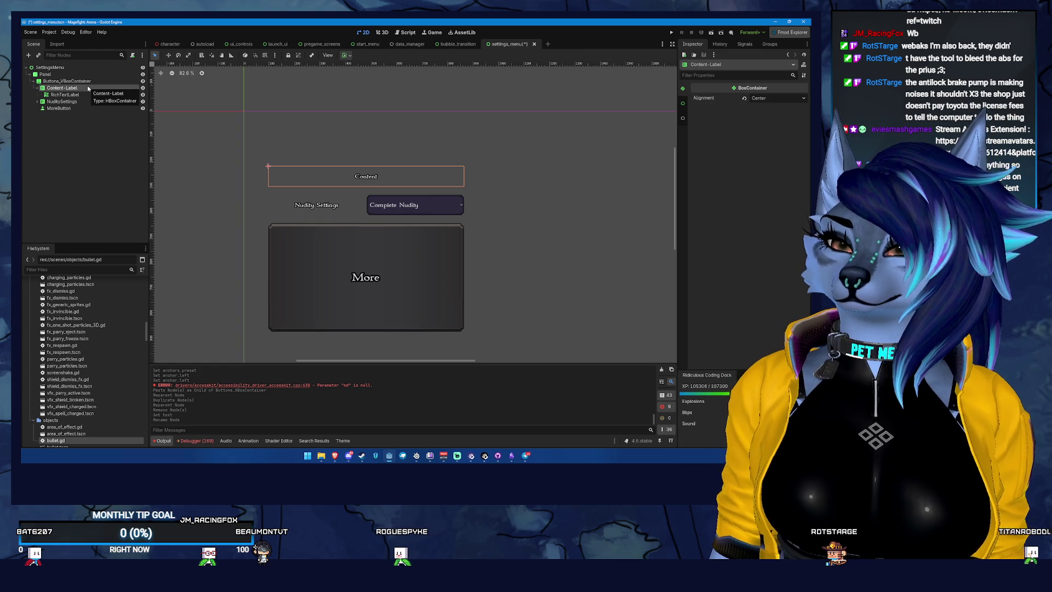
Step: Duplicate it as Audio-Label above Content-Label, with its text changed to Audio
{"action": "key", "text": "ctrl+d"}
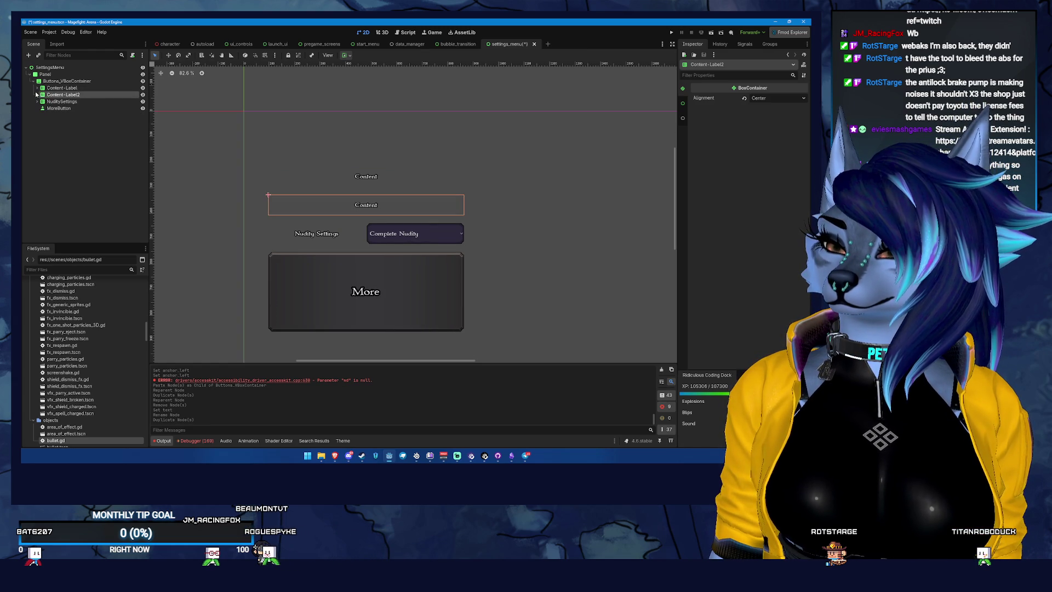
{"action": "left_click_drag", "start_coordinate": [61, 85], "coordinate": [71, 89]}
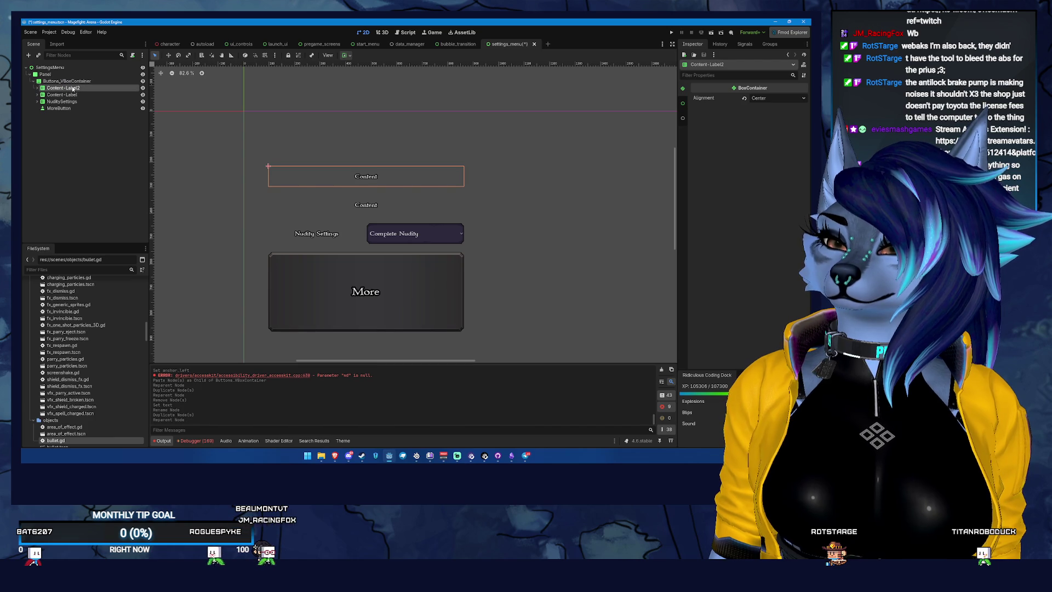
{"action": "double_click", "coordinate": [65, 88]}
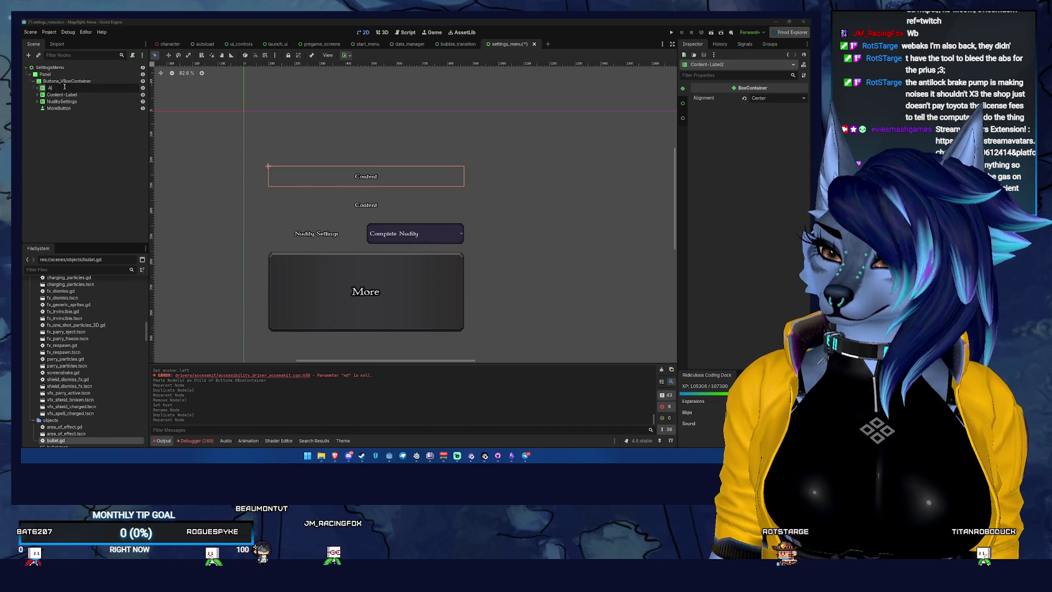
{"action": "type", "text": "Audio-Label"}
{"action": "key", "text": "Return"}
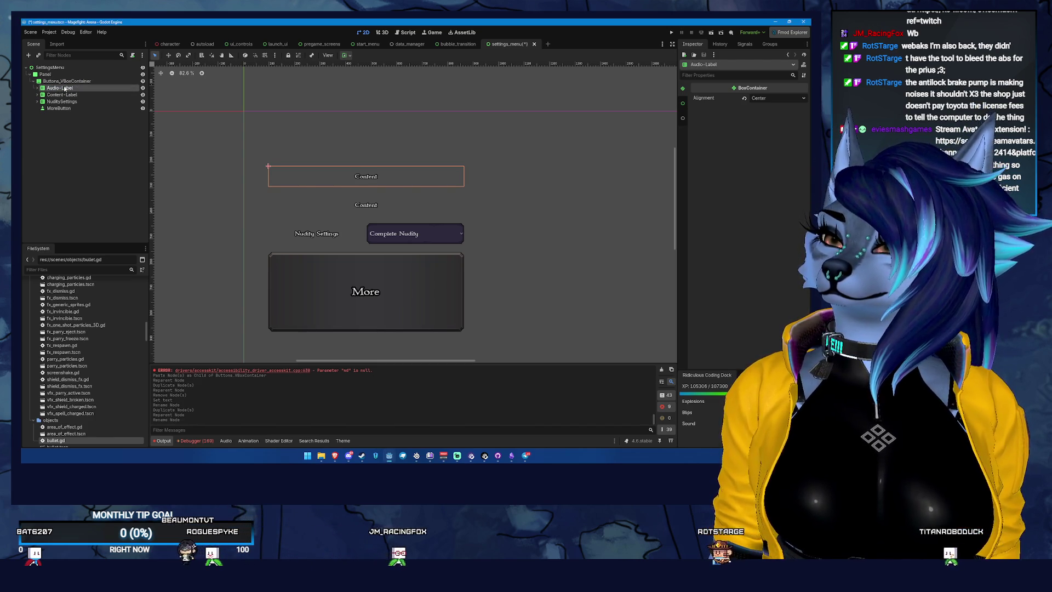
{"action": "left_click", "coordinate": [37, 87]}
{"action": "left_click", "coordinate": [65, 95]}
{"action": "left_click", "coordinate": [718, 118]}
{"action": "key", "text": "ctrl+a"}
{"action": "type", "text": "Audio"}
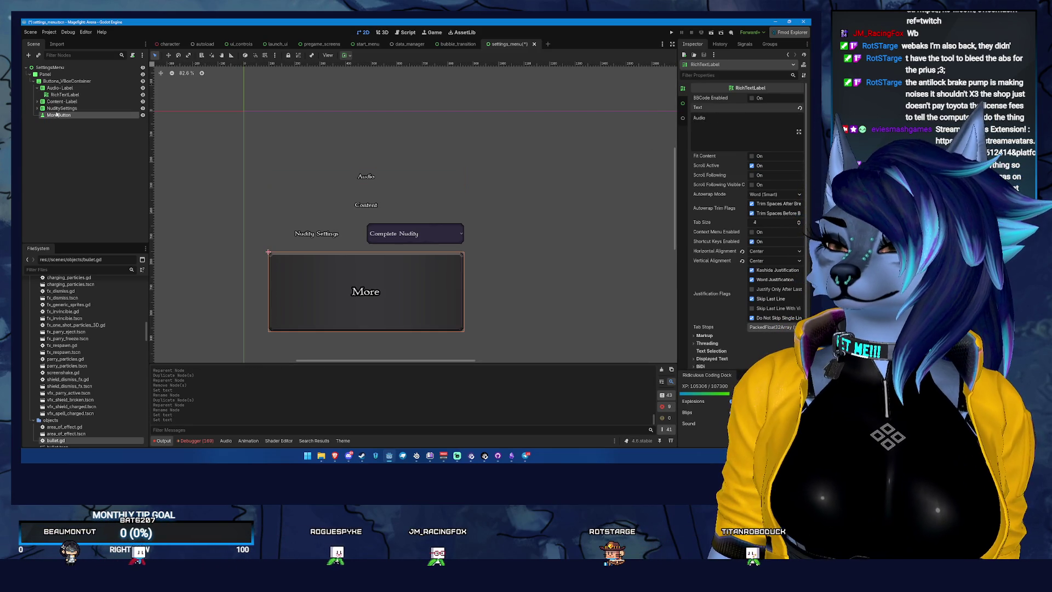
{"action": "left_click", "coordinate": [98, 108]}
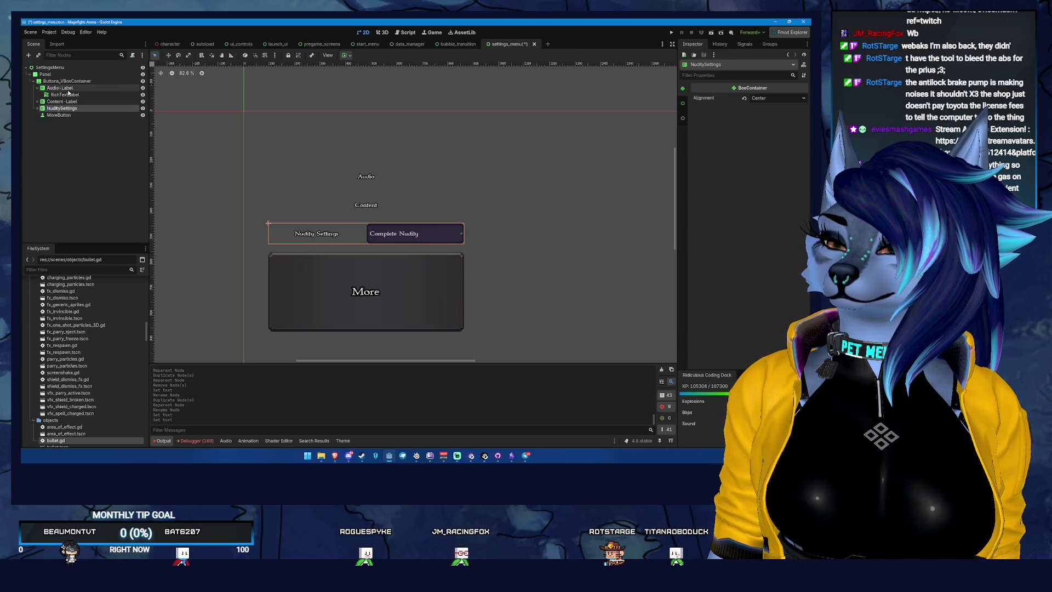
Step: Duplicate Audio-Label, rename the copy MusicSettings, and set its label to Music Volume
{"action": "left_click", "coordinate": [35, 88]}
{"action": "left_click", "coordinate": [78, 88]}
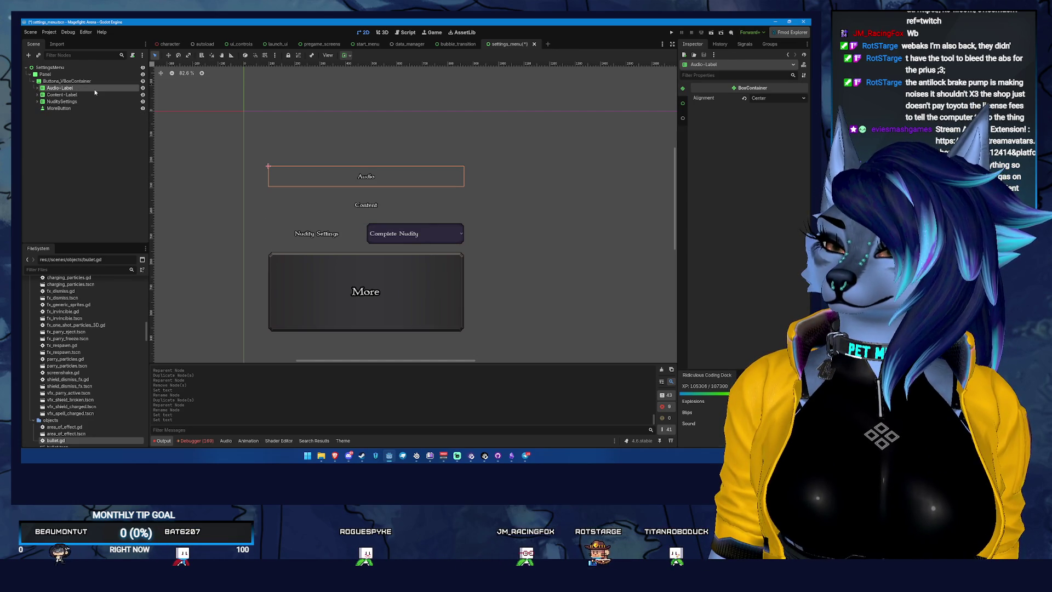
{"action": "key", "text": "ctrl+d"}
{"action": "double_click", "coordinate": [70, 94]}
{"action": "type", "text": "MusicSetting"}
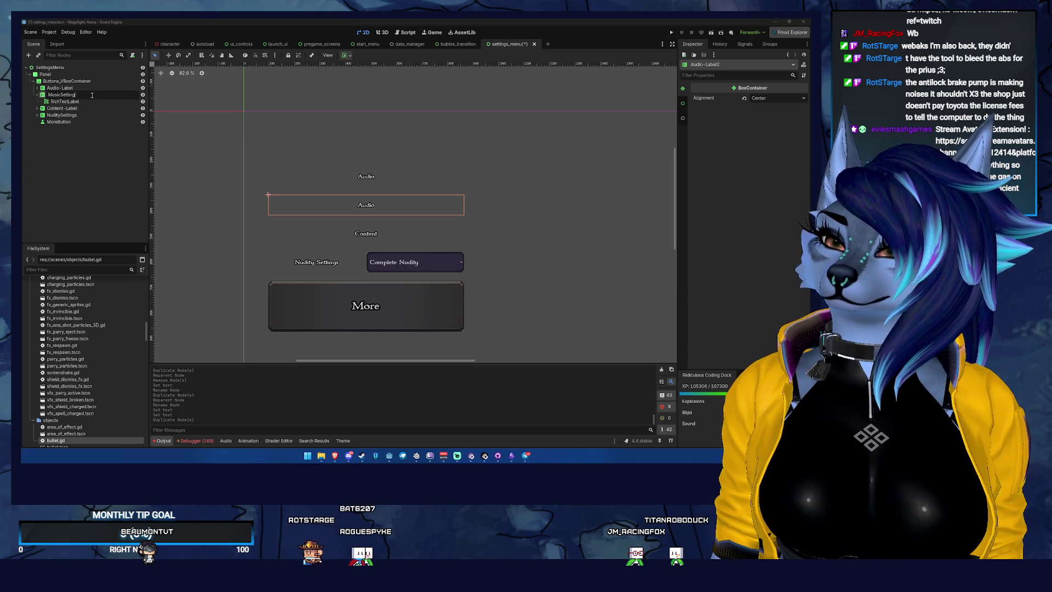
{"action": "type", "text": "s"}
{"action": "key", "text": "Return"}
{"action": "key", "text": "Down"}
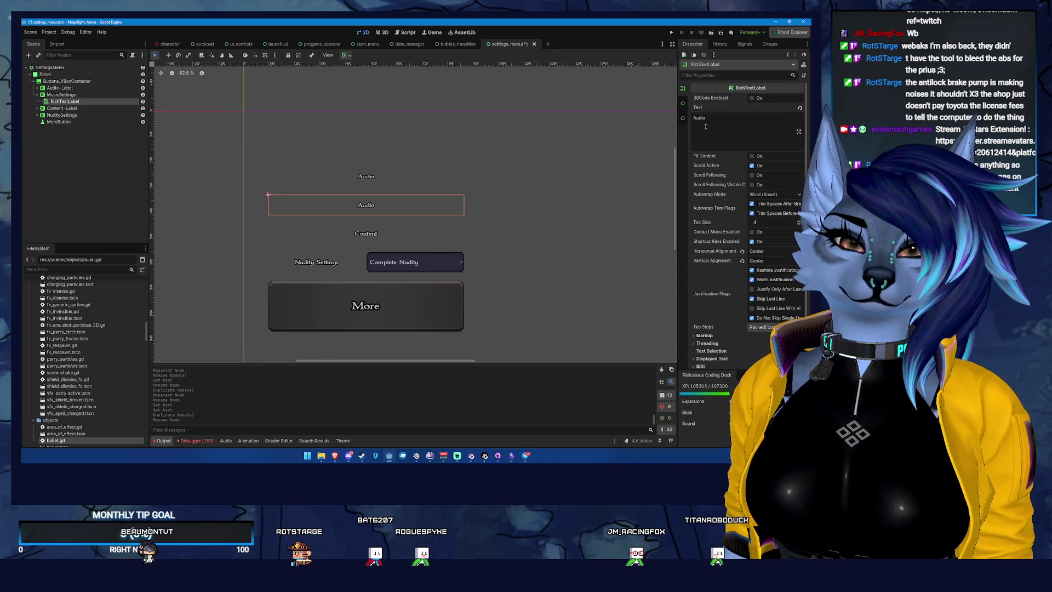
{"action": "type", "text": "Music Volume"}
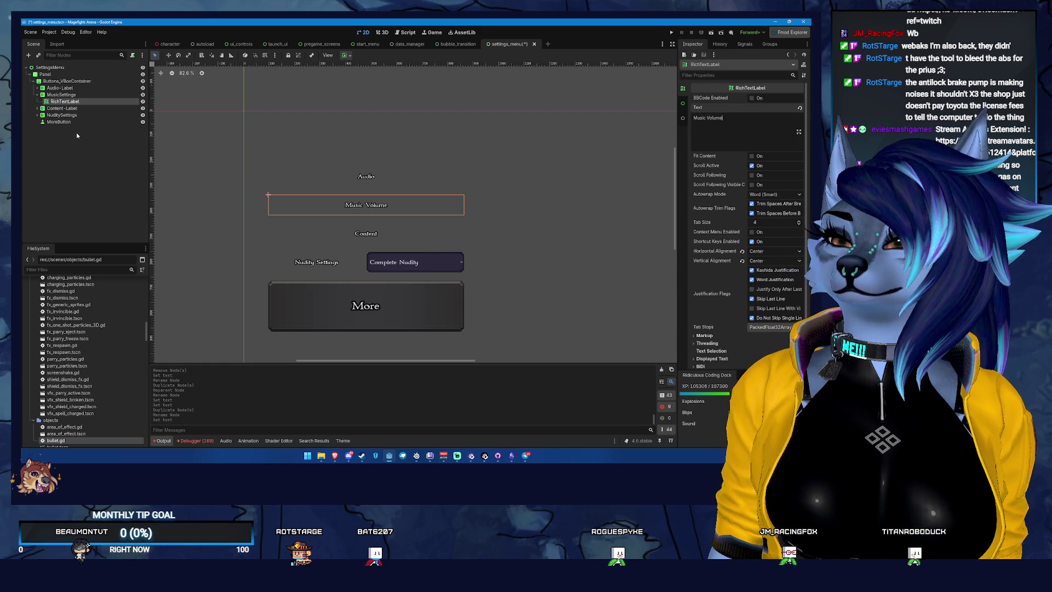
{"action": "right_click", "coordinate": [74, 95]}
Step: Add an HSlider to MusicSettings with Horizontal Expand and Vertical Shrink Center sizing
{"action": "left_click", "coordinate": [96, 103]}
{"action": "type", "text": "slid"}
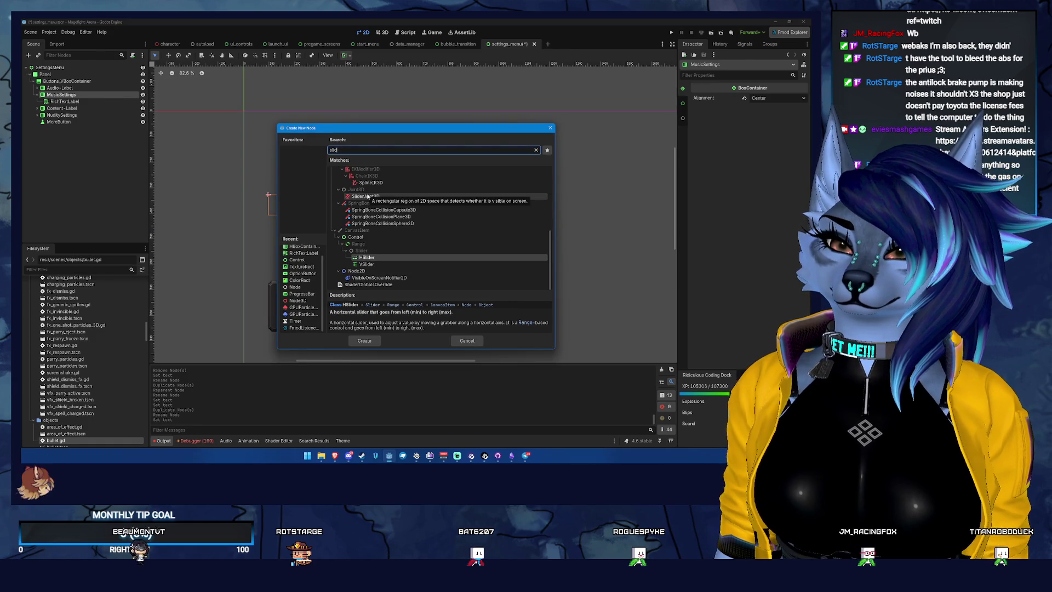
{"action": "key", "text": "Return"}
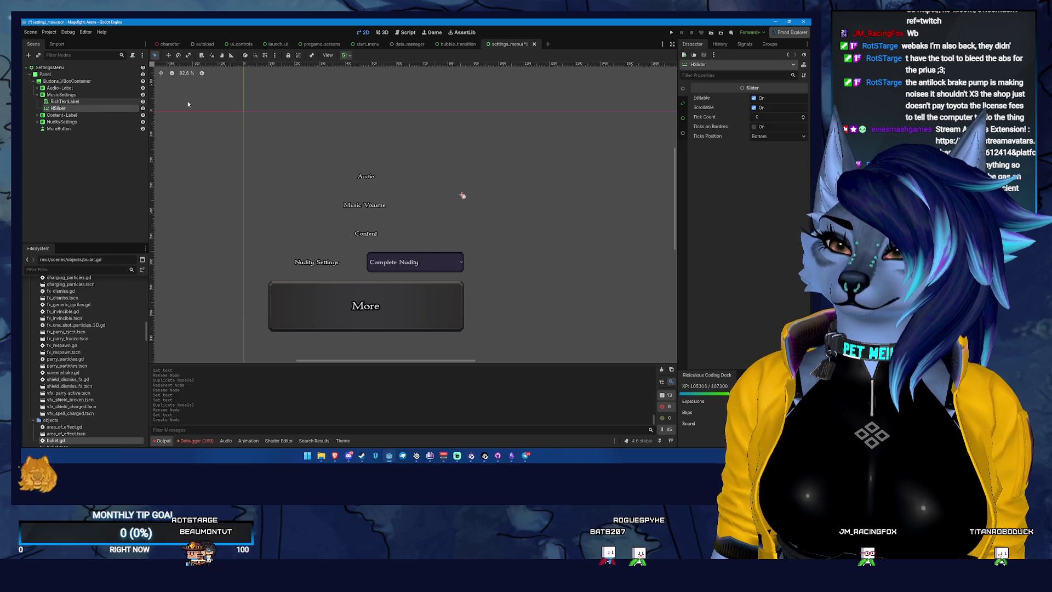
{"action": "left_click", "coordinate": [682, 119]}
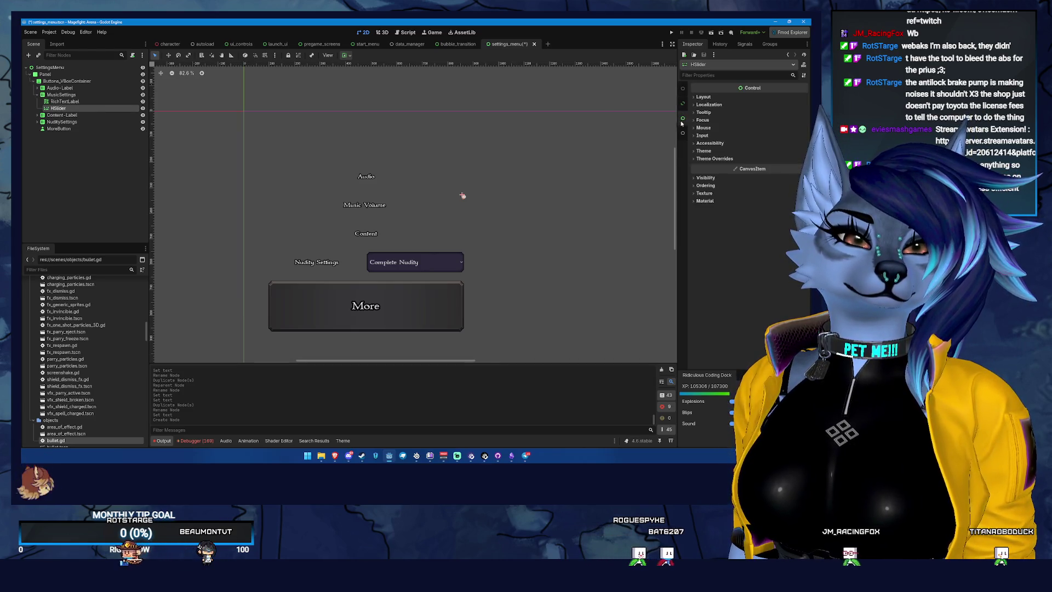
{"action": "left_click", "coordinate": [703, 97]}
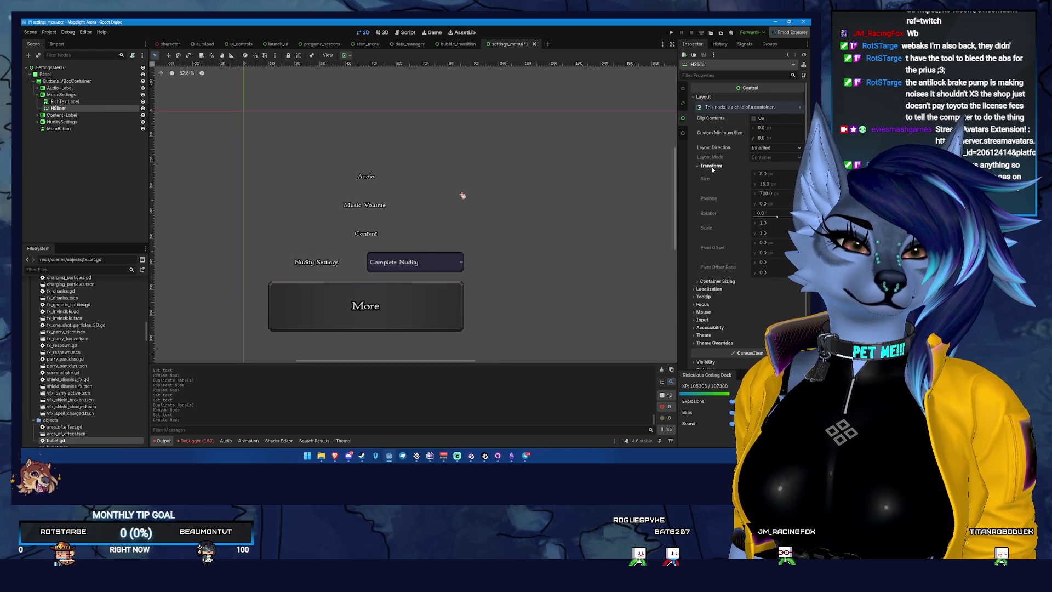
{"action": "left_click", "coordinate": [718, 173]}
{"action": "left_click", "coordinate": [758, 191]}
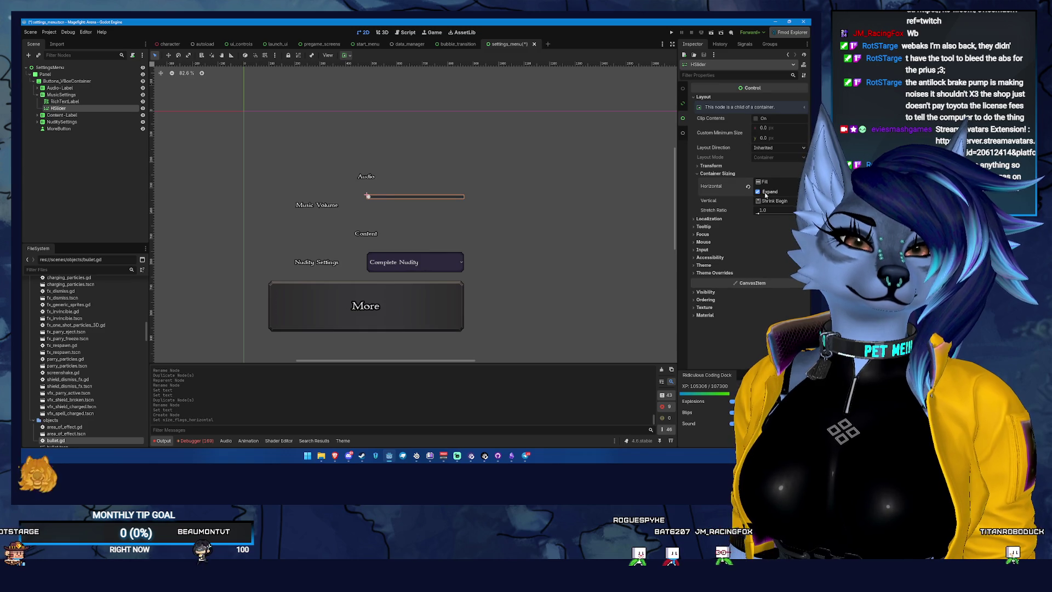
{"action": "left_click", "coordinate": [773, 201]}
{"action": "left_click", "coordinate": [780, 225]}
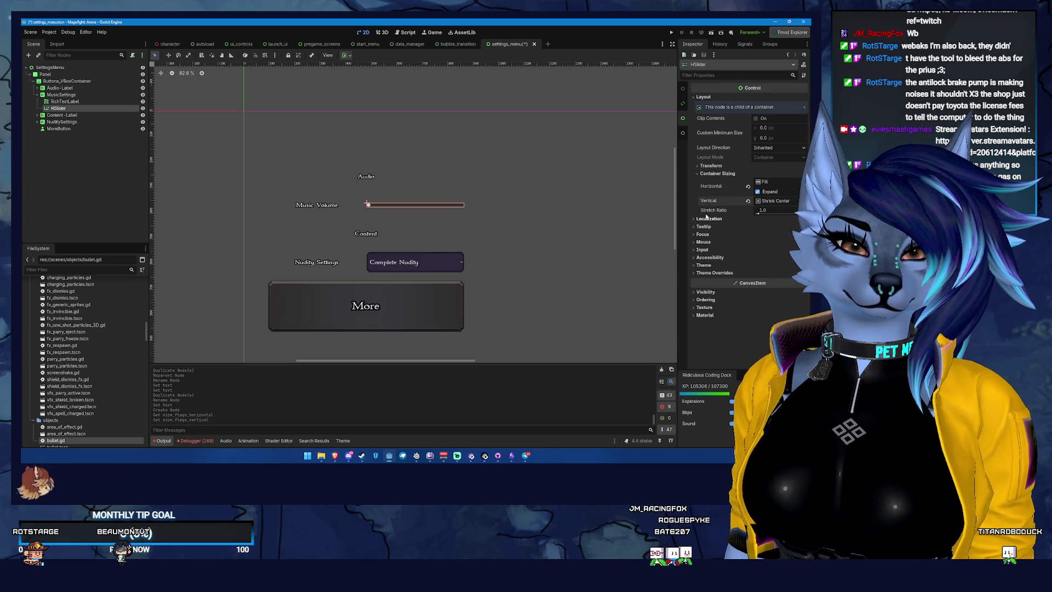
Step: Rename the MusicSettings row to MusicVolume and duplicate it
{"action": "left_click", "coordinate": [65, 101]}
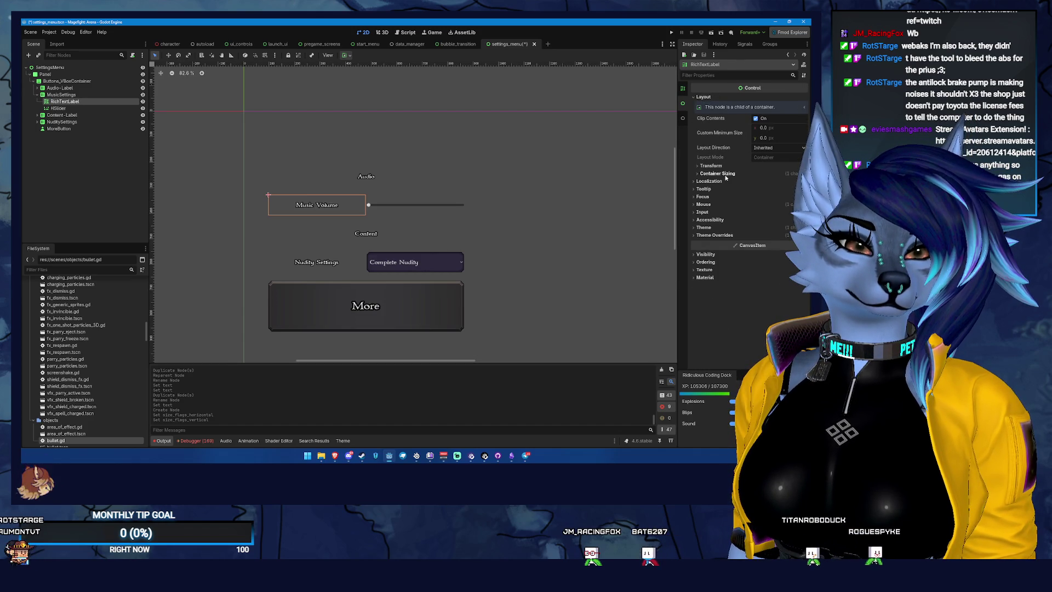
{"action": "left_click", "coordinate": [682, 90]}
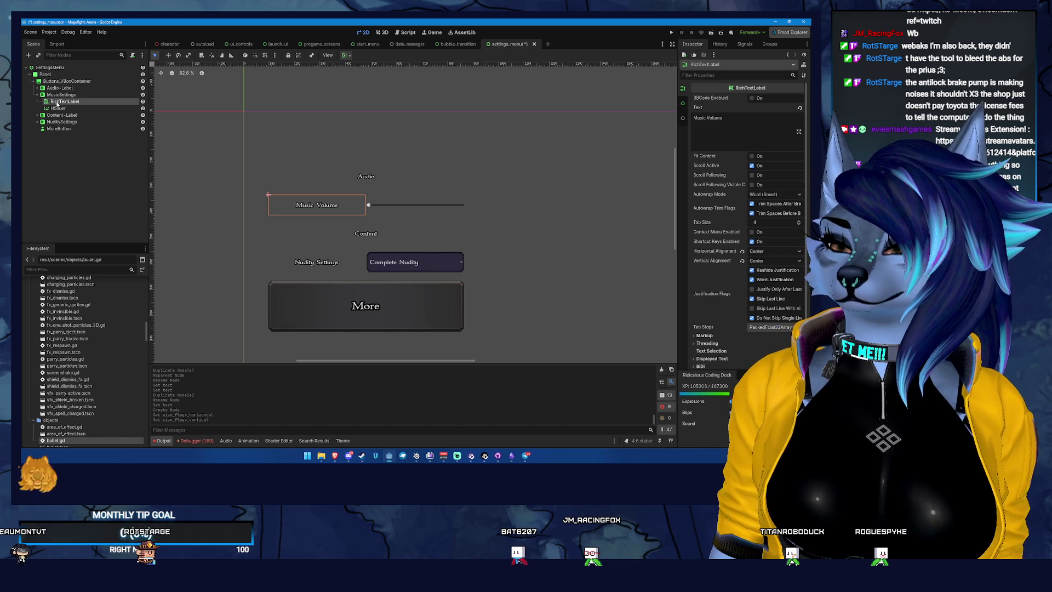
{"action": "left_click", "coordinate": [55, 95]}
{"action": "left_click", "coordinate": [112, 96]}
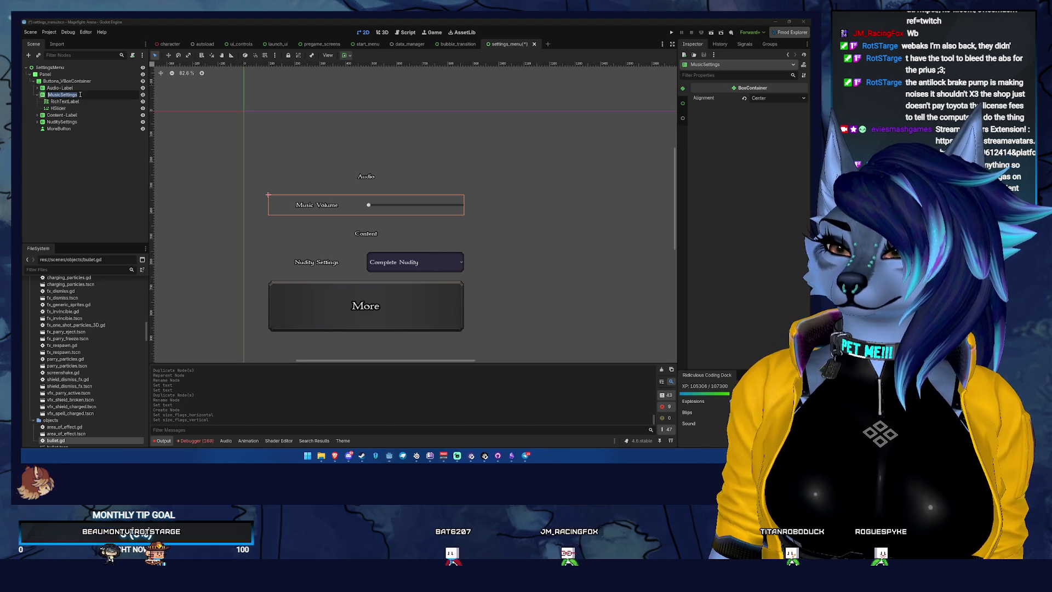
{"action": "key", "text": "BackSpace"}
{"action": "key", "text": "BackSpace"}
{"action": "key", "text": "BackSpace"}
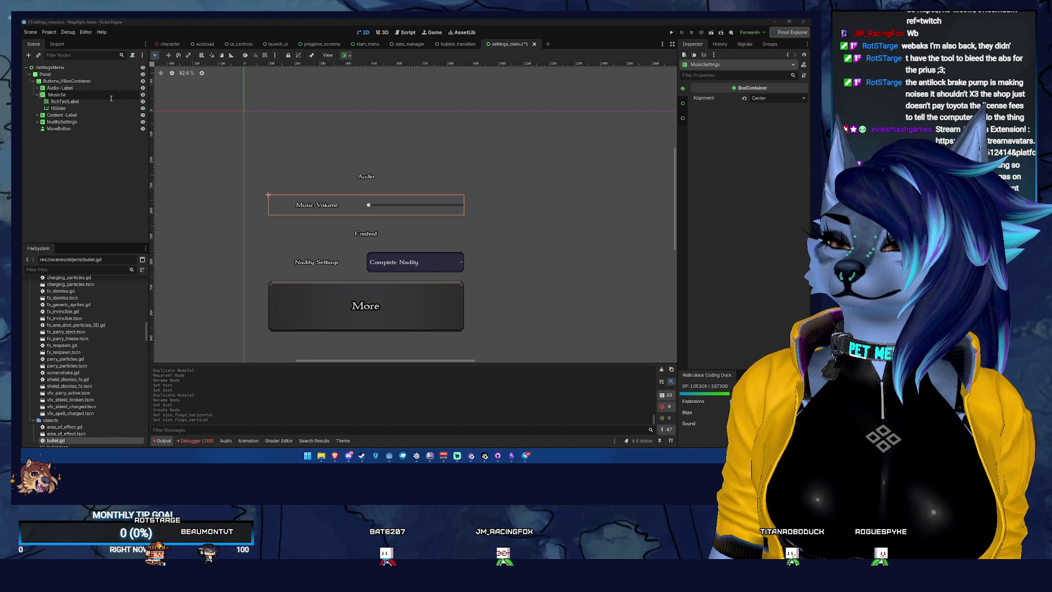
{"action": "type", "text": "Volume"}
{"action": "key", "text": "Return"}
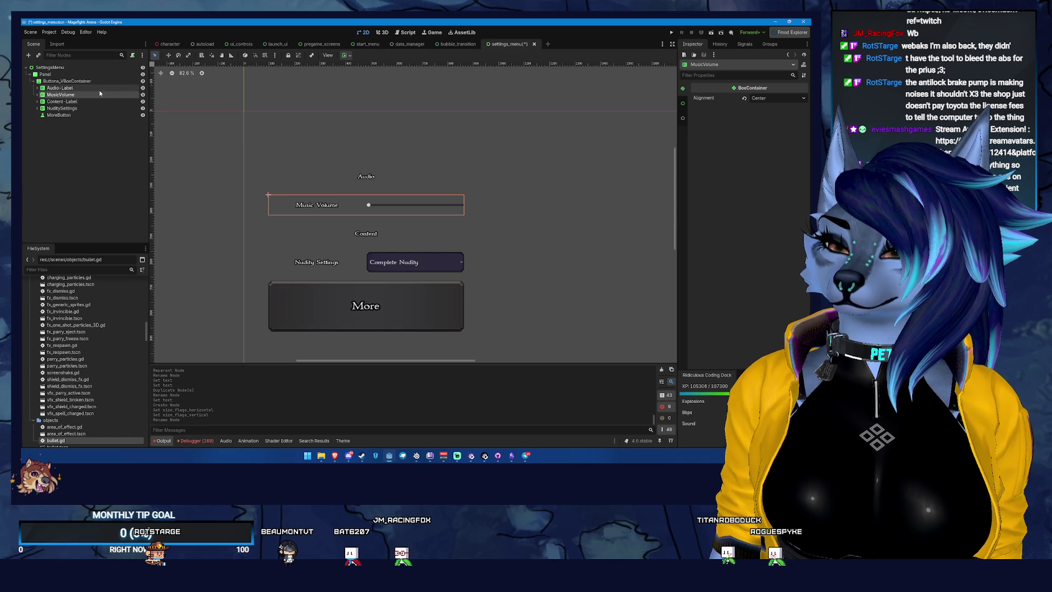
{"action": "key", "text": "ctrl+d"}
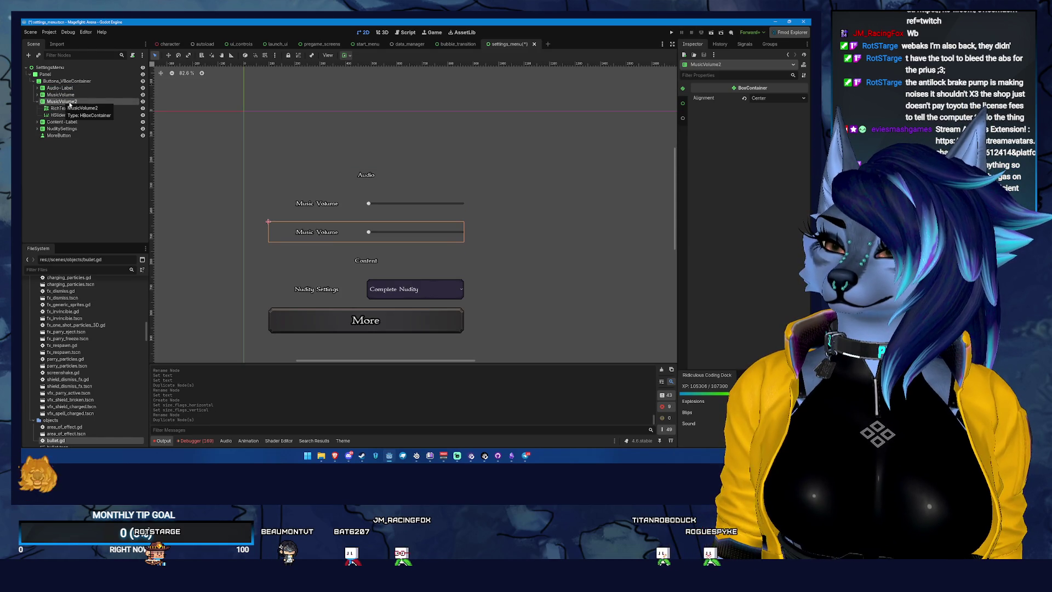
Step: Rename the duplicate row Sound Volume and set its label text to Sound Volume
{"action": "double_click", "coordinate": [63, 102]}
{"action": "type", "text": "Sound Volume"}
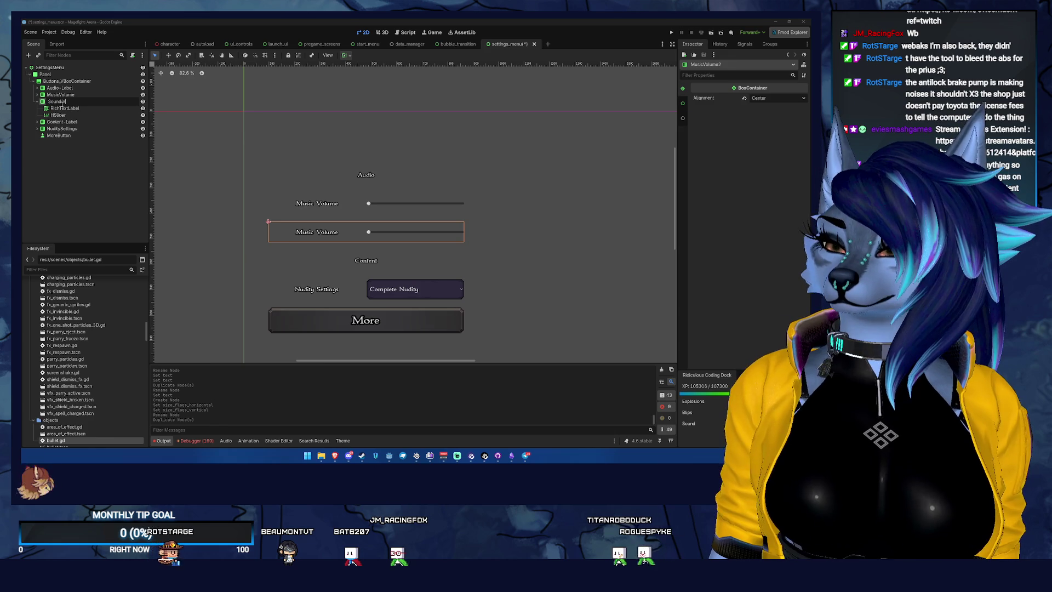
{"action": "key", "text": "Return"}
{"action": "left_click", "coordinate": [63, 107]}
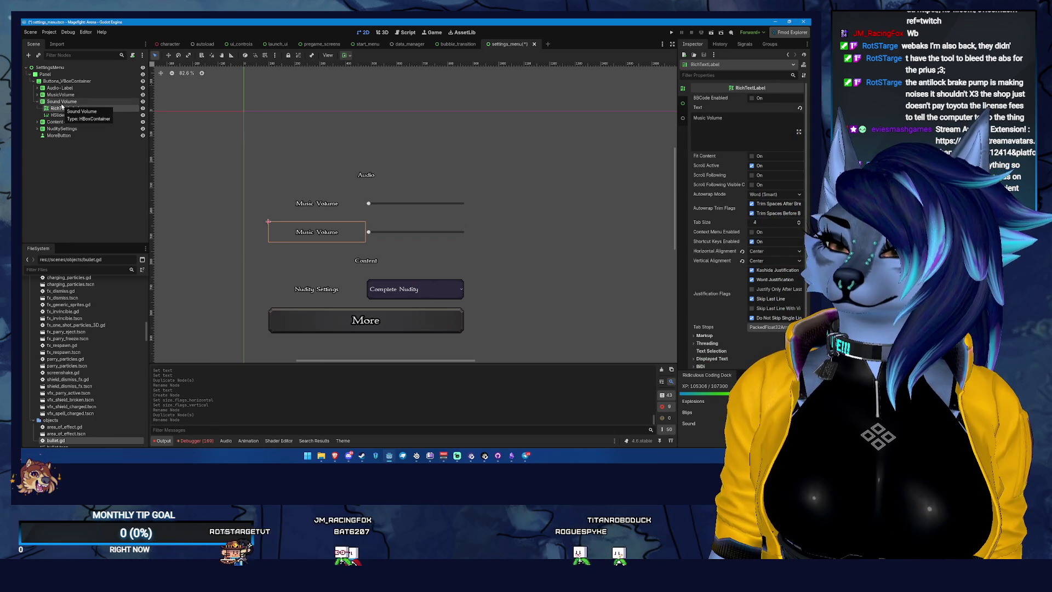
{"action": "left_click", "coordinate": [707, 118]}
{"action": "key", "text": "ctrl+a"}
{"action": "type", "text": "Sound Volume"}
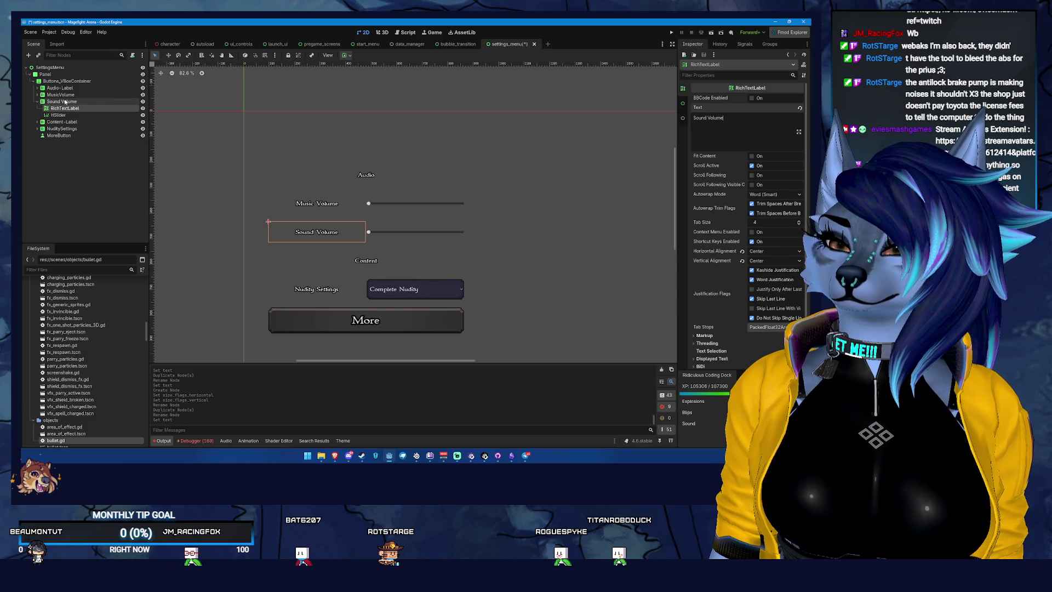
Step: Delete the MoreButton node from the container
{"action": "left_click", "coordinate": [36, 102]}
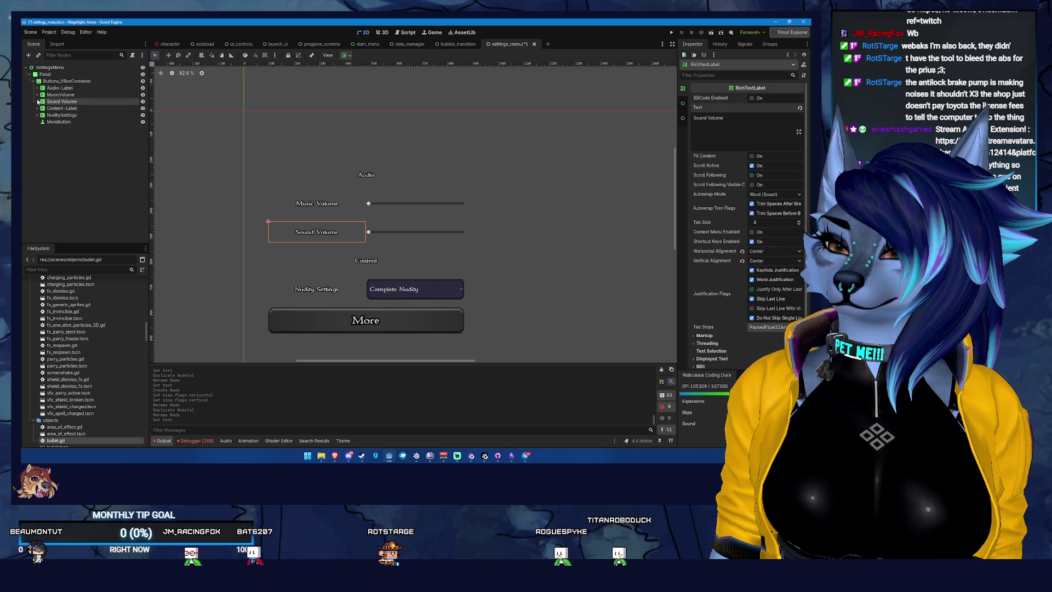
{"action": "left_click", "coordinate": [68, 108]}
{"action": "left_click", "coordinate": [80, 122]}
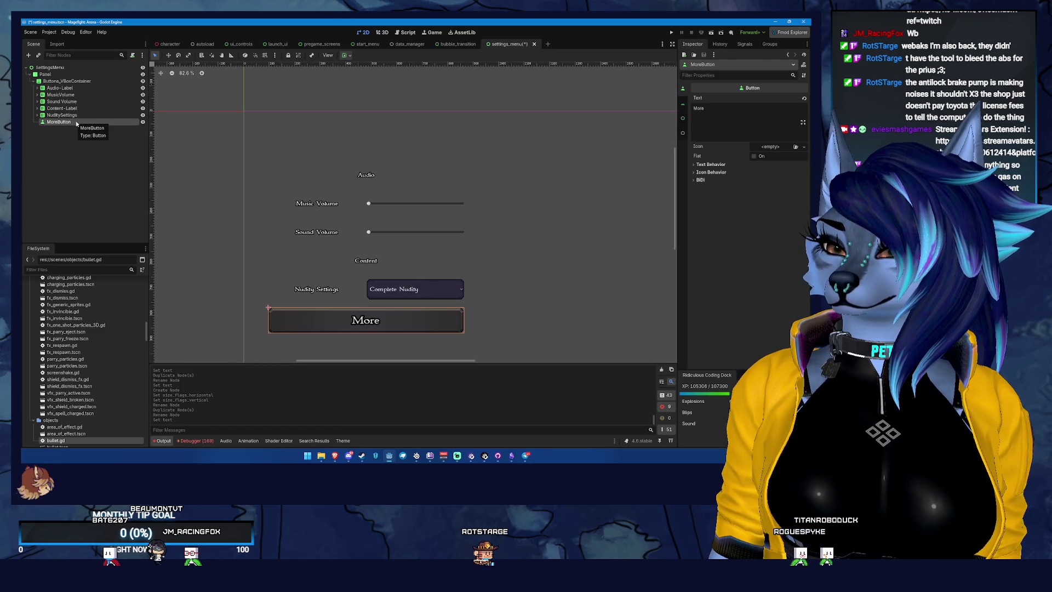
{"action": "key", "text": "Delete"}
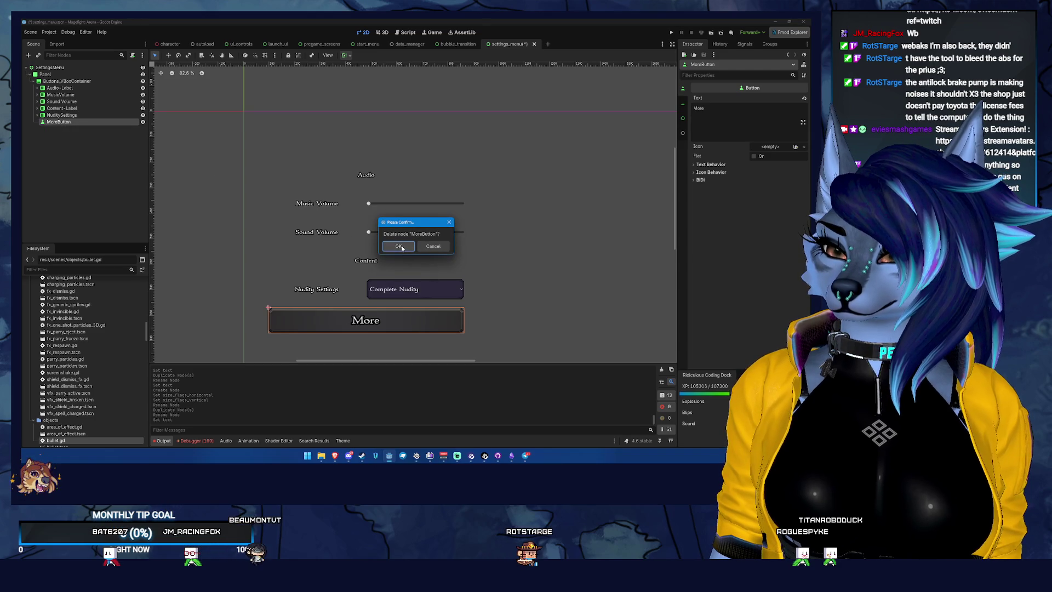
Step: Delete MoreButton, then duplicate Audio-Label as Video-Label placed above it
{"action": "left_click", "coordinate": [402, 246]}
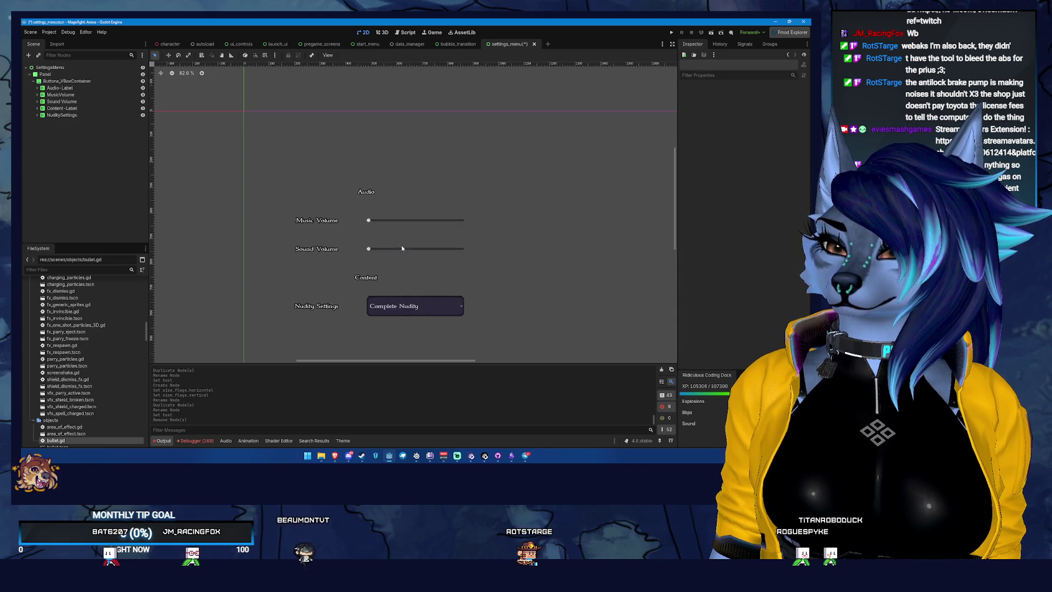
{"action": "left_click", "coordinate": [72, 83]}
{"action": "left_click", "coordinate": [79, 89]}
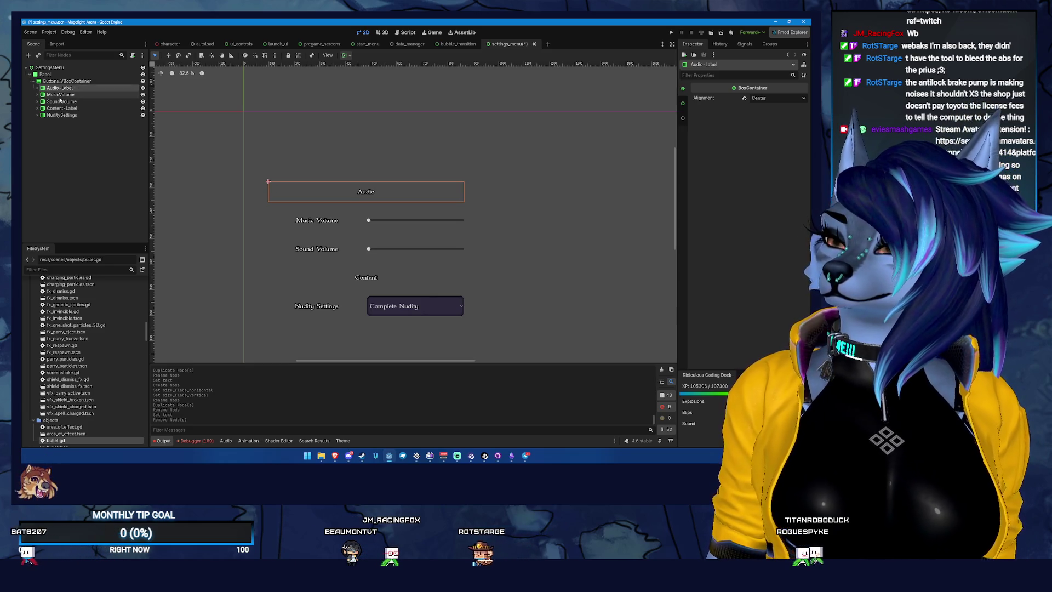
{"action": "key", "text": "ctrl+d"}
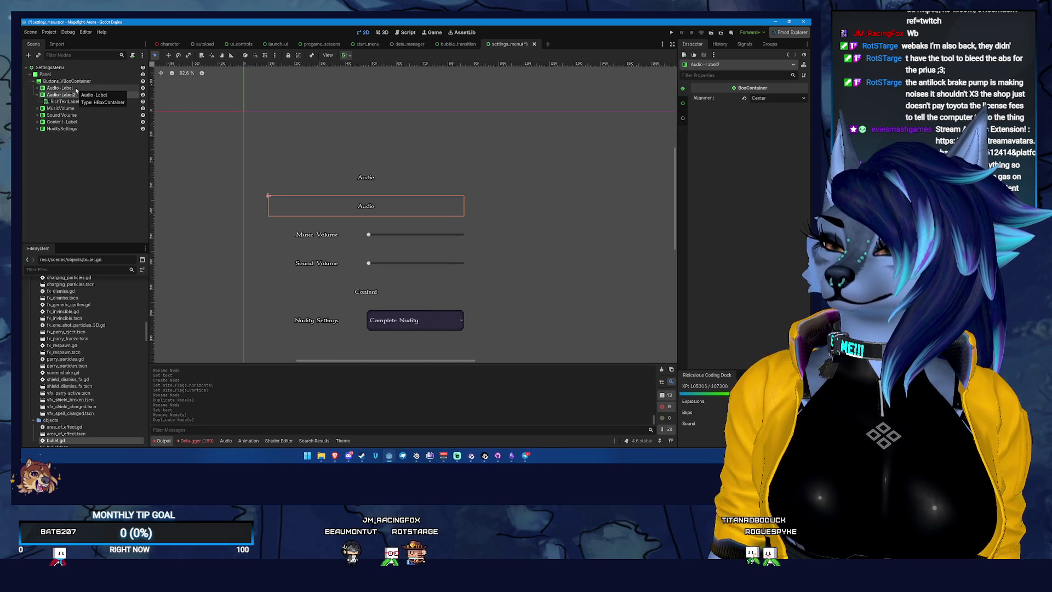
{"action": "left_click_drag", "start_coordinate": [74, 89], "coordinate": [75, 86]}
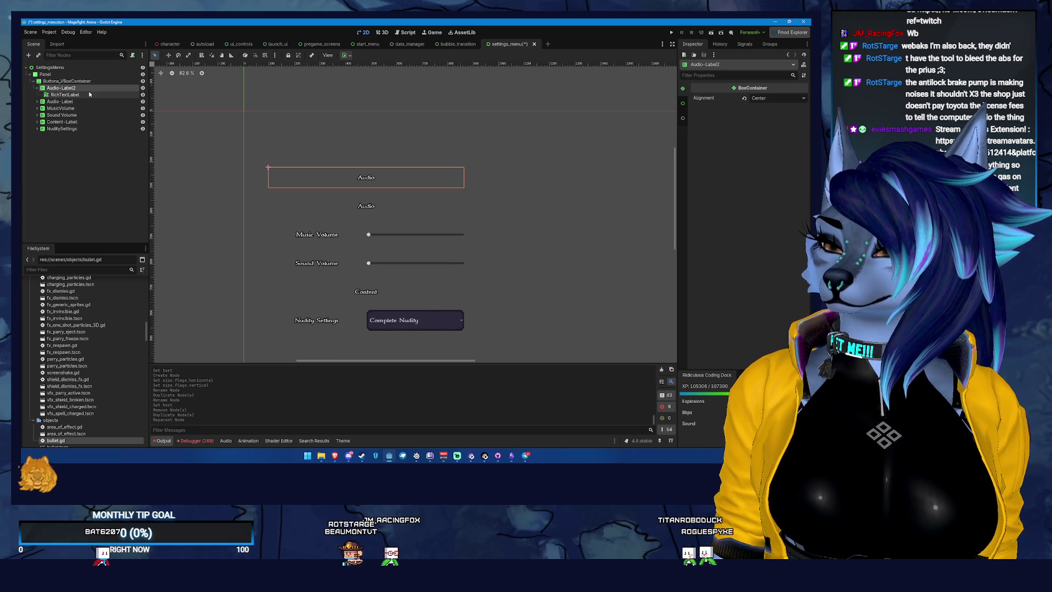
{"action": "type", "text": "Vid"}
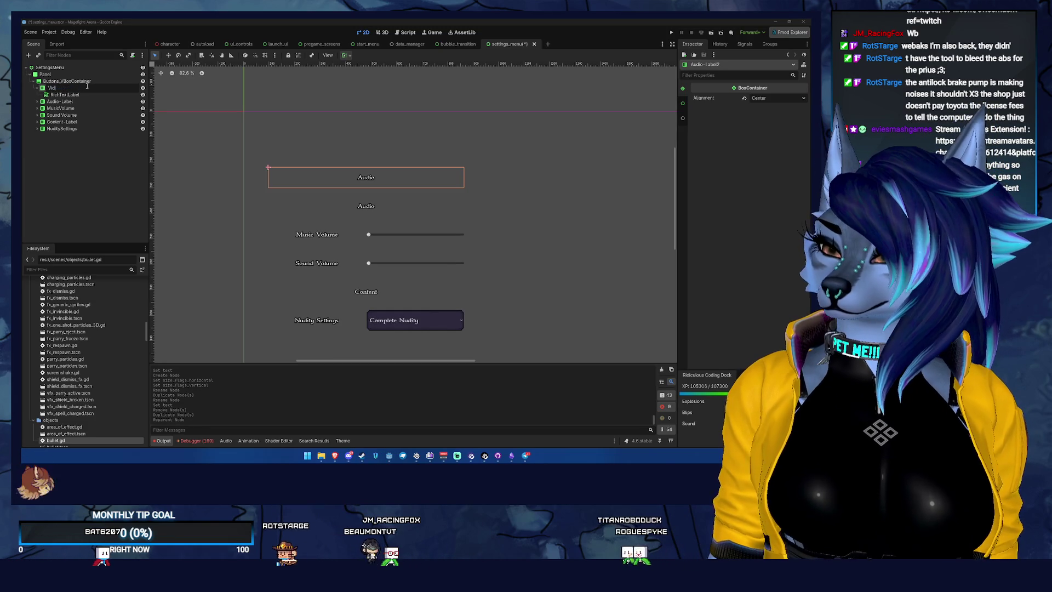
{"action": "type", "text": "eo-Label"}
{"action": "key", "text": "Return"}
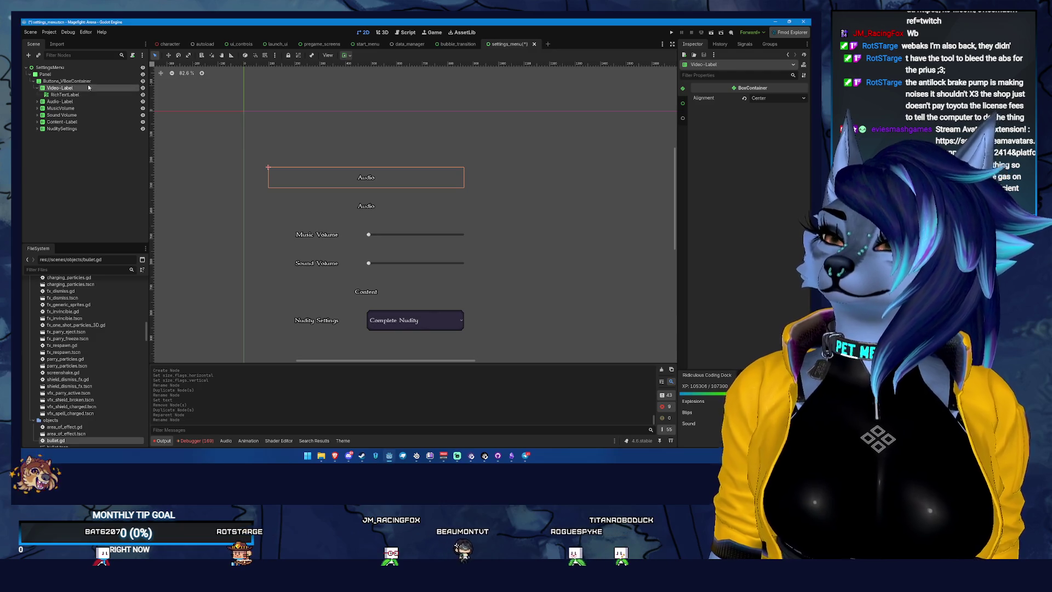
Step: Set the Video-Label heading's RichTextLabel text to 'Video'
{"action": "left_click", "coordinate": [65, 94]}
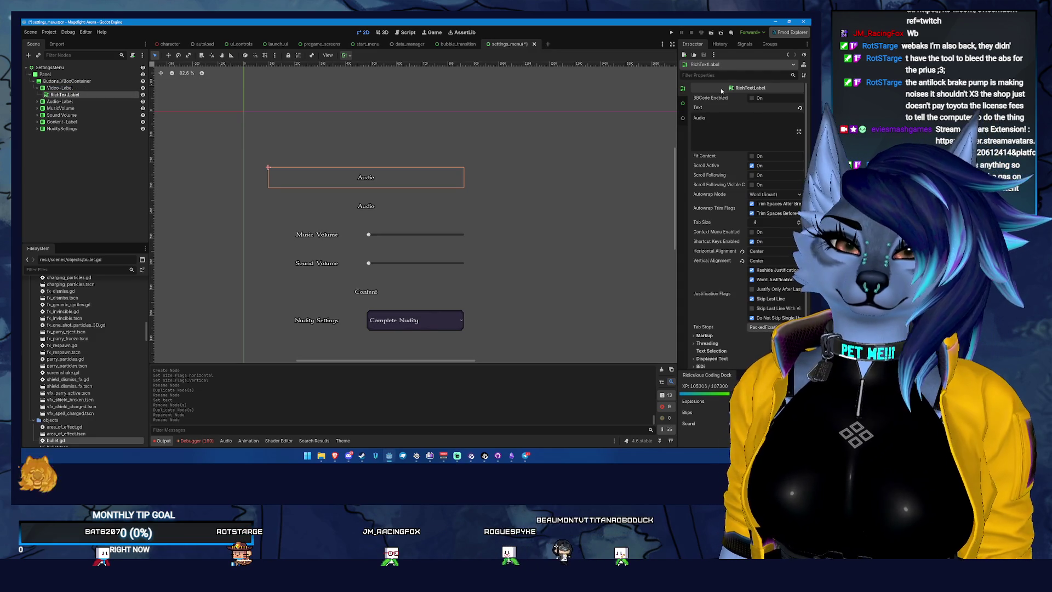
{"action": "left_click", "coordinate": [744, 124]}
{"action": "type", "text": "Video"}
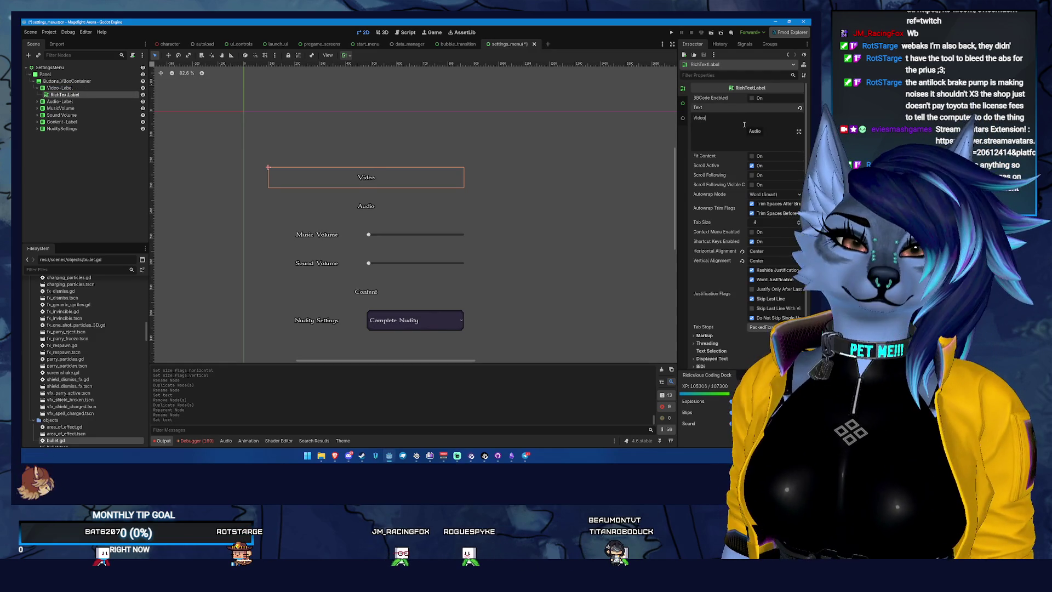
{"action": "left_click", "coordinate": [55, 81]}
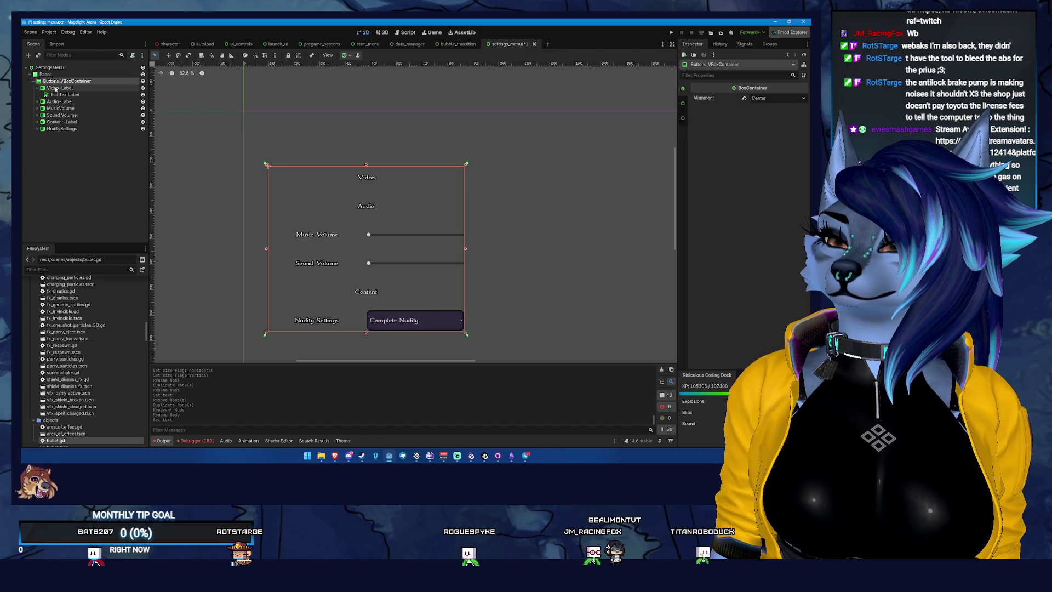
Step: Add a ScrollContainer child node under the Panel
{"action": "left_click", "coordinate": [55, 74]}
{"action": "right_click", "coordinate": [62, 76]}
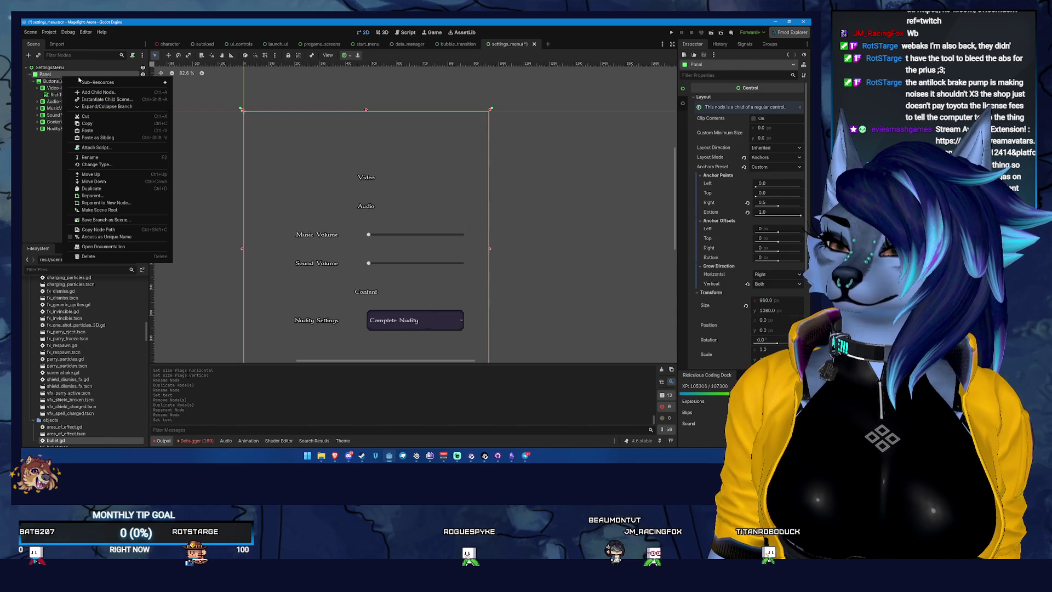
{"action": "key", "text": "Escape"}
{"action": "right_click", "coordinate": [111, 82]}
{"action": "left_click", "coordinate": [125, 91]}
{"action": "type", "text": "slid"}
{"action": "type", "text": "scroll"}
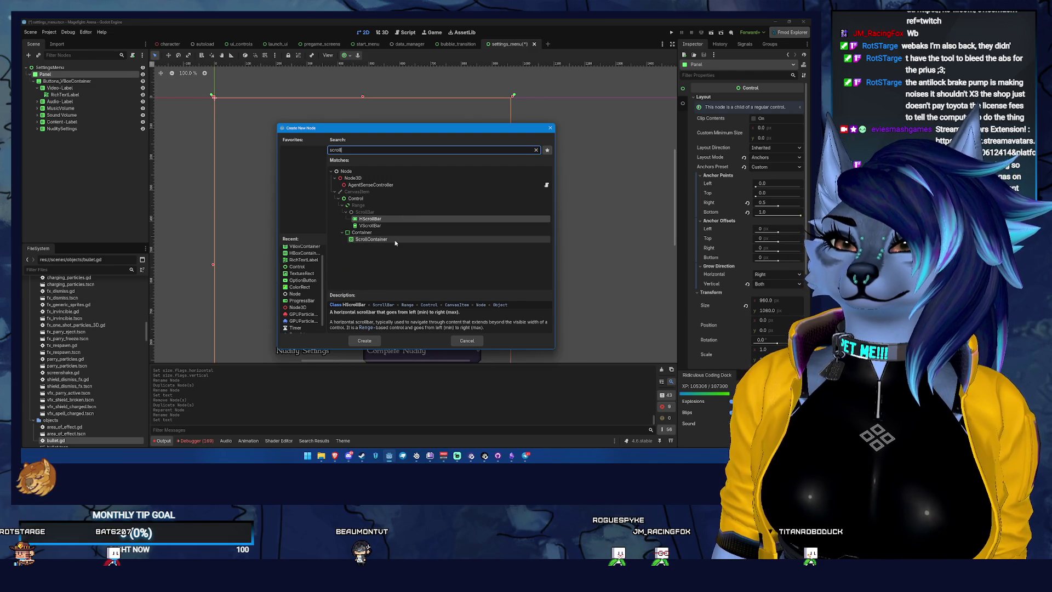
{"action": "left_click", "coordinate": [395, 240]}
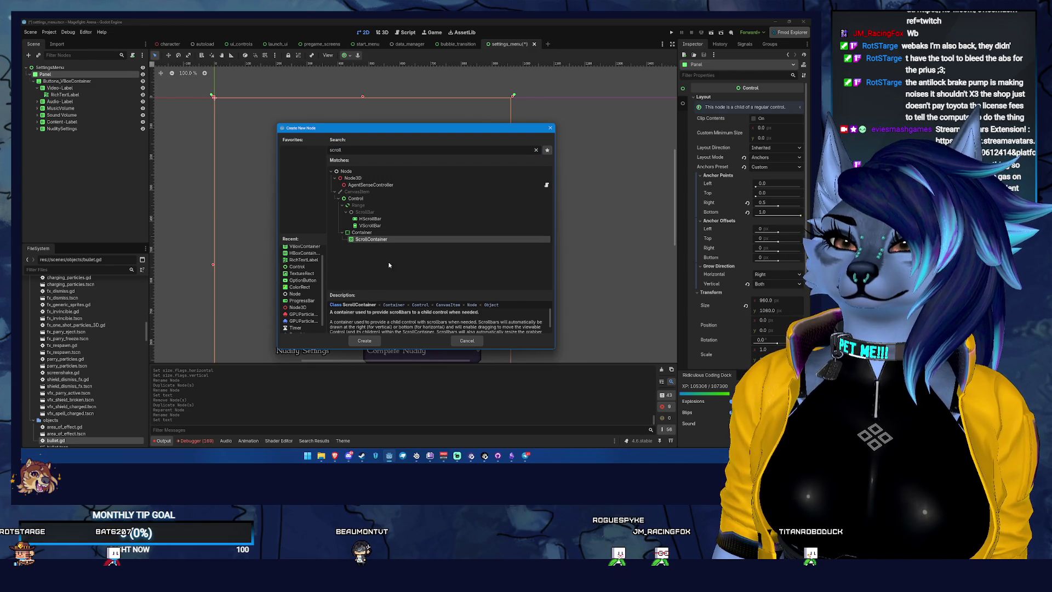
{"action": "left_click", "coordinate": [365, 340]}
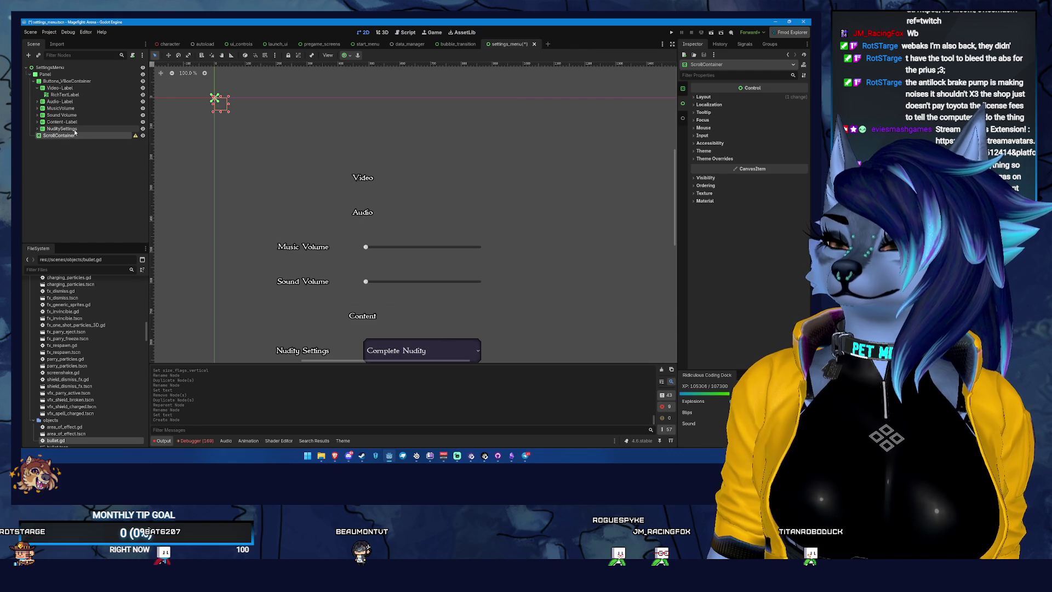
{"action": "left_click", "coordinate": [137, 135]}
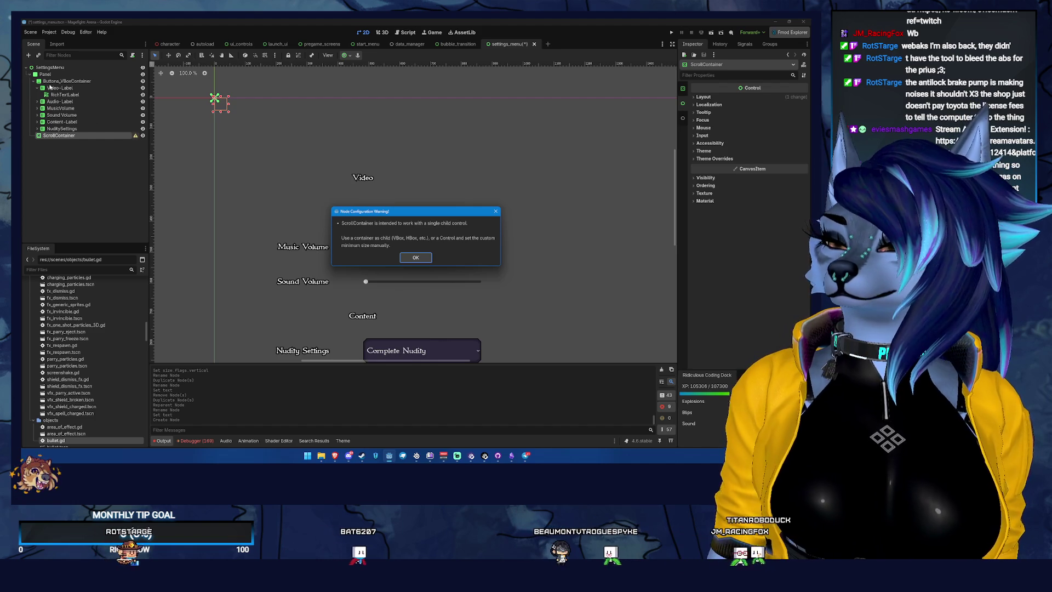
{"action": "key", "text": "Escape"}
Step: Move Buttons_VBoxContainer into the ScrollContainer and anchor it Full Rect
{"action": "left_click", "coordinate": [34, 81]}
{"action": "left_click_drag", "start_coordinate": [44, 82], "coordinate": [82, 88]}
{"action": "left_click", "coordinate": [59, 81]}
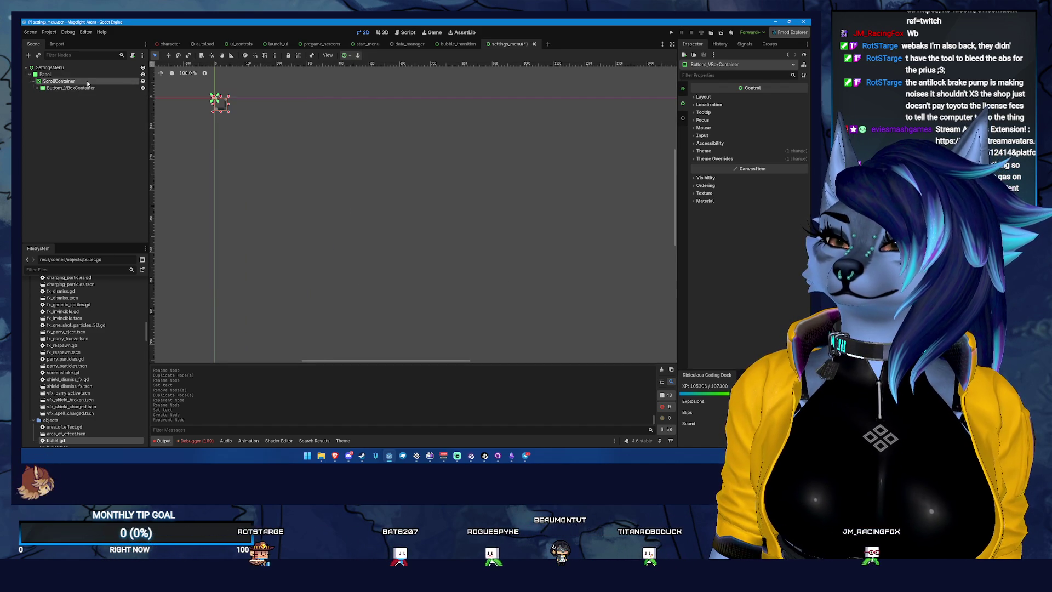
{"action": "left_click", "coordinate": [698, 97]}
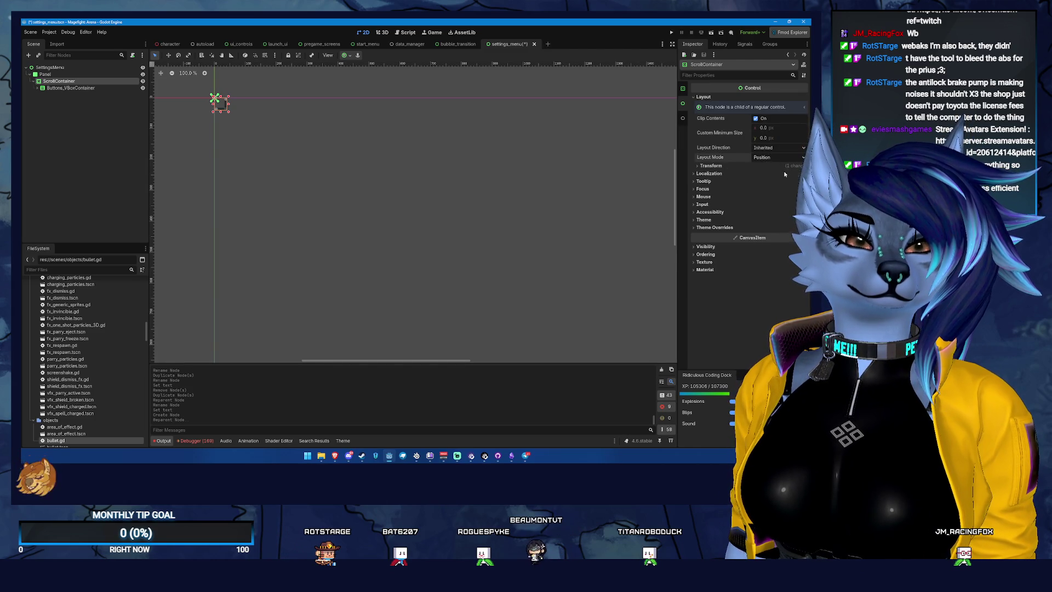
{"action": "left_click", "coordinate": [779, 157]}
{"action": "left_click", "coordinate": [768, 174]}
{"action": "scroll", "coordinate": [396, 229], "scroll_direction": "down", "scroll_amount": 3}
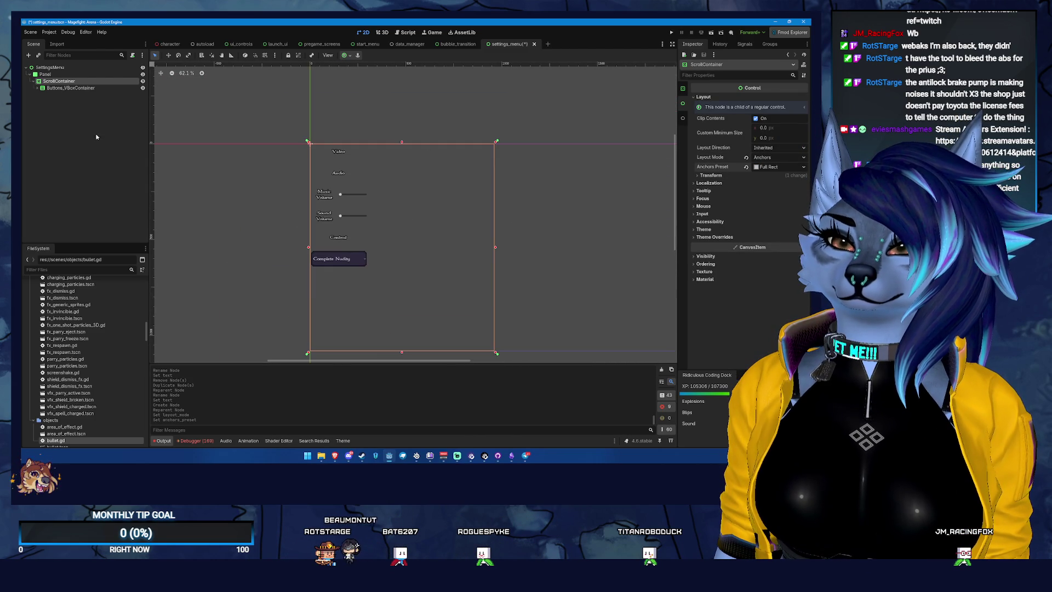
Step: Make Buttons_VBoxContainer expand horizontally only, without vertical expand
{"action": "left_click", "coordinate": [69, 88]}
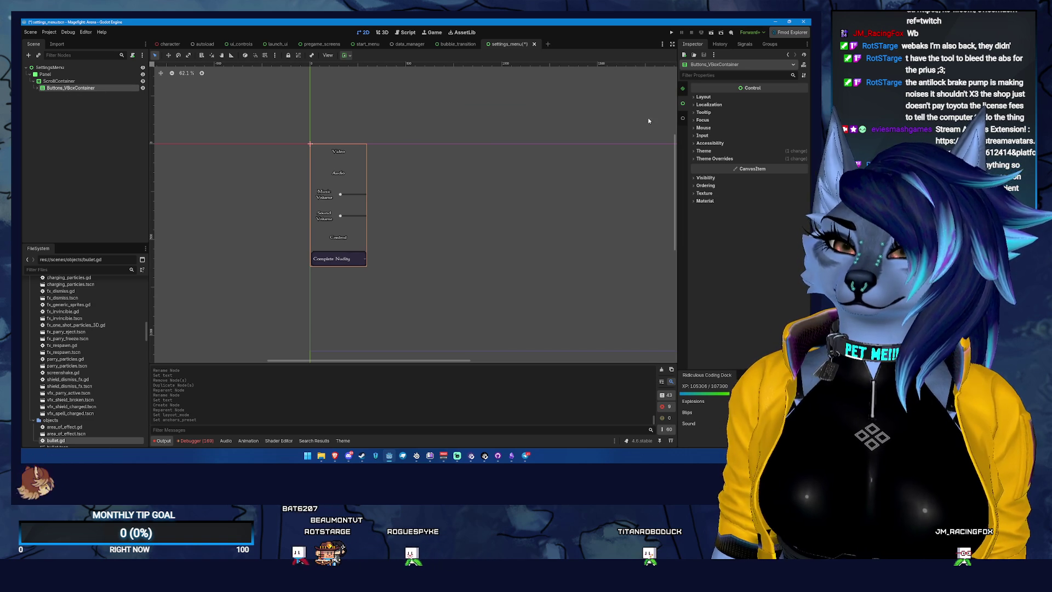
{"action": "left_click", "coordinate": [703, 97]}
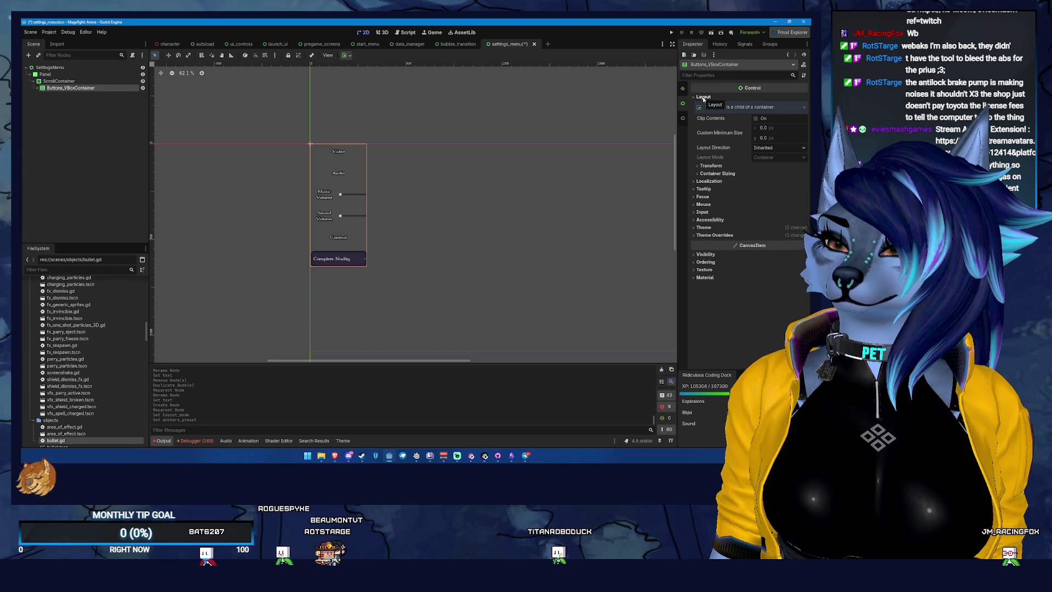
{"action": "left_click", "coordinate": [717, 173]}
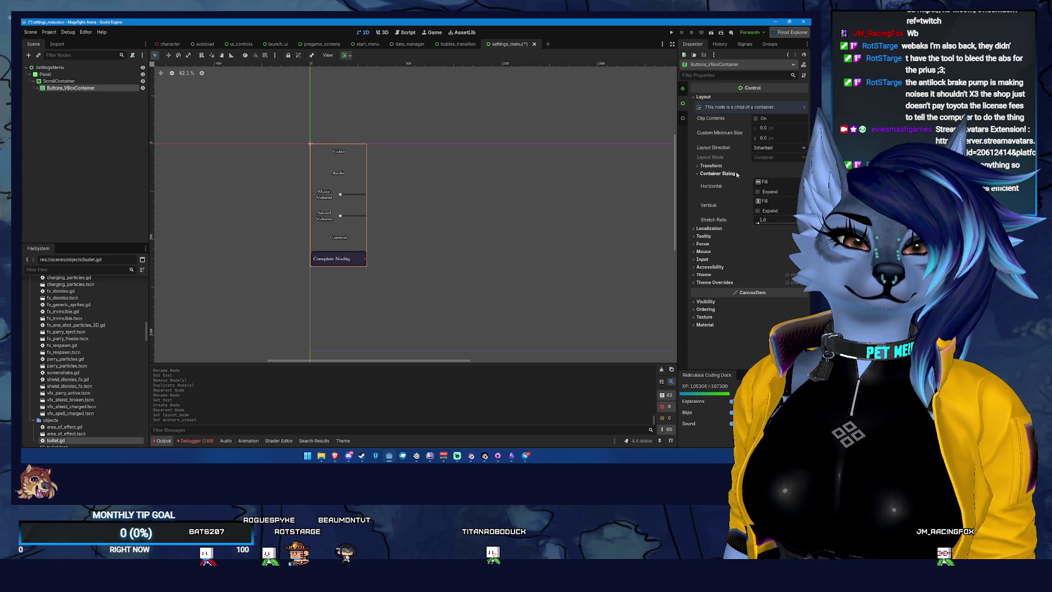
{"action": "left_click", "coordinate": [767, 191]}
{"action": "left_click", "coordinate": [759, 211]}
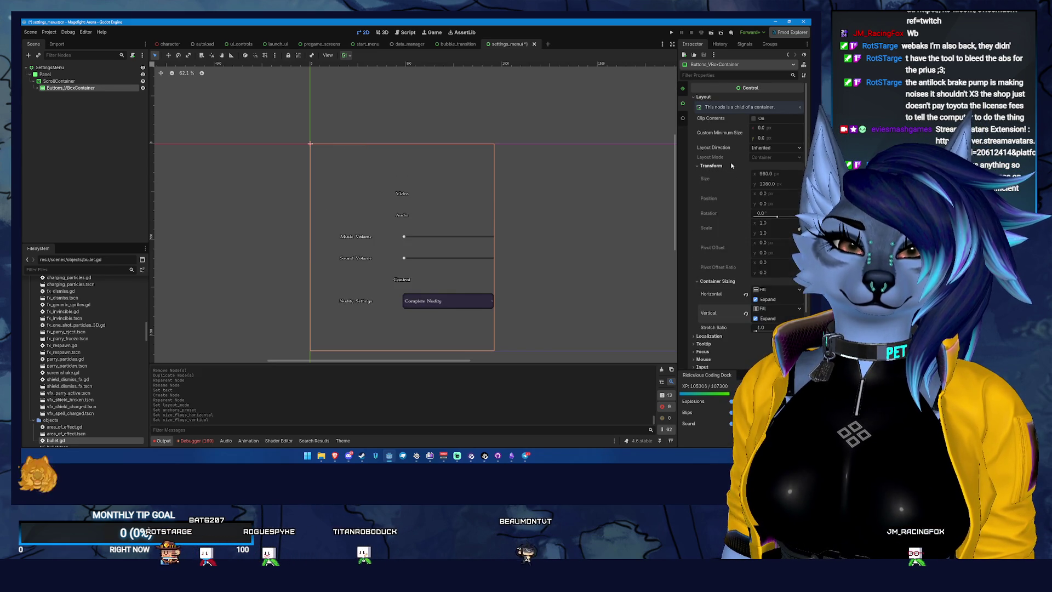
{"action": "left_click", "coordinate": [758, 211]}
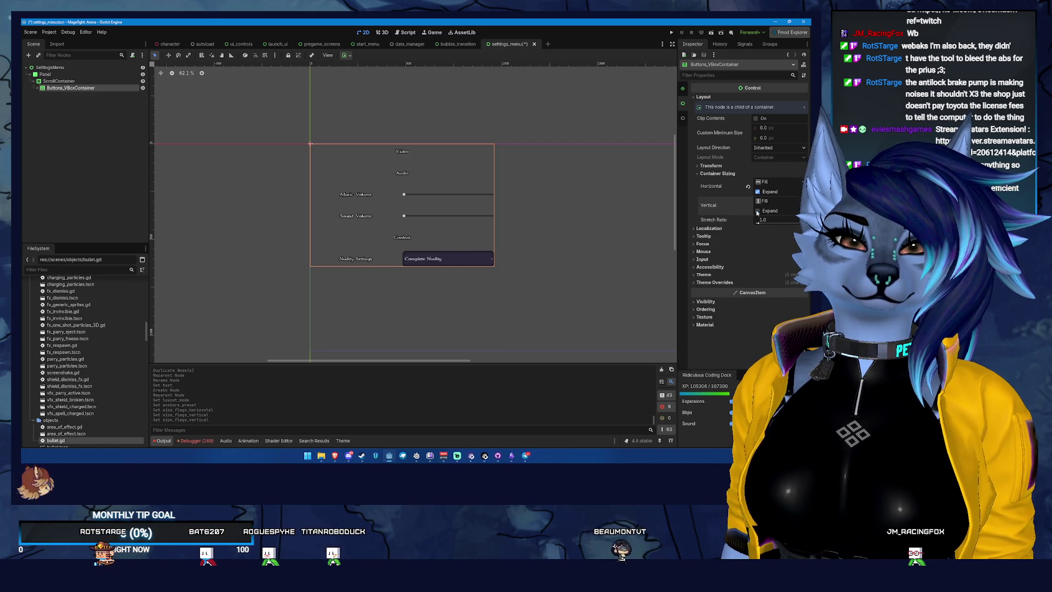
{"action": "left_click", "coordinate": [99, 81]}
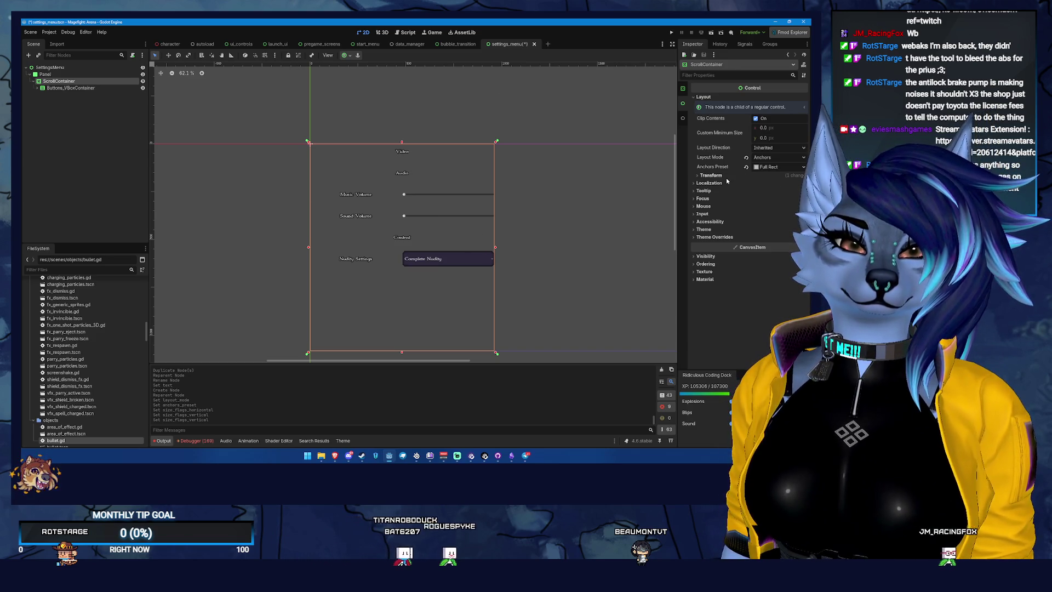
{"action": "left_click", "coordinate": [111, 88]}
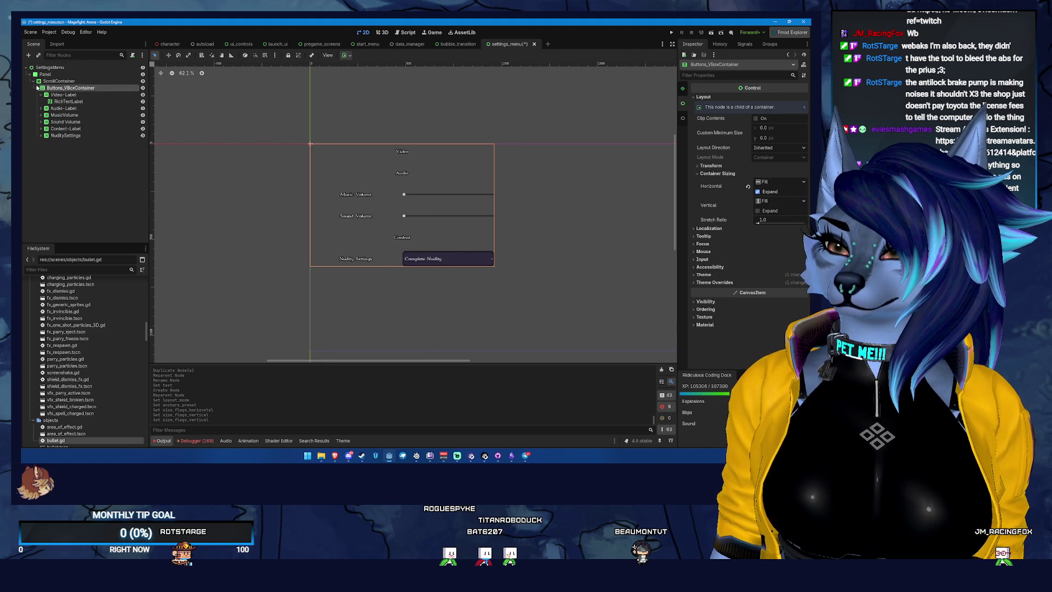
{"action": "left_click", "coordinate": [79, 96]}
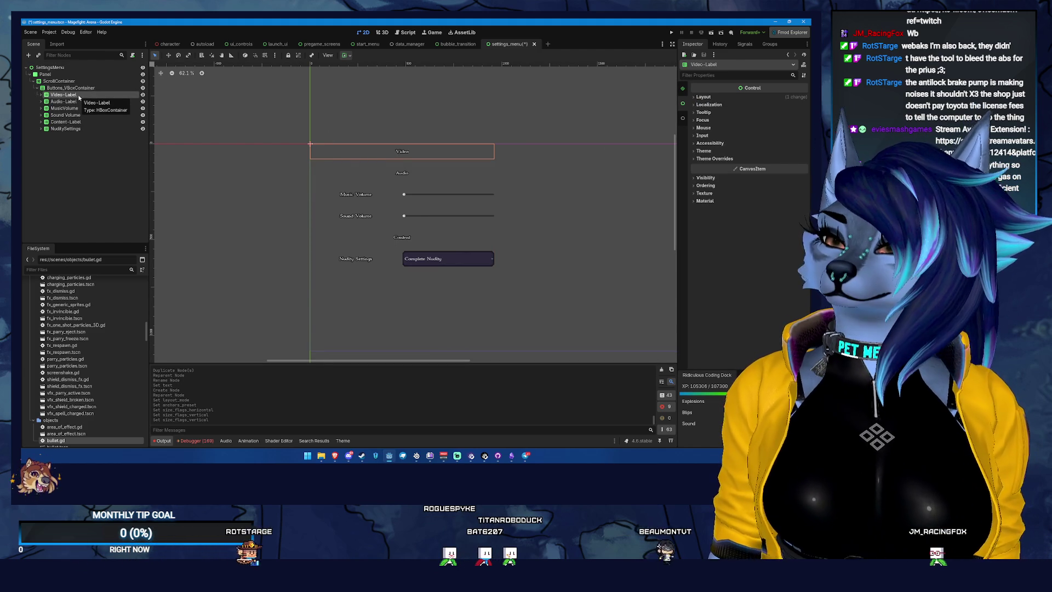
Step: Duplicate NuditySettings, place the copy below Video-Label, and rename it VideoMode
{"action": "left_click", "coordinate": [68, 104]}
{"action": "left_click", "coordinate": [75, 95]}
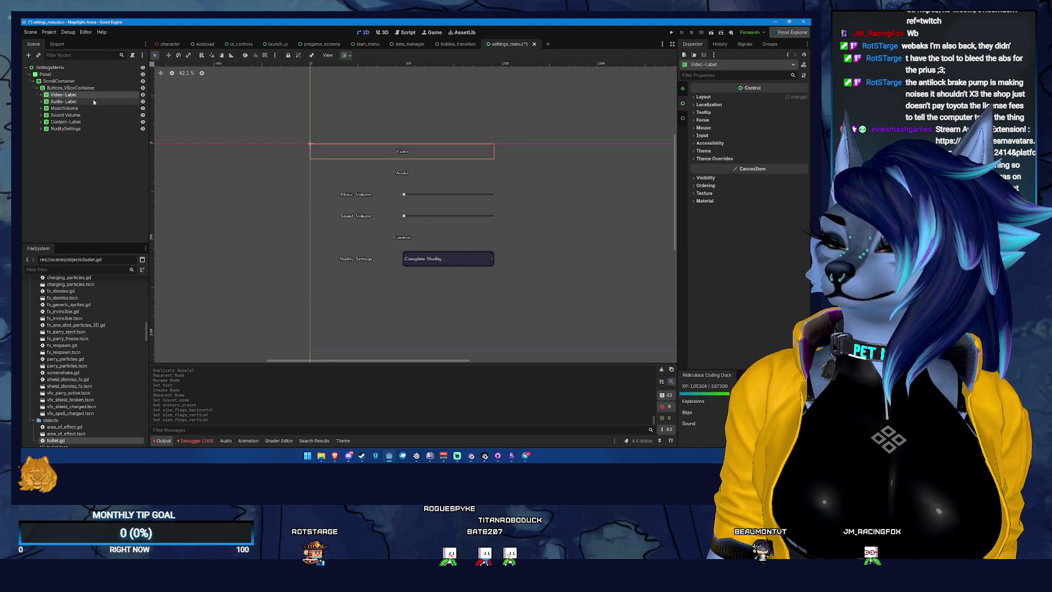
{"action": "left_click", "coordinate": [80, 123]}
{"action": "left_click", "coordinate": [72, 129]}
{"action": "key", "text": "ctrl+d"}
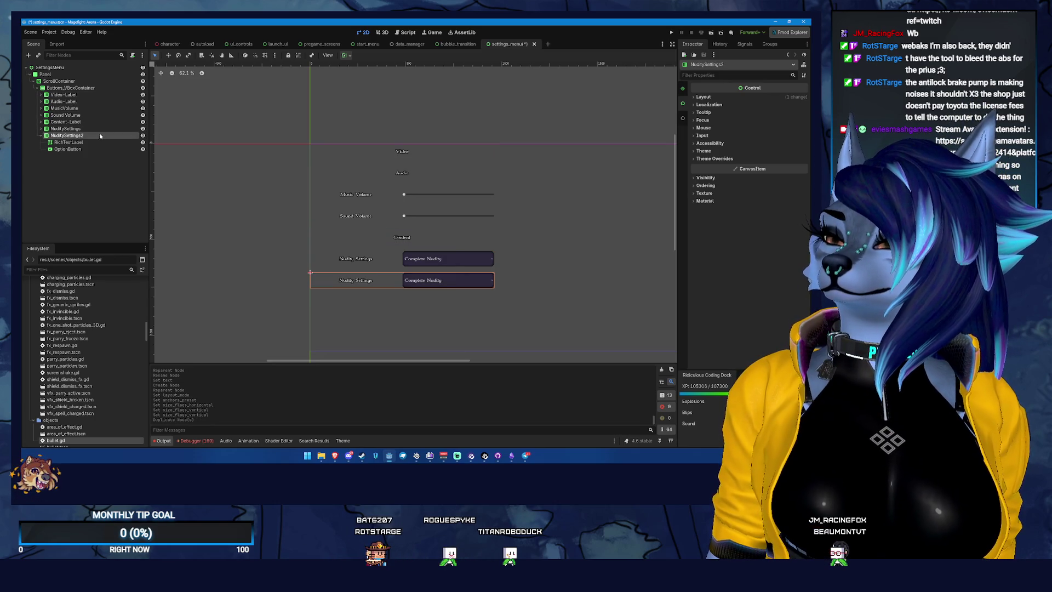
{"action": "left_click_drag", "start_coordinate": [97, 102], "coordinate": [83, 100]}
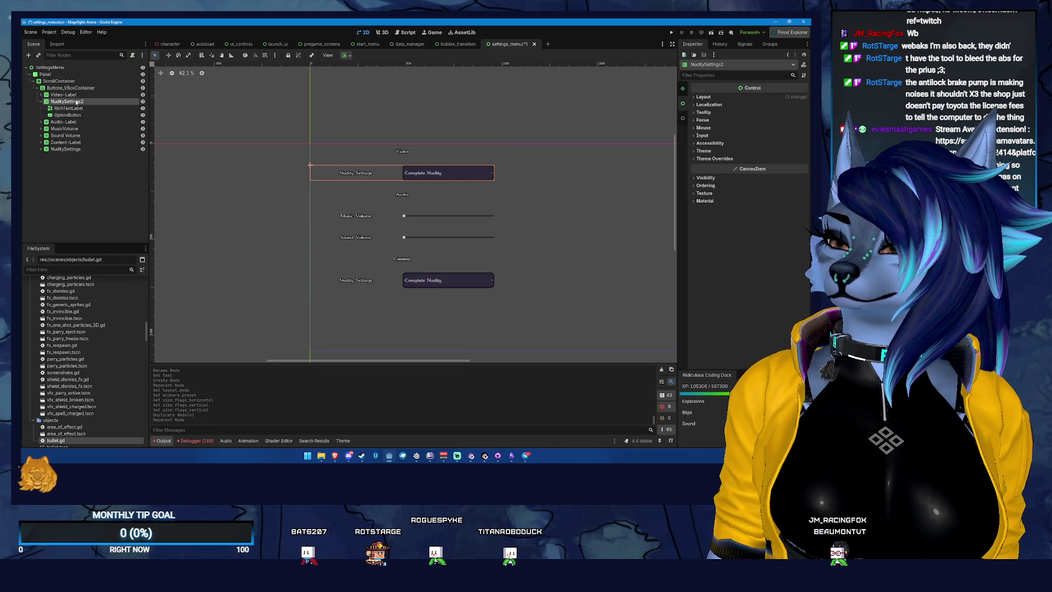
{"action": "double_click", "coordinate": [76, 102]}
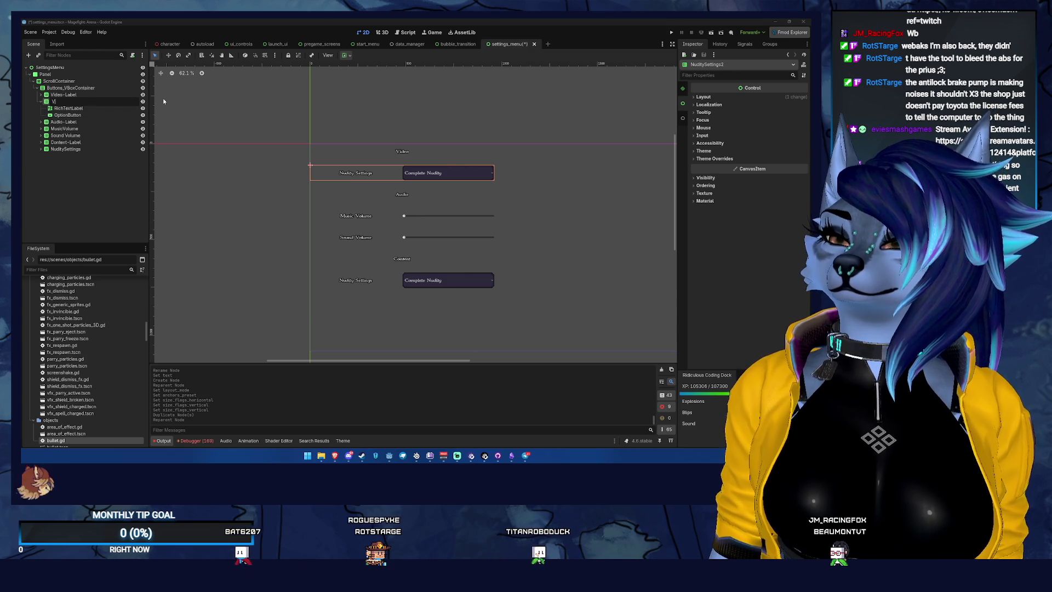
{"action": "type", "text": "ideoMode"}
{"action": "key", "text": "Return"}
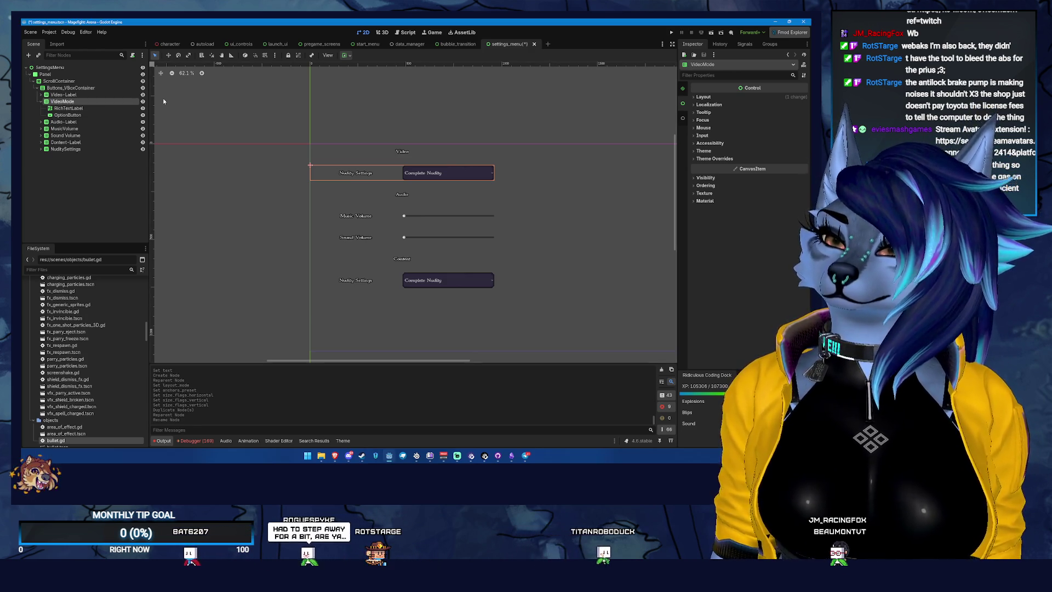
Step: Set the VideoMode row's label text to 'Screen Mode'
{"action": "left_click", "coordinate": [104, 110]}
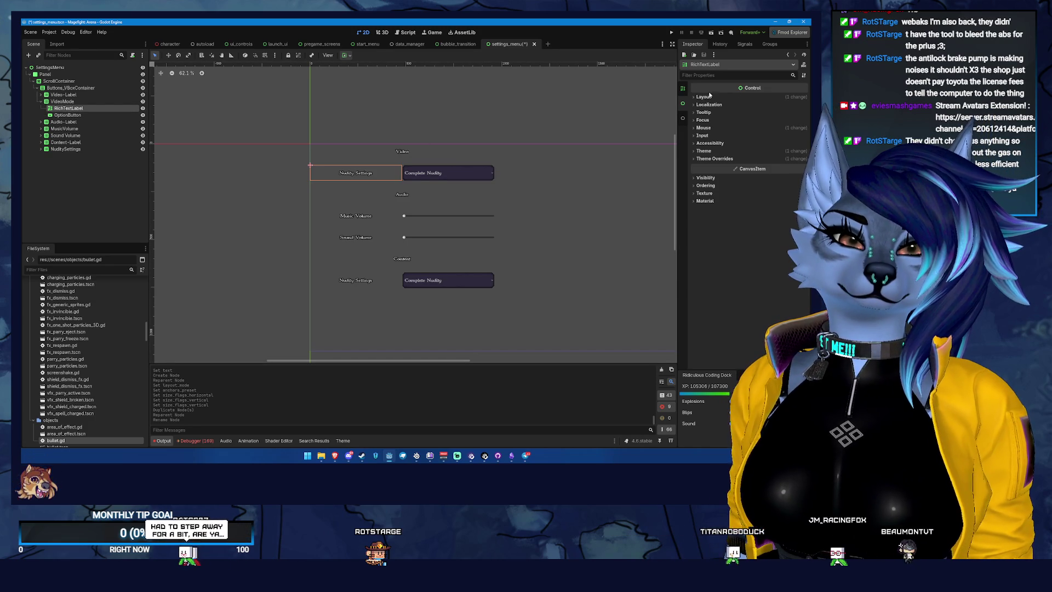
{"action": "left_click", "coordinate": [684, 89]}
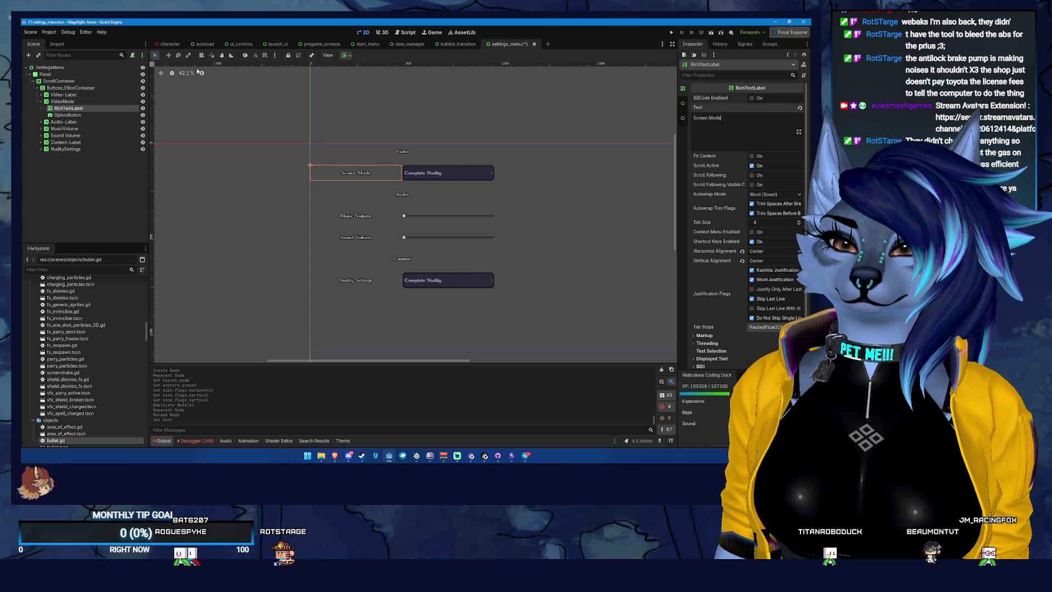
{"action": "left_click", "coordinate": [93, 115]}
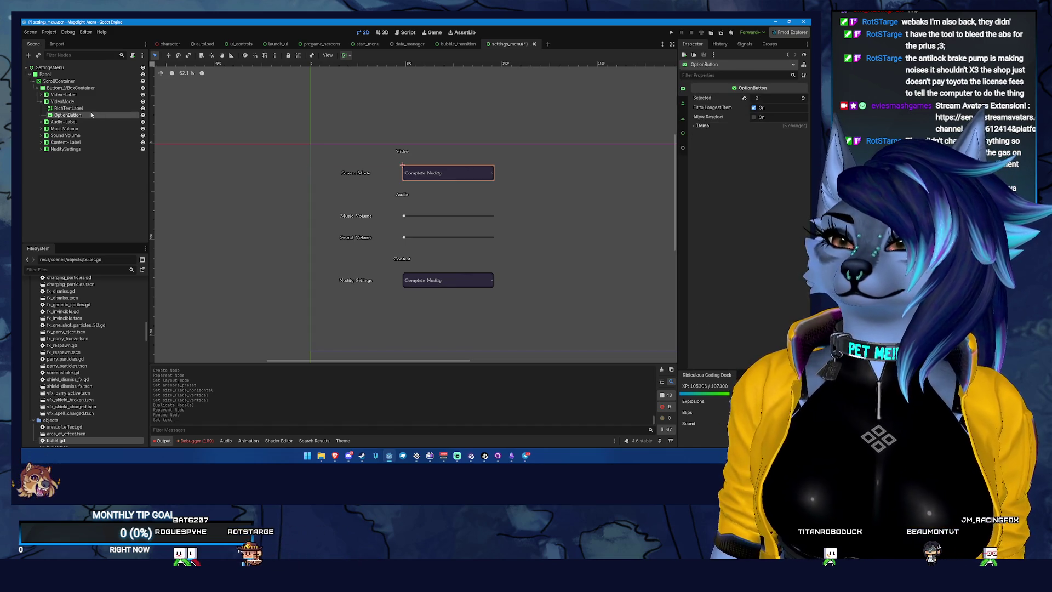
Step: Set the Screen Mode dropdown's Selected to 0 and remove two items, leaving Borderless
{"action": "left_click", "coordinate": [683, 91]}
{"action": "left_click", "coordinate": [744, 98]}
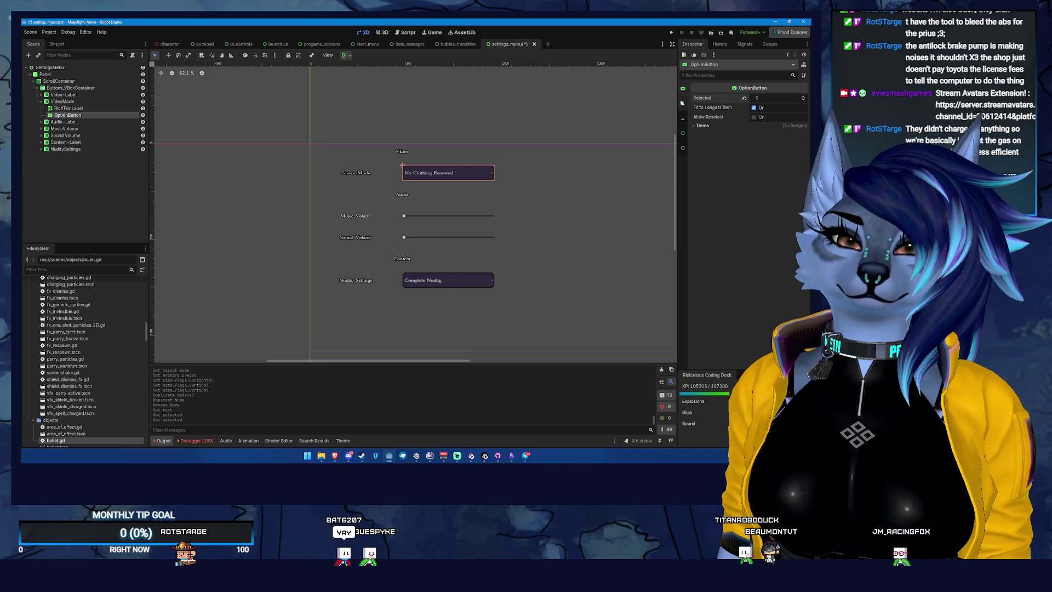
{"action": "left_click", "coordinate": [684, 133]}
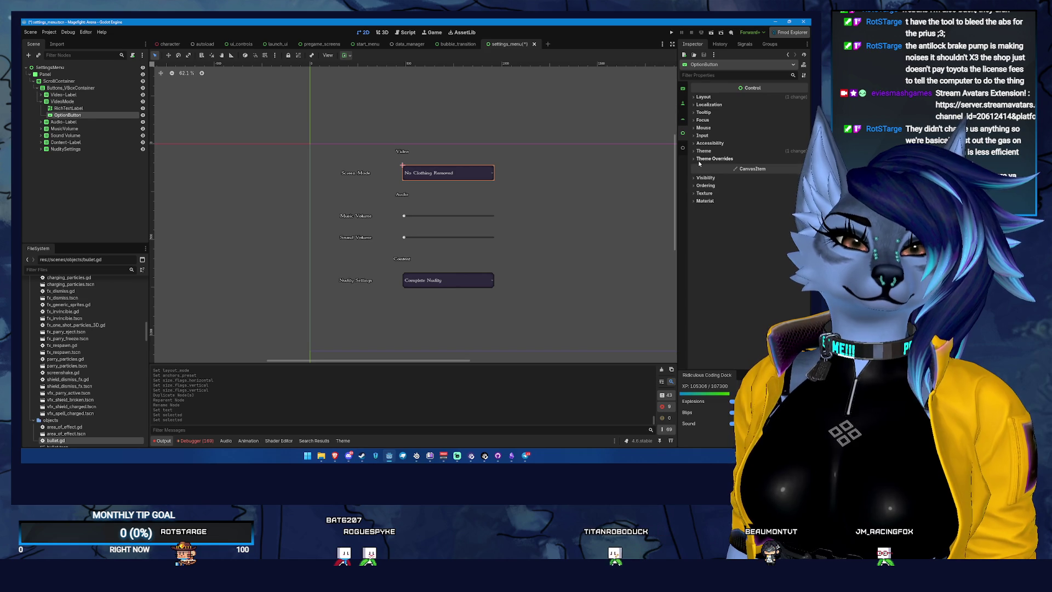
{"action": "left_click", "coordinate": [683, 89]}
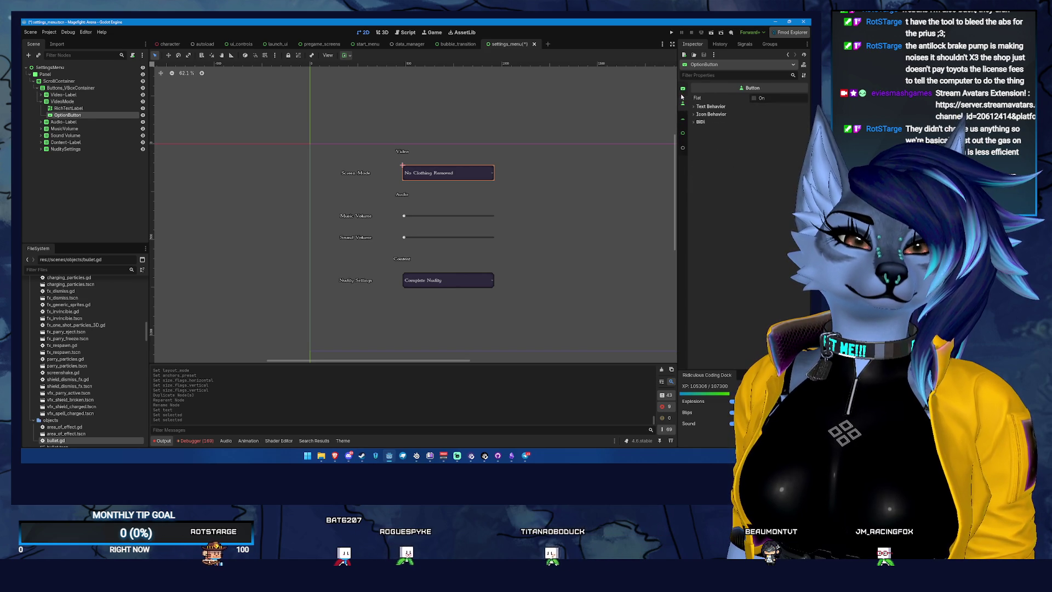
{"action": "left_click", "coordinate": [703, 126]}
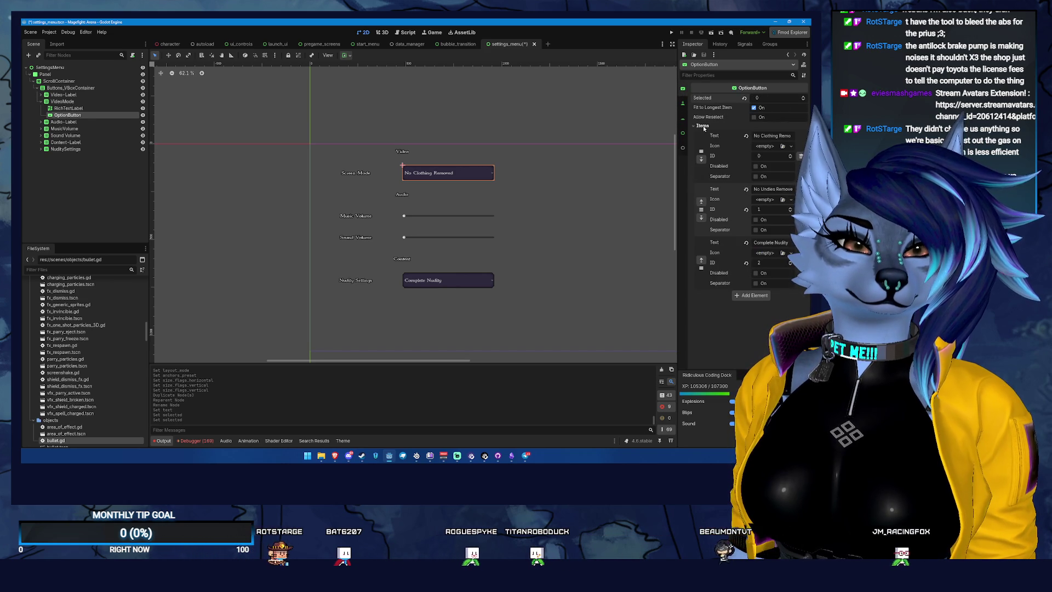
{"action": "left_click", "coordinate": [801, 157]}
{"action": "left_click", "coordinate": [801, 157]}
{"action": "type", "text": "Borderless"}
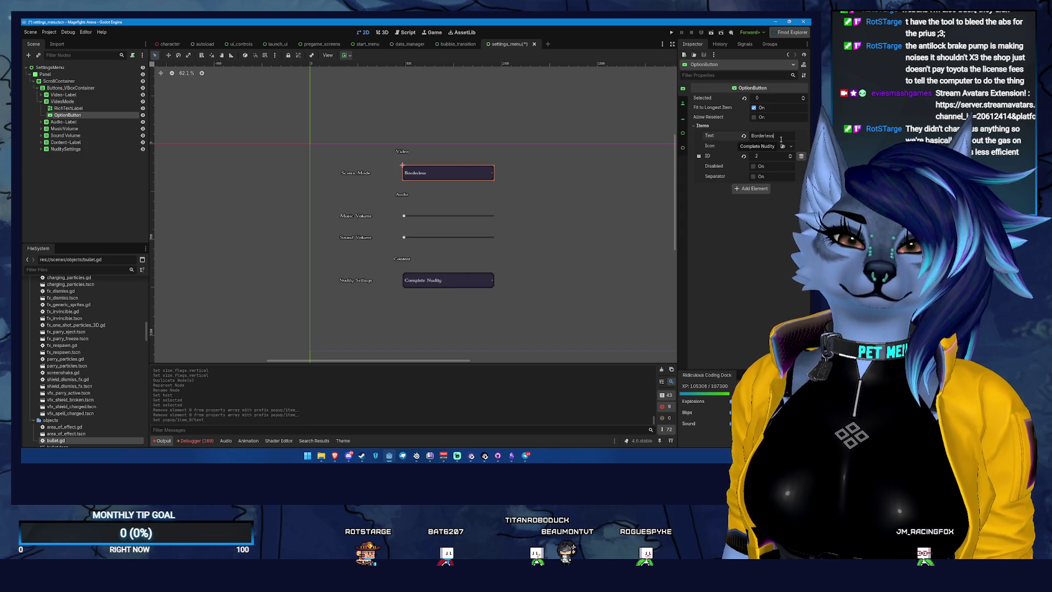
Step: Save the settings_menu scene
{"action": "key", "text": "ctrl+s"}
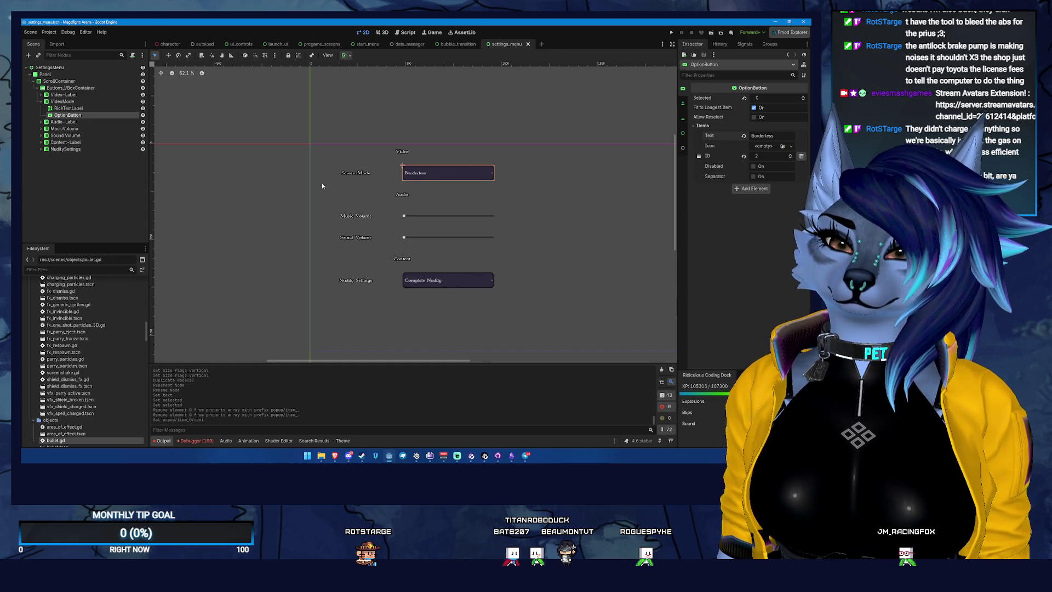
{"action": "scroll", "coordinate": [524, 186], "scroll_direction": "down", "scroll_amount": 3}
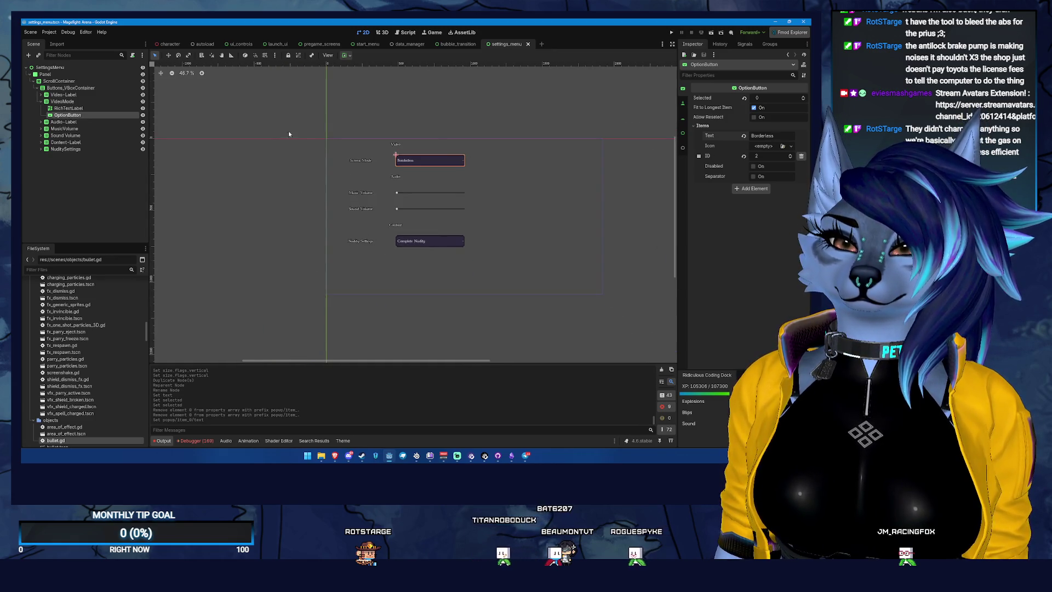
{"action": "scroll", "coordinate": [408, 164], "scroll_direction": "up", "scroll_amount": 6}
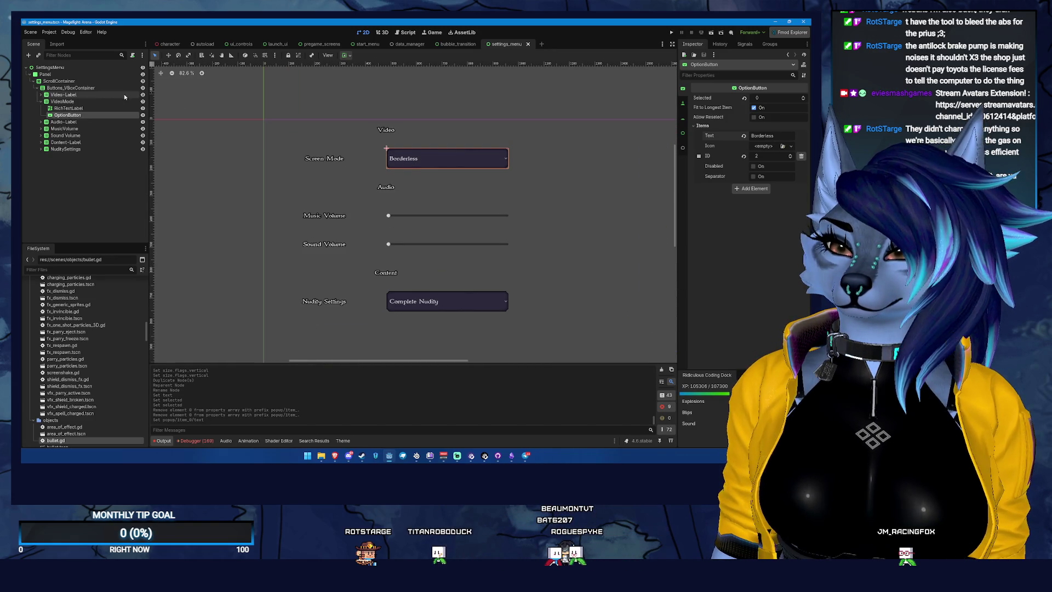
{"action": "left_click", "coordinate": [69, 75]}
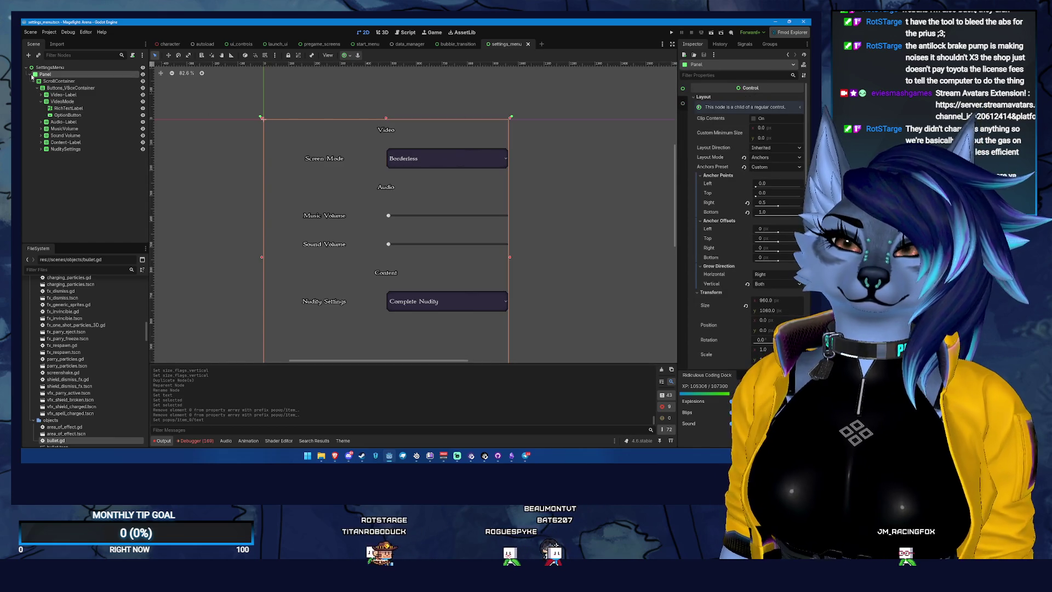
{"action": "right_click", "coordinate": [70, 75]}
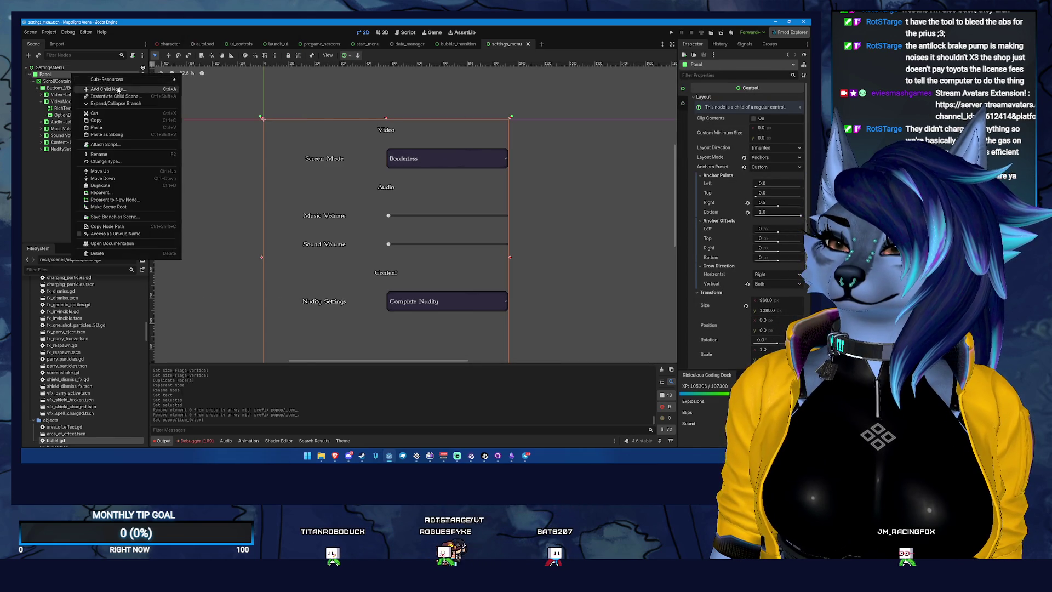
Step: Add a ColorRect under the Panel with Anchors layout and Full Rect preset
{"action": "left_click", "coordinate": [93, 80]}
{"action": "type", "text": "color"}
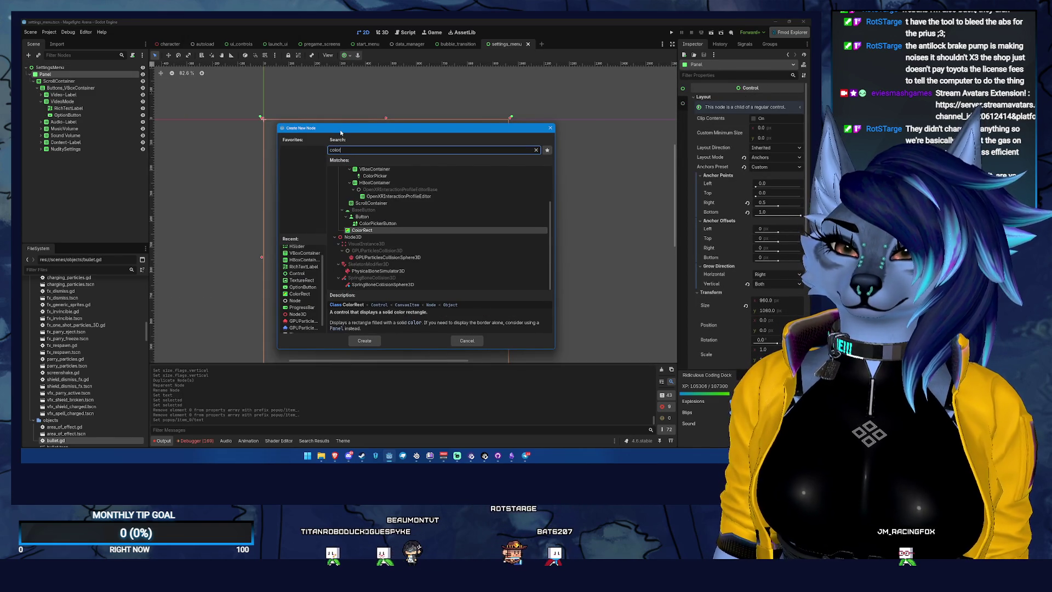
{"action": "key", "text": "Return"}
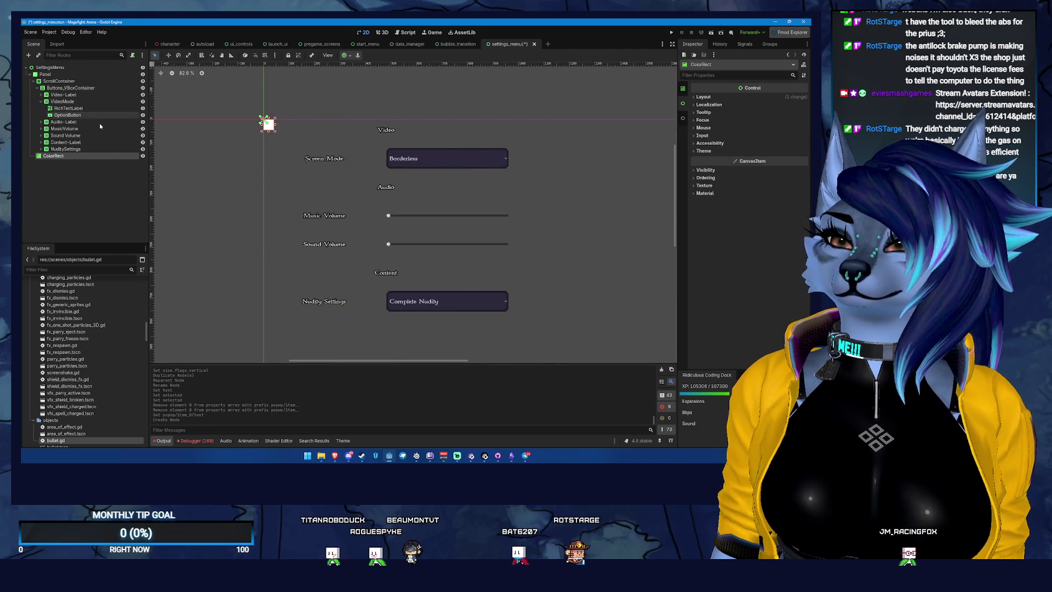
{"action": "left_click", "coordinate": [726, 98]}
{"action": "left_click", "coordinate": [712, 166]}
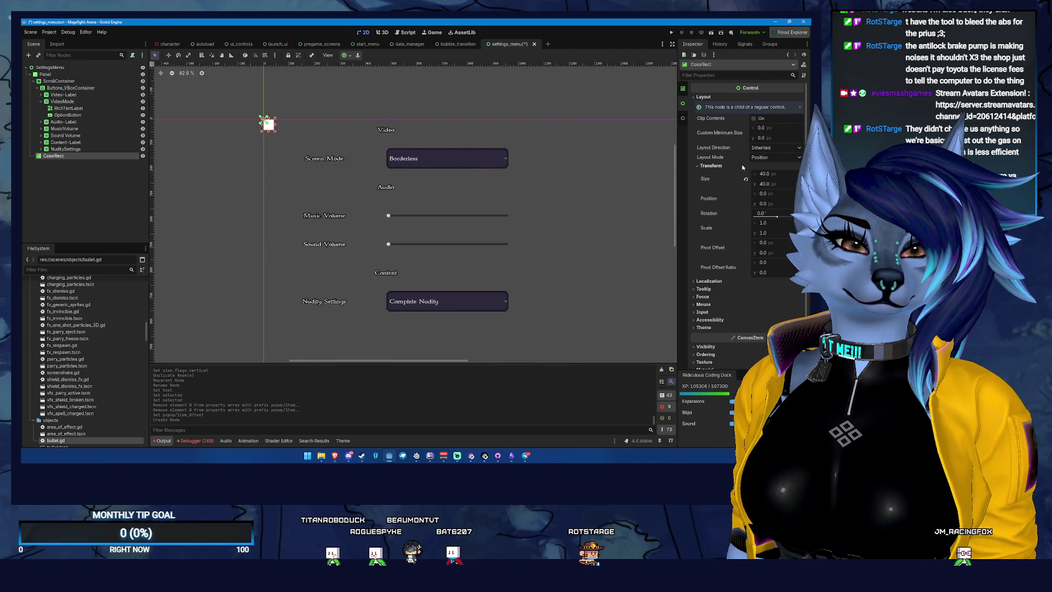
{"action": "left_click", "coordinate": [775, 158]}
{"action": "left_click", "coordinate": [777, 169]}
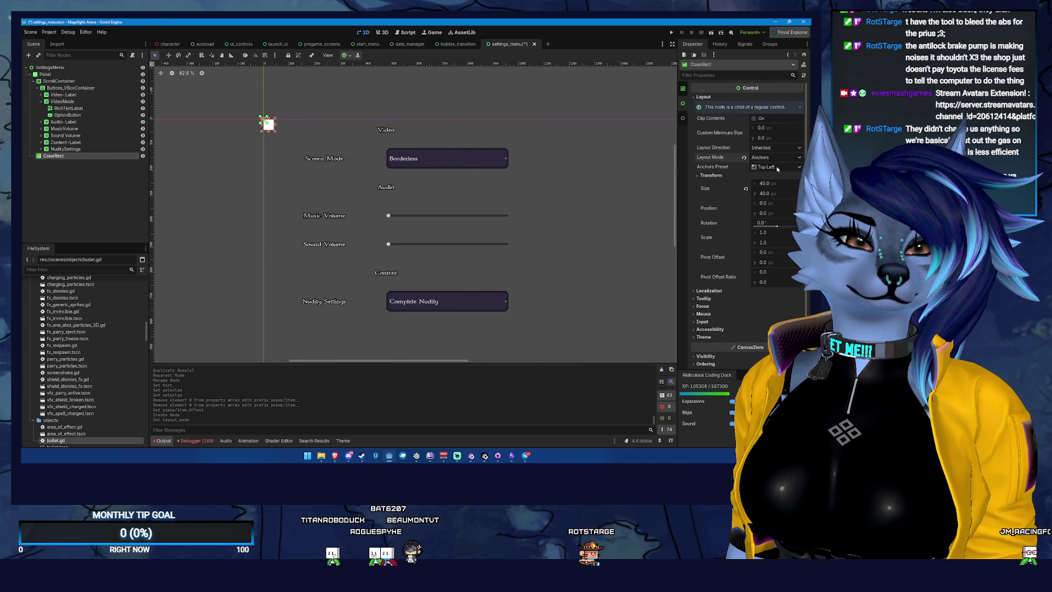
{"action": "left_click", "coordinate": [775, 187]}
Step: Make the ColorRect transparent and order it above ScrollContainer
{"action": "left_click", "coordinate": [682, 88]}
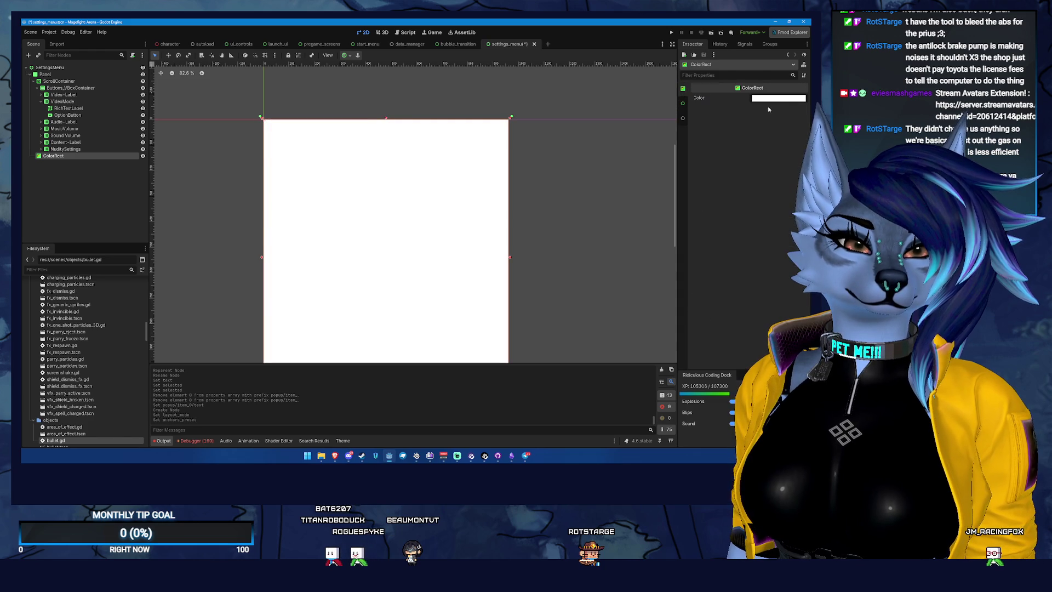
{"action": "left_click", "coordinate": [779, 98]}
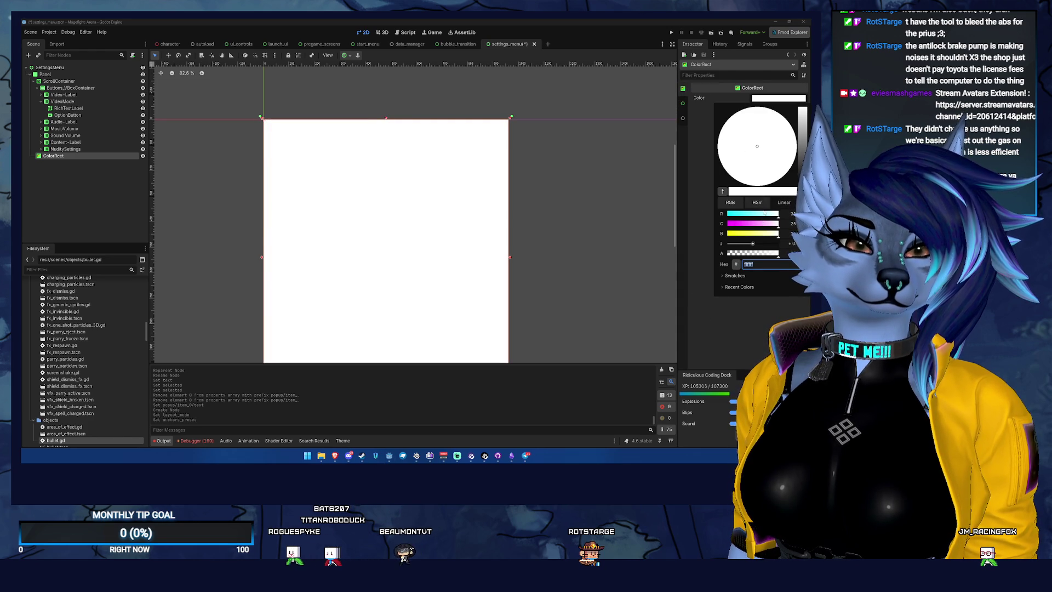
{"action": "type", "text": "000000"}
{"action": "key", "text": "Return"}
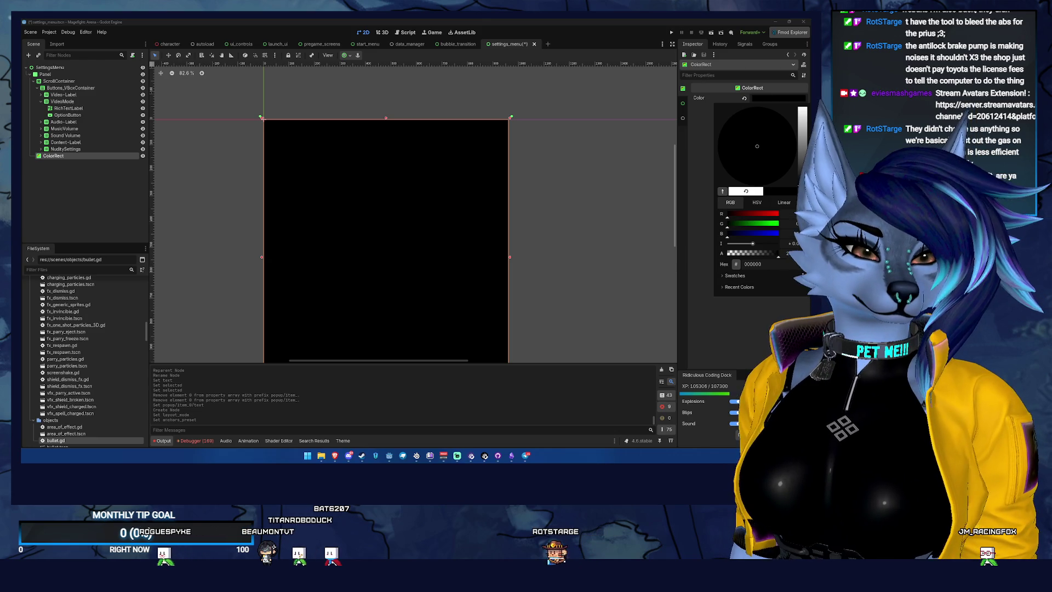
{"action": "key", "text": "Escape"}
{"action": "mouse_move", "coordinate": [53, 155]}
{"action": "left_mouse_down"}
{"action": "mouse_move", "coordinate": [66, 89]}
{"action": "mouse_move", "coordinate": [56, 79]}
{"action": "left_mouse_up"}
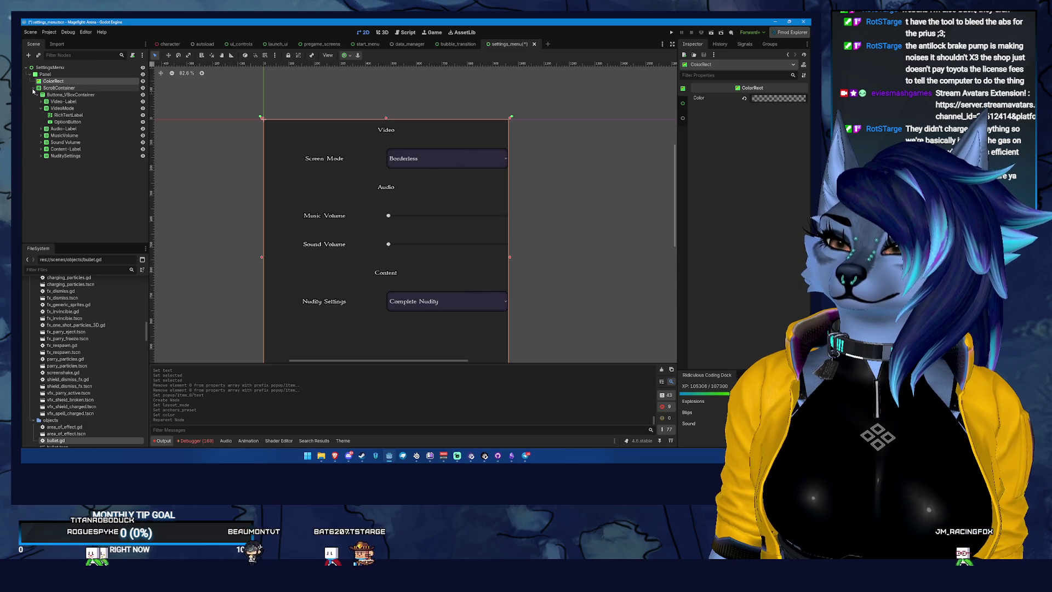
Step: Add a plain Control child under the Panel named BorderLayout
{"action": "left_click", "coordinate": [33, 88]}
{"action": "double_click", "coordinate": [70, 89]}
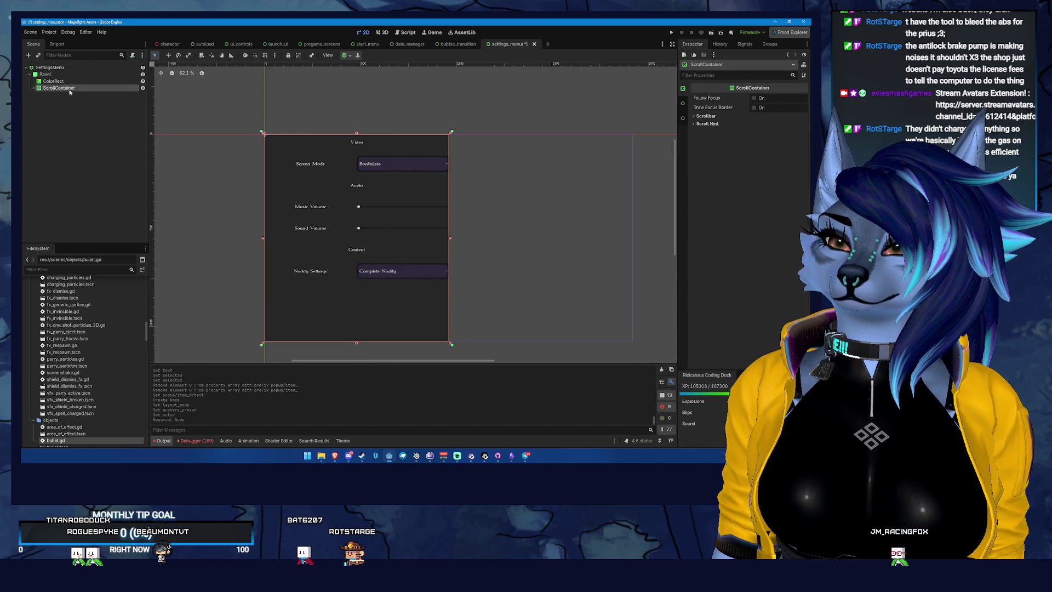
{"action": "left_click", "coordinate": [59, 74]}
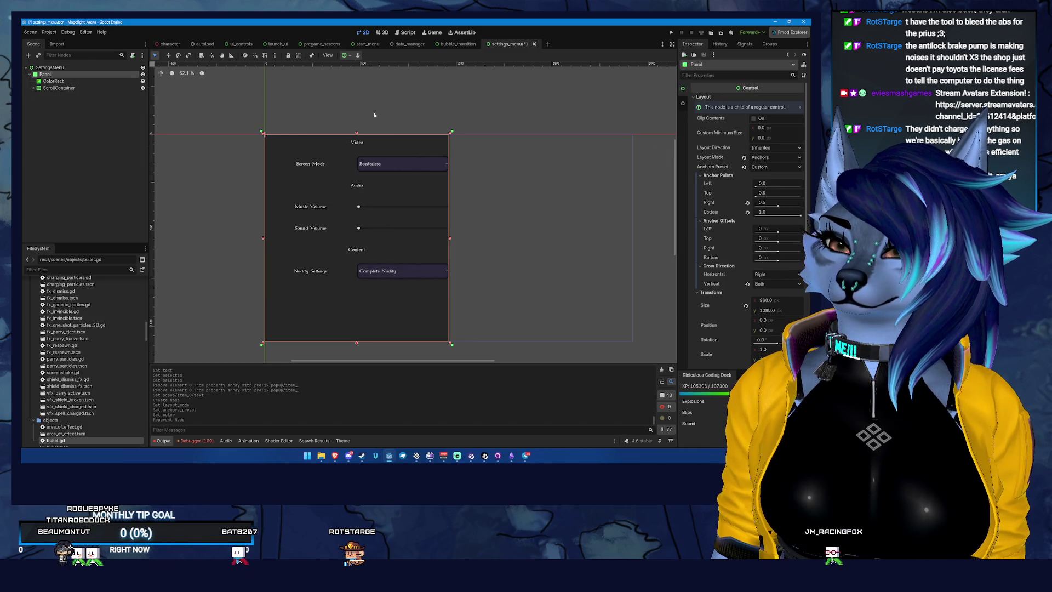
{"action": "right_click", "coordinate": [52, 78]}
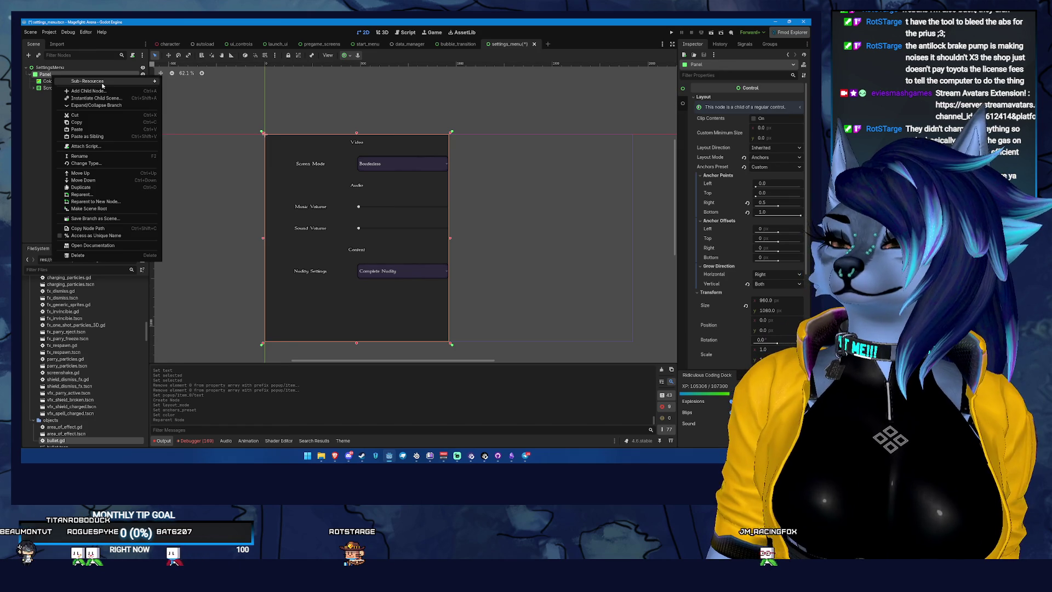
{"action": "left_click", "coordinate": [117, 84]}
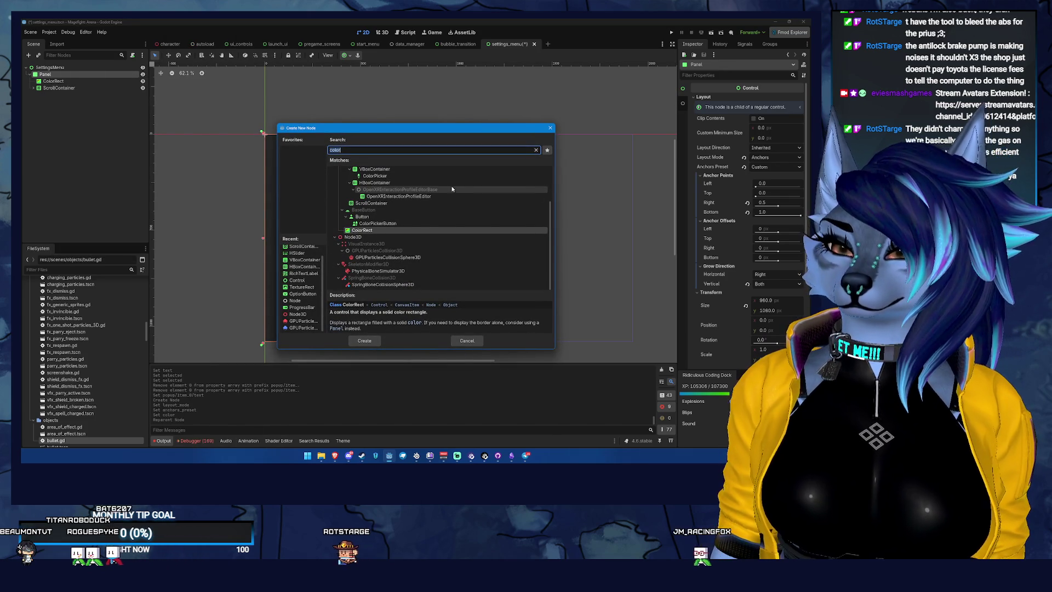
{"action": "type", "text": "BorderLayout"}
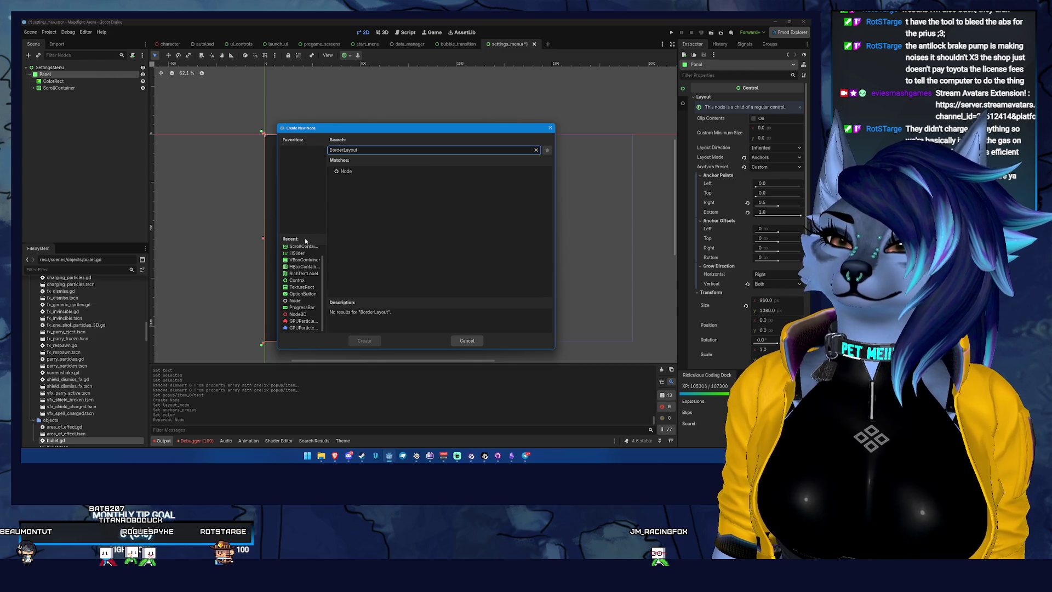
{"action": "left_click", "coordinate": [300, 281]}
{"action": "left_click", "coordinate": [369, 343]}
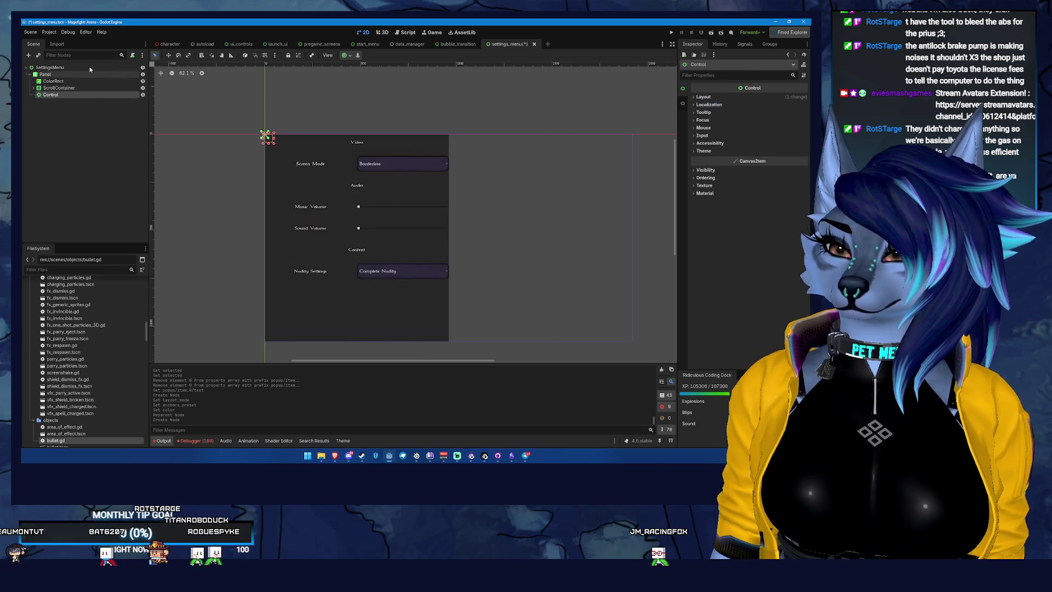
{"action": "double_click", "coordinate": [128, 96]}
{"action": "type", "text": "BorderLayout"}
{"action": "key", "text": "Return"}
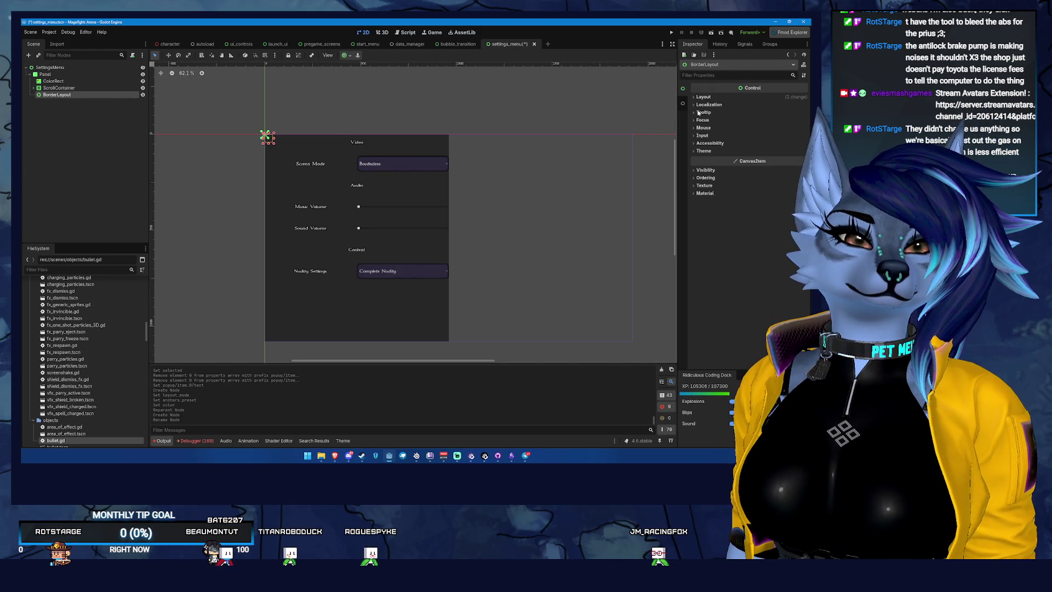
Step: Set BorderLayout's Layout Mode to Anchors with the Full Rect preset
{"action": "left_click", "coordinate": [703, 97]}
{"action": "left_click", "coordinate": [715, 166]}
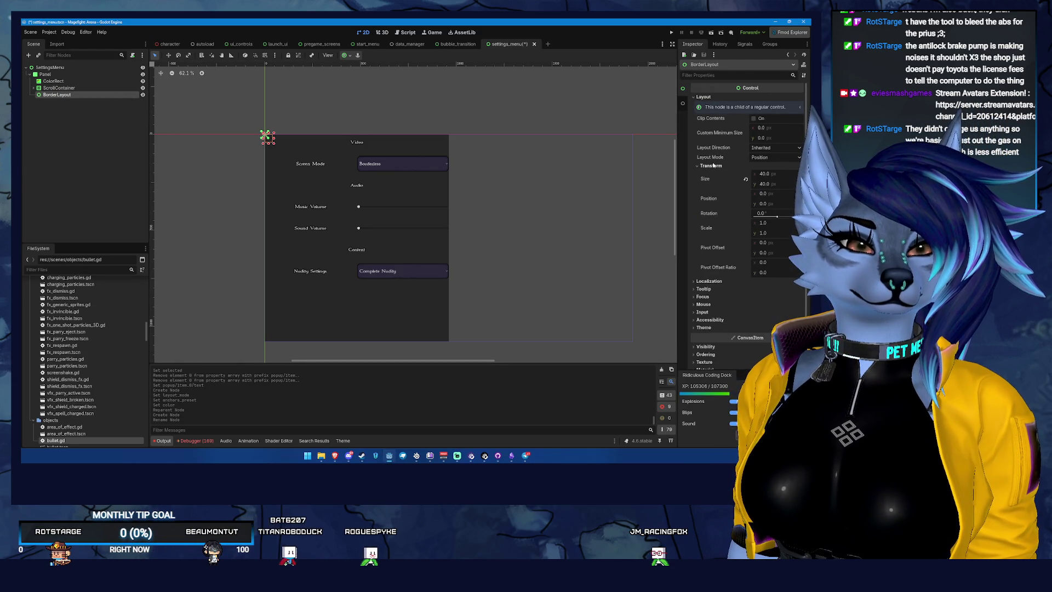
{"action": "left_click", "coordinate": [713, 164]}
{"action": "left_click", "coordinate": [778, 157]}
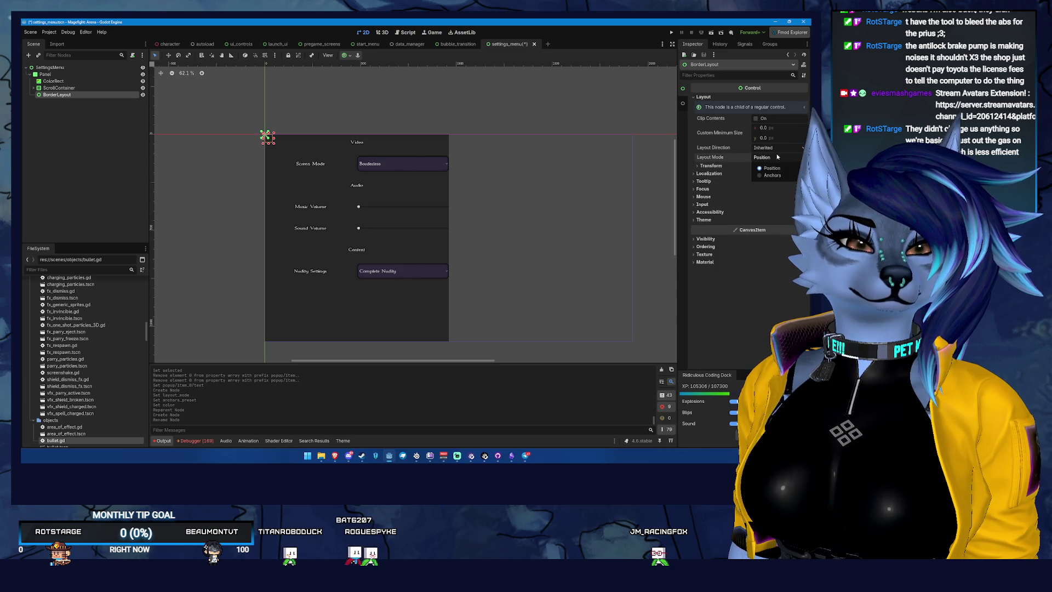
{"action": "left_click", "coordinate": [759, 175]}
{"action": "left_click", "coordinate": [776, 148]}
{"action": "left_click", "coordinate": [752, 159]}
{"action": "left_click", "coordinate": [776, 167]}
{"action": "left_click", "coordinate": [767, 383]}
{"action": "left_click", "coordinate": [767, 158]}
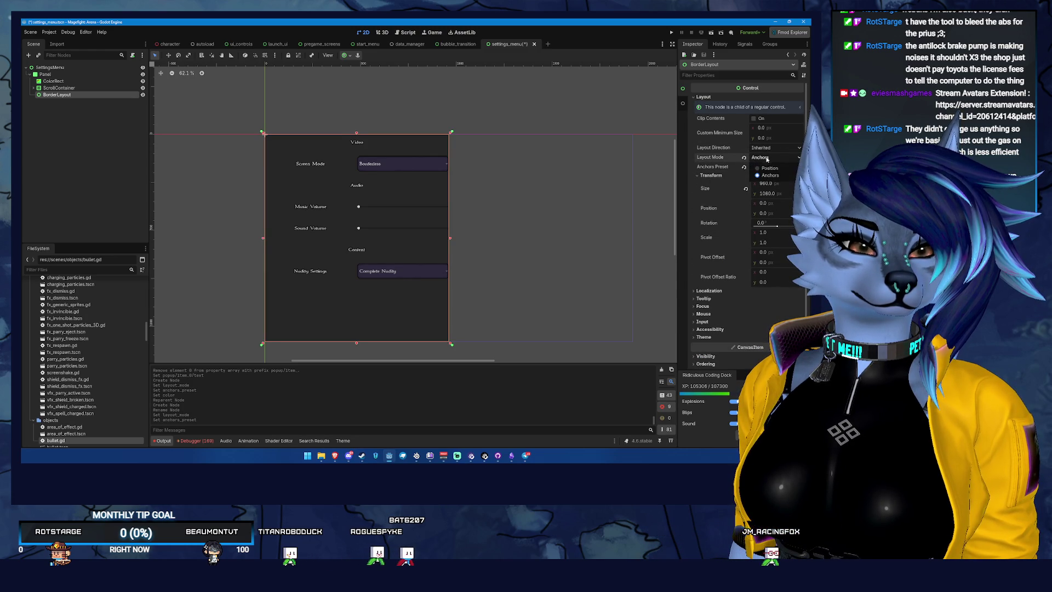
{"action": "left_click", "coordinate": [770, 176]}
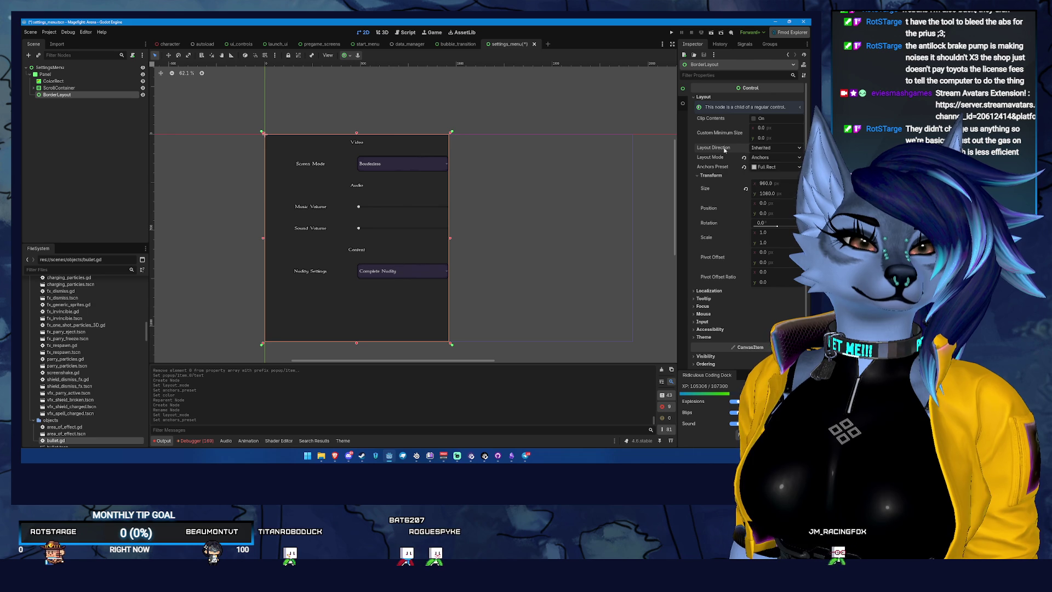
{"action": "left_click", "coordinate": [781, 168]}
{"action": "left_click", "coordinate": [775, 177]}
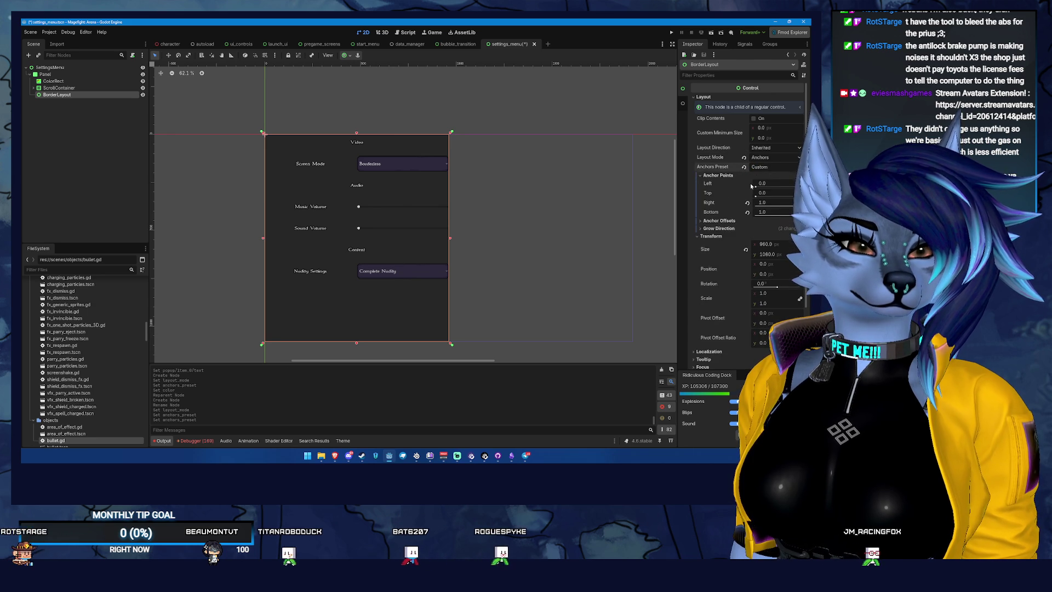
{"action": "left_click", "coordinate": [776, 167]}
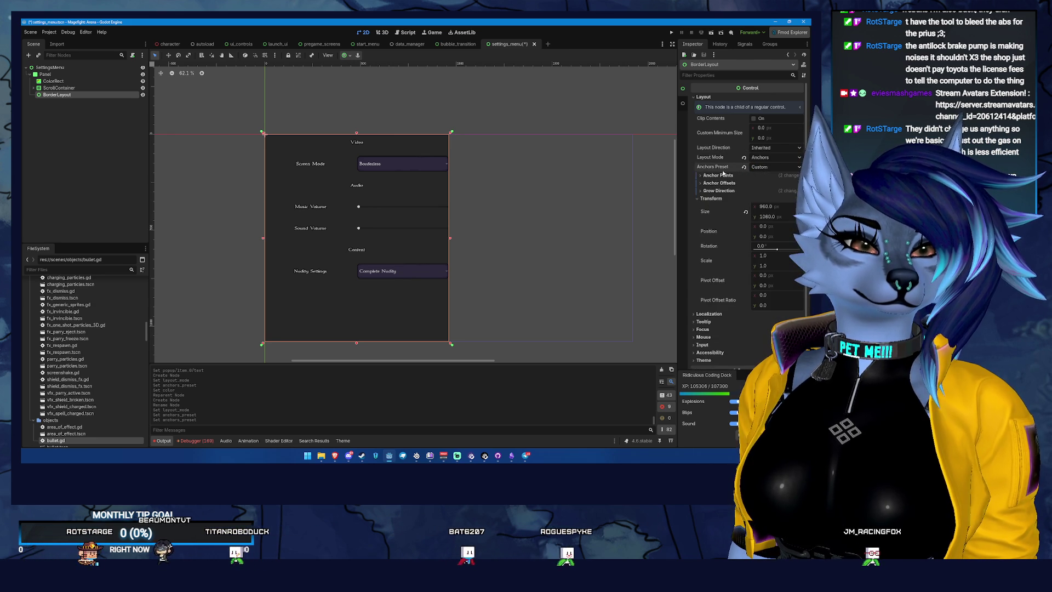
Step: Set BorderLayout's anchor offsets to 44, 44, -44, -44
{"action": "left_click", "coordinate": [756, 176]}
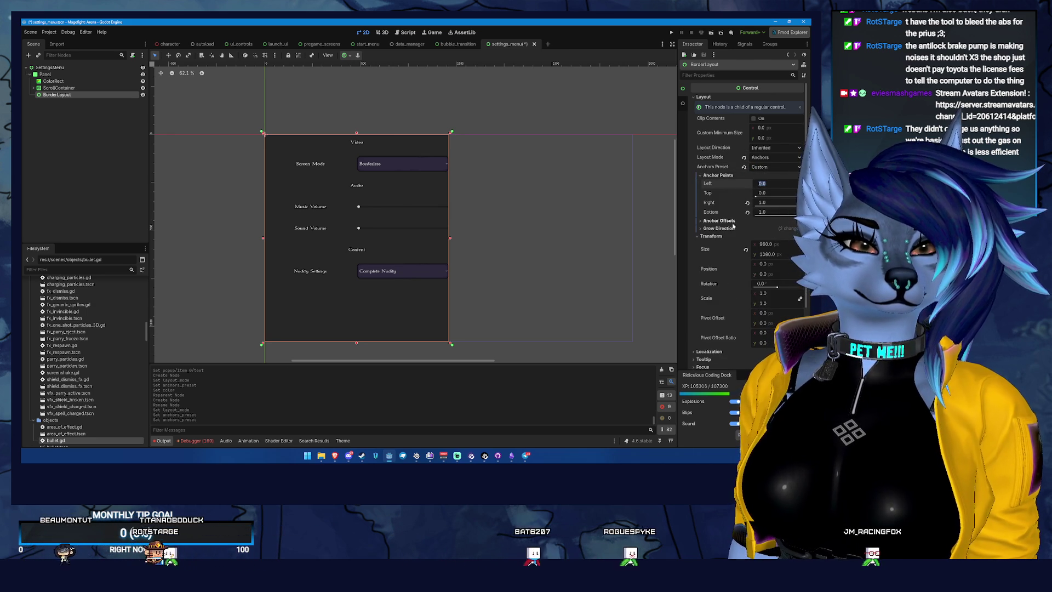
{"action": "left_click", "coordinate": [764, 221]}
{"action": "left_click", "coordinate": [765, 229]}
{"action": "type", "text": "44"}
{"action": "key", "text": "Tab"}
{"action": "type", "text": "44"}
{"action": "key", "text": "Tab"}
{"action": "type", "text": "-"}
{"action": "key", "text": "Tab"}
{"action": "type", "text": "-"}
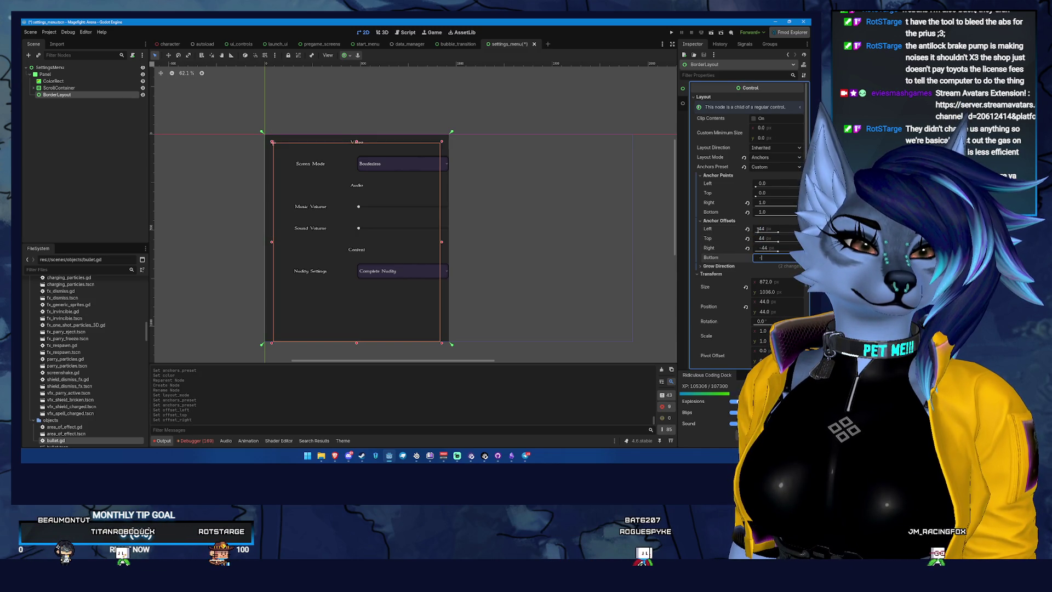
{"action": "key", "text": "Tab"}
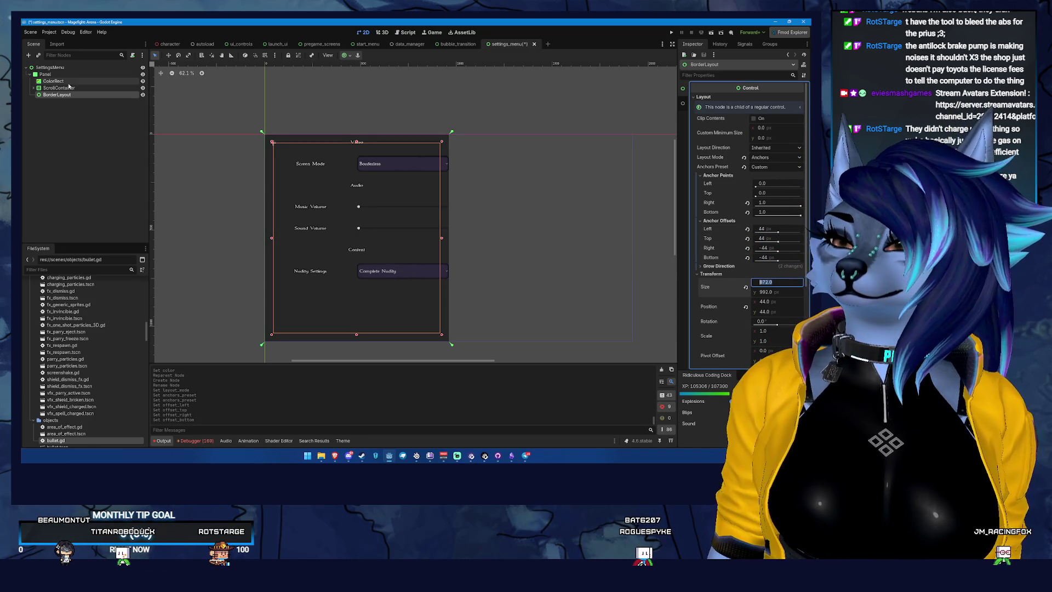
{"action": "left_click", "coordinate": [61, 82]}
{"action": "left_click", "coordinate": [57, 88], "text": "ctrl"}
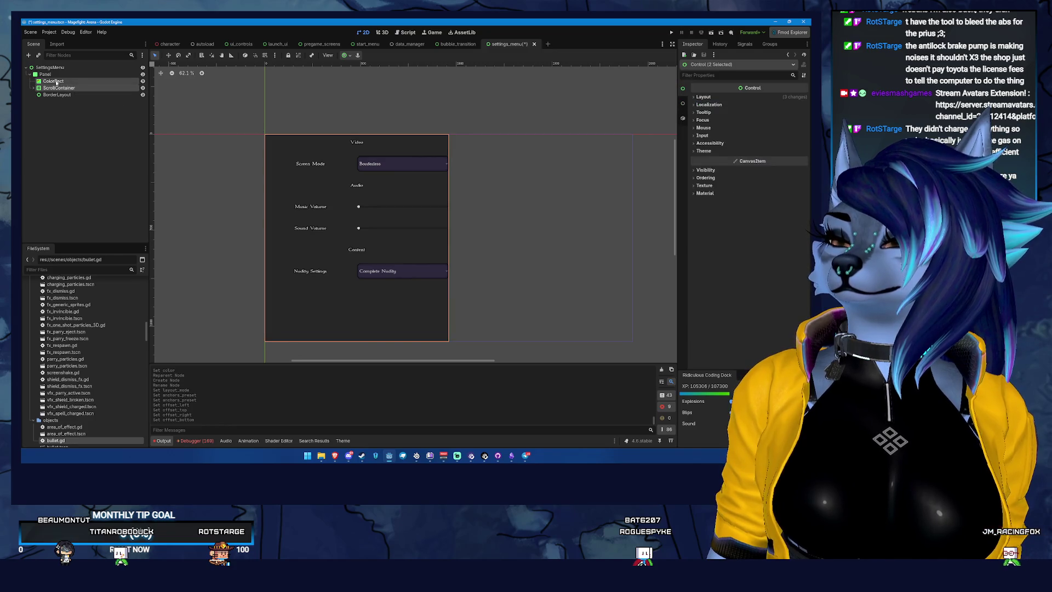
{"action": "left_click_drag", "start_coordinate": [61, 98], "coordinate": [61, 96]}
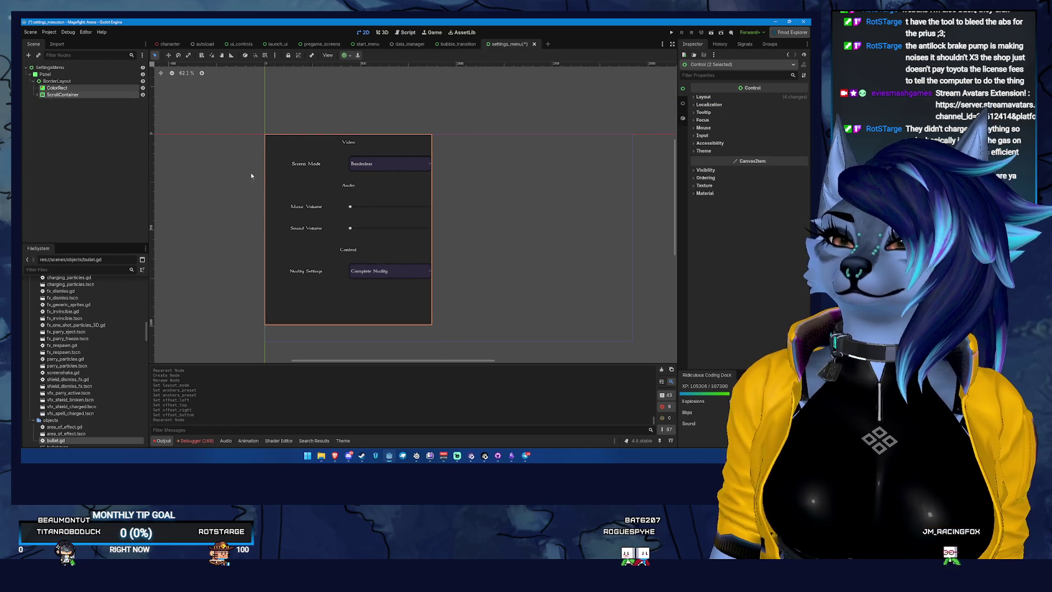
{"action": "left_click", "coordinate": [78, 82]}
{"action": "left_click", "coordinate": [80, 87]}
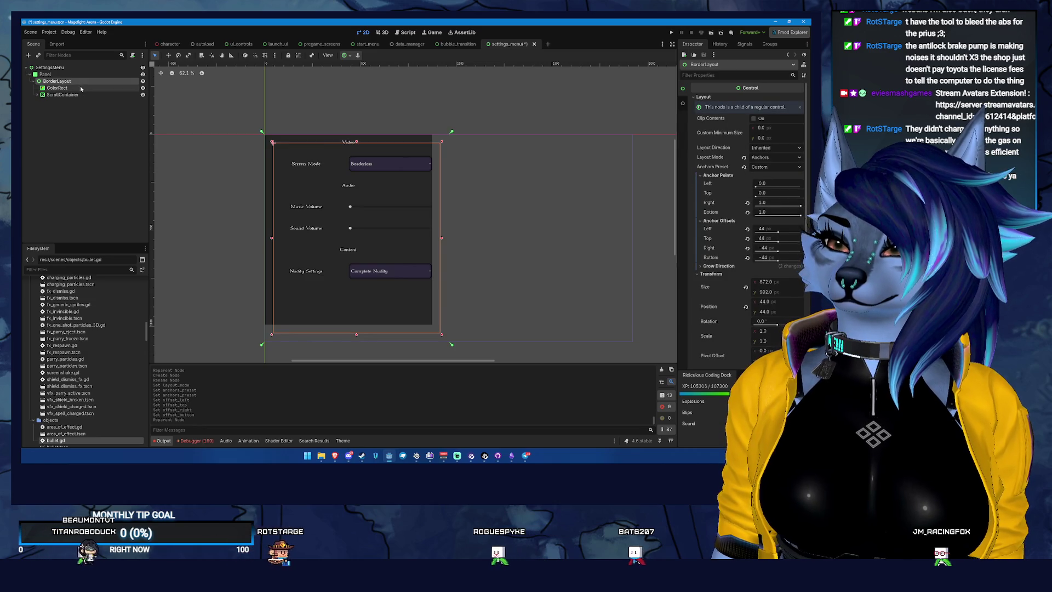
{"action": "left_click", "coordinate": [86, 94], "text": "ctrl"}
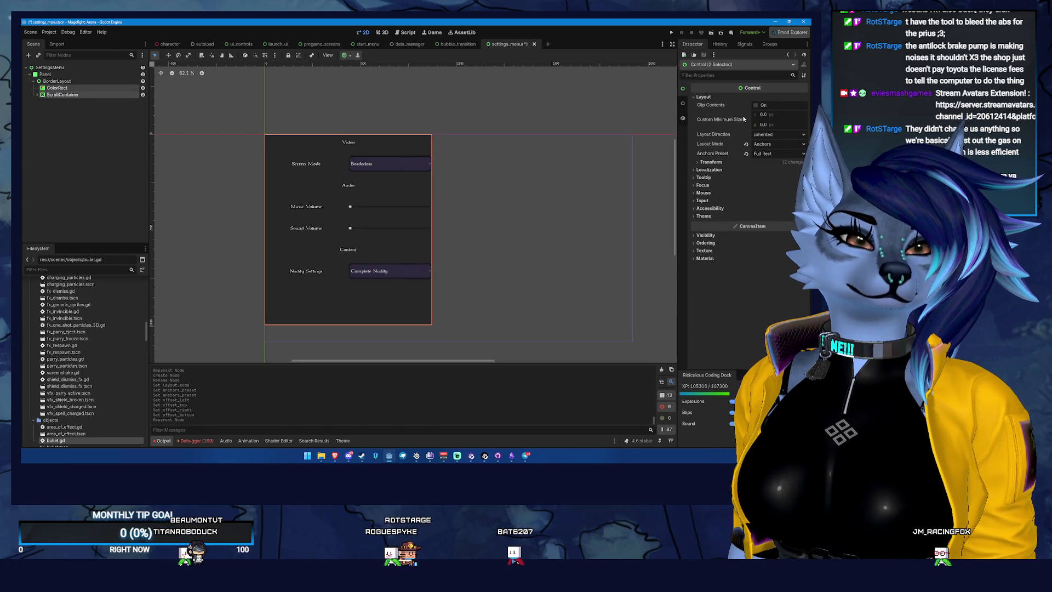
{"action": "left_click", "coordinate": [698, 162]}
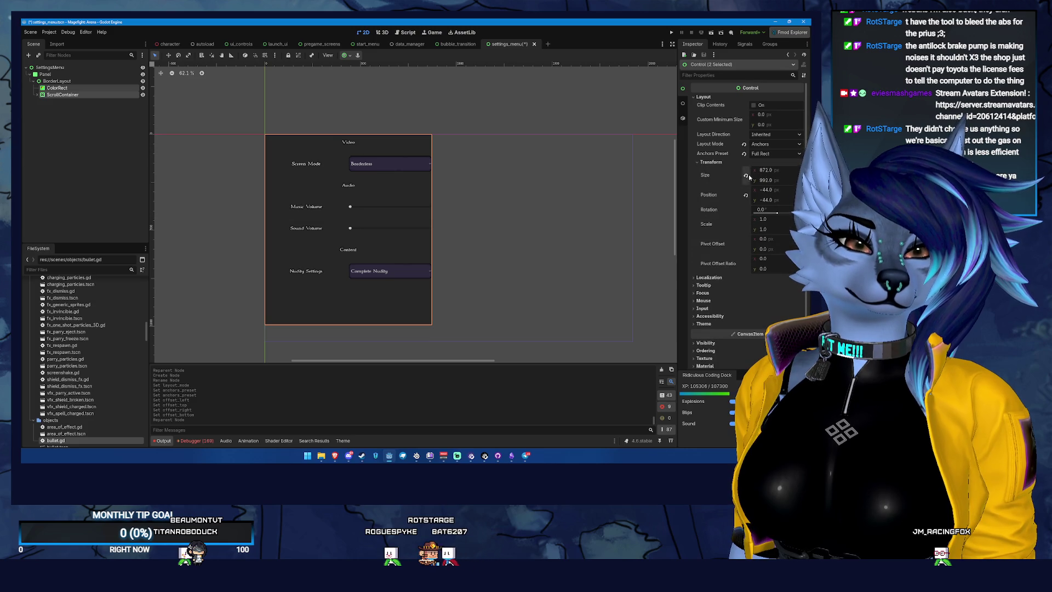
{"action": "left_click", "coordinate": [746, 195]}
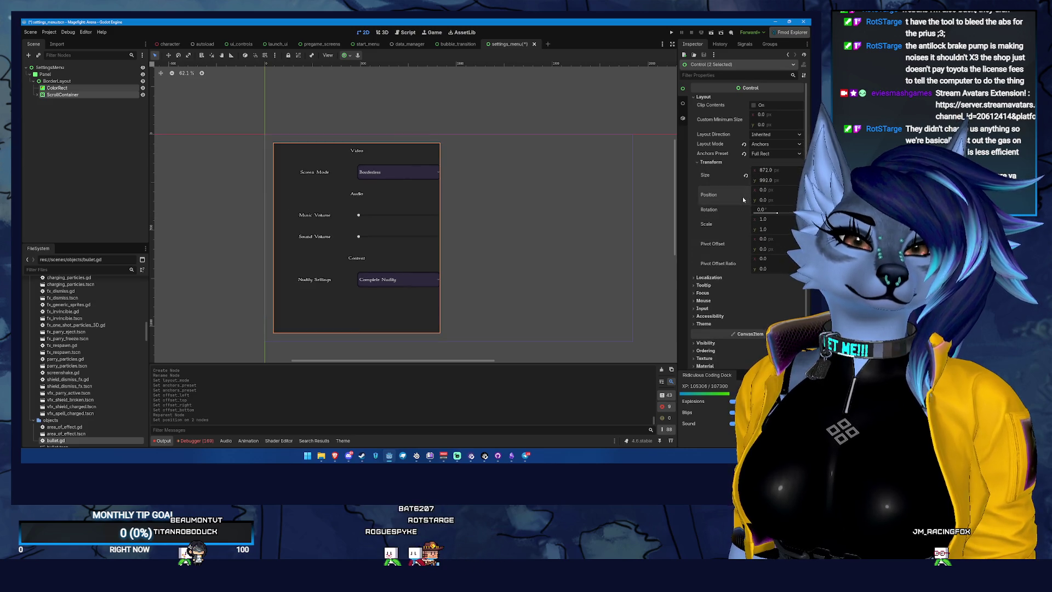
{"action": "left_click", "coordinate": [99, 81]}
{"action": "key", "text": "ctrl+s"}
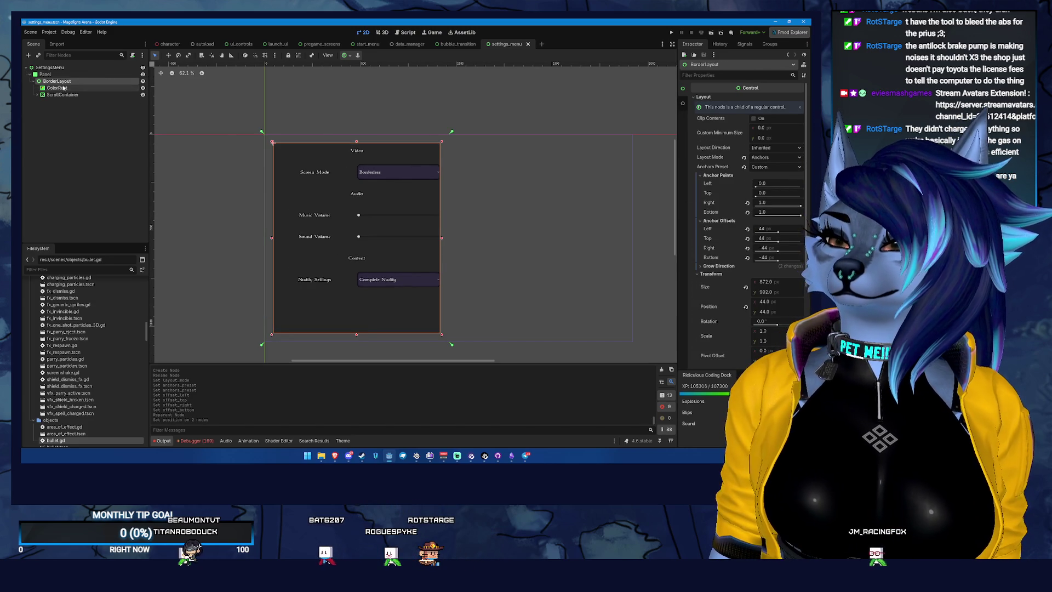
{"action": "left_click", "coordinate": [85, 87]}
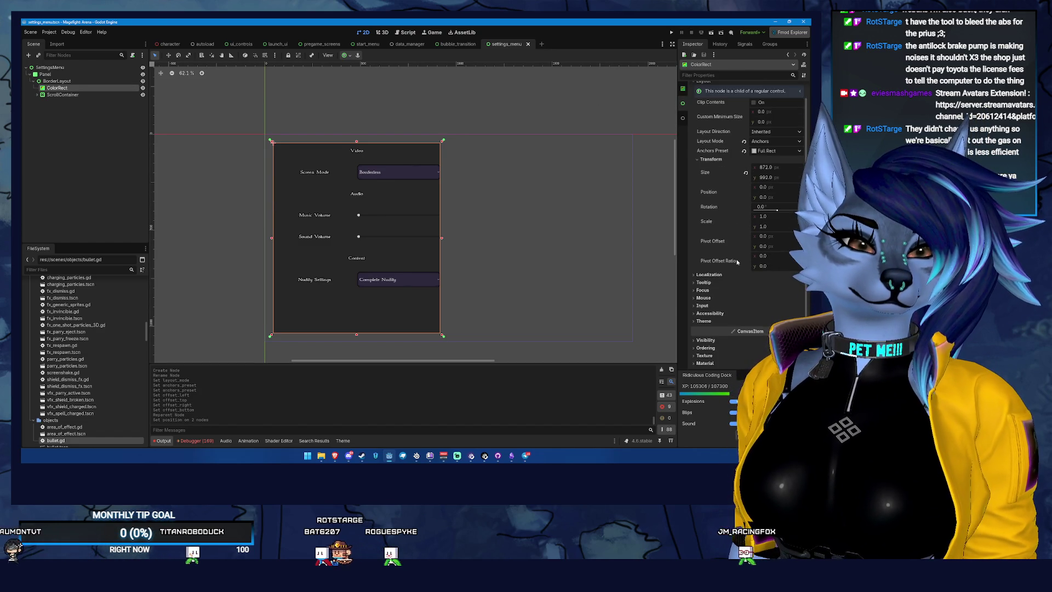
{"action": "left_click", "coordinate": [684, 90]}
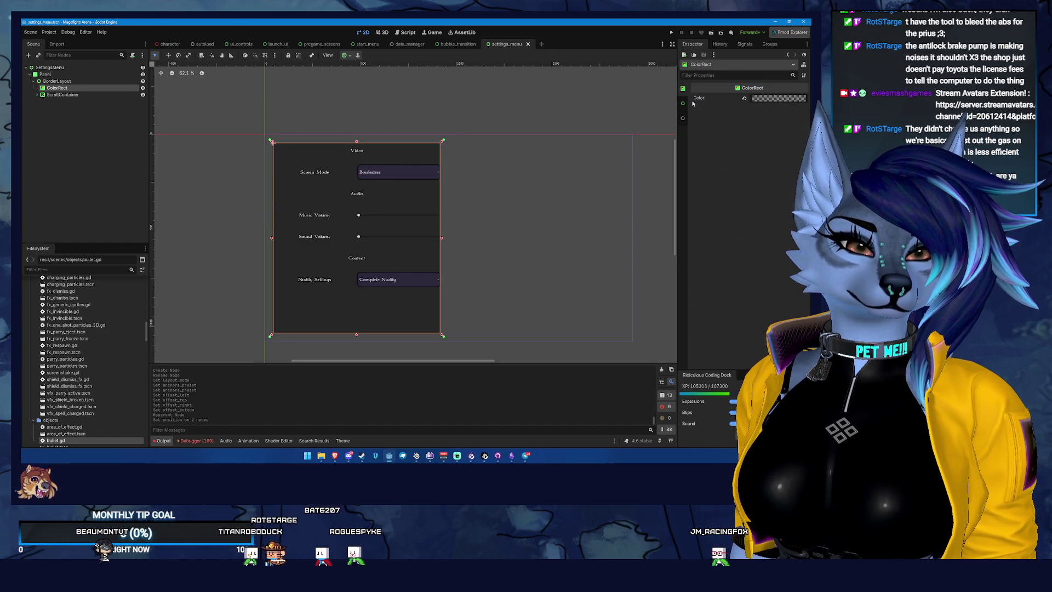
{"action": "left_click", "coordinate": [683, 103]}
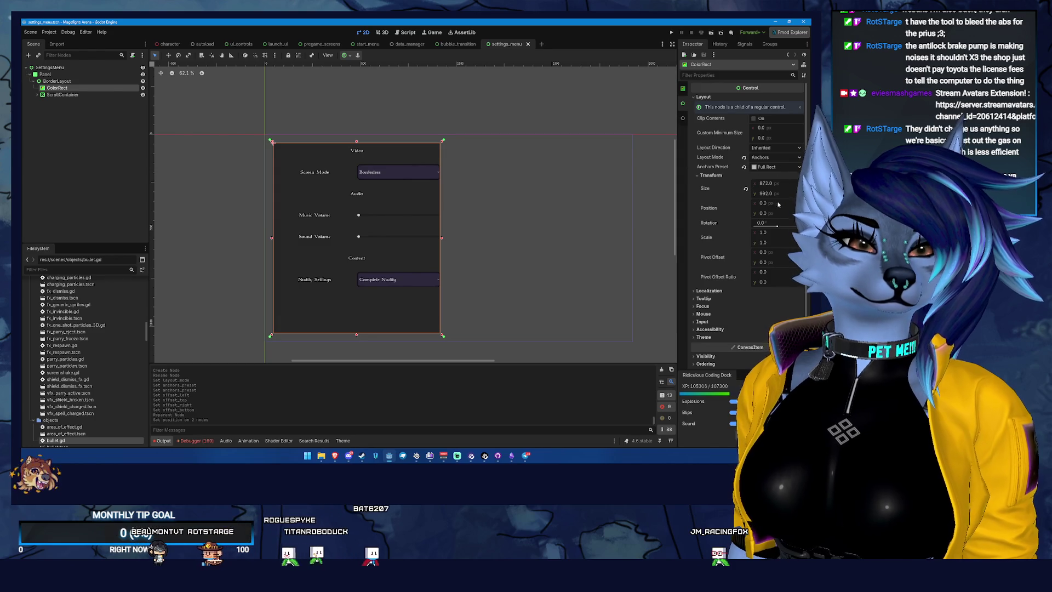
{"action": "scroll", "coordinate": [759, 178], "scroll_direction": "down", "scroll_amount": 1}
{"action": "scroll", "coordinate": [630, 241], "scroll_direction": "down", "scroll_amount": 1}
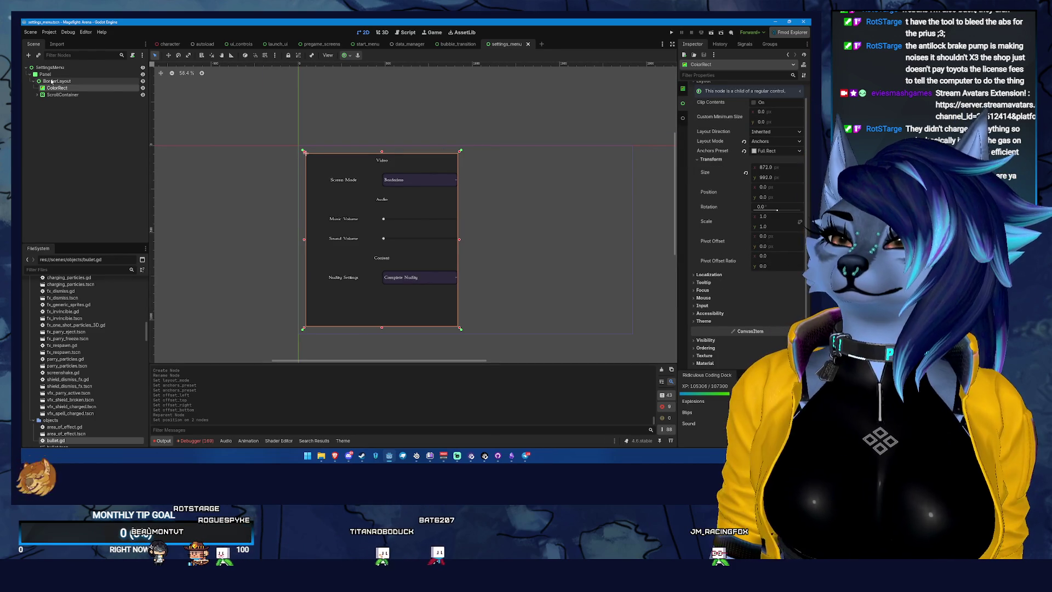
{"action": "right_click", "coordinate": [70, 81]}
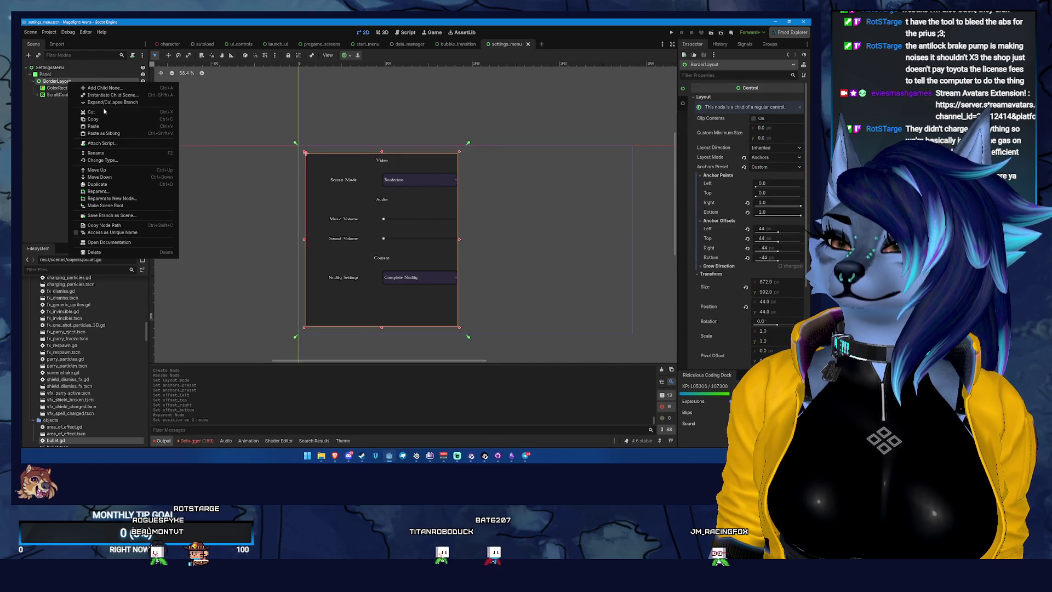
{"action": "key", "text": "Escape"}
{"action": "left_click", "coordinate": [45, 74]}
{"action": "scroll", "coordinate": [725, 176], "scroll_direction": "down", "scroll_amount": 5}
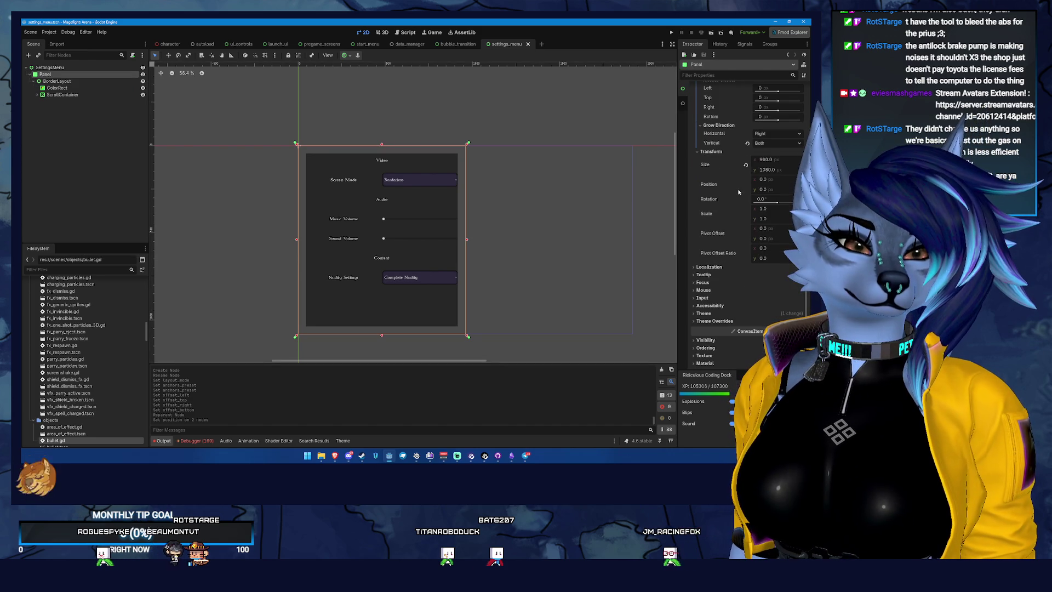
{"action": "left_click", "coordinate": [57, 81]}
Step: Add a Panel under BorderLayout above ColorRect, anchored with the Full Rect preset
{"action": "right_click", "coordinate": [58, 82]}
{"action": "left_click", "coordinate": [82, 88]}
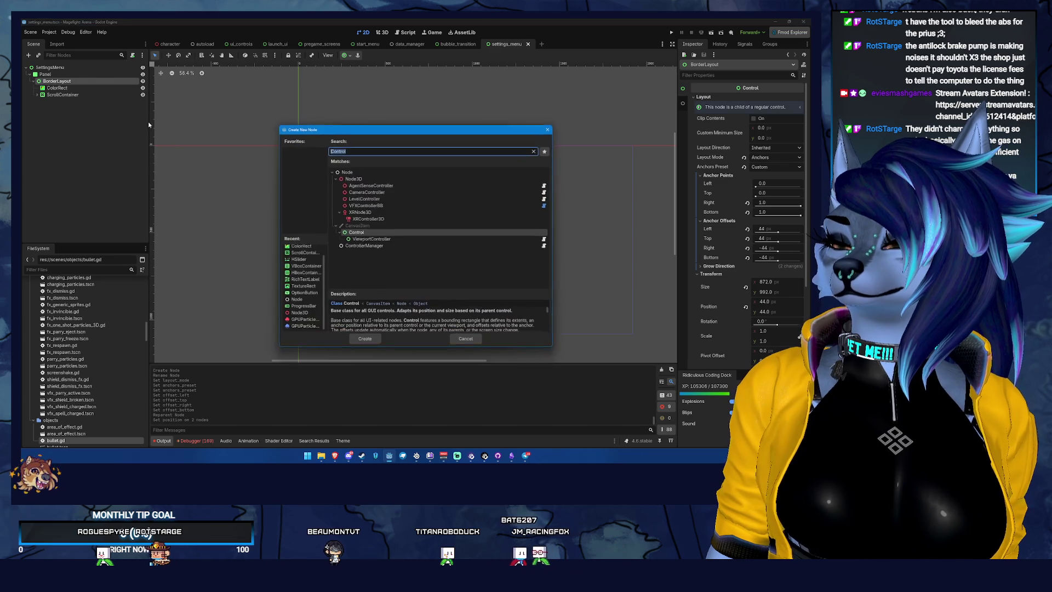
{"action": "type", "text": "panel"}
{"action": "key", "text": "Return"}
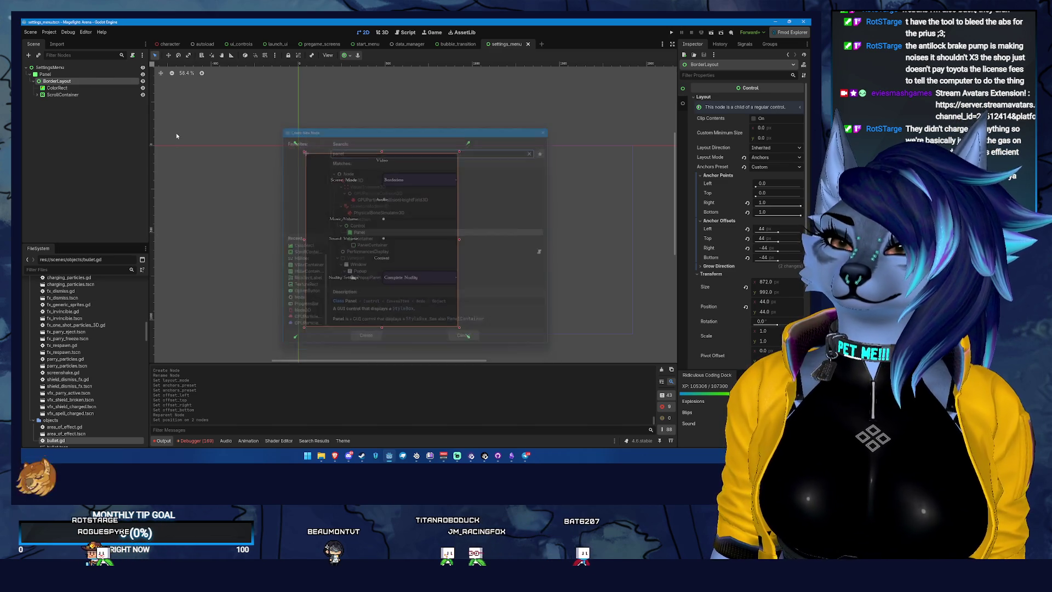
{"action": "left_click_drag", "start_coordinate": [85, 100], "coordinate": [85, 86]}
{"action": "left_click", "coordinate": [756, 96]}
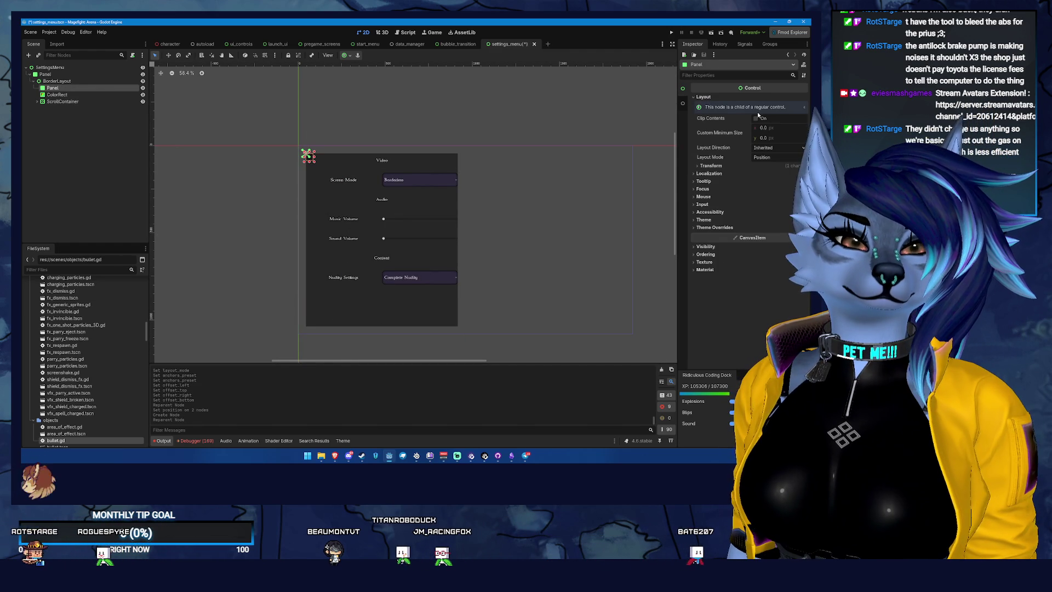
{"action": "left_click", "coordinate": [780, 165]}
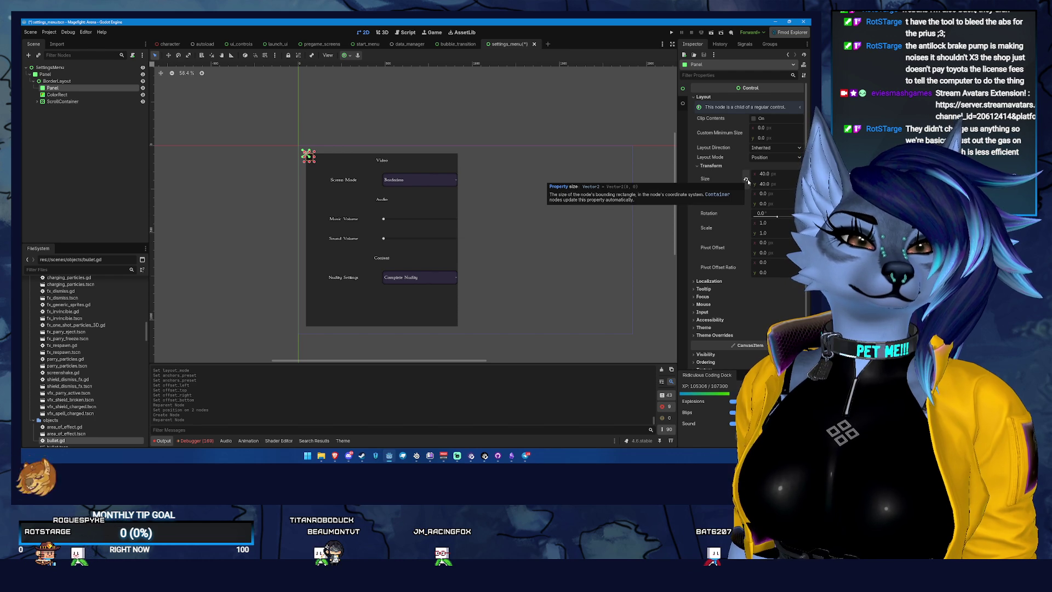
{"action": "left_click", "coordinate": [746, 180]}
{"action": "left_click", "coordinate": [772, 157]}
{"action": "left_click", "coordinate": [770, 173]}
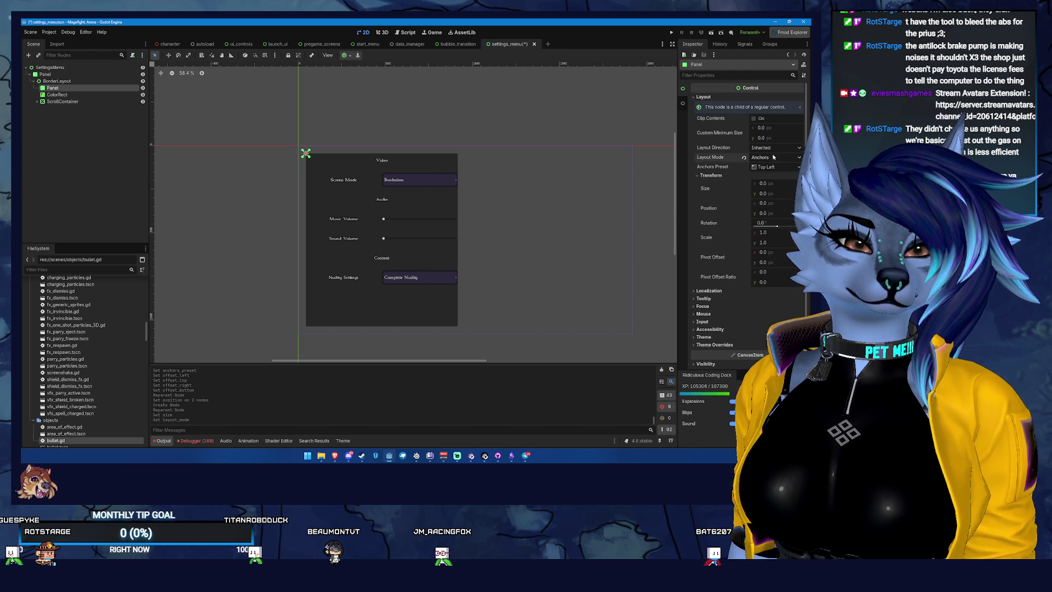
{"action": "left_click", "coordinate": [774, 166]}
{"action": "left_click", "coordinate": [767, 303]}
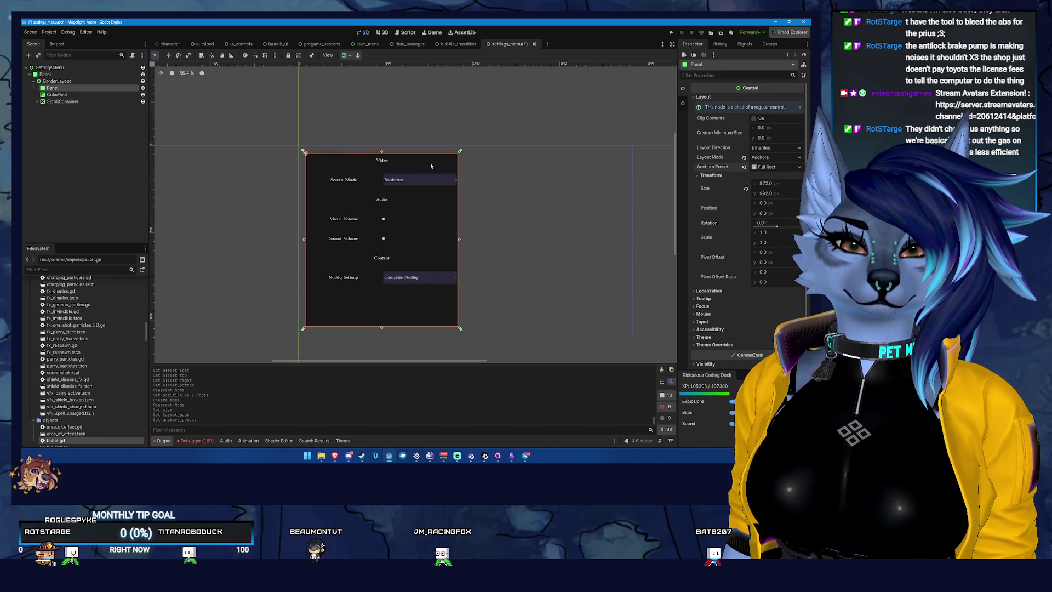
Step: Delete the old ColorRect node
{"action": "left_click", "coordinate": [95, 95]}
{"action": "key", "text": "Delete"}
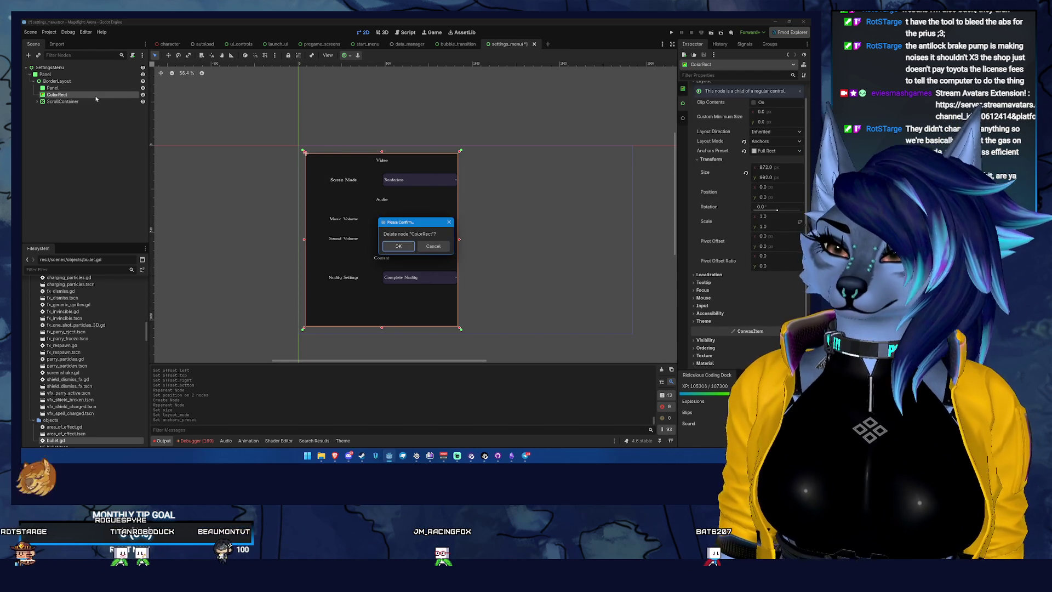
{"action": "key", "text": "Return"}
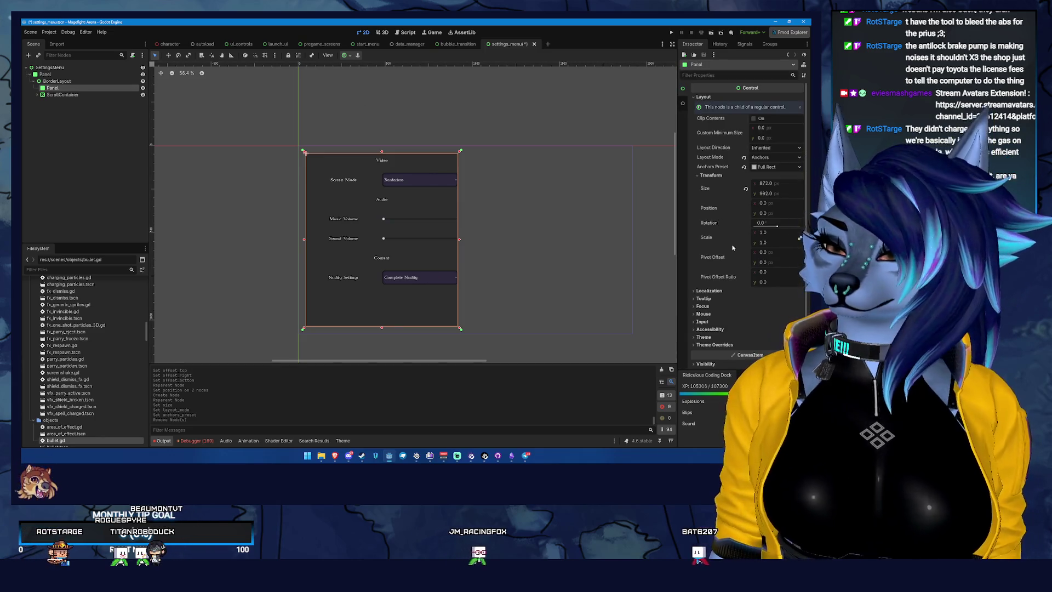
{"action": "scroll", "coordinate": [732, 248], "scroll_direction": "down", "scroll_amount": 1}
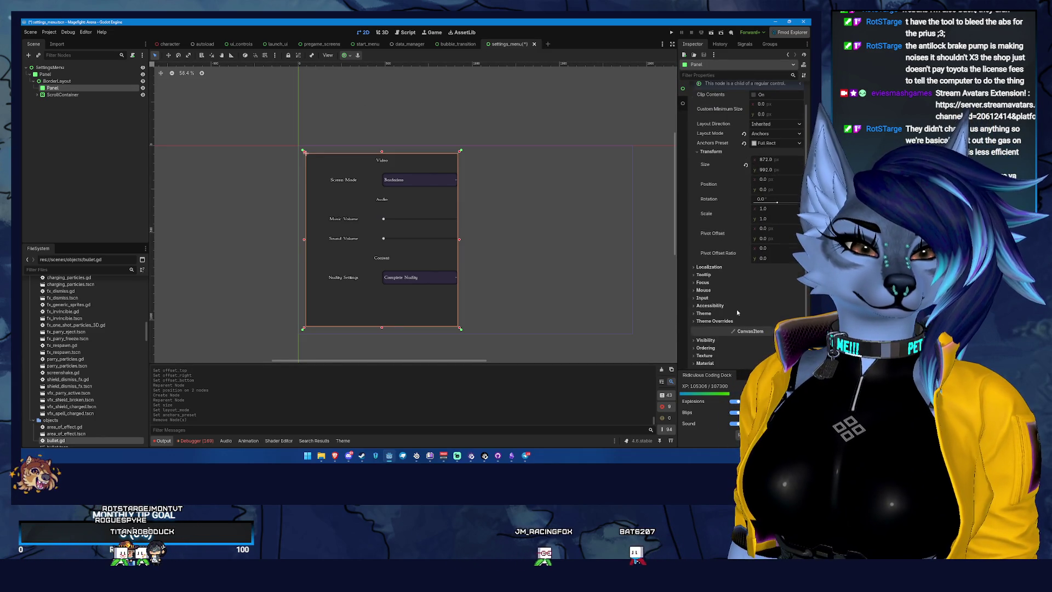
{"action": "scroll", "coordinate": [737, 312], "scroll_direction": "up", "scroll_amount": 1}
{"action": "left_click", "coordinate": [720, 345]}
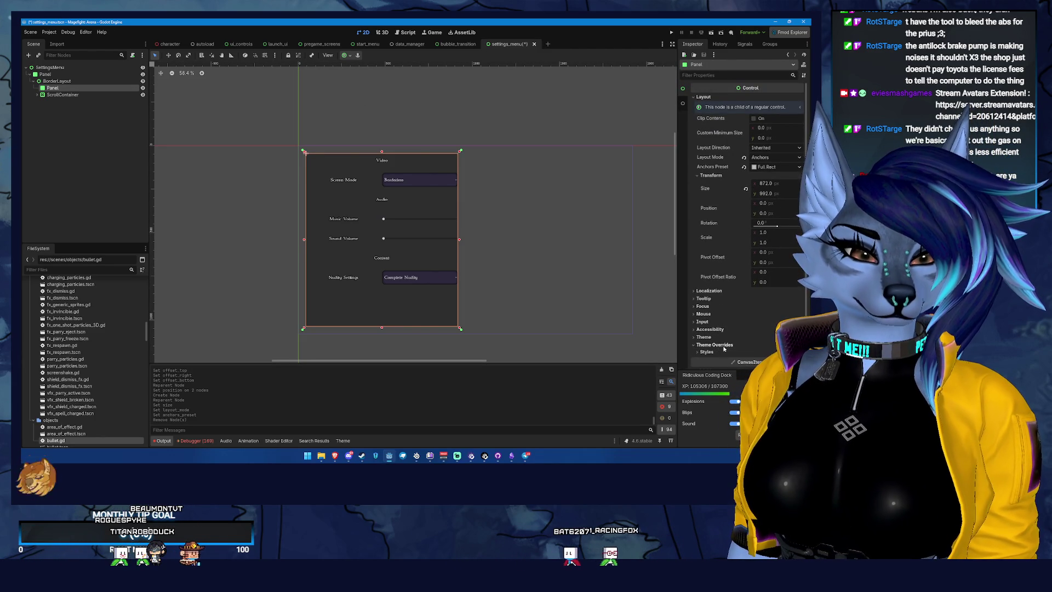
Step: Browse the Panel's theme override sections to find its panel style override
{"action": "left_click", "coordinate": [707, 352]}
{"action": "scroll", "coordinate": [751, 329], "scroll_direction": "down", "scroll_amount": 1}
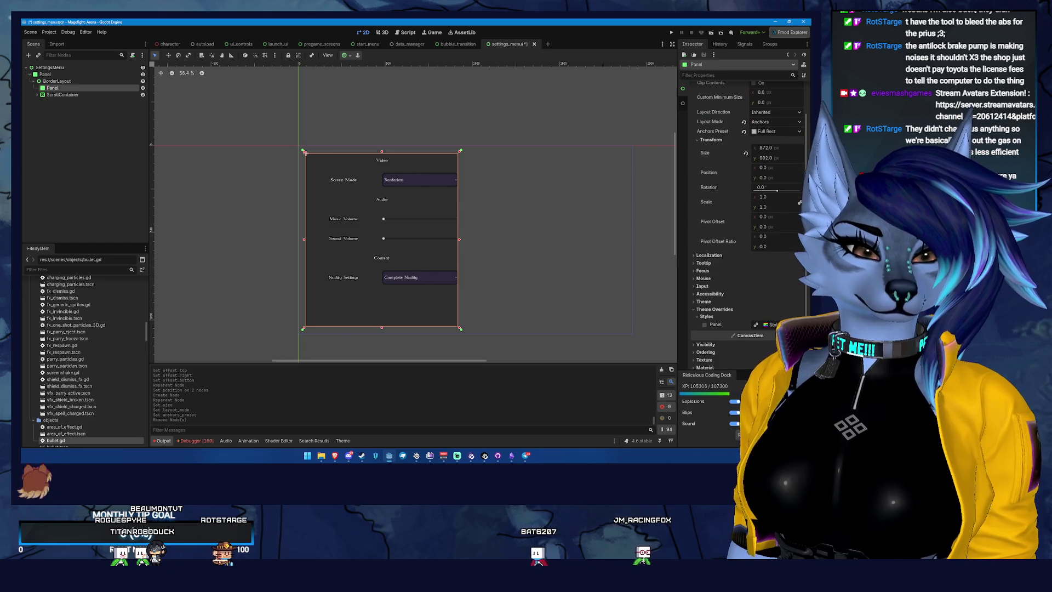
{"action": "left_click", "coordinate": [705, 325]}
{"action": "left_click", "coordinate": [716, 325]}
{"action": "scroll", "coordinate": [767, 307], "scroll_direction": "up", "scroll_amount": 1}
{"action": "scroll", "coordinate": [774, 291], "scroll_direction": "down", "scroll_amount": 3}
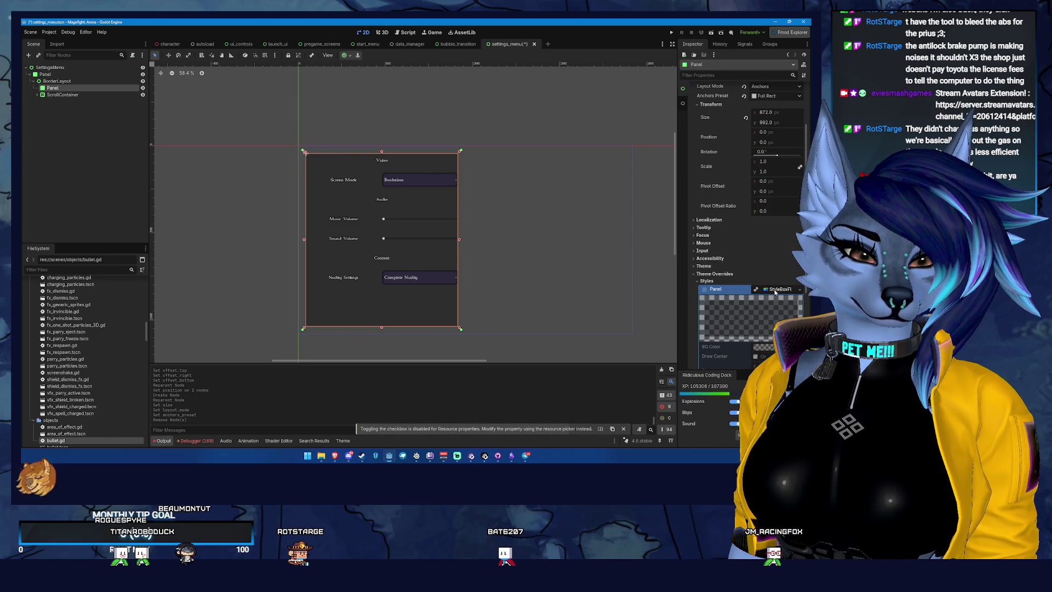
{"action": "scroll", "coordinate": [728, 320], "scroll_direction": "down", "scroll_amount": 3}
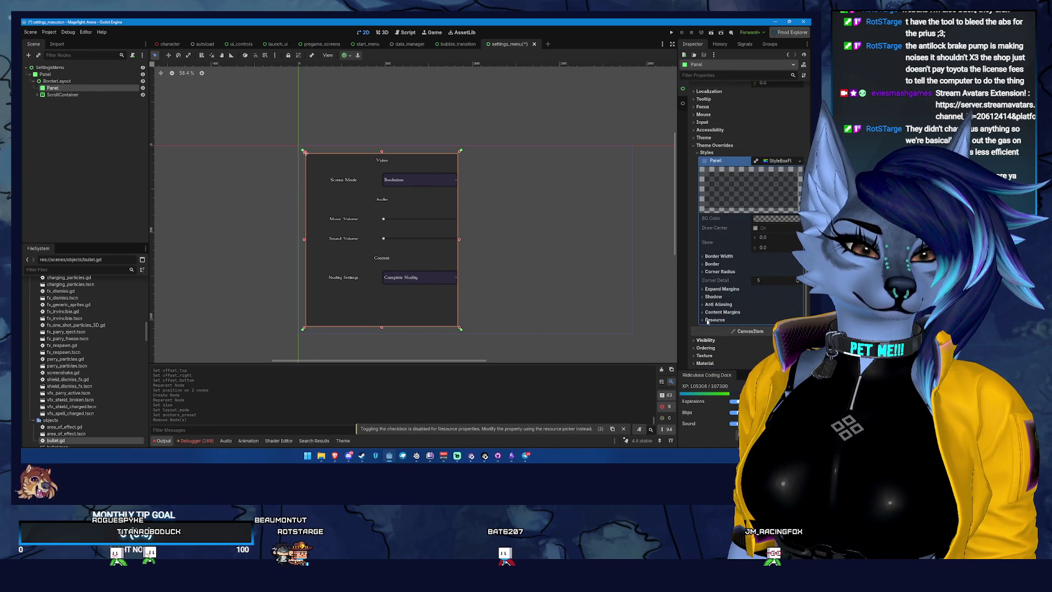
{"action": "left_click", "coordinate": [798, 138]}
{"action": "left_click", "coordinate": [715, 164]}
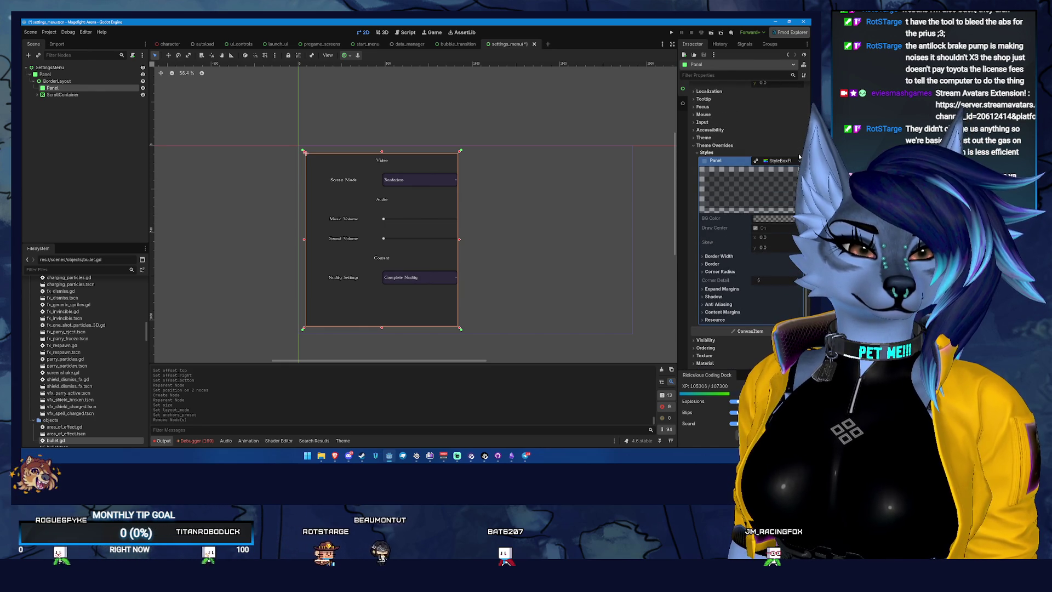
{"action": "scroll", "coordinate": [731, 169], "scroll_direction": "up", "scroll_amount": 3}
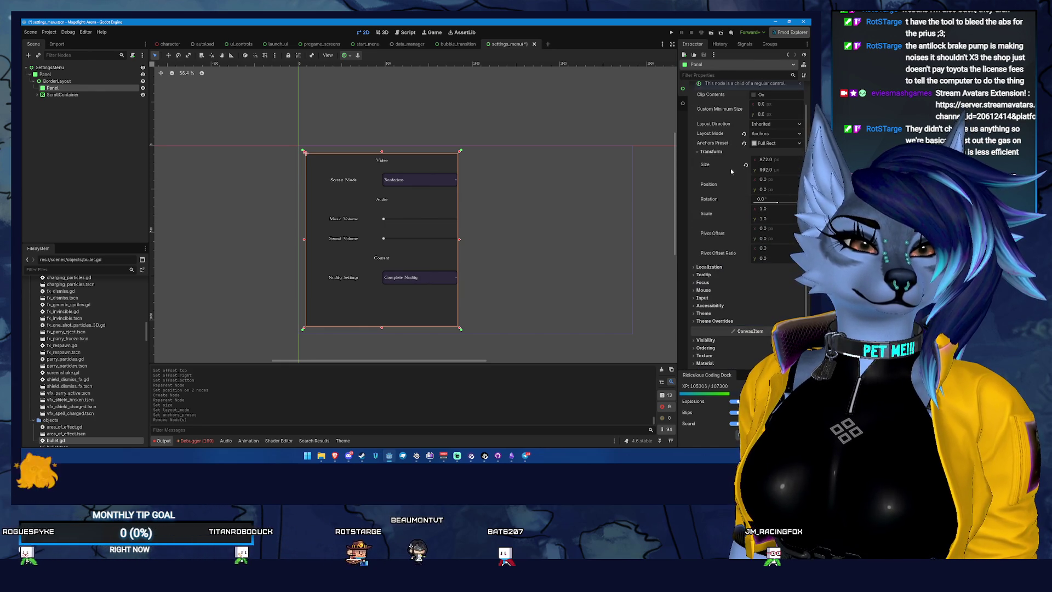
Step: Assign the project's immortal theme to the Panel's Theme field via Quick Load
{"action": "left_click", "coordinate": [703, 312]}
{"action": "left_click", "coordinate": [767, 322]}
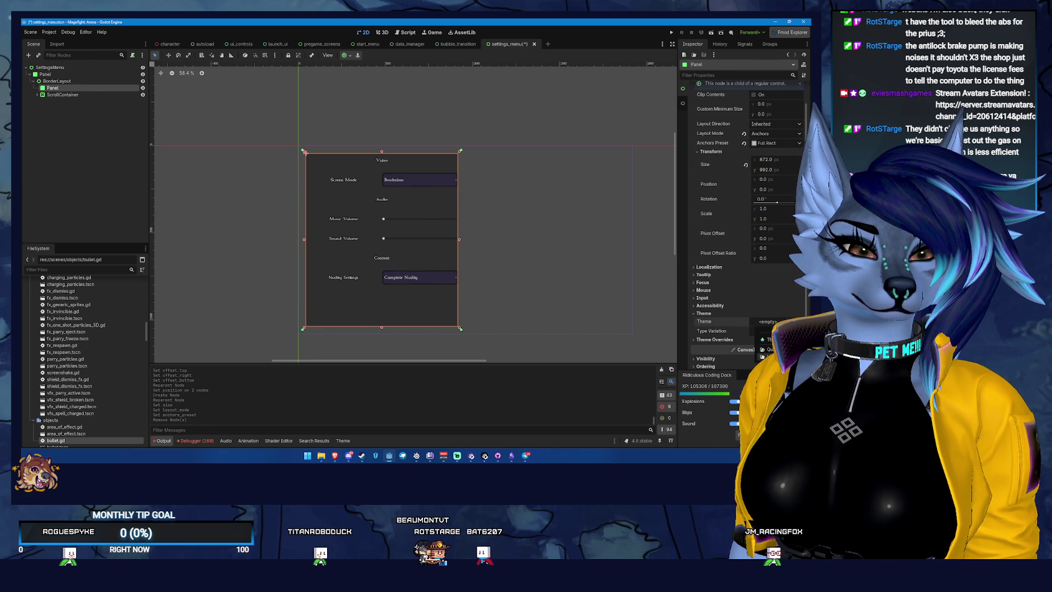
{"action": "left_click", "coordinate": [767, 349]}
{"action": "double_click", "coordinate": [411, 168]}
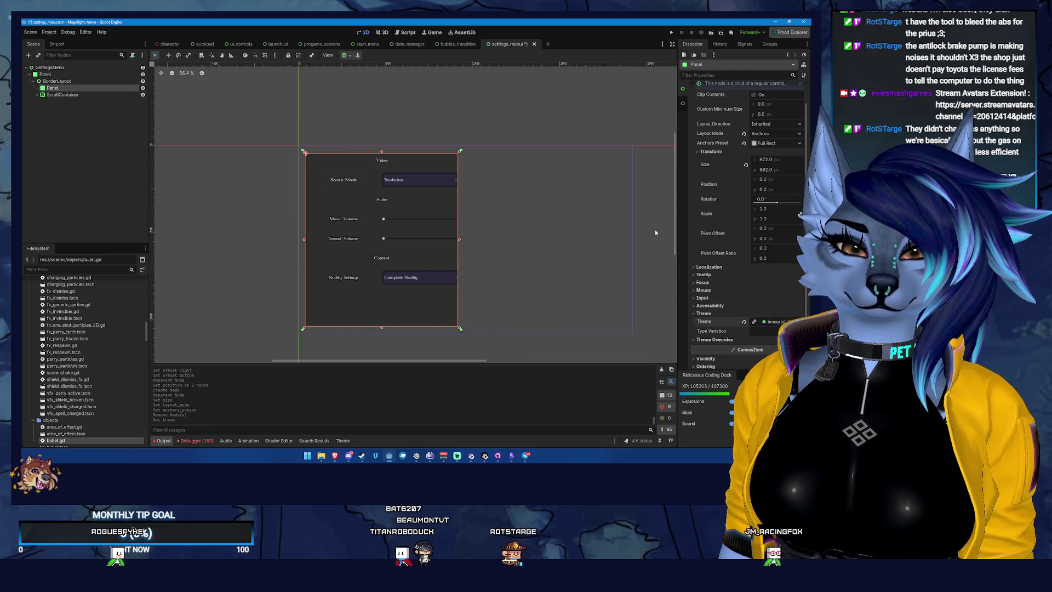
Step: Review the properties of the Panel's StyleBoxFlat panel style override
{"action": "left_click", "coordinate": [773, 355]}
{"action": "scroll", "coordinate": [754, 303], "scroll_direction": "down", "scroll_amount": 5}
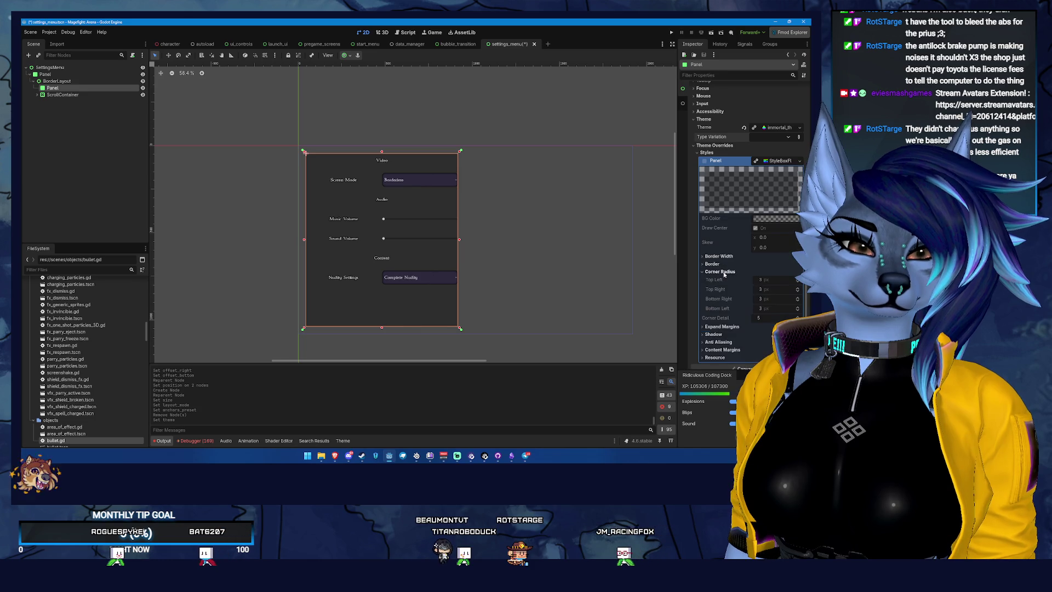
{"action": "left_click", "coordinate": [705, 161]}
{"action": "left_click", "coordinate": [781, 161]}
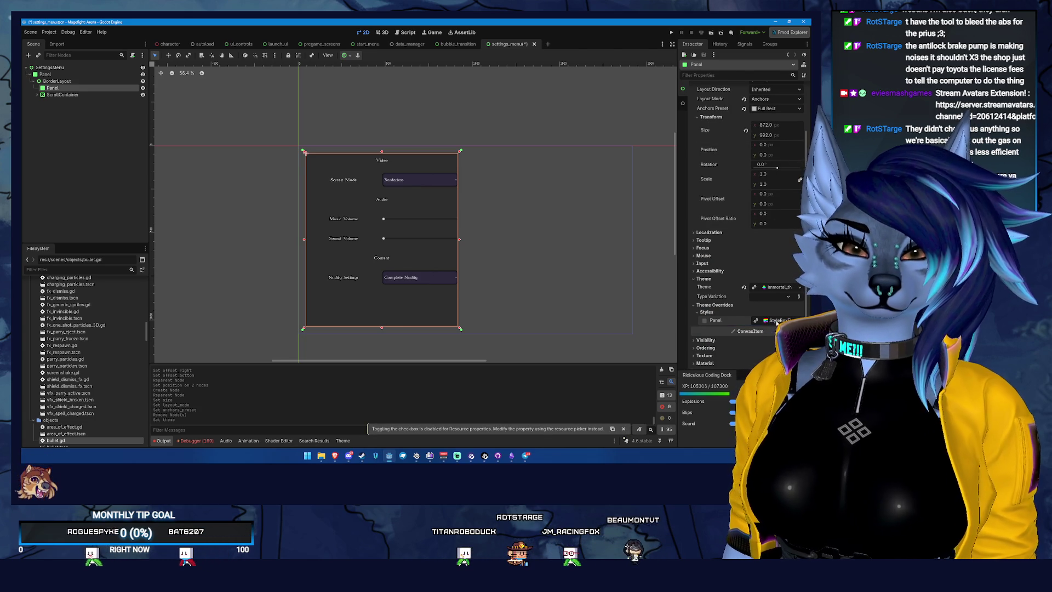
{"action": "left_click", "coordinate": [800, 320]}
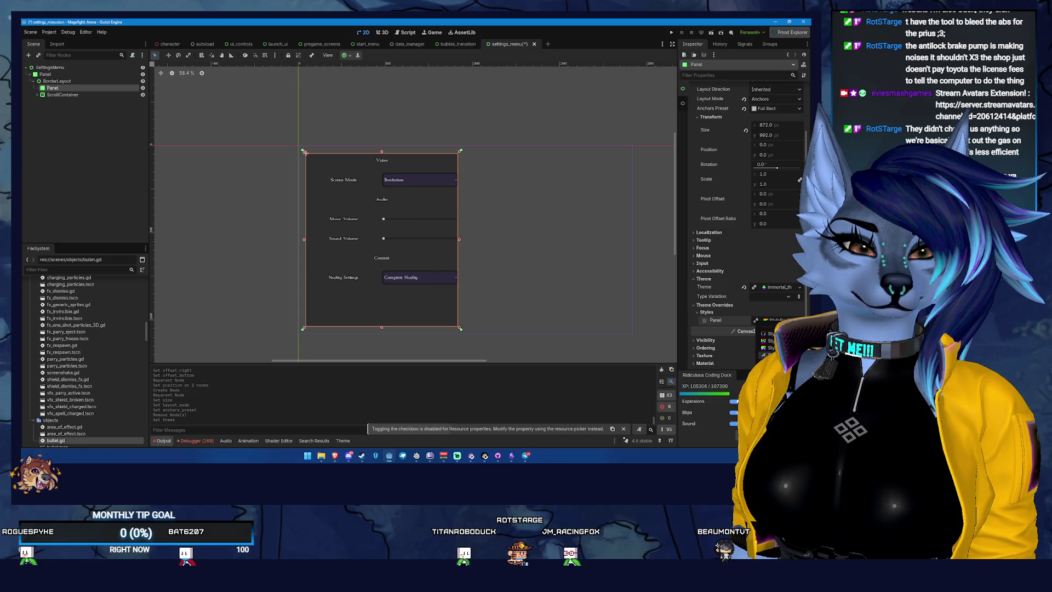
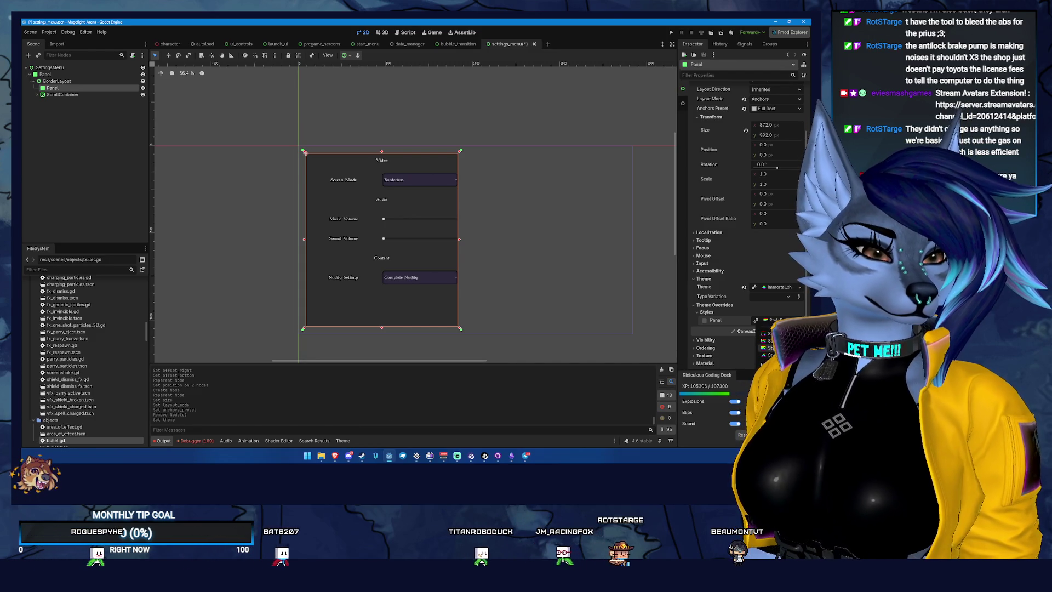
Step: Give the Panel a new StyleBoxFlat with a translucent dark-grey background colour
{"action": "left_click", "coordinate": [770, 340]}
{"action": "scroll", "coordinate": [756, 322], "scroll_direction": "down", "scroll_amount": 1}
{"action": "left_click", "coordinate": [777, 306]}
{"action": "left_click_drag", "start_coordinate": [801, 131], "coordinate": [802, 197]}
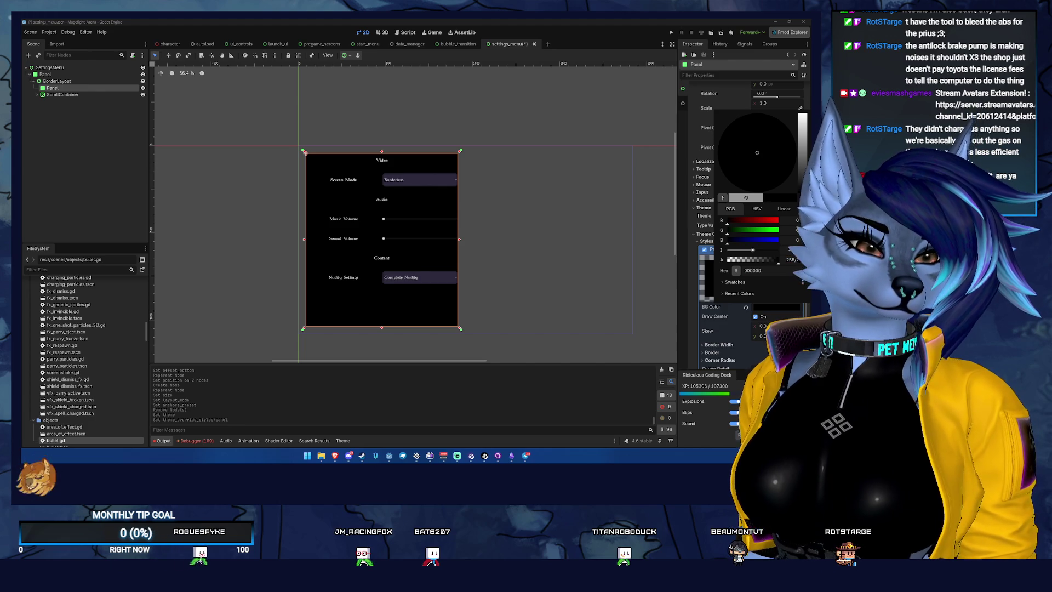
{"action": "left_click_drag", "start_coordinate": [778, 260], "coordinate": [756, 260]}
Step: Set all four corner radii of the Panel's style box to 8 px
{"action": "scroll", "coordinate": [720, 270], "scroll_direction": "down", "scroll_amount": 3}
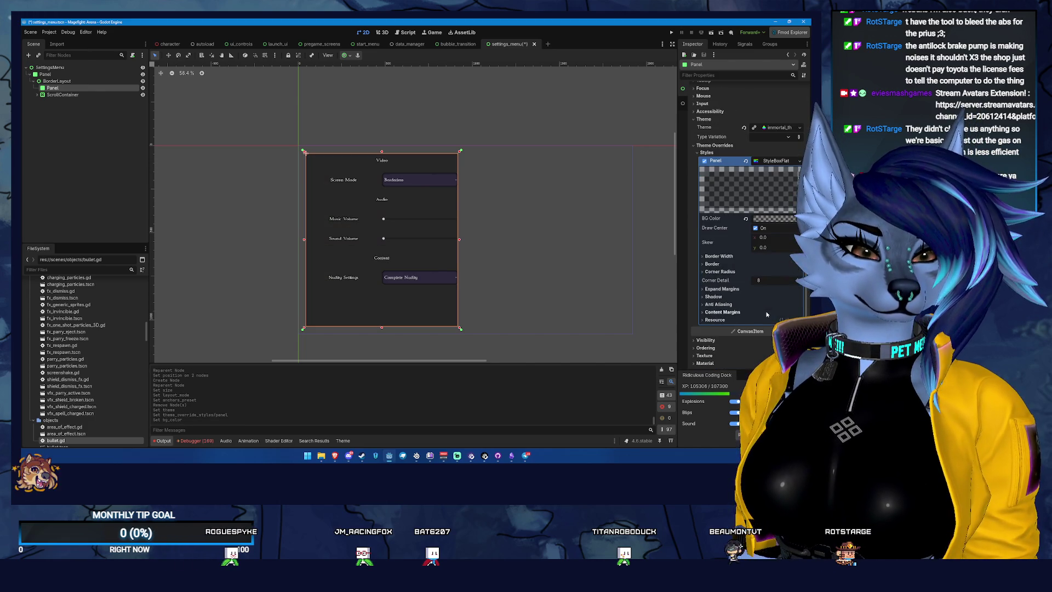
{"action": "left_click", "coordinate": [712, 263]}
{"action": "left_click", "coordinate": [724, 256]}
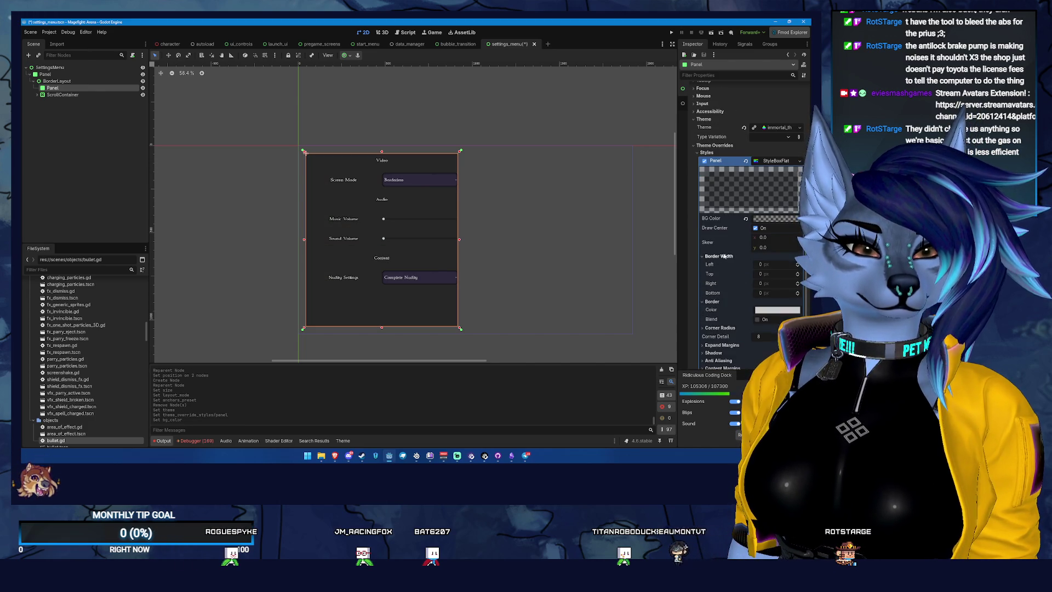
{"action": "scroll", "coordinate": [729, 324], "scroll_direction": "down", "scroll_amount": 1}
{"action": "left_click", "coordinate": [732, 310]}
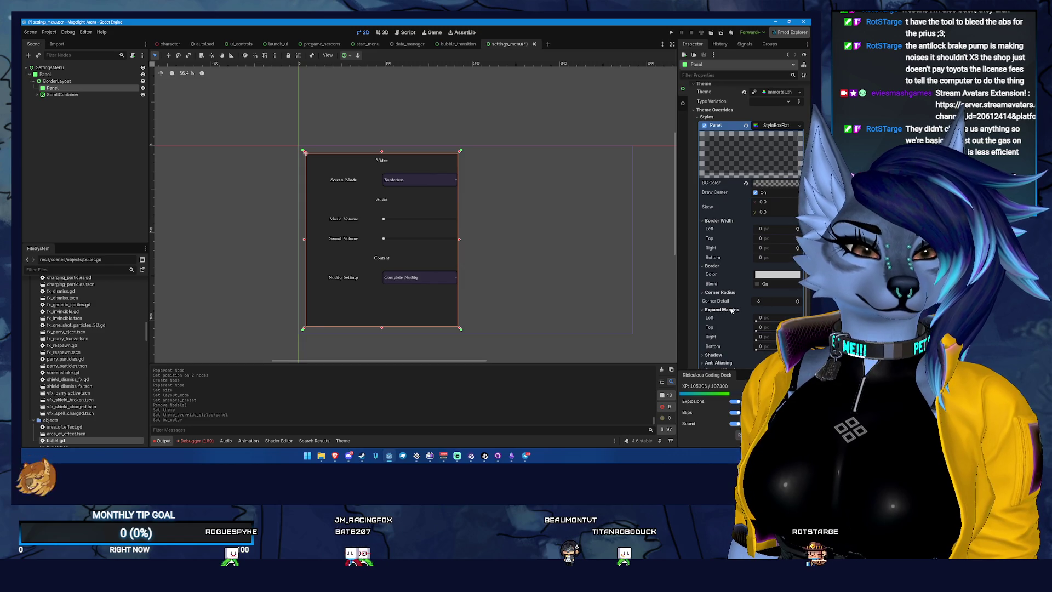
{"action": "scroll", "coordinate": [762, 312], "scroll_direction": "down", "scroll_amount": 1}
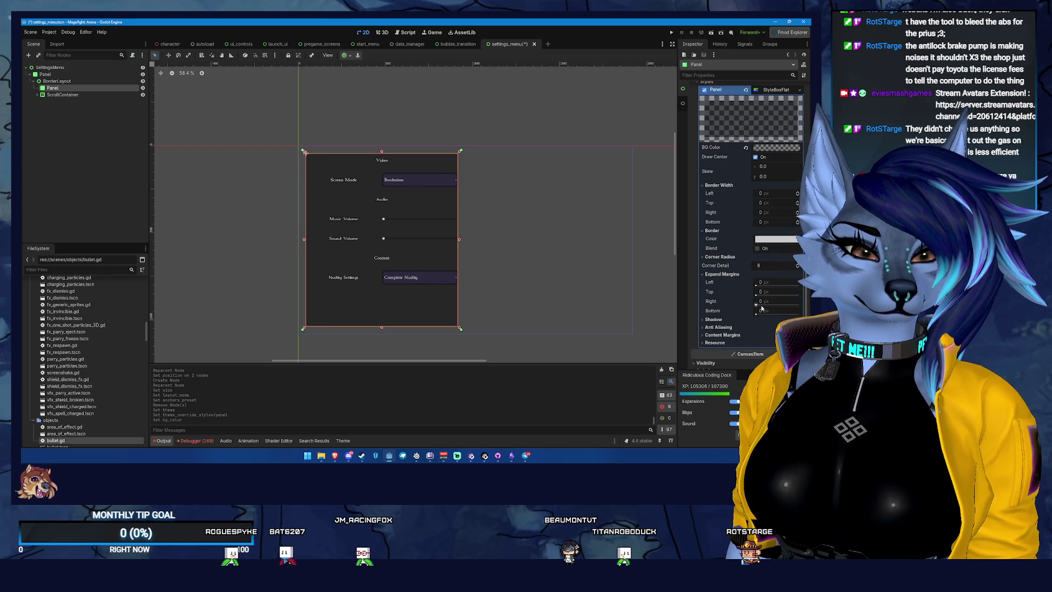
{"action": "left_click", "coordinate": [771, 266]}
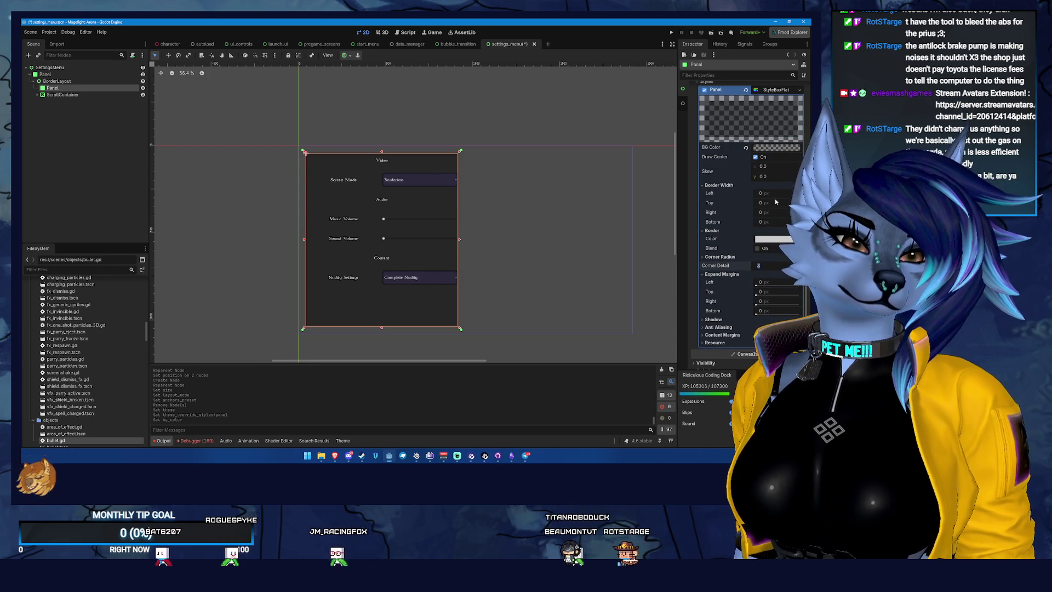
{"action": "left_click", "coordinate": [725, 258]}
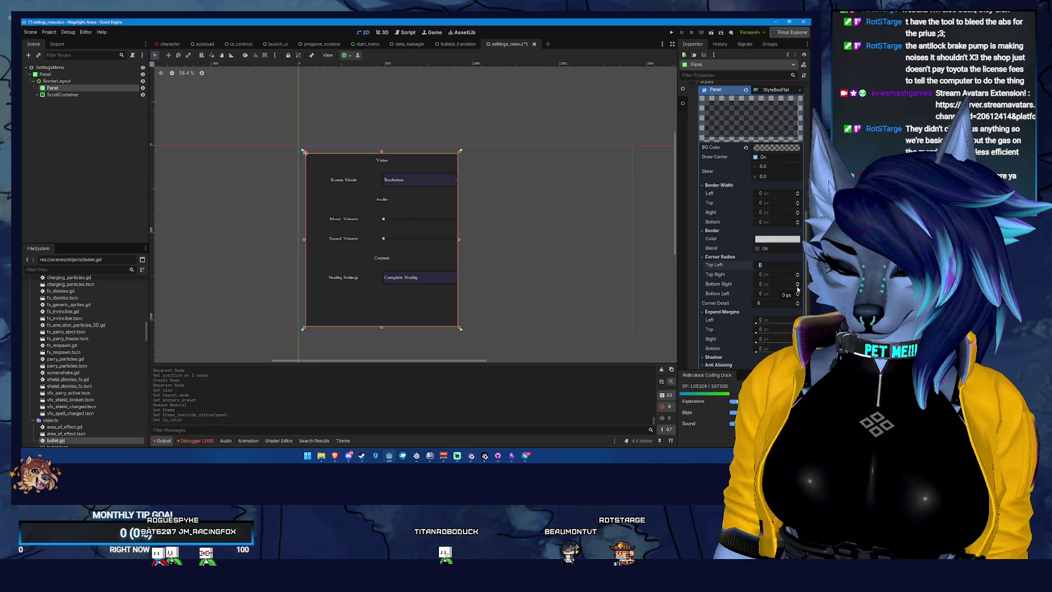
{"action": "type", "text": "8"}
{"action": "key", "text": "Tab"}
{"action": "type", "text": "8"}
{"action": "key", "text": "Tab"}
{"action": "type", "text": "8"}
{"action": "key", "text": "Tab"}
{"action": "type", "text": "8"}
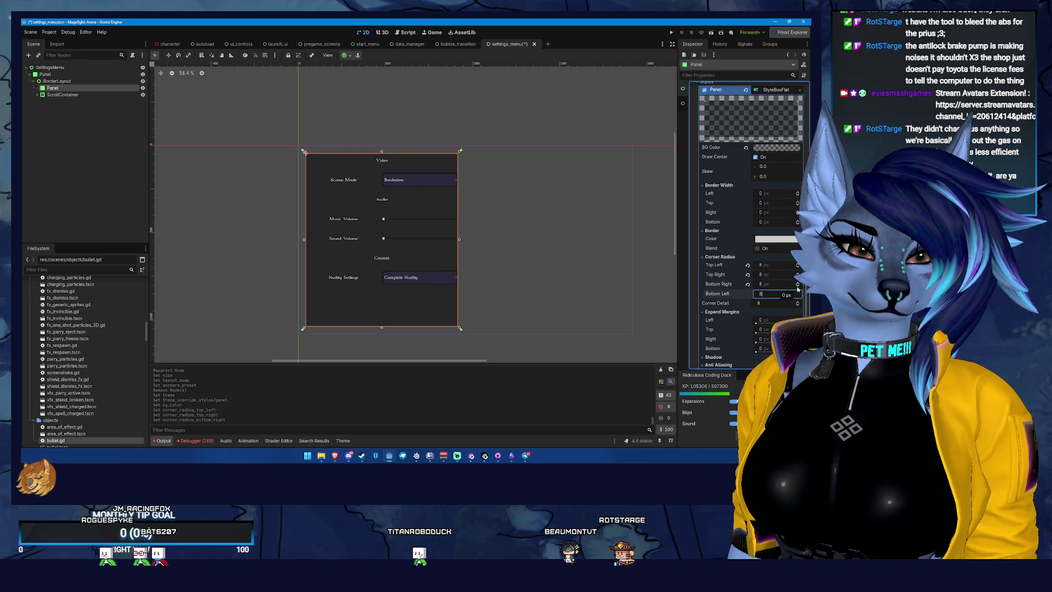
{"action": "left_click", "coordinate": [555, 257]}
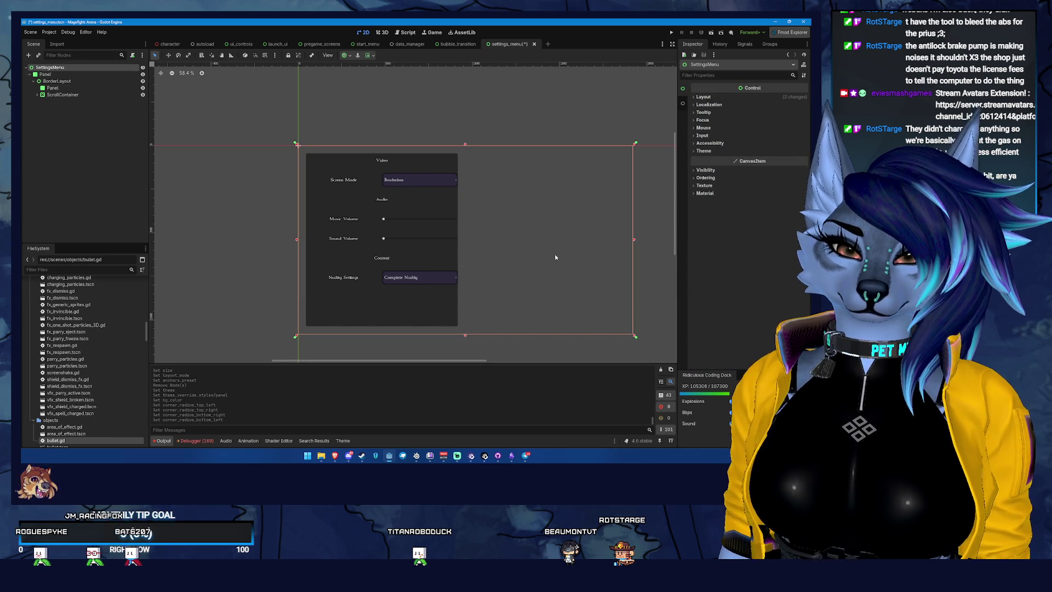
Step: Inspect the ScrollContainer's style theme overrides
{"action": "left_click", "coordinate": [86, 96]}
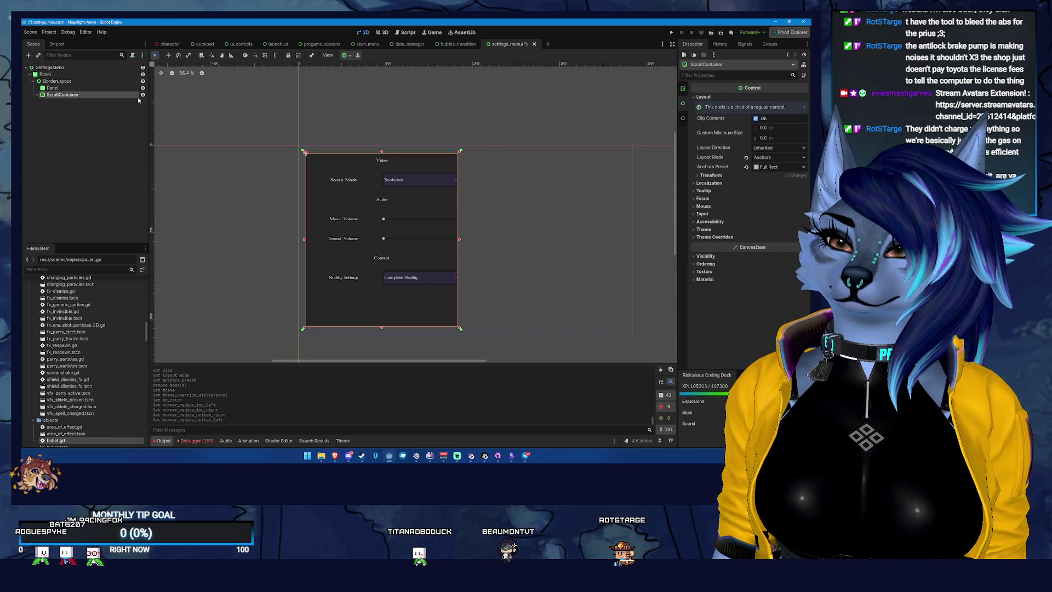
{"action": "left_click", "coordinate": [728, 237]}
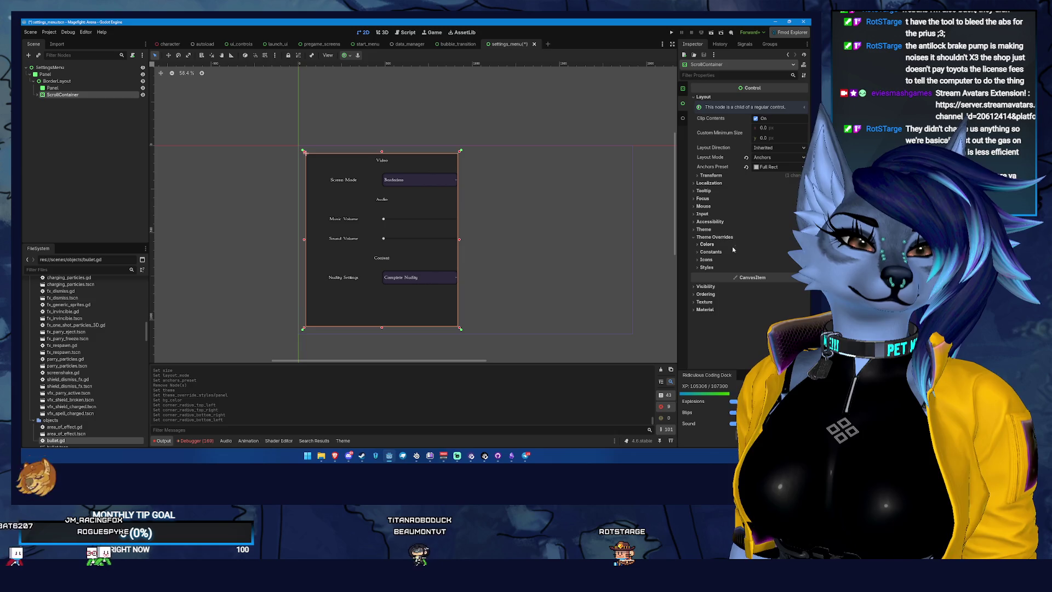
{"action": "left_click", "coordinate": [713, 268]}
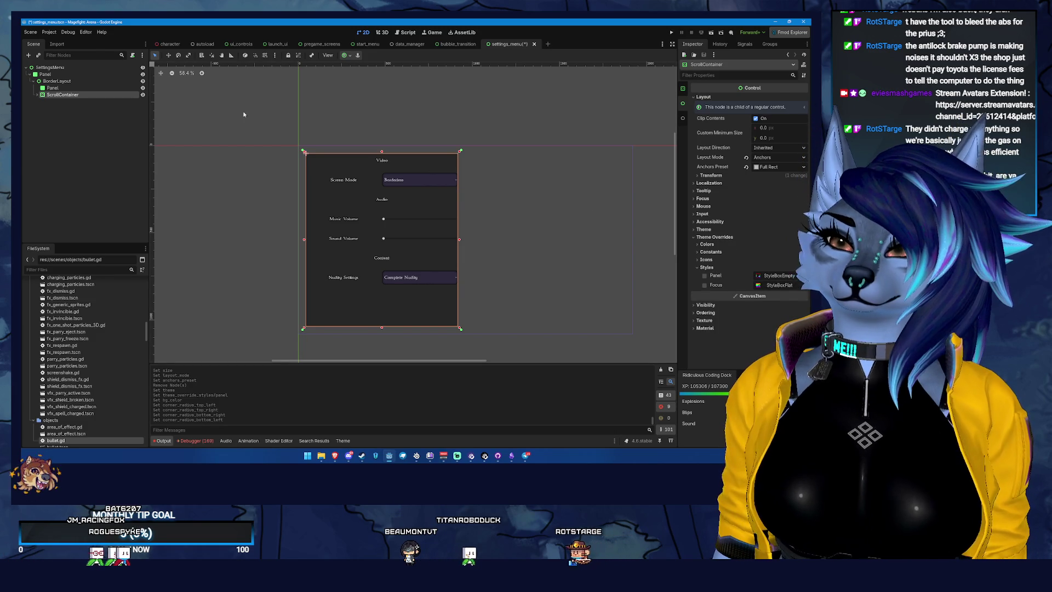
Step: Change all four Panel corner radii to 44 px and preview the result
{"action": "left_click", "coordinate": [99, 88]}
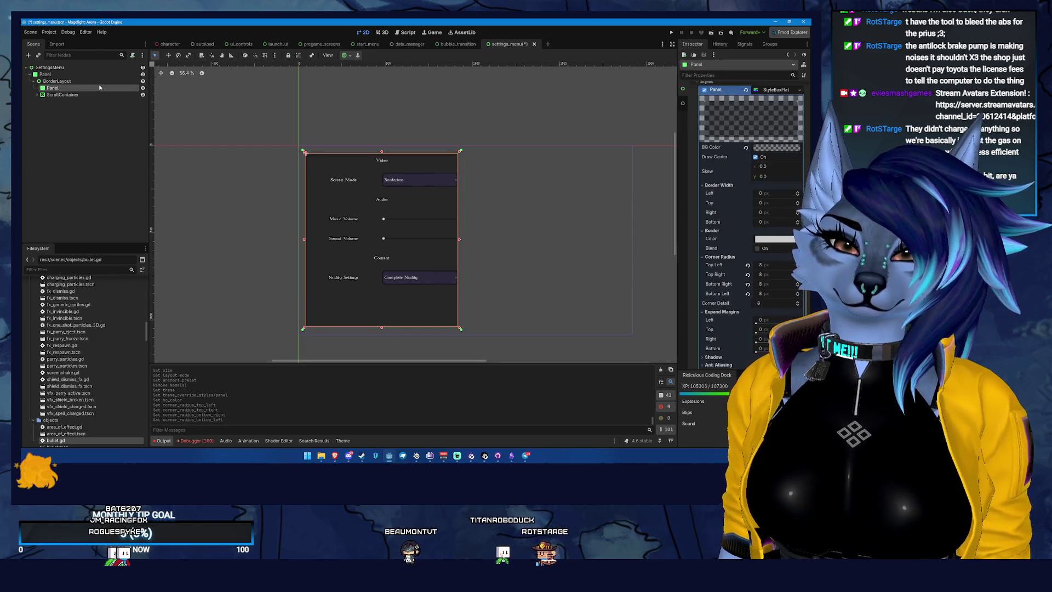
{"action": "left_click", "coordinate": [770, 265]}
{"action": "type", "text": "44"}
{"action": "key", "text": "Tab"}
{"action": "type", "text": "44"}
{"action": "key", "text": "Tab"}
{"action": "type", "text": "44"}
{"action": "key", "text": "Tab"}
{"action": "type", "text": "44"}
{"action": "key", "text": "Tab"}
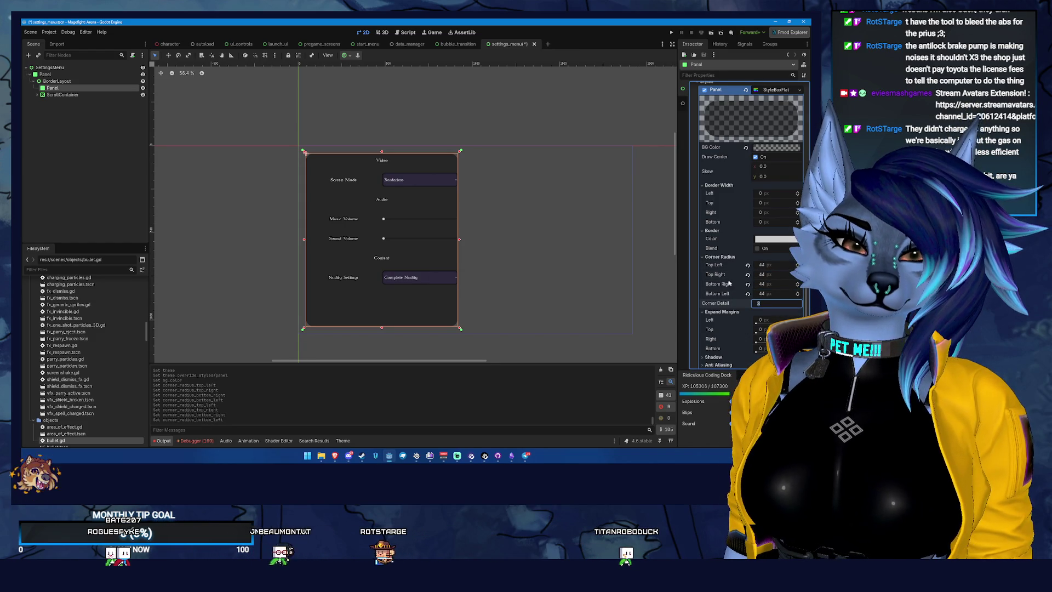
{"action": "left_click", "coordinate": [530, 280]}
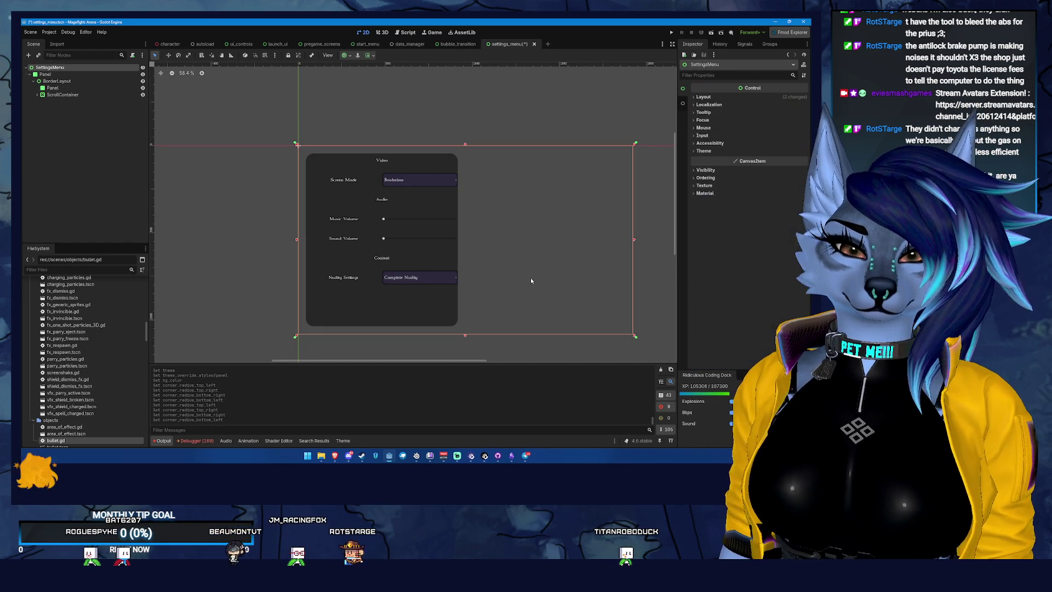
Step: Set the Panel style box's expand margins to 12 px on every side
{"action": "left_click", "coordinate": [53, 88]}
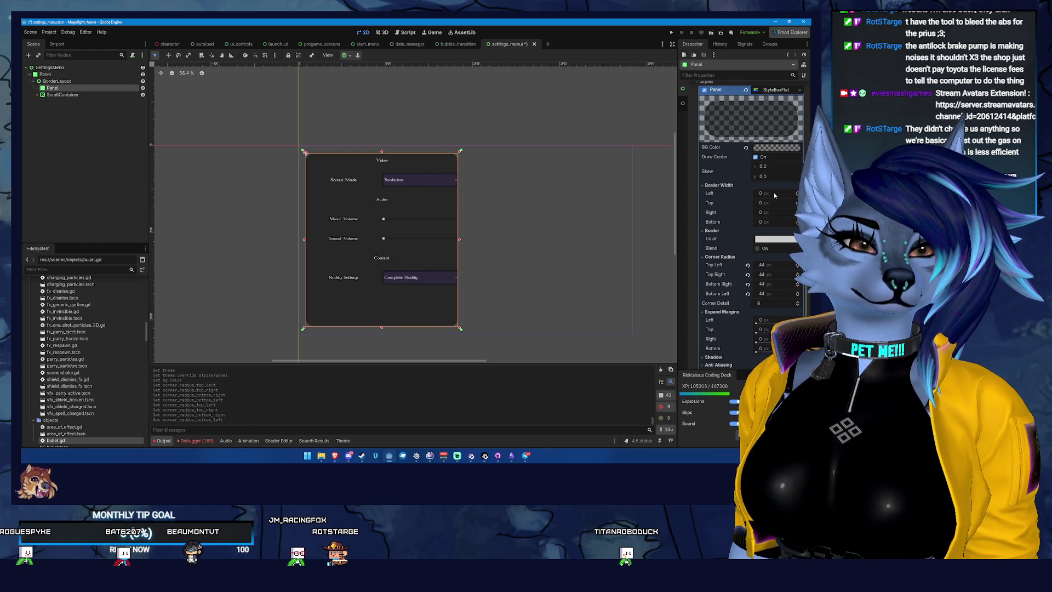
{"action": "scroll", "coordinate": [767, 303], "scroll_direction": "down", "scroll_amount": 2}
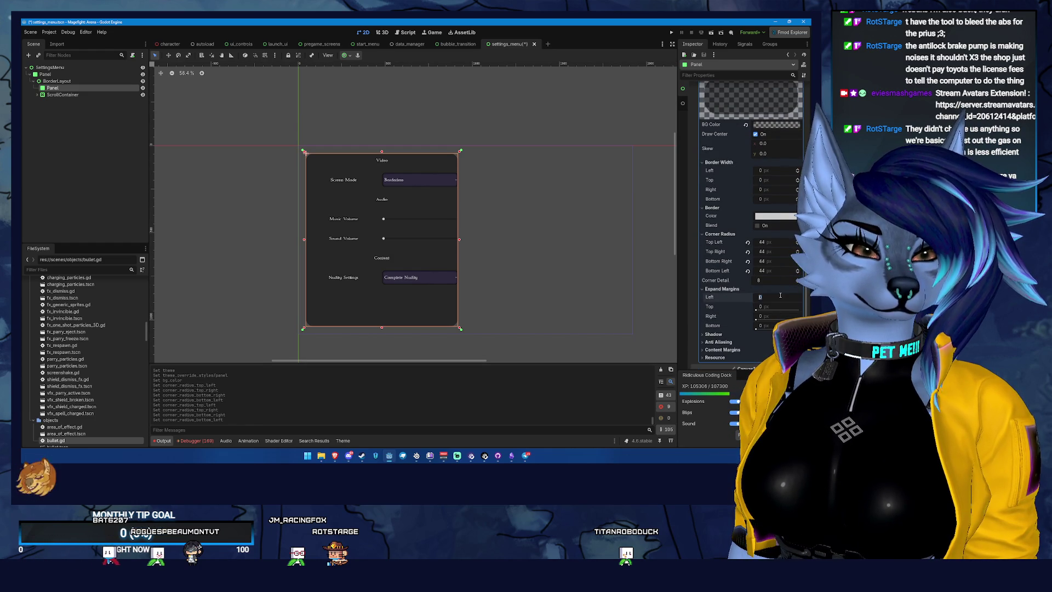
{"action": "type", "text": "12"}
{"action": "key", "text": "Tab"}
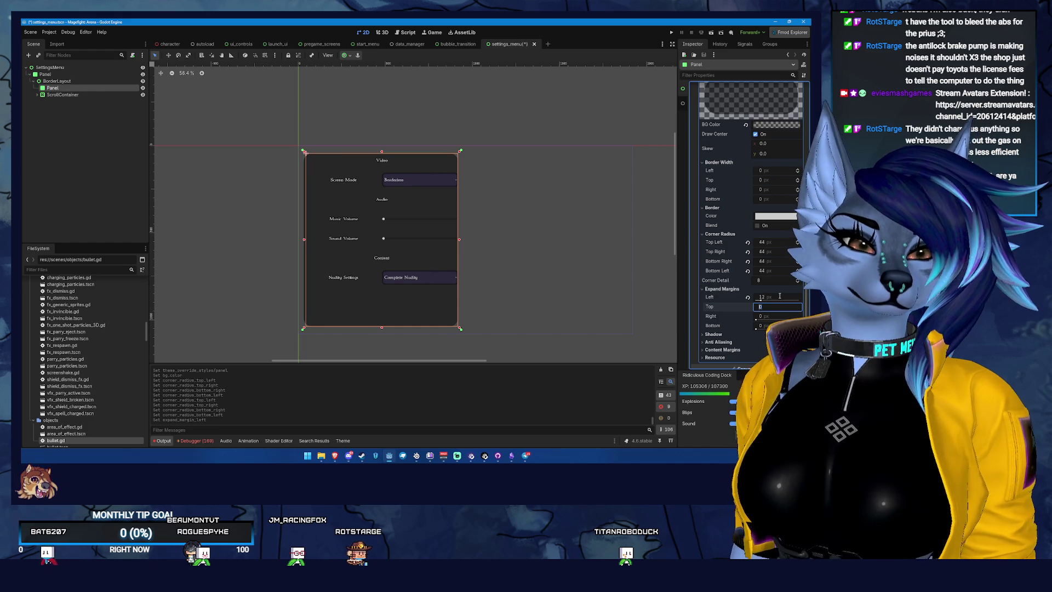
{"action": "key", "text": "Tab"}
{"action": "type", "text": "12"}
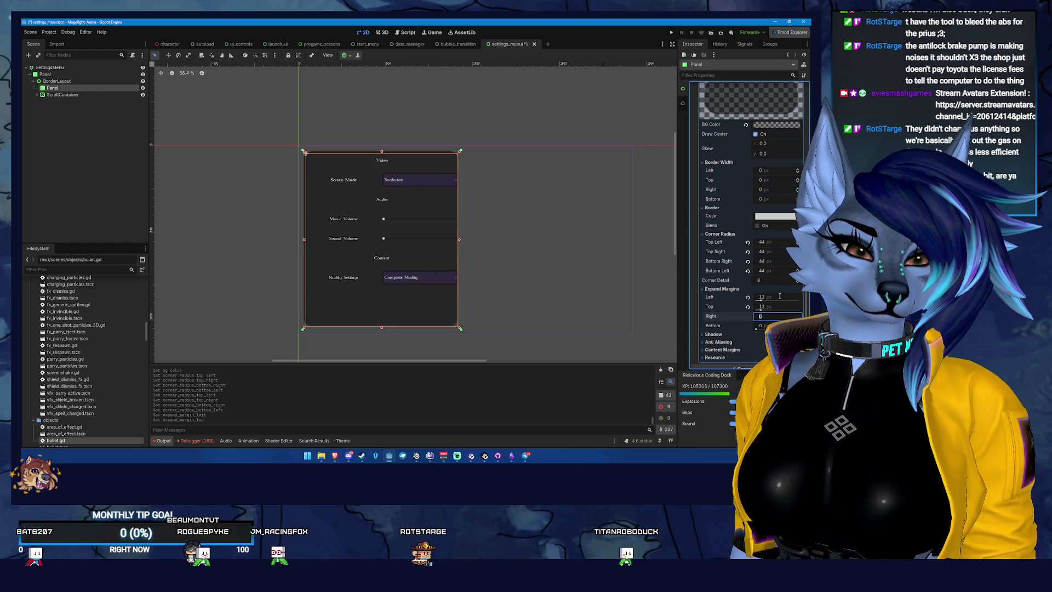
{"action": "key", "text": "Tab"}
{"action": "key", "text": "Tab"}
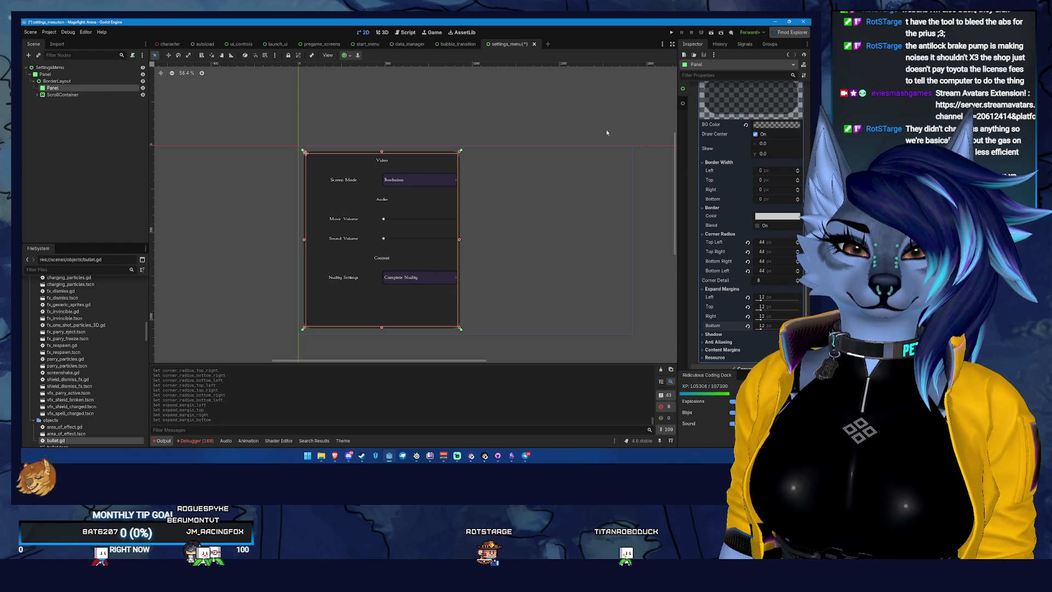
{"action": "left_click", "coordinate": [331, 199]}
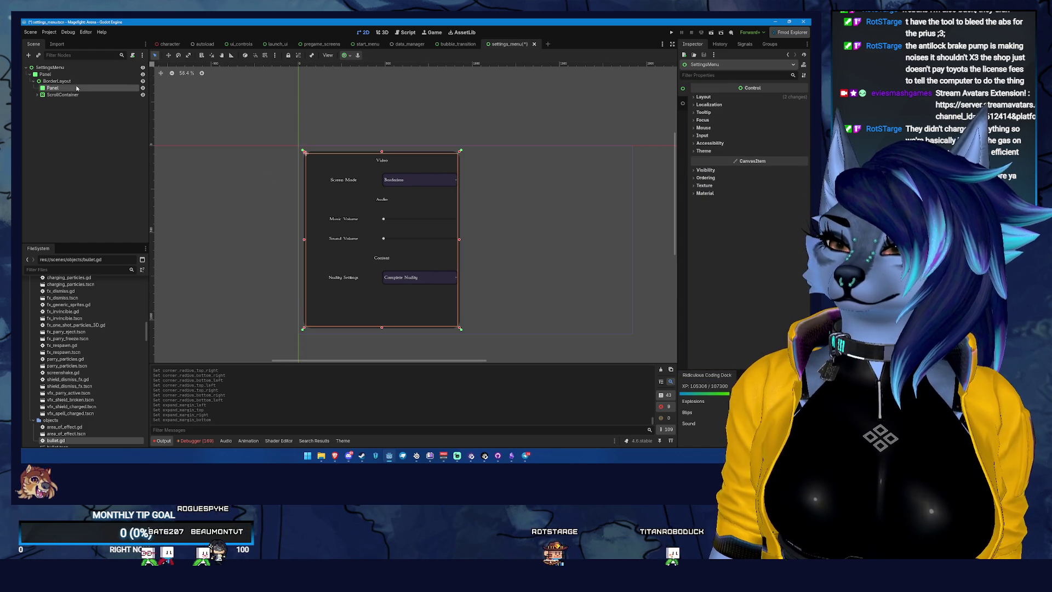
Step: Browse BorderLayout's ScrollContainer, Buttons_VBoxContainer and Video-Label nodes in the scene tree
{"action": "left_click", "coordinate": [57, 81]}
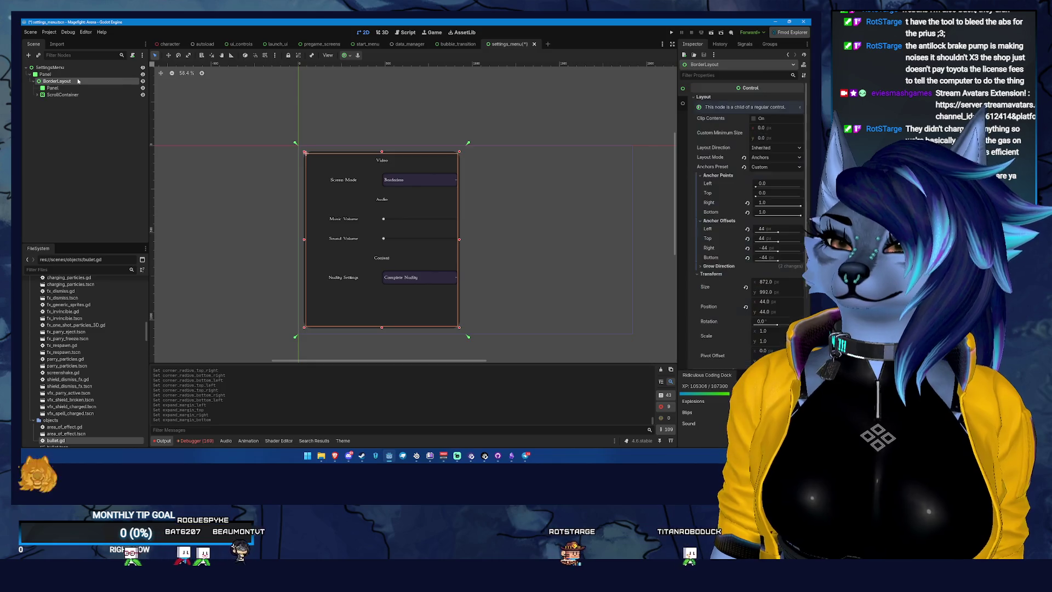
{"action": "double_click", "coordinate": [54, 94]}
{"action": "left_click", "coordinate": [59, 101]}
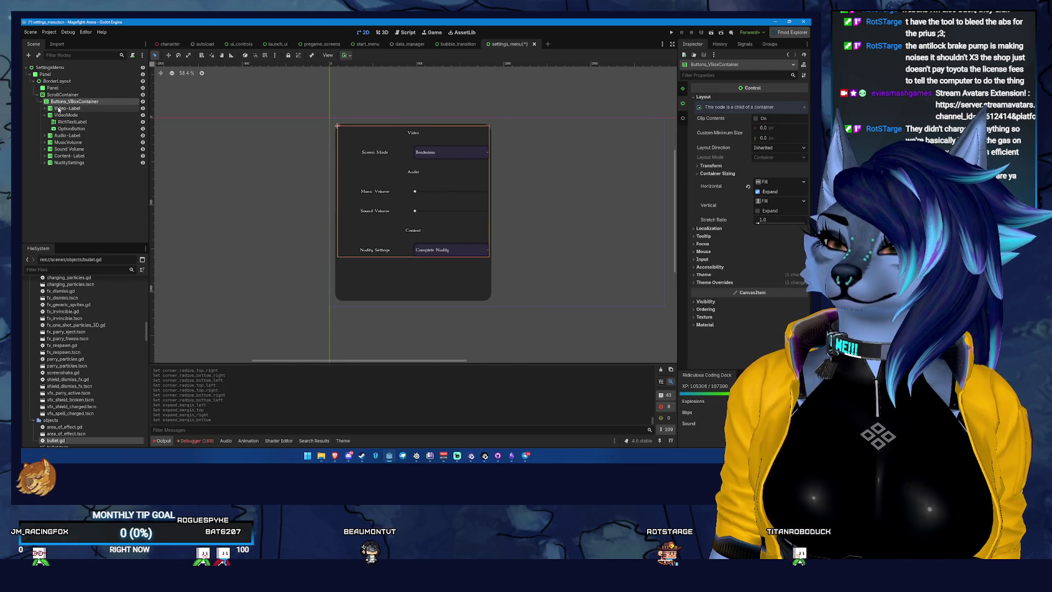
{"action": "left_click", "coordinate": [59, 109]}
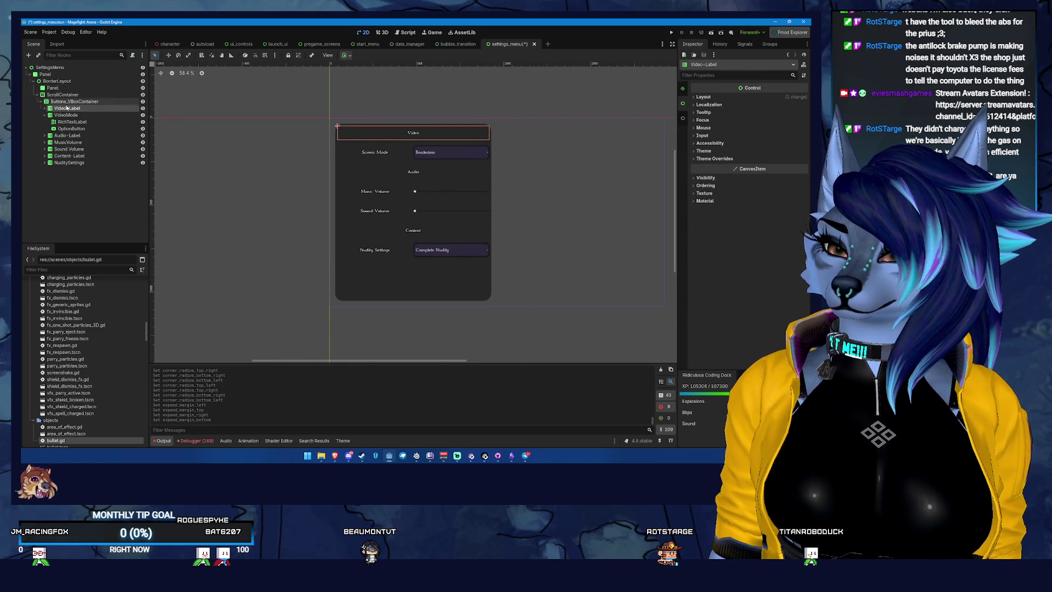
{"action": "left_click", "coordinate": [63, 94]}
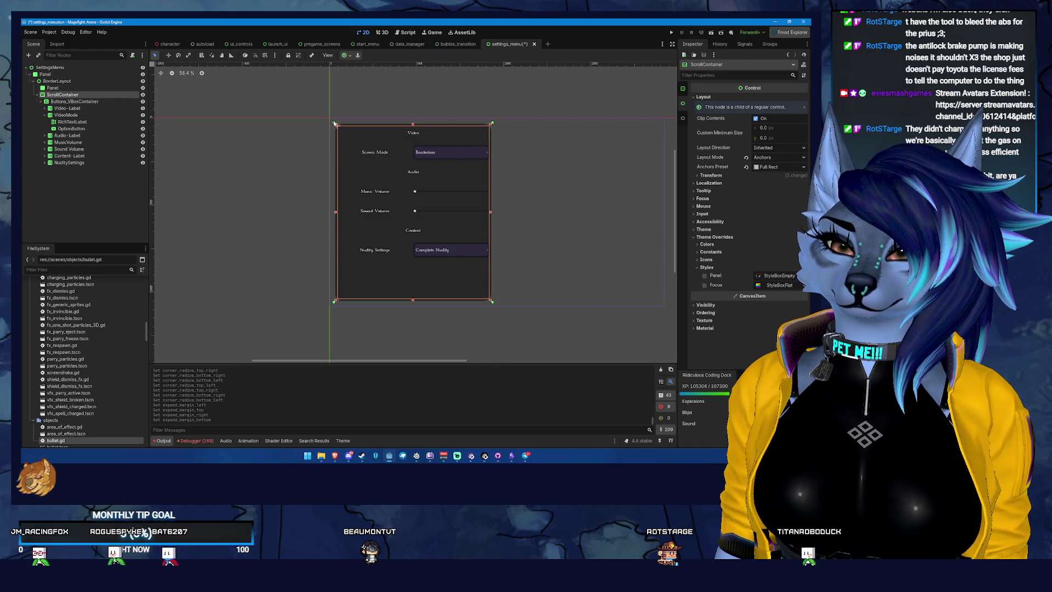
Step: Add a RichTextLabel child under BorderLayout, found by searching 'text'
{"action": "left_click", "coordinate": [75, 81]}
{"action": "right_click", "coordinate": [74, 82]}
{"action": "left_click", "coordinate": [100, 89]}
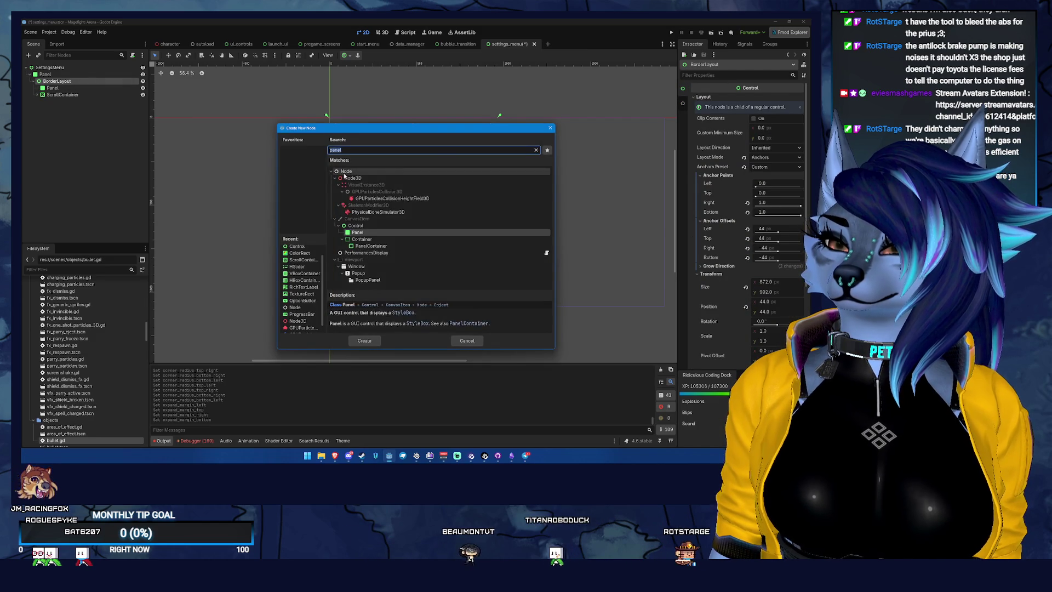
{"action": "type", "text": "w"}
{"action": "key", "text": "BackSpace"}
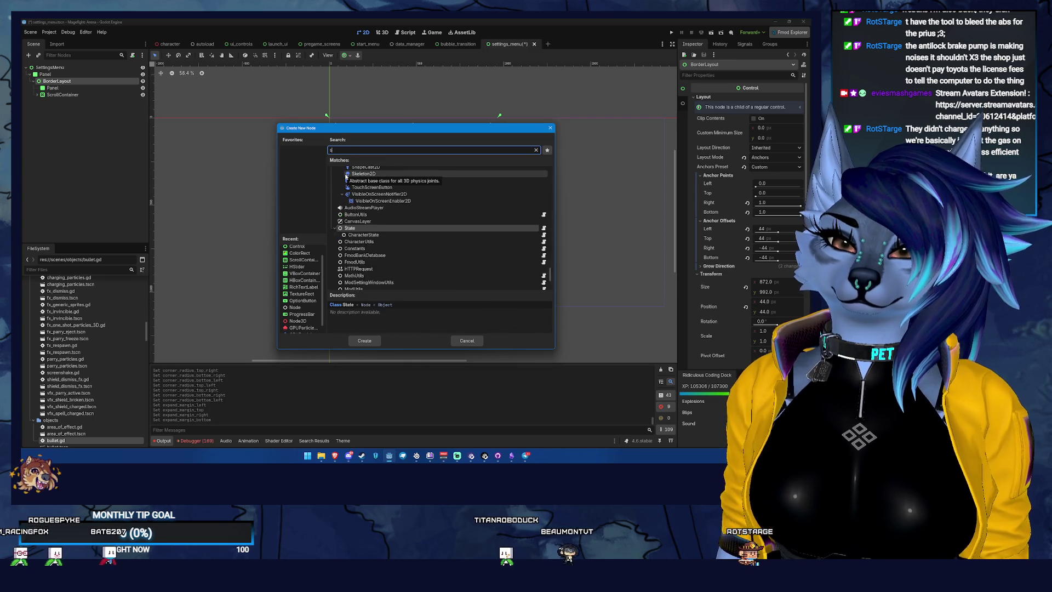
{"action": "type", "text": "text"}
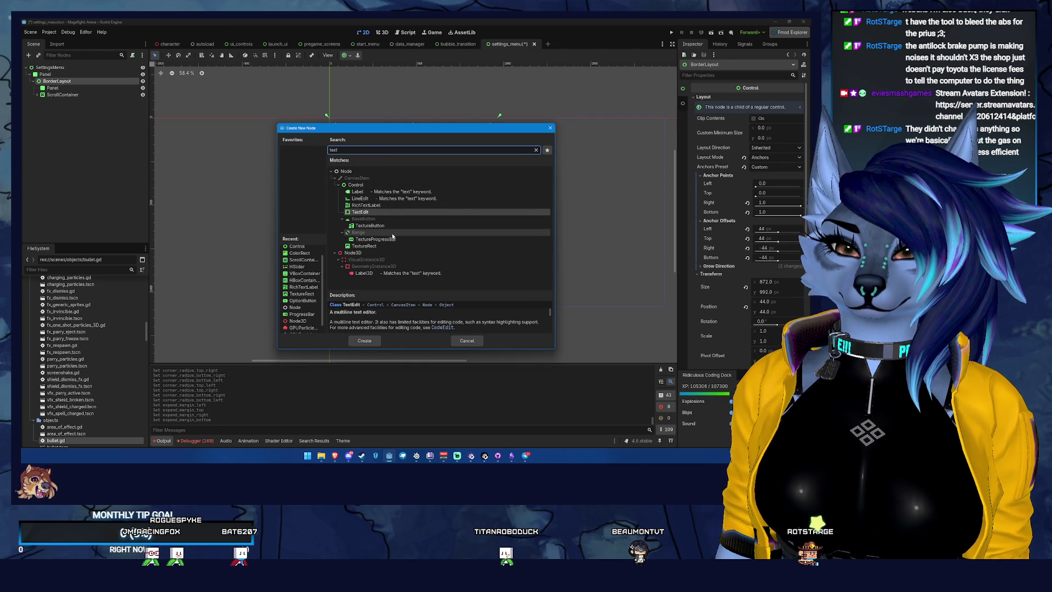
{"action": "double_click", "coordinate": [392, 206]}
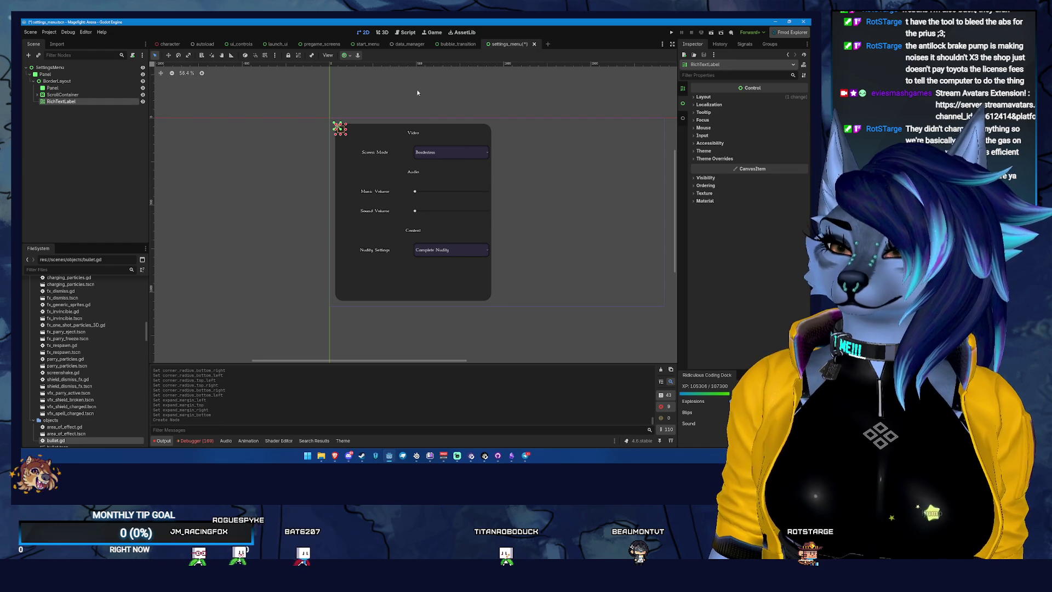
Step: Anchor the RichTextLabel with the Top Wide preset across the panel
{"action": "left_click", "coordinate": [730, 97]}
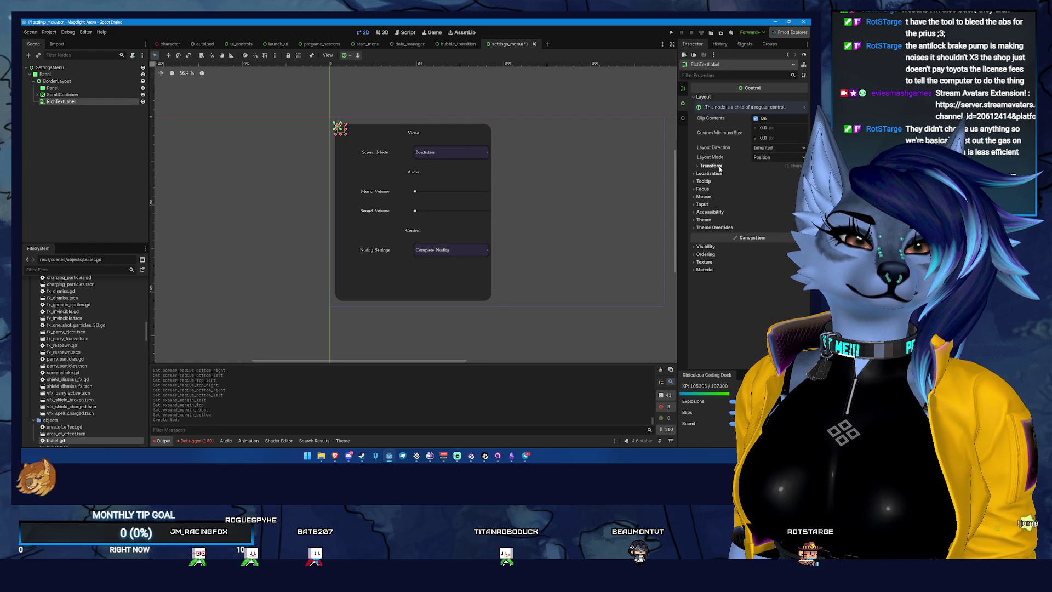
{"action": "left_click", "coordinate": [773, 175]}
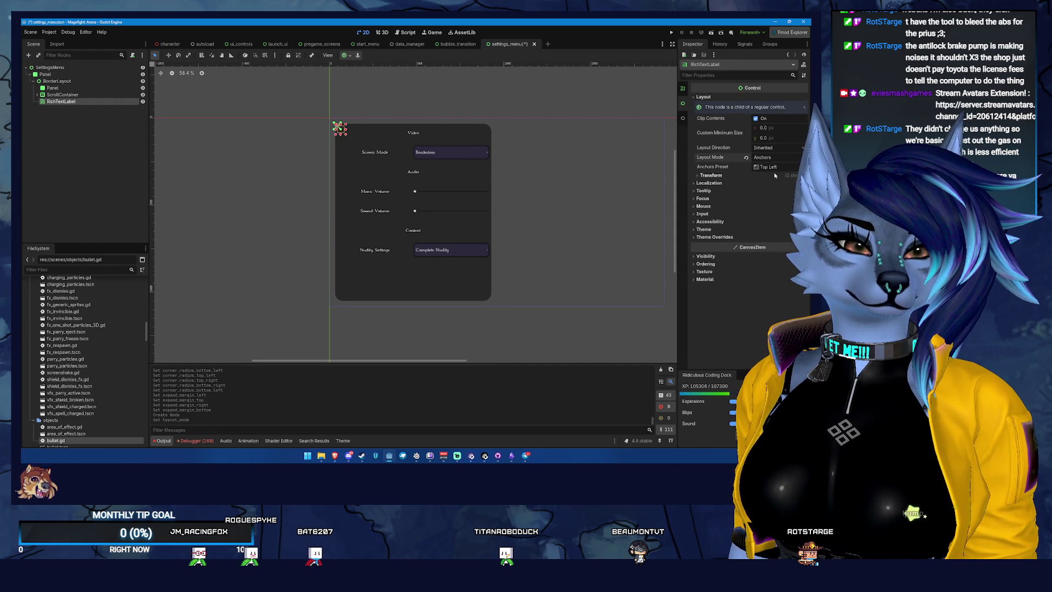
{"action": "left_click", "coordinate": [784, 166]}
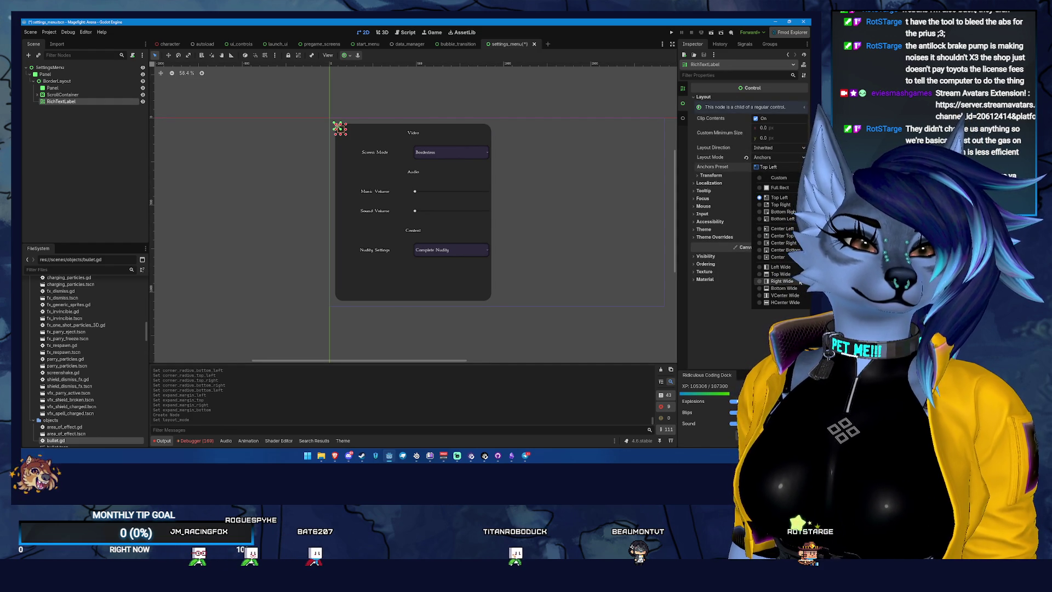
{"action": "left_click", "coordinate": [781, 274]}
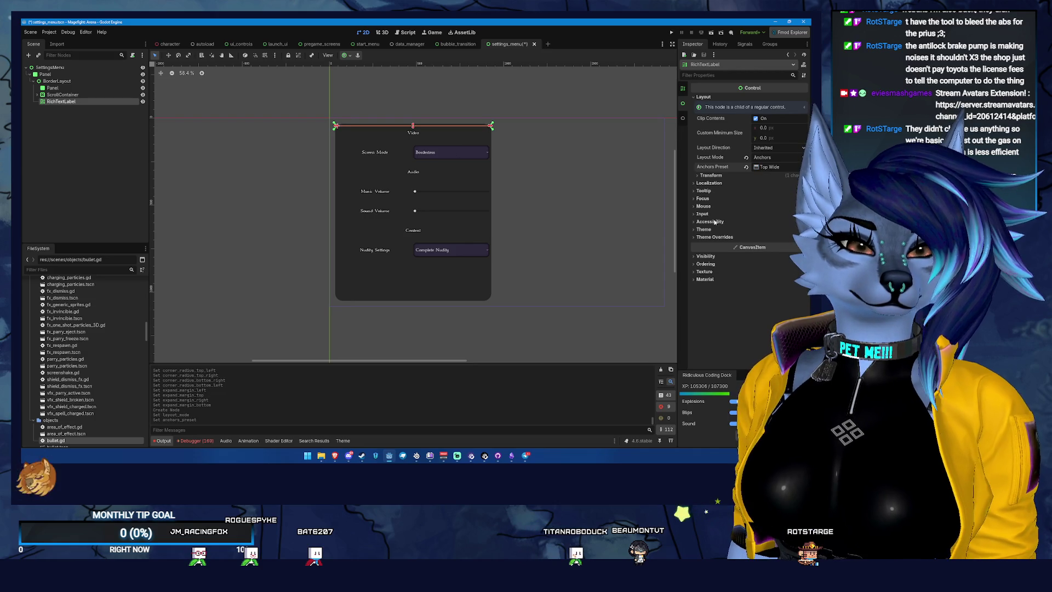
Step: Apply immortal_theme.tres as the label's theme
{"action": "left_click", "coordinate": [714, 237]}
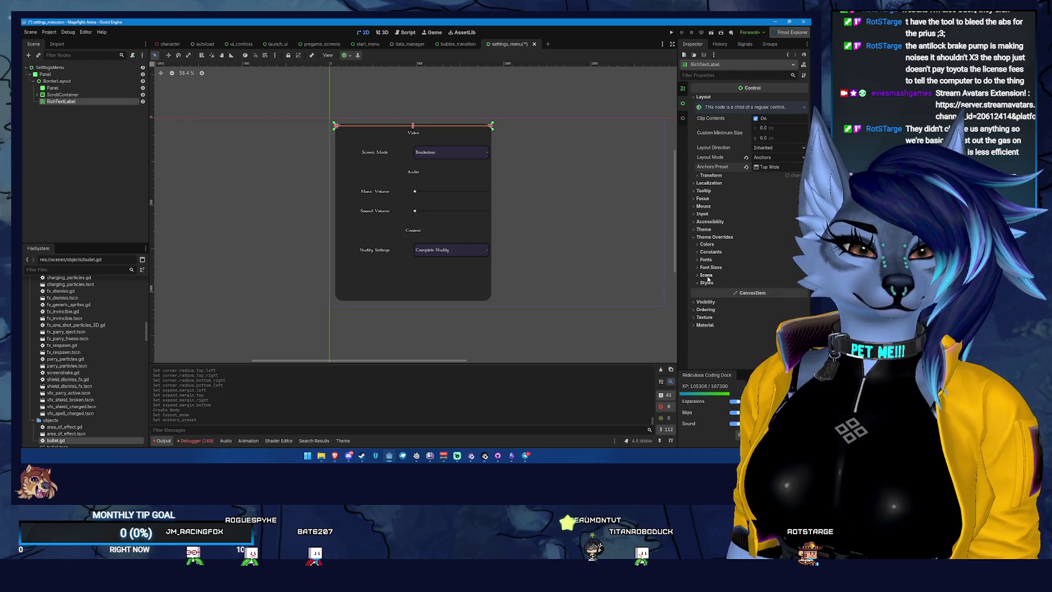
{"action": "left_click", "coordinate": [721, 230]}
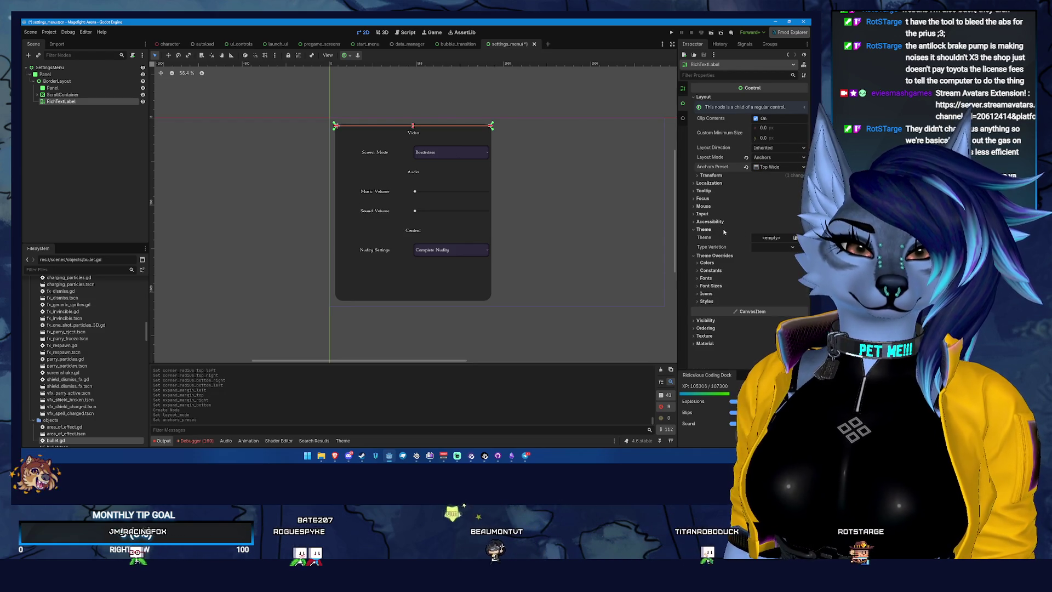
{"action": "left_click", "coordinate": [771, 237]}
{"action": "left_click", "coordinate": [773, 257]}
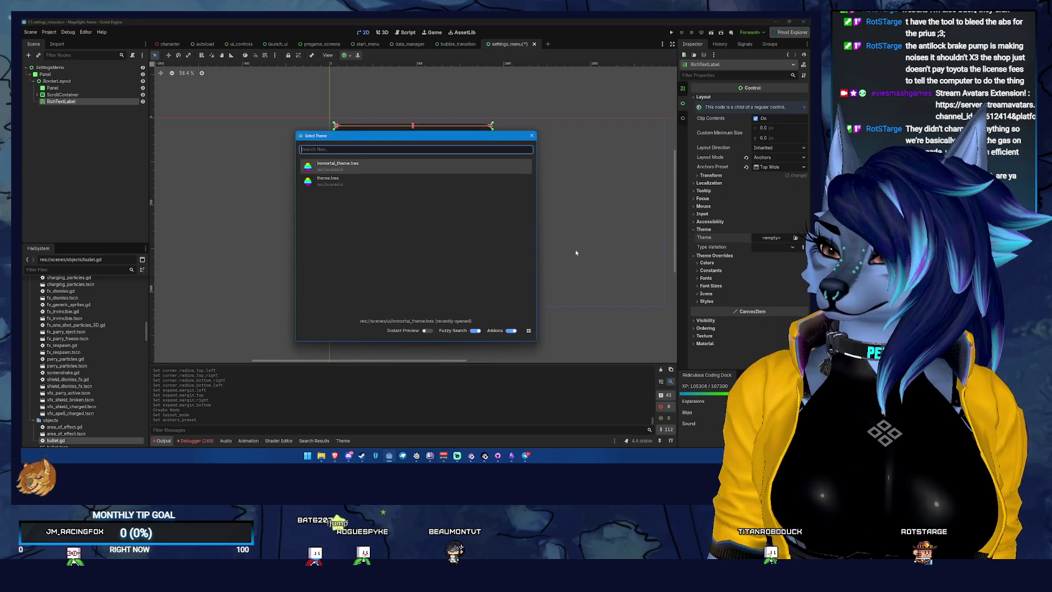
{"action": "left_click", "coordinate": [372, 162]}
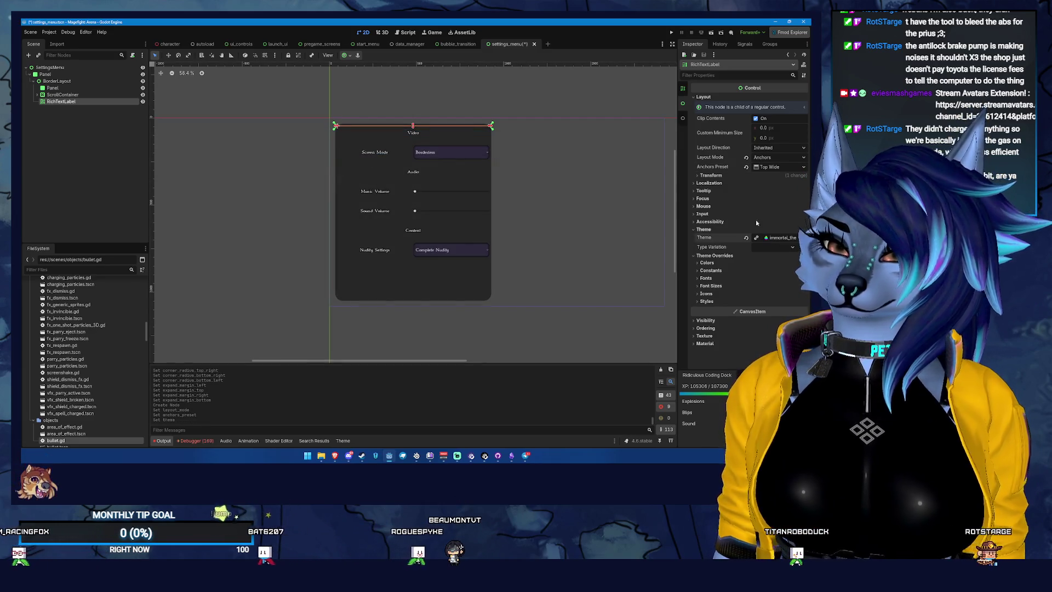
Step: Set the label's text to 'Settings' and its minimum height to 100
{"action": "scroll", "coordinate": [748, 164], "scroll_direction": "up", "scroll_amount": 5}
{"action": "left_click", "coordinate": [746, 129]}
{"action": "type", "text": "Settings"}
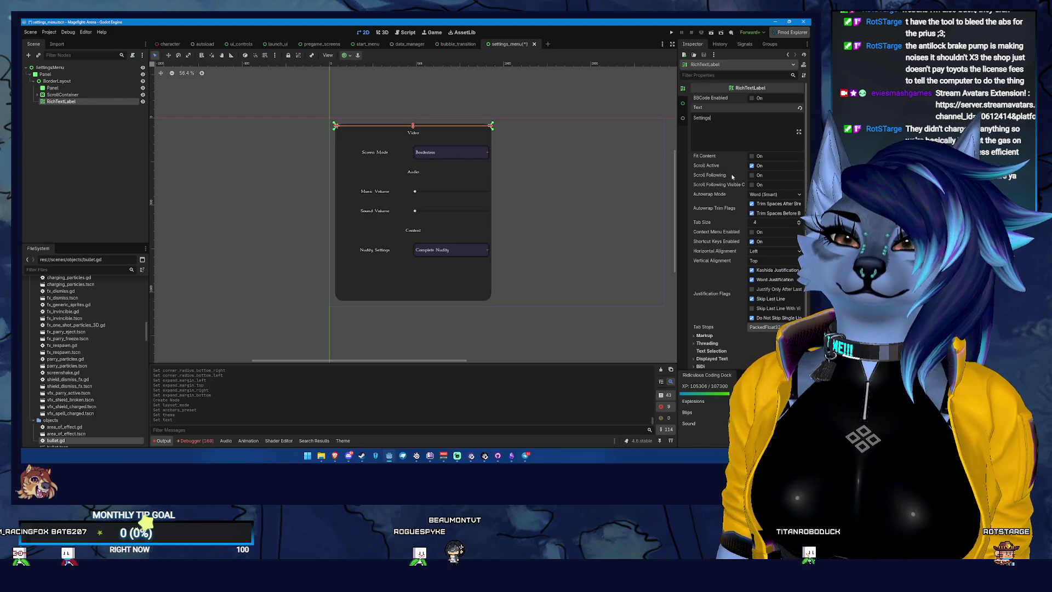
{"action": "scroll", "coordinate": [690, 105], "scroll_direction": "down", "scroll_amount": 1}
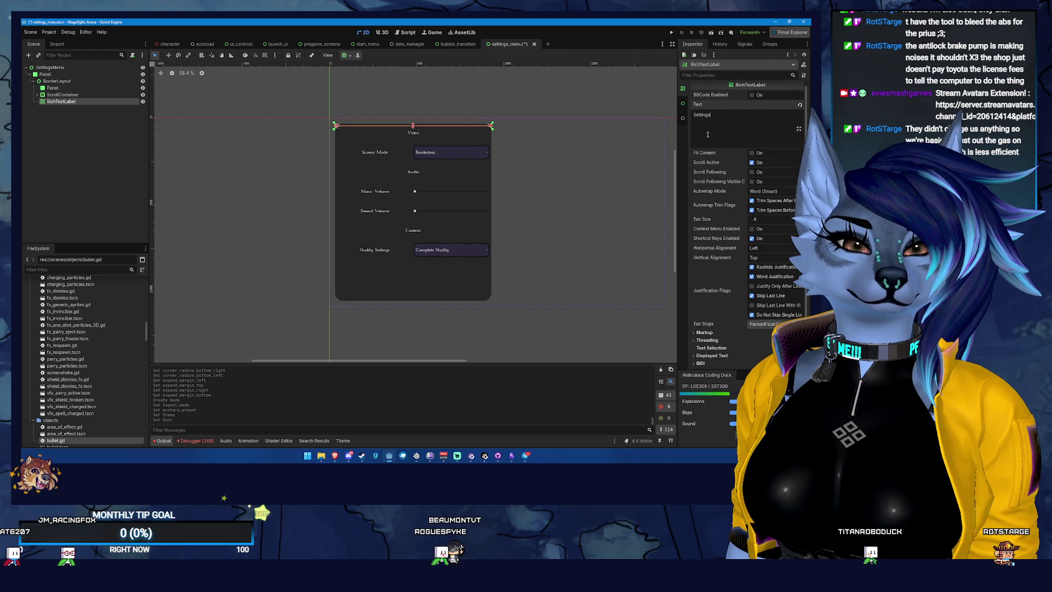
{"action": "scroll", "coordinate": [728, 126], "scroll_direction": "down", "scroll_amount": 10}
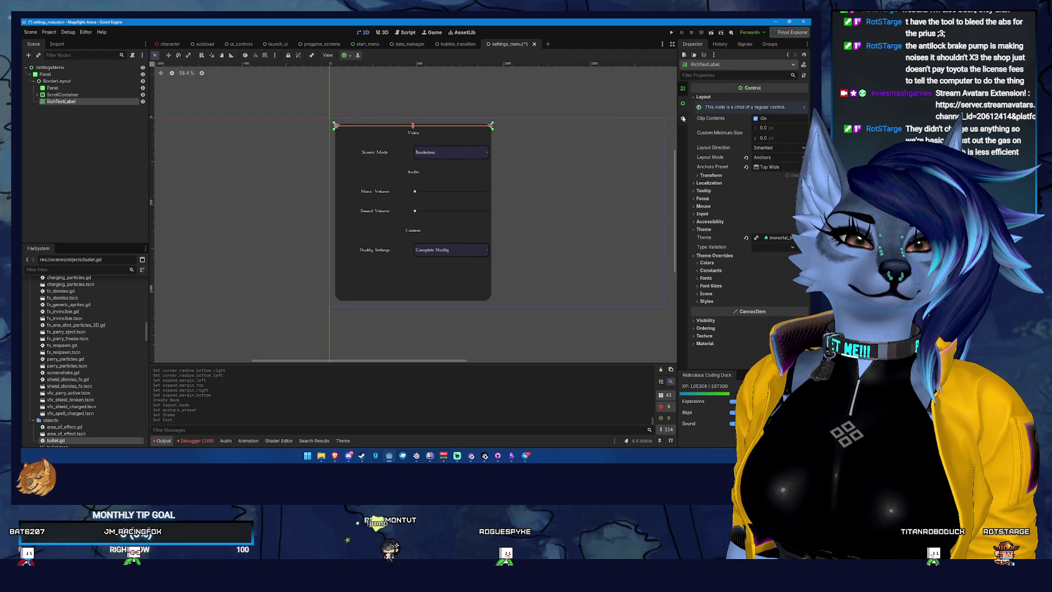
{"action": "left_click_drag", "start_coordinate": [763, 137], "coordinate": [789, 137]}
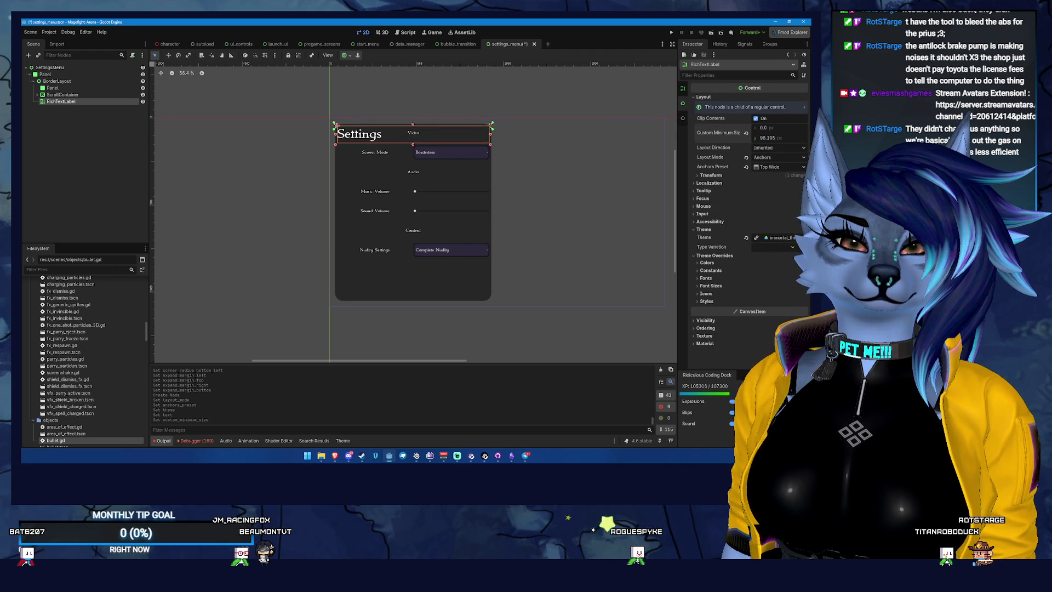
{"action": "type", "text": "100"}
{"action": "key", "text": "Return"}
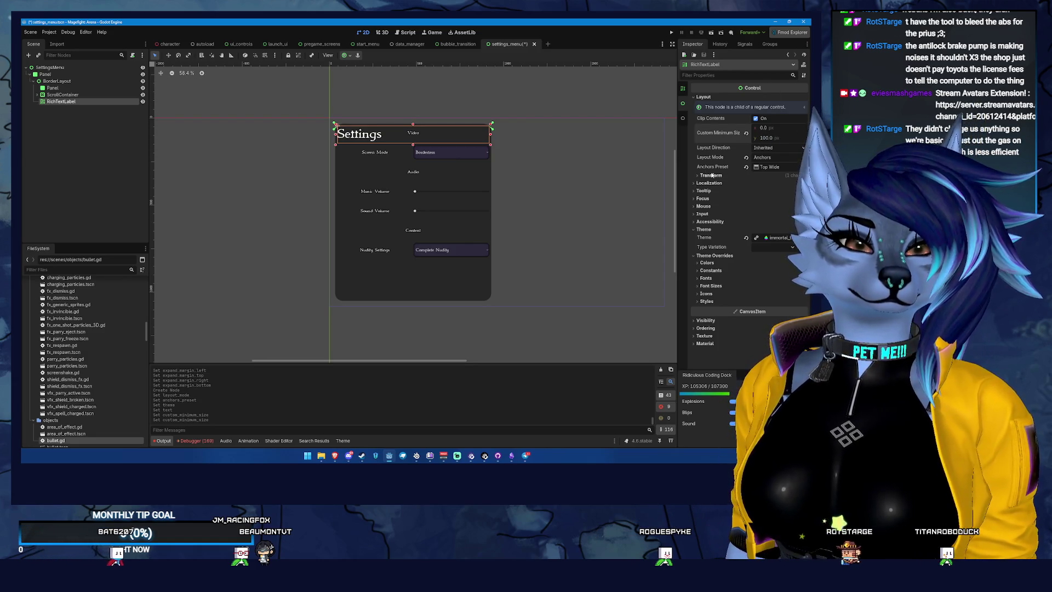
Step: Centre the Settings title horizontally
{"action": "scroll", "coordinate": [692, 96], "scroll_direction": "up", "scroll_amount": 5}
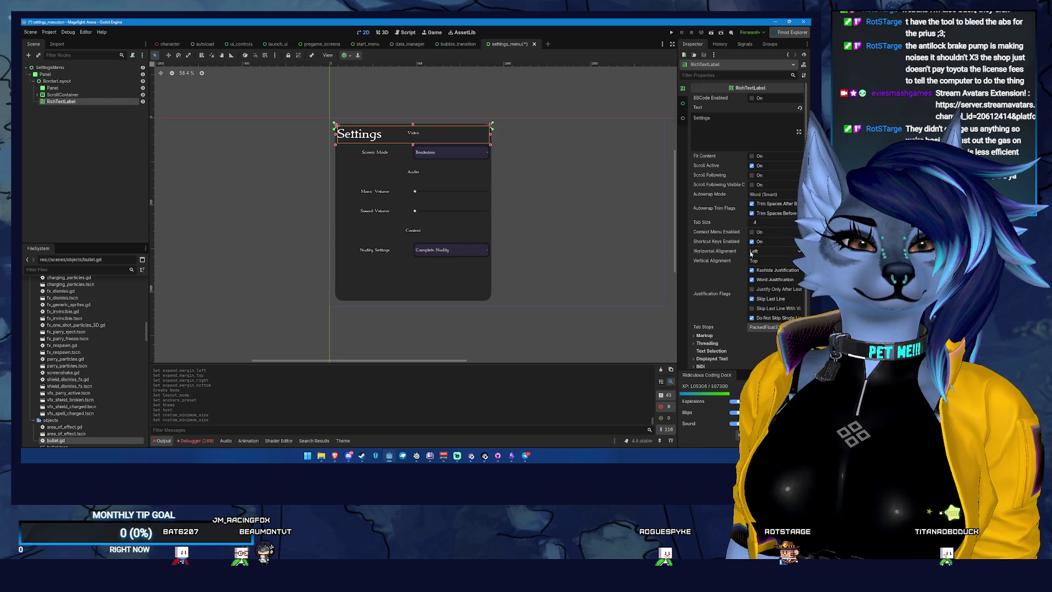
{"action": "left_click", "coordinate": [778, 252]}
{"action": "left_click", "coordinate": [785, 269]}
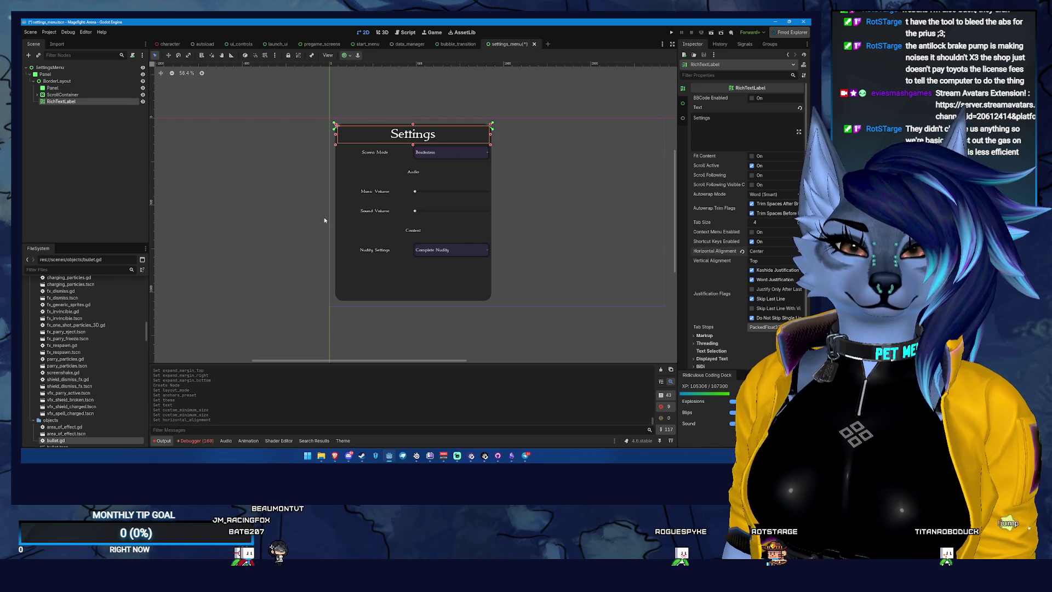
{"action": "left_click", "coordinate": [57, 81]}
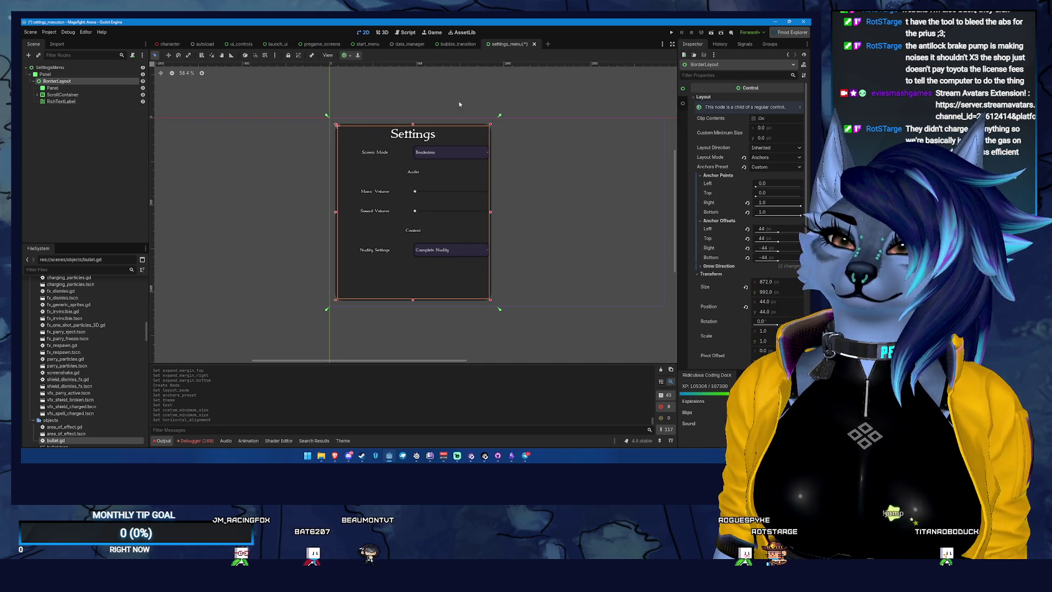
Step: Move the ScrollContainer's top edge down below the Settings title
{"action": "left_click_drag", "start_coordinate": [477, 118], "coordinate": [476, 133]}
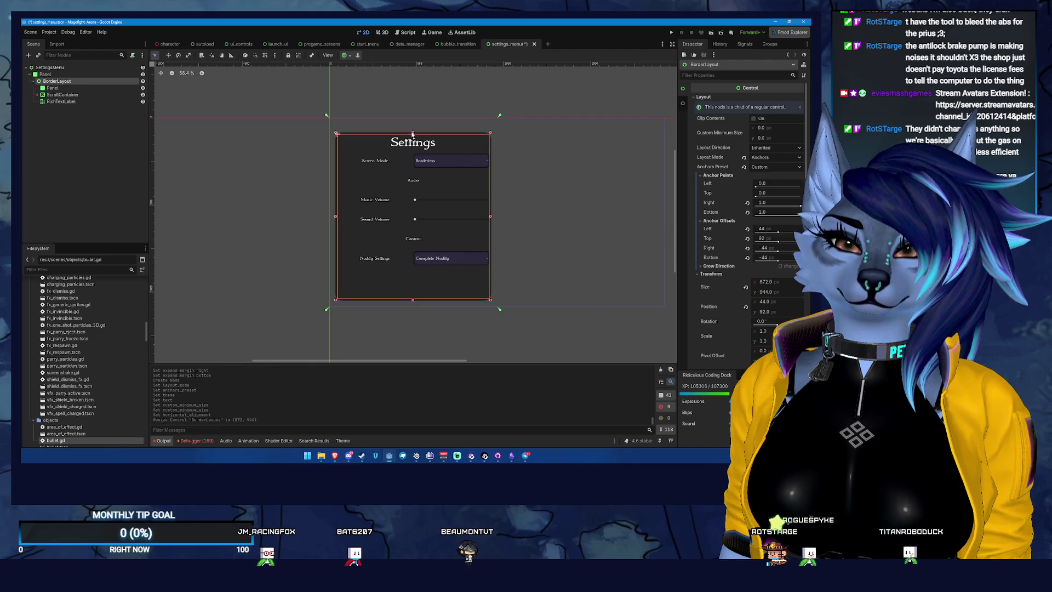
{"action": "key", "text": "ctrl+z"}
{"action": "left_click", "coordinate": [62, 95]}
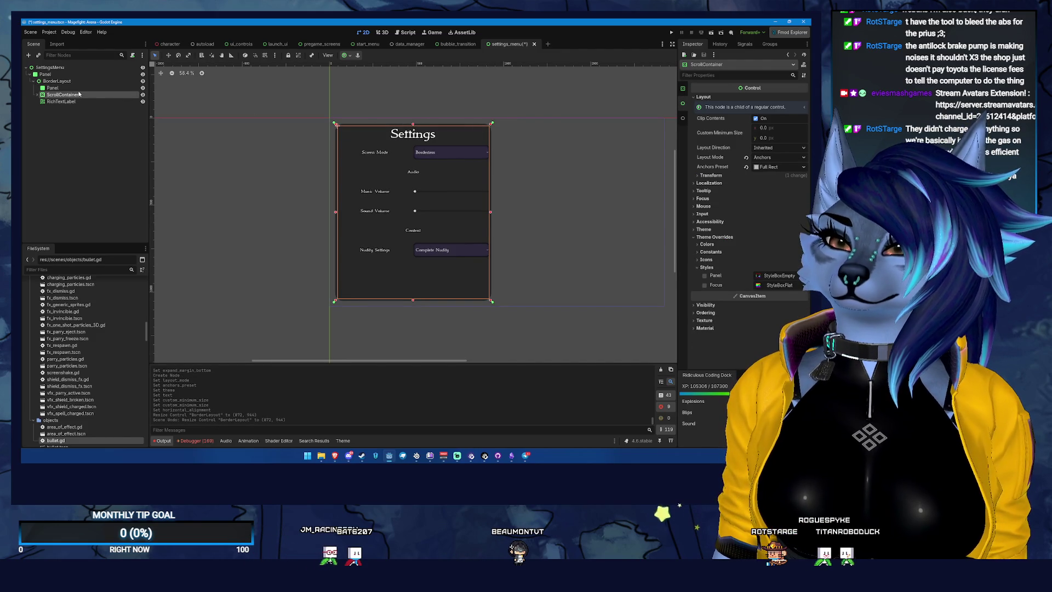
{"action": "mouse_move", "coordinate": [415, 125]}
{"action": "left_mouse_down"}
{"action": "mouse_move", "coordinate": [415, 153]}
{"action": "mouse_move", "coordinate": [426, 142]}
{"action": "left_mouse_up"}
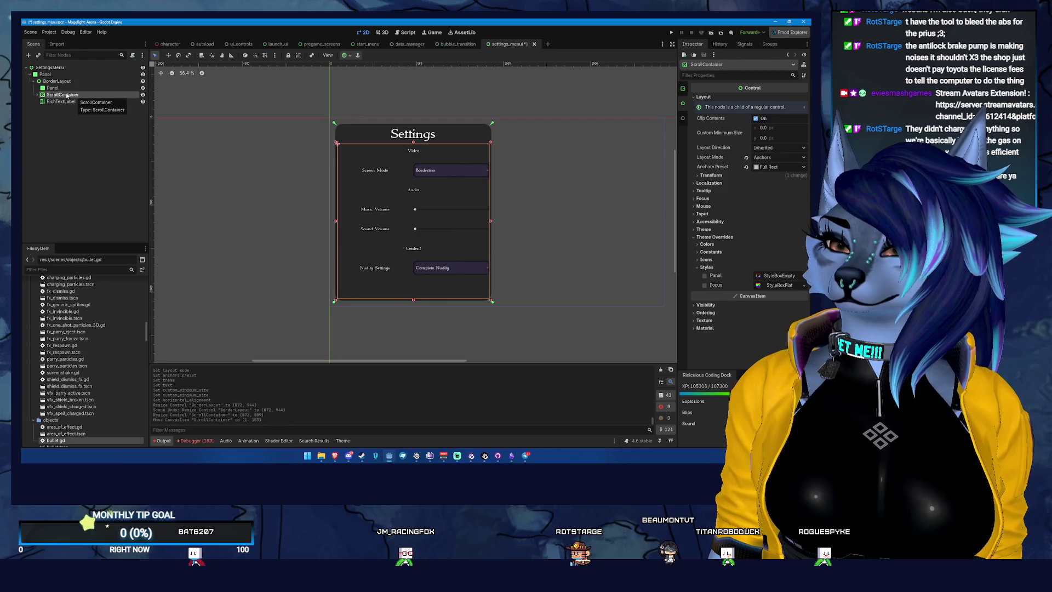
Step: Lower Buttons_VBoxContainer's separation constant override to 4 and save the scene
{"action": "left_click", "coordinate": [37, 95]}
{"action": "left_click", "coordinate": [78, 102]}
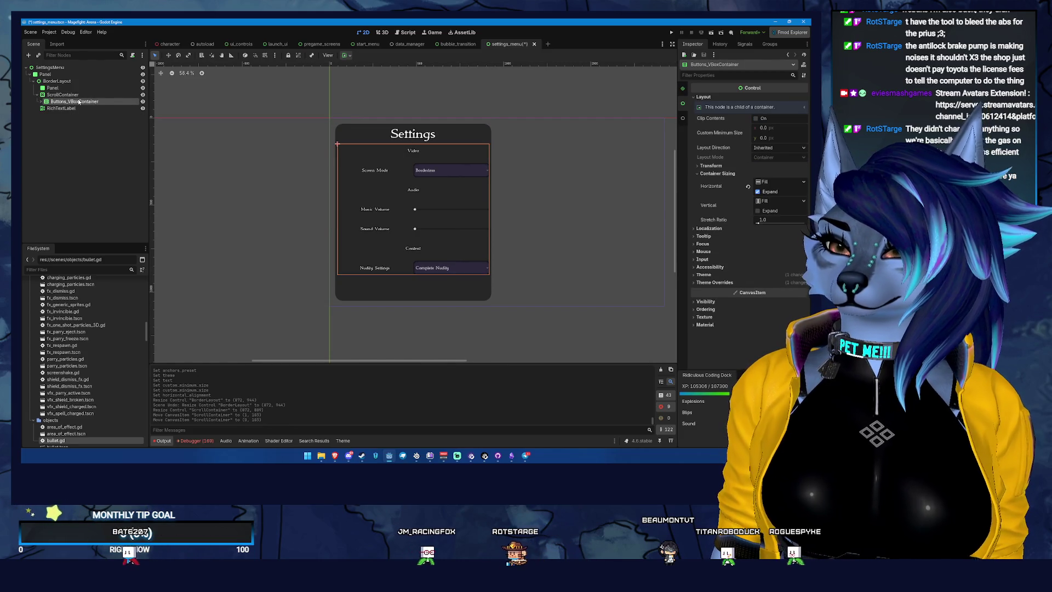
{"action": "key", "text": "Up"}
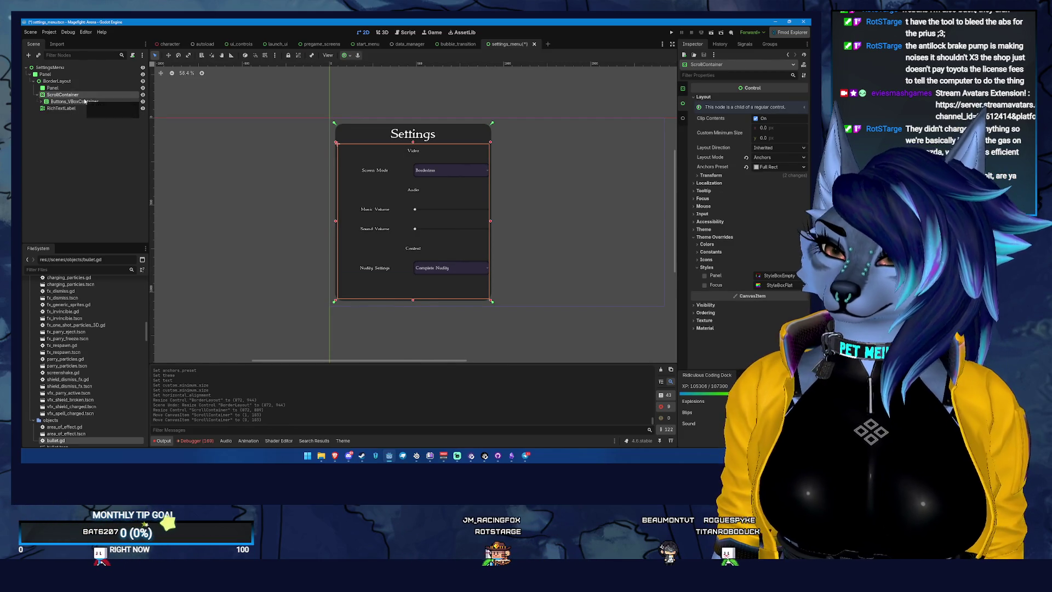
{"action": "left_click", "coordinate": [94, 101]}
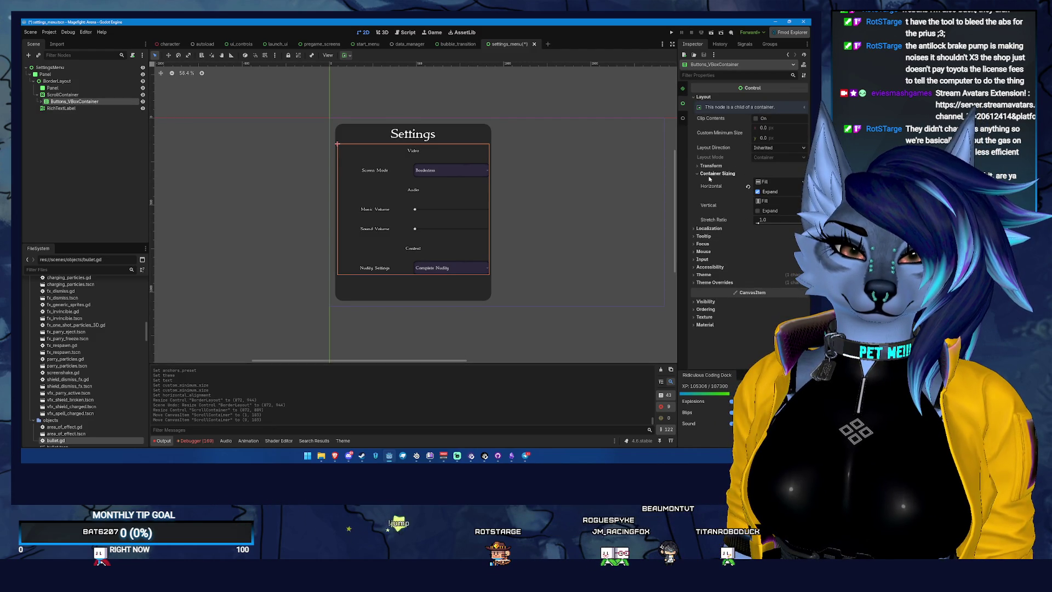
{"action": "left_click", "coordinate": [710, 290]}
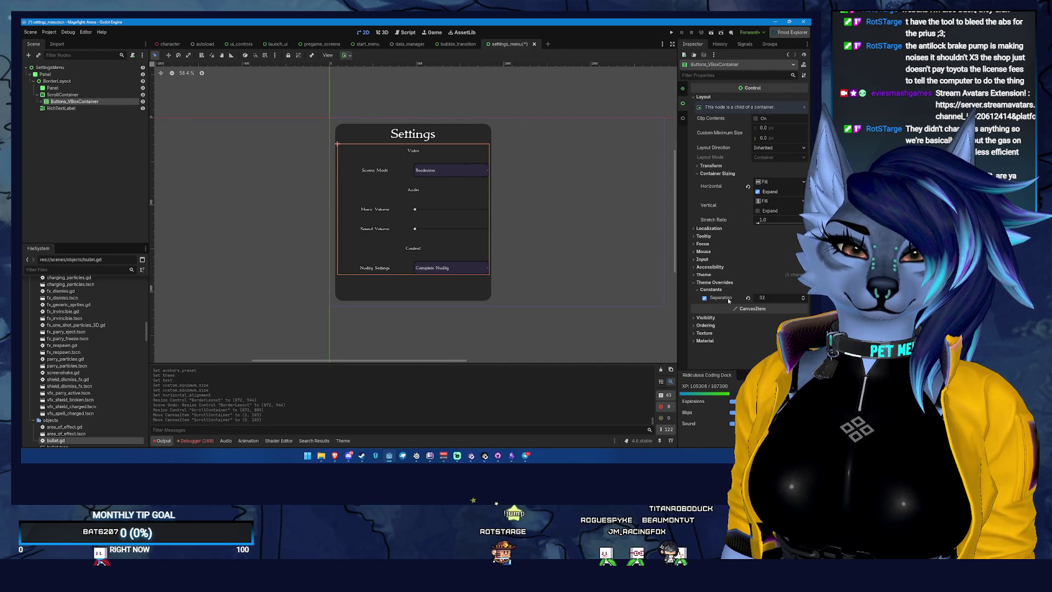
{"action": "mouse_move", "coordinate": [762, 298]}
{"action": "left_mouse_down"}
{"action": "mouse_move", "coordinate": [742, 298]}
{"action": "mouse_move", "coordinate": [805, 299]}
{"action": "left_mouse_up"}
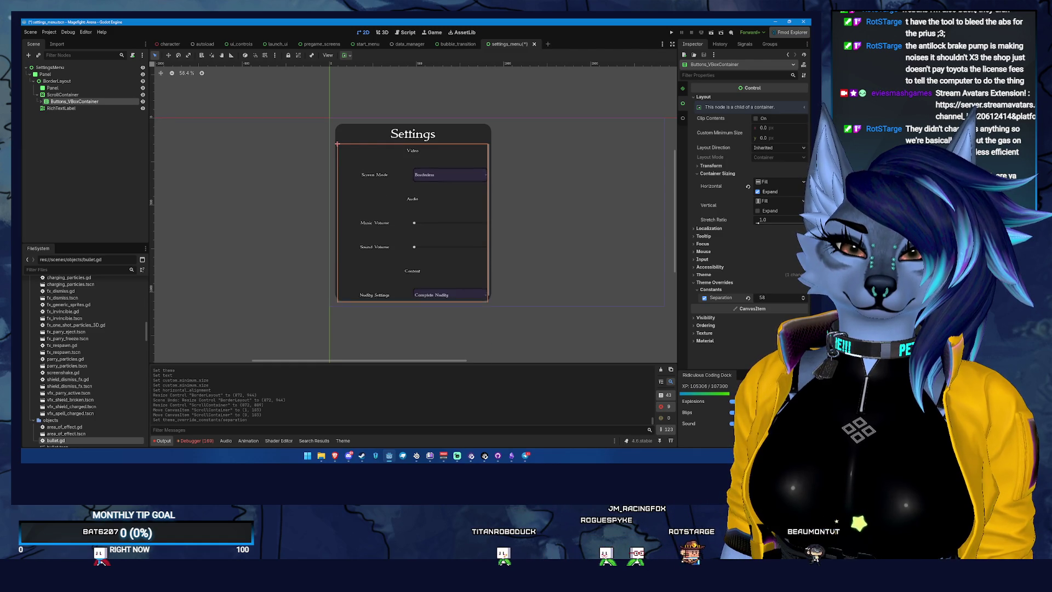
{"action": "left_click_drag", "start_coordinate": [761, 298], "coordinate": [756, 298]}
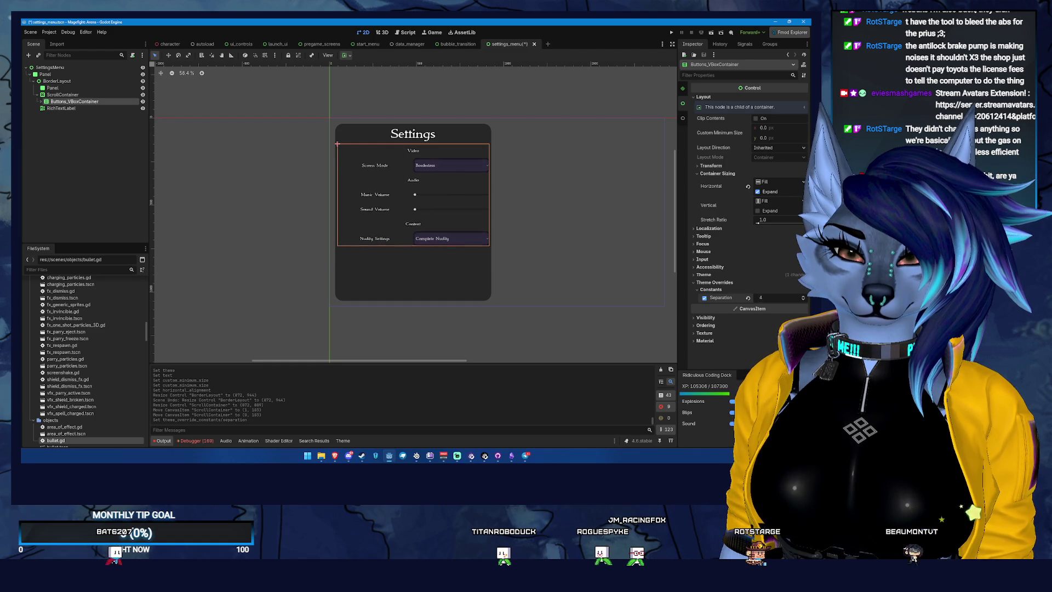
{"action": "left_click", "coordinate": [710, 295]}
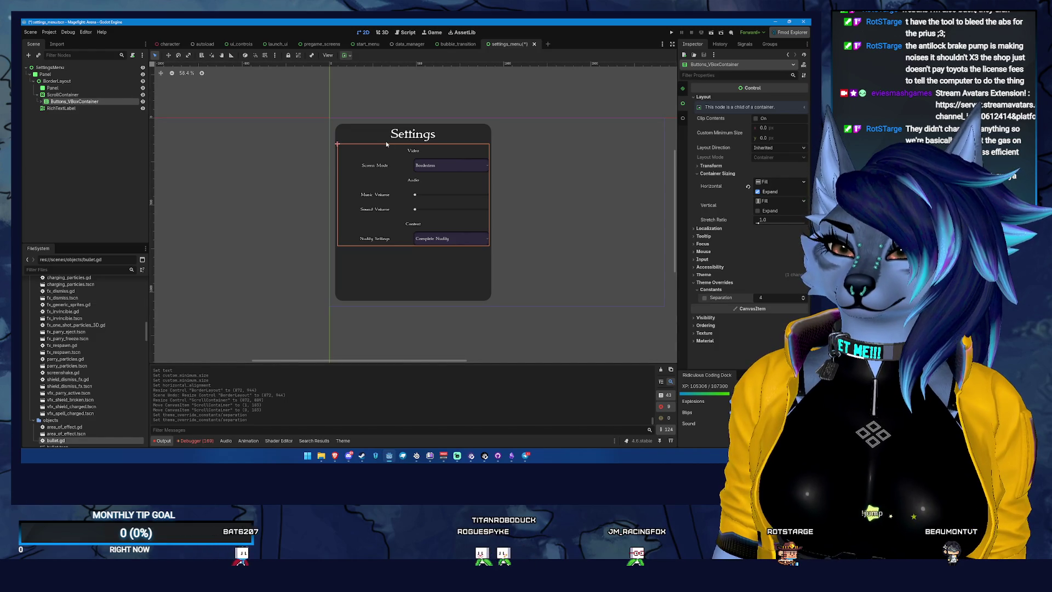
{"action": "key", "text": "ctrl+s"}
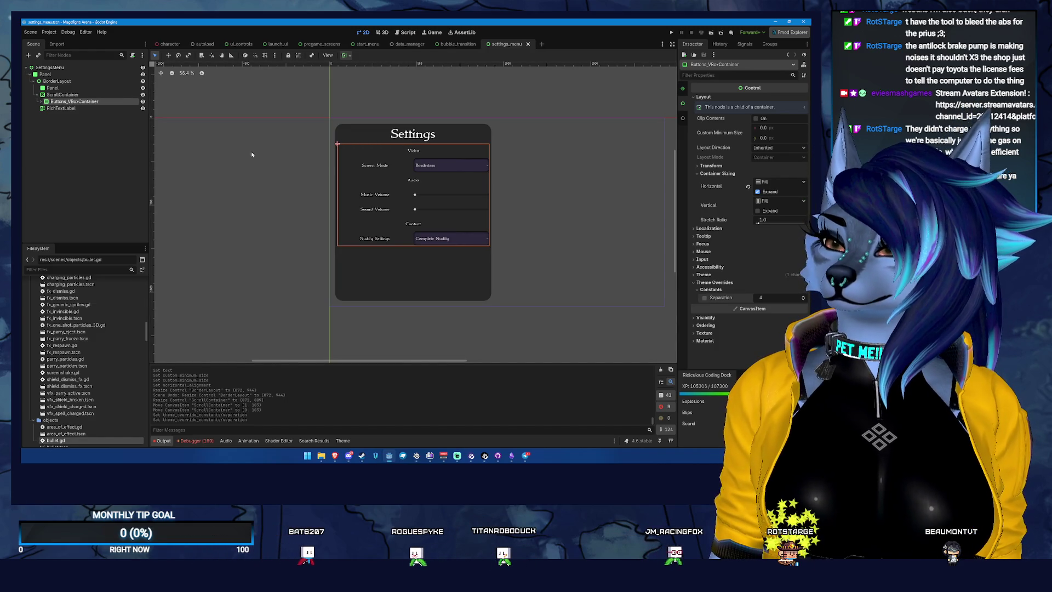
Step: Check the RichTextLabel, Buttons_VBoxContainer and ScrollContainer nodes in turn
{"action": "left_click", "coordinate": [83, 108]}
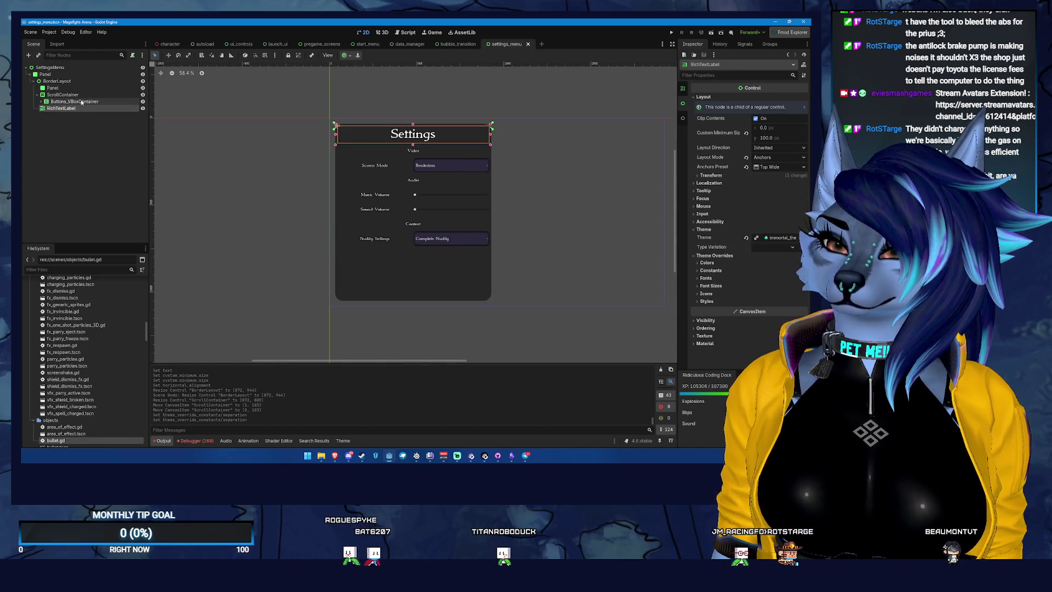
{"action": "left_click", "coordinate": [82, 102]}
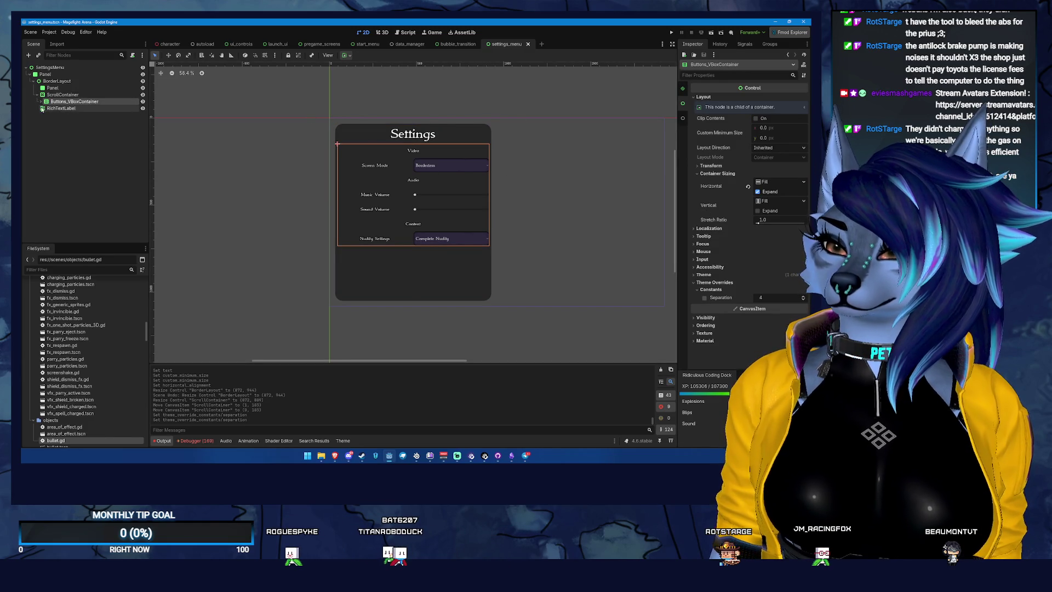
{"action": "left_click", "coordinate": [67, 95]}
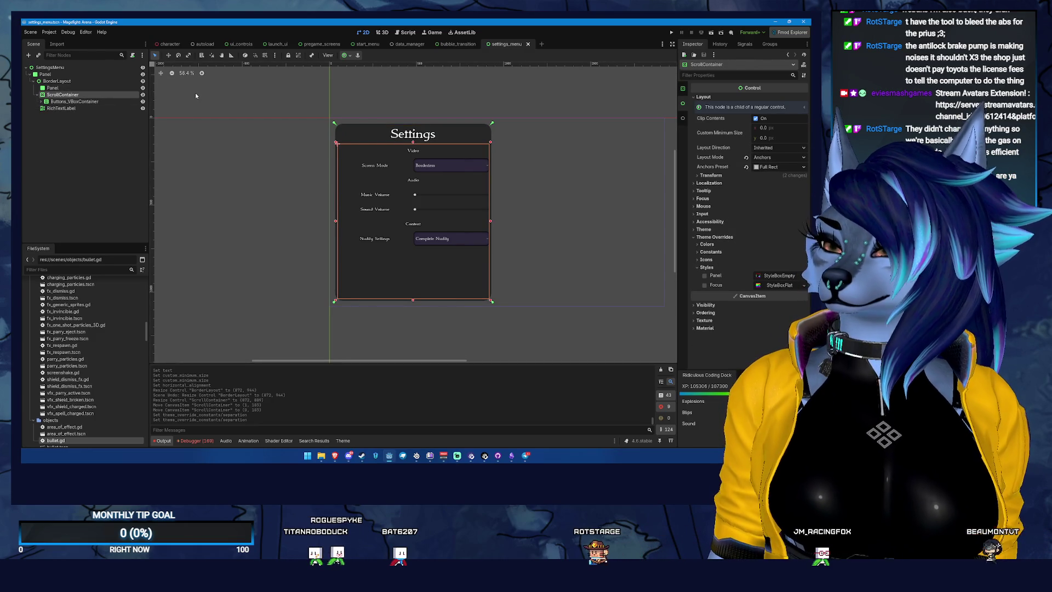
Step: Attach a new settings_menu.gd script declaring class_name SettingsMenu extends Control, and save it
{"action": "right_click", "coordinate": [72, 68]}
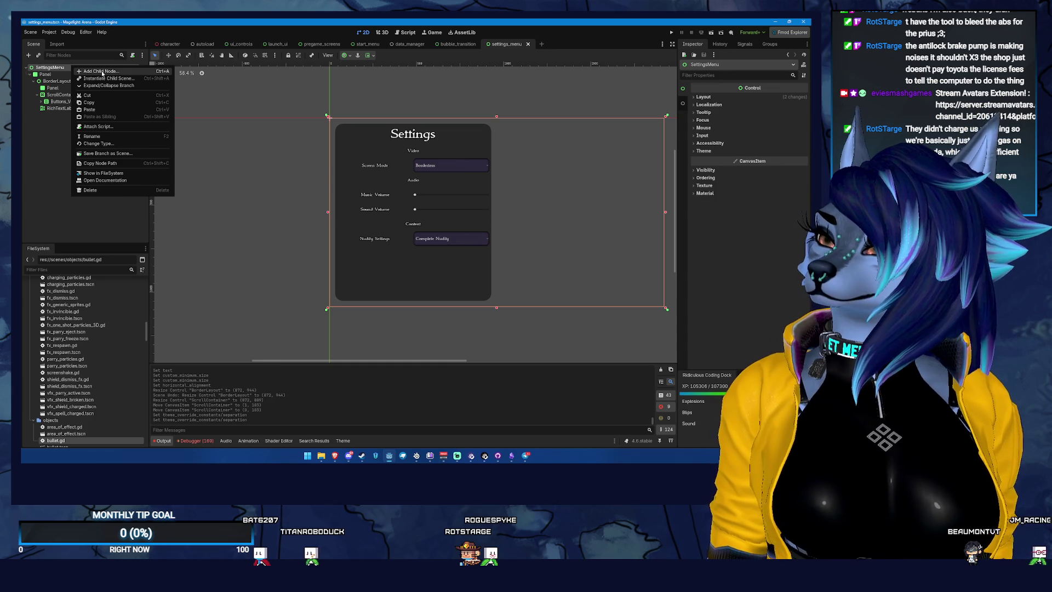
{"action": "left_click", "coordinate": [123, 126]}
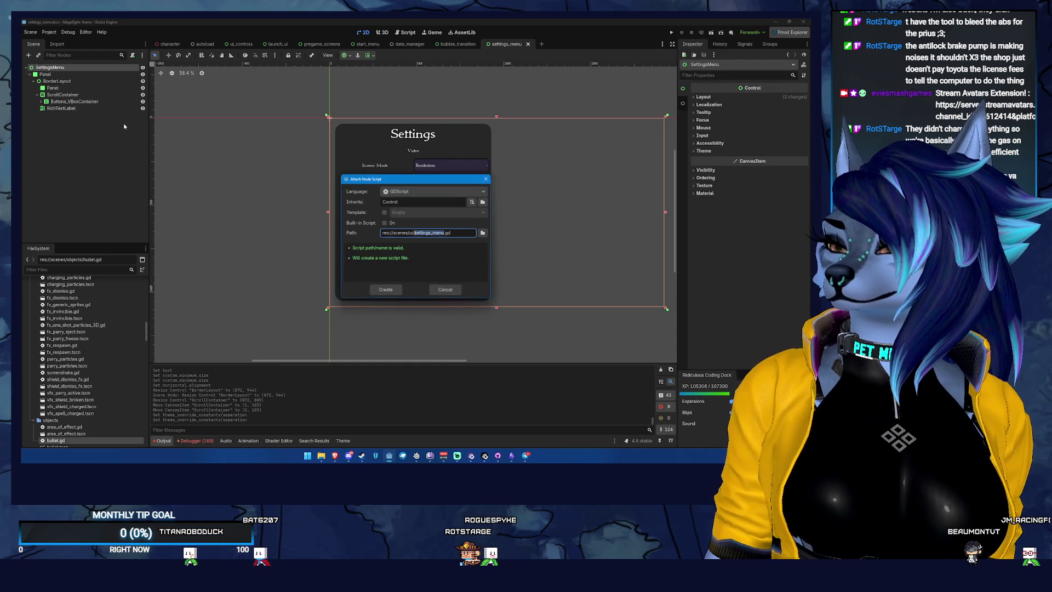
{"action": "left_click", "coordinate": [386, 290]}
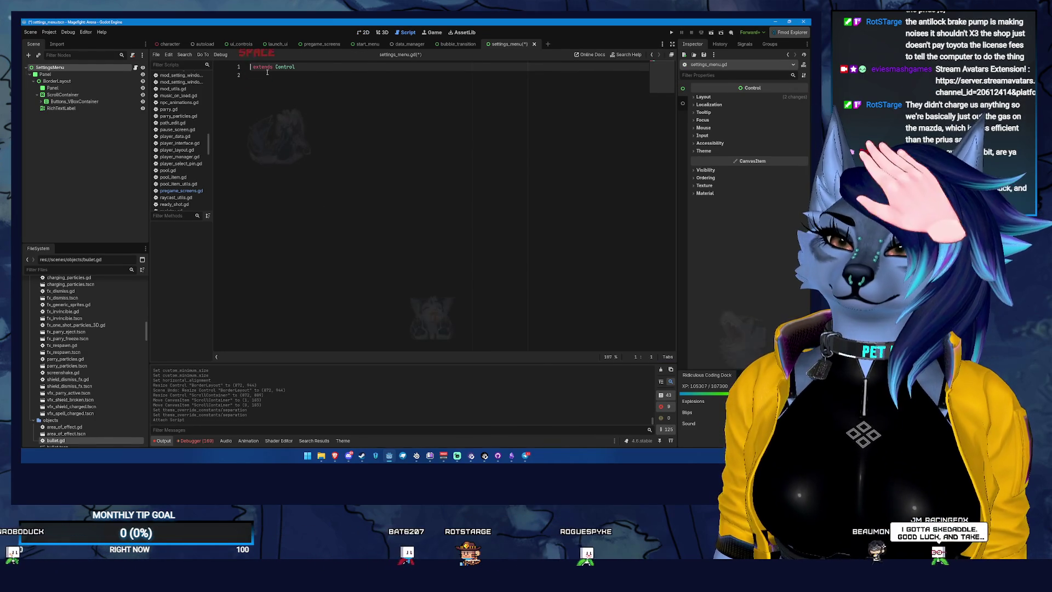
{"action": "type", "text": "class_name"}
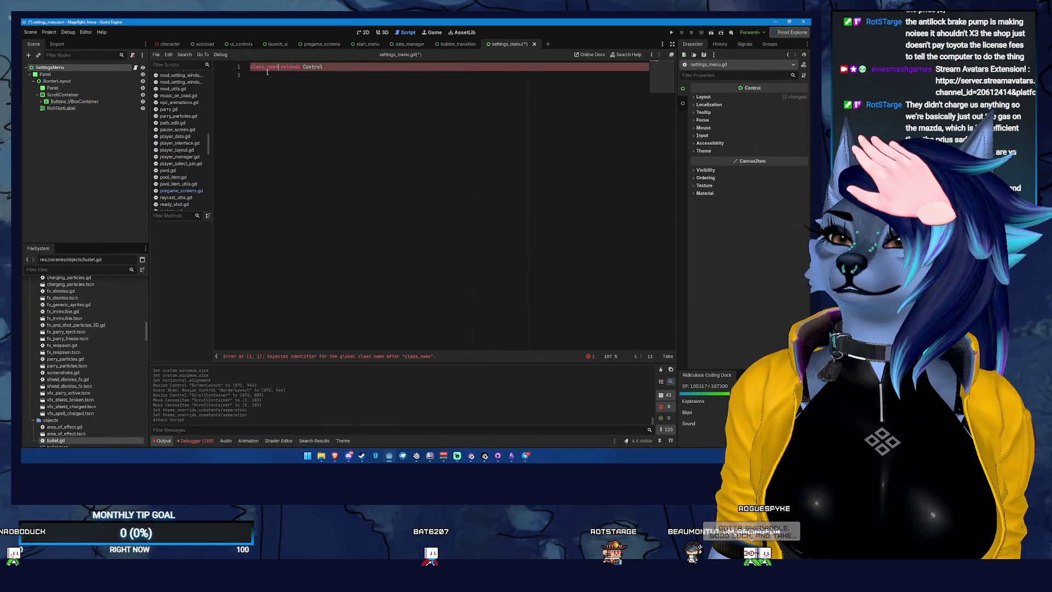
{"action": "type", "text": "SettingsMenu"}
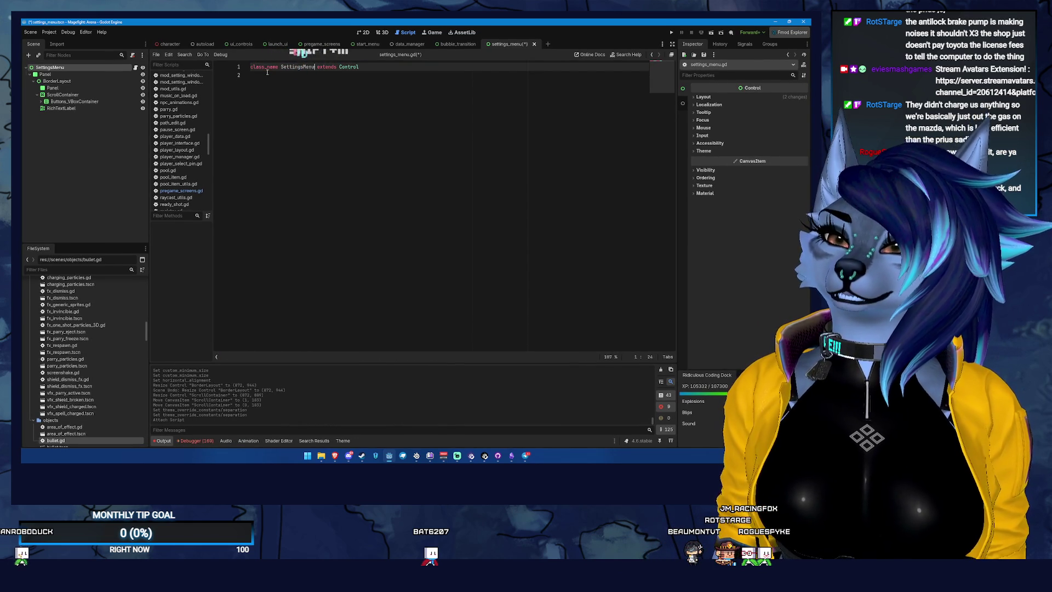
{"action": "key", "text": "ctrl+s"}
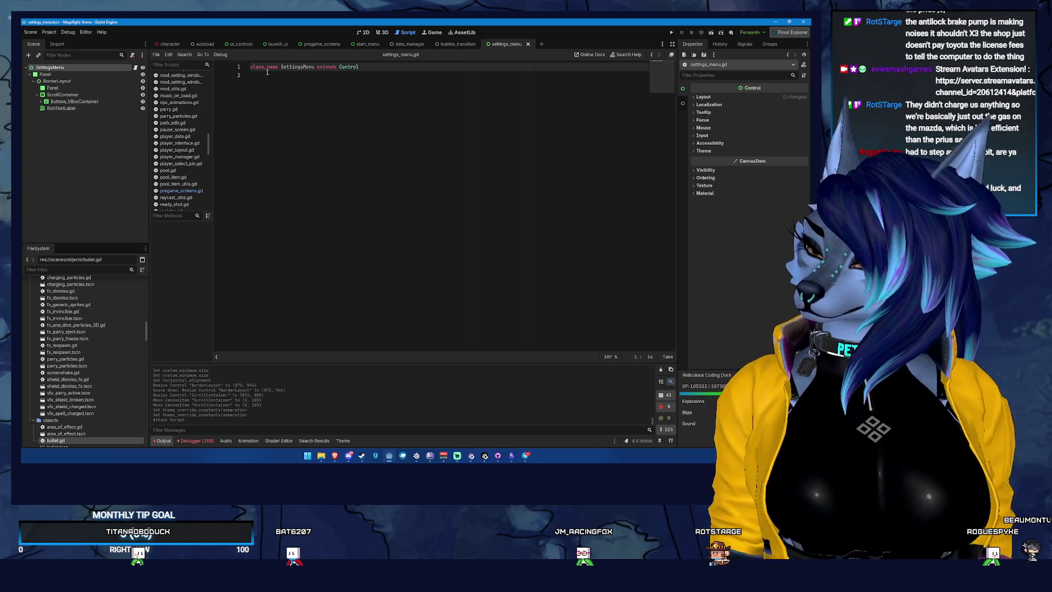
Step: Add a blank line after the class declaration, save, and return to the 2D scene view
{"action": "left_click", "coordinate": [302, 128]}
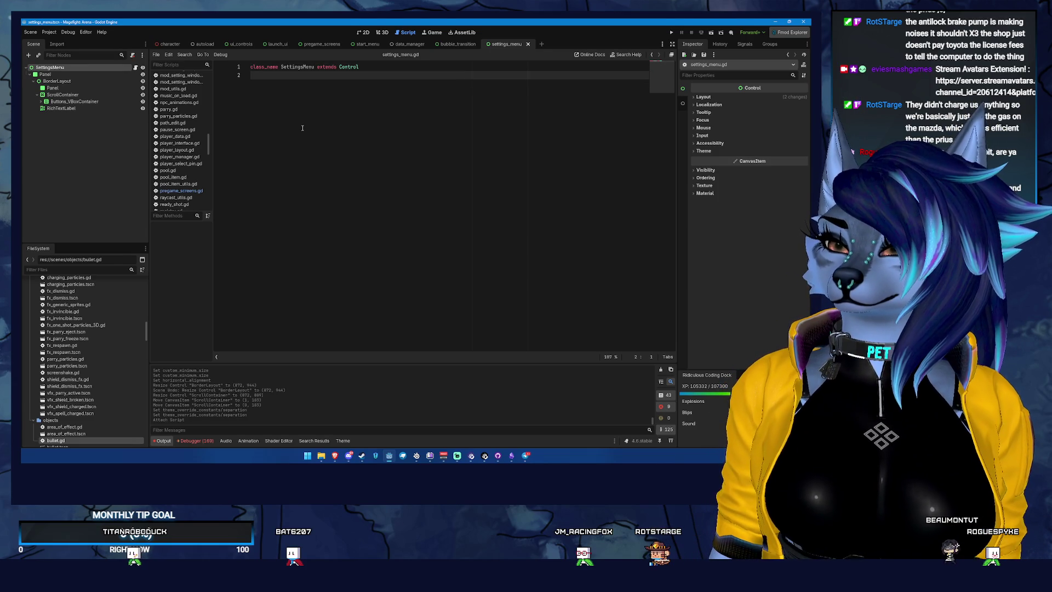
{"action": "key", "text": "Return"}
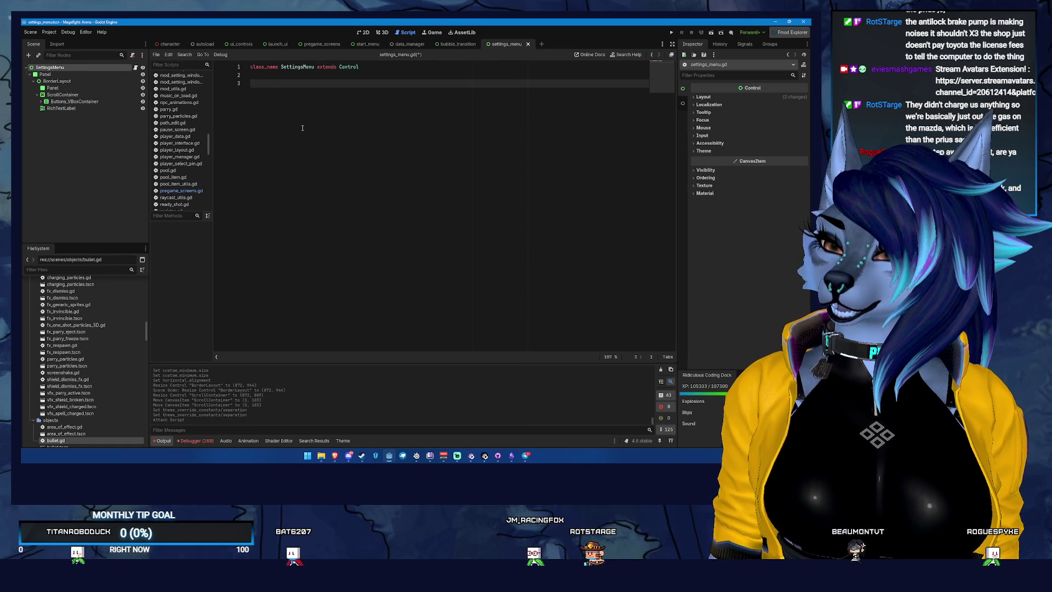
{"action": "key", "text": "ctrl+s"}
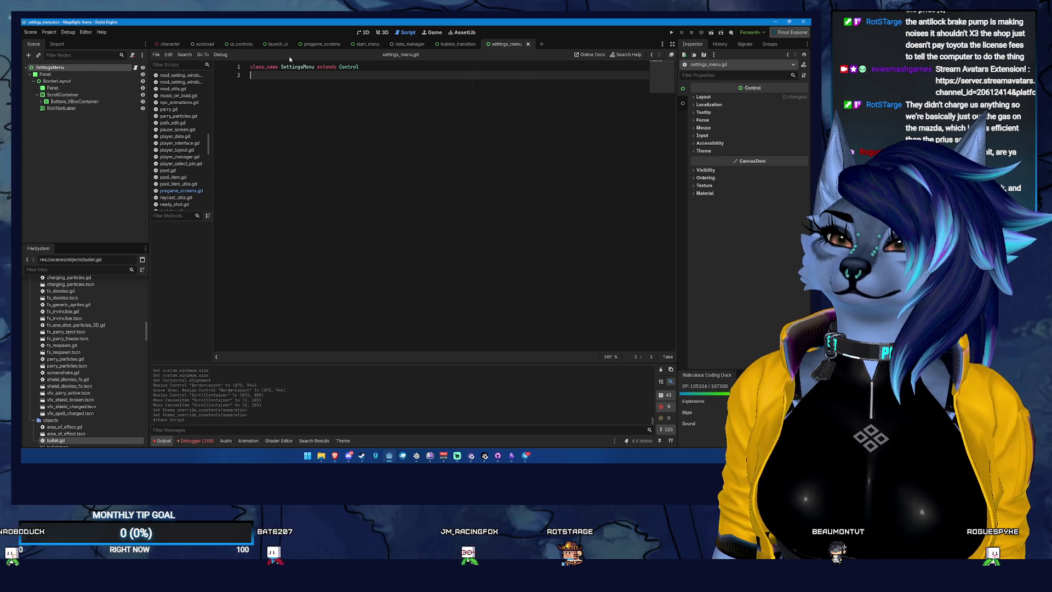
{"action": "left_click", "coordinate": [382, 32]}
{"action": "left_click", "coordinate": [363, 33]}
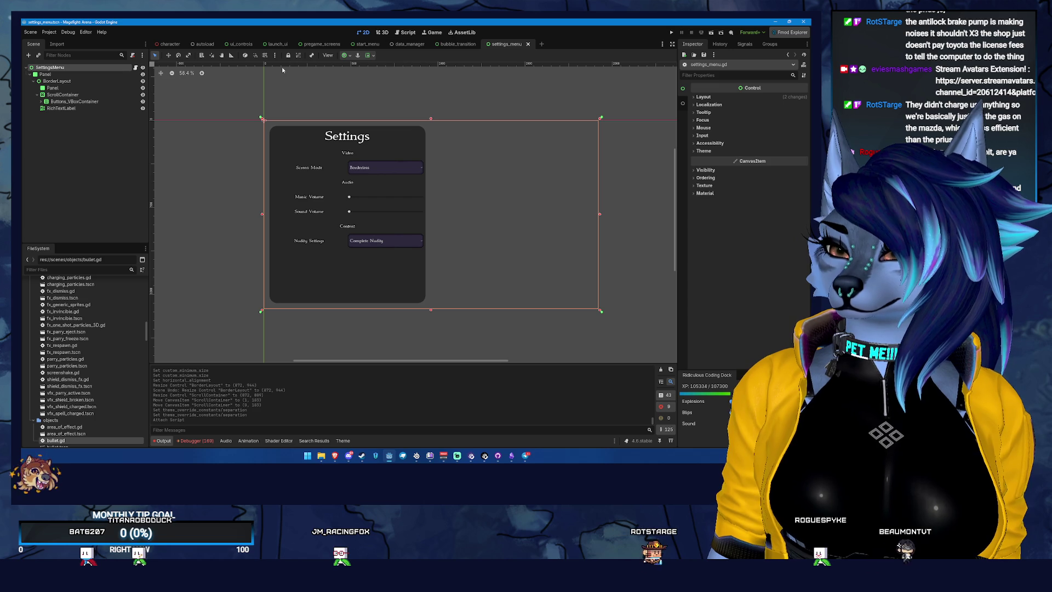
Step: Open game_level_sets.gd and add an empty const SettingsMenu = {} after ViewportTest
{"action": "type", "text": "game_le"}
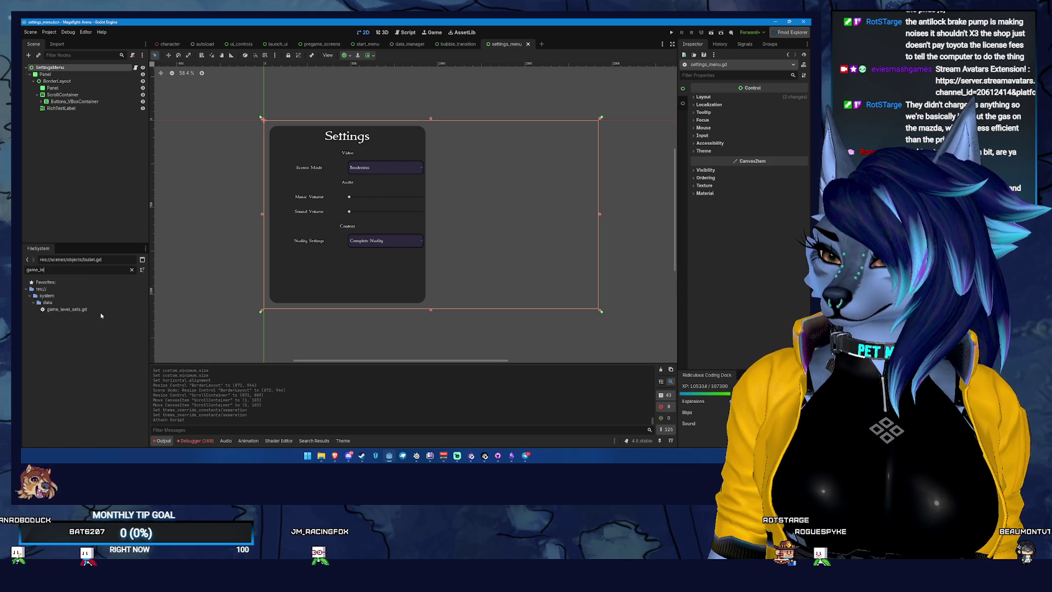
{"action": "double_click", "coordinate": [100, 311]}
{"action": "scroll", "coordinate": [390, 205], "scroll_direction": "up", "scroll_amount": 5}
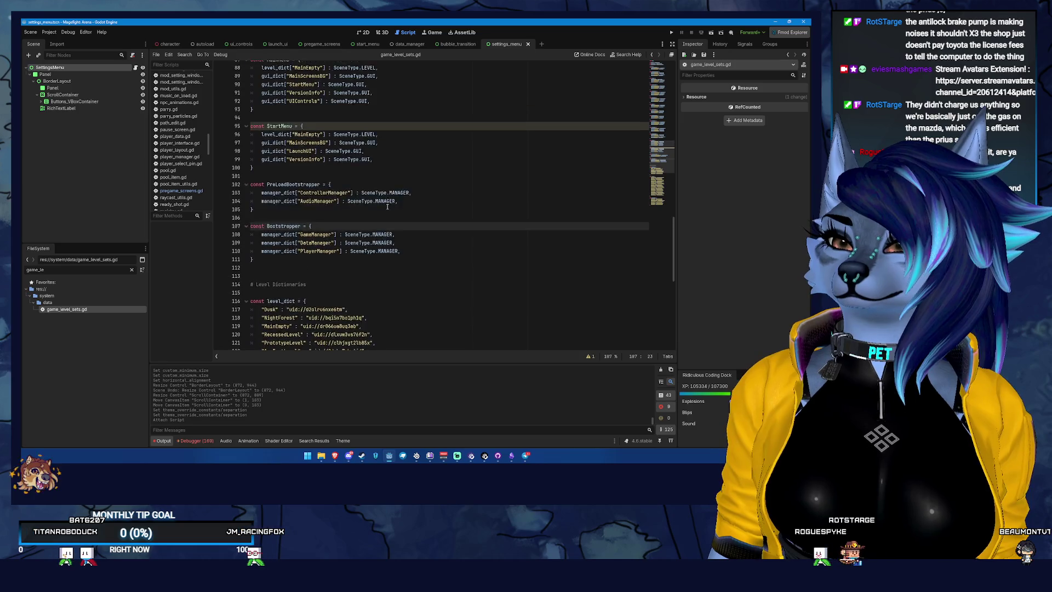
{"action": "scroll", "coordinate": [249, 170], "scroll_direction": "up", "scroll_amount": 3}
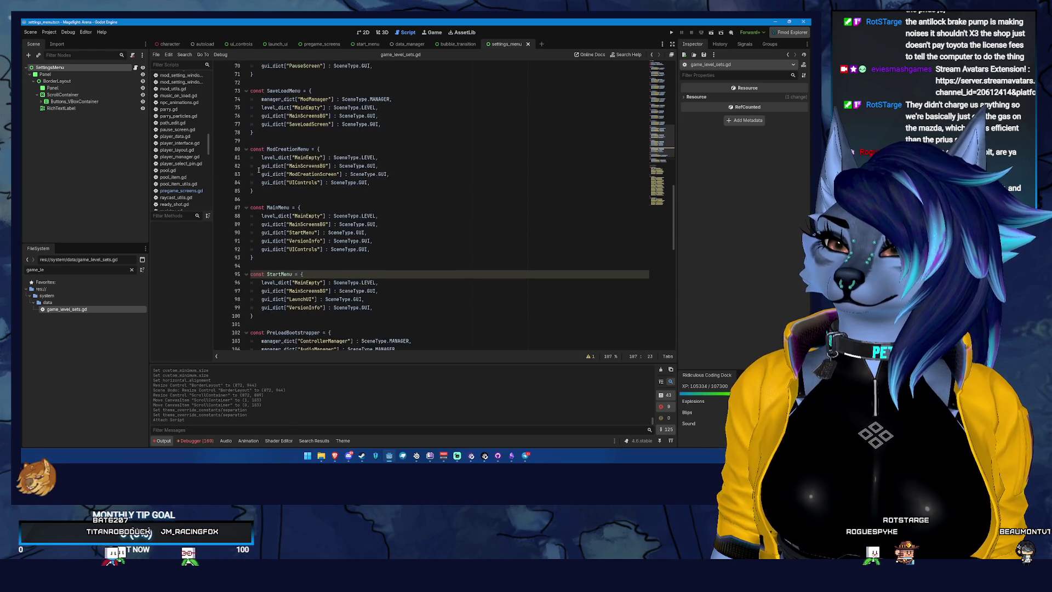
{"action": "left_click", "coordinate": [269, 156]}
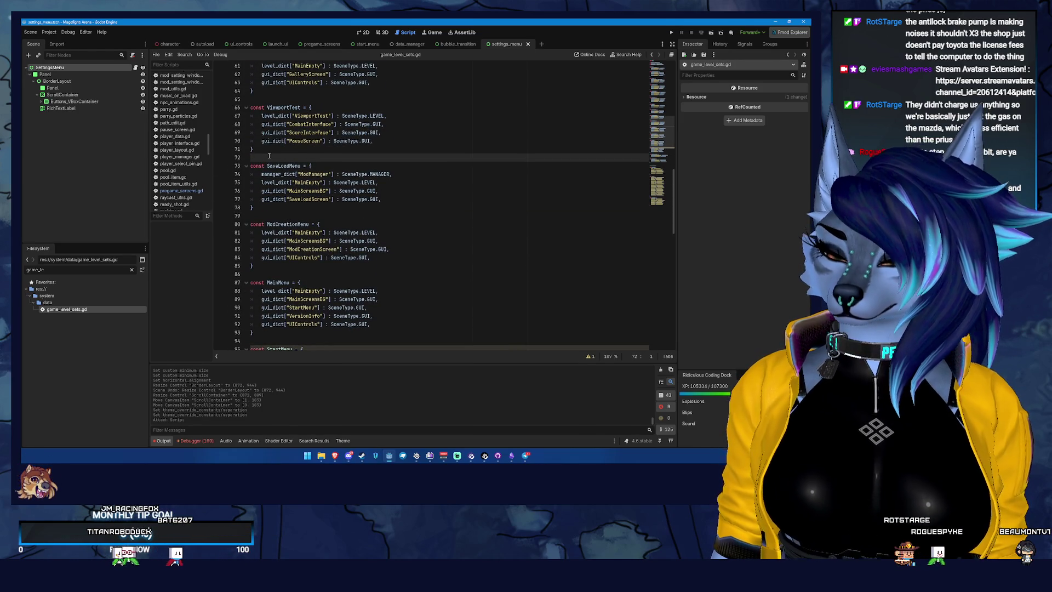
{"action": "key", "text": "Return"}
{"action": "key", "text": "Return"}
{"action": "key", "text": "Up"}
{"action": "type", "text": "const SettingsMenu = {"}
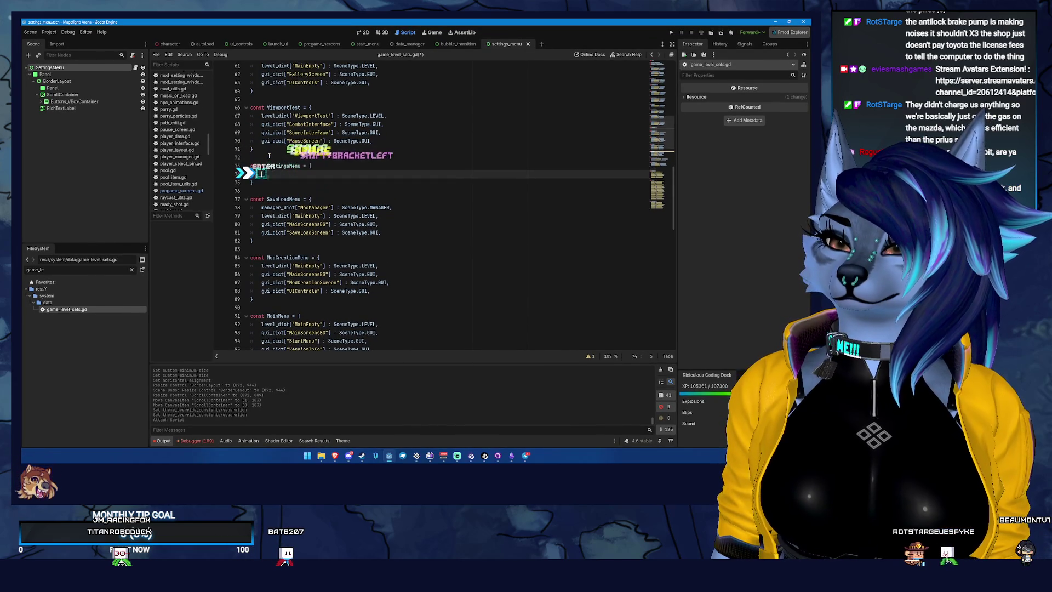
{"action": "key", "text": "Return"}
Step: Add a "SettingsMenu" key to gui_dict after the PregameScreens entry
{"action": "scroll", "coordinate": [375, 226], "scroll_direction": "down", "scroll_amount": 1}
{"action": "scroll", "coordinate": [485, 183], "scroll_direction": "down", "scroll_amount": 7}
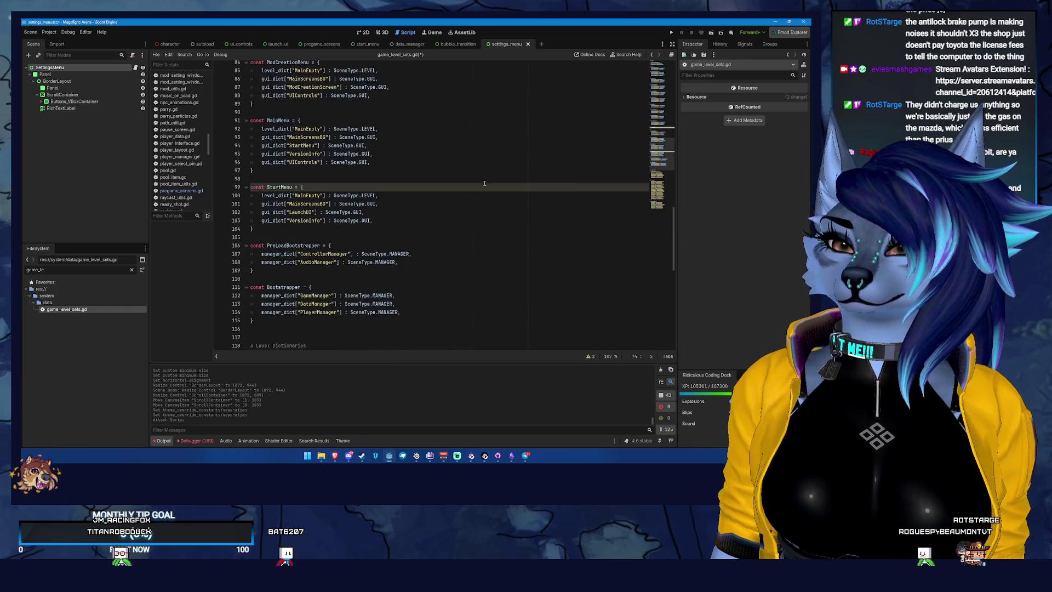
{"action": "left_click_drag", "start_coordinate": [659, 181], "coordinate": [666, 221]}
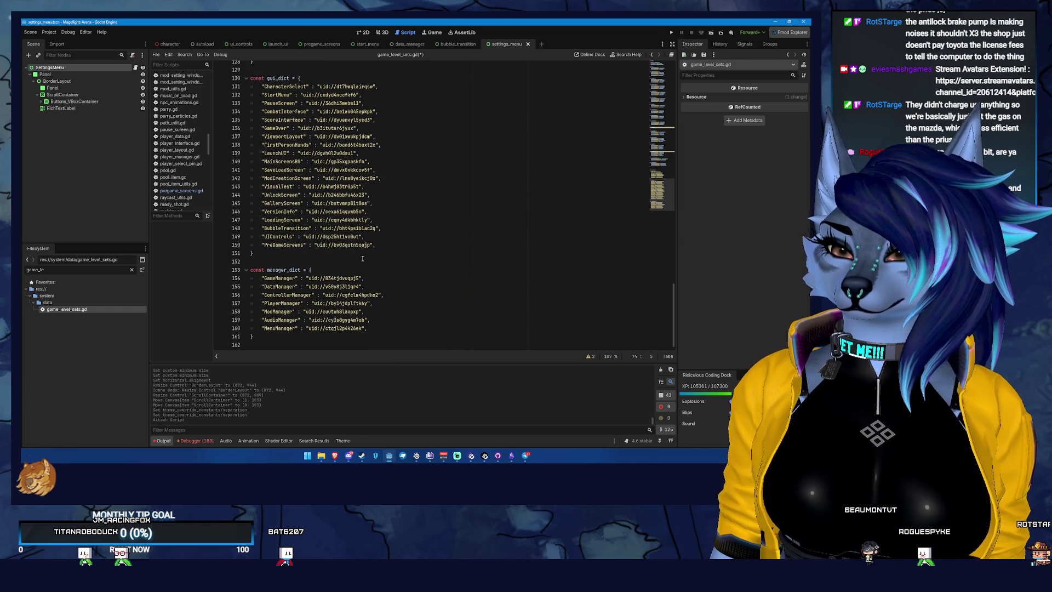
{"action": "scroll", "coordinate": [375, 229], "scroll_direction": "up", "scroll_amount": 2}
{"action": "left_click", "coordinate": [391, 286]}
{"action": "left_click", "coordinate": [410, 294]}
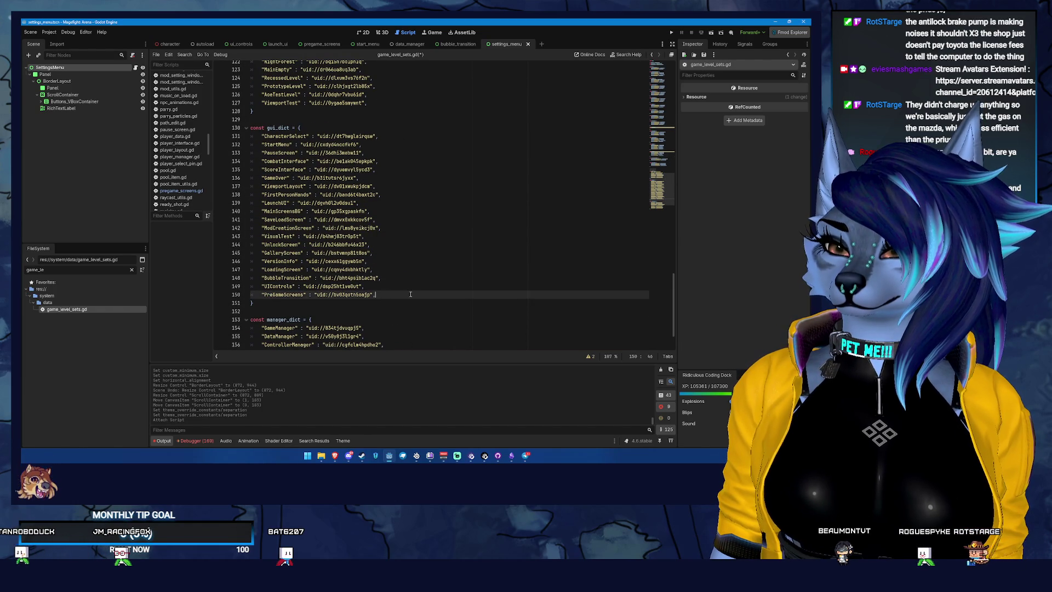
{"action": "key", "text": "Return"}
{"action": "type", "text": "\""}
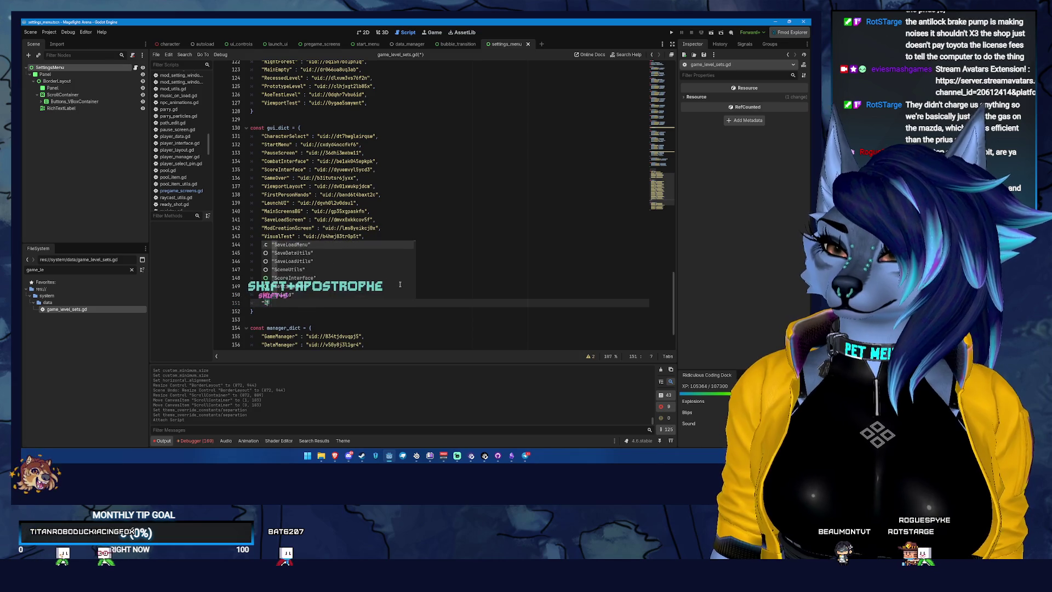
{"action": "type", "text": "SettingsM"}
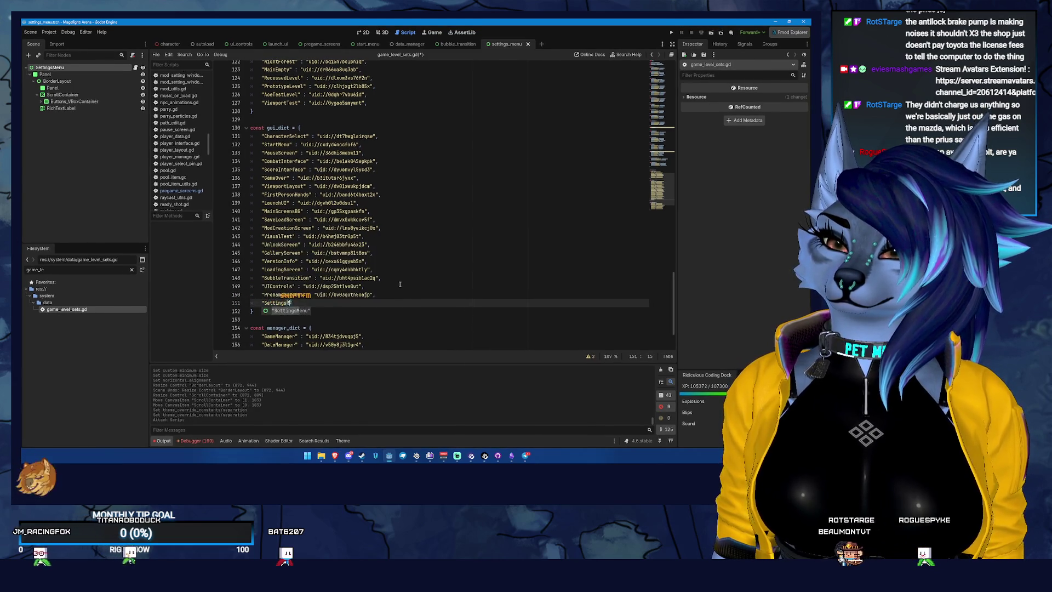
{"action": "type", "text": "enuScreen"}
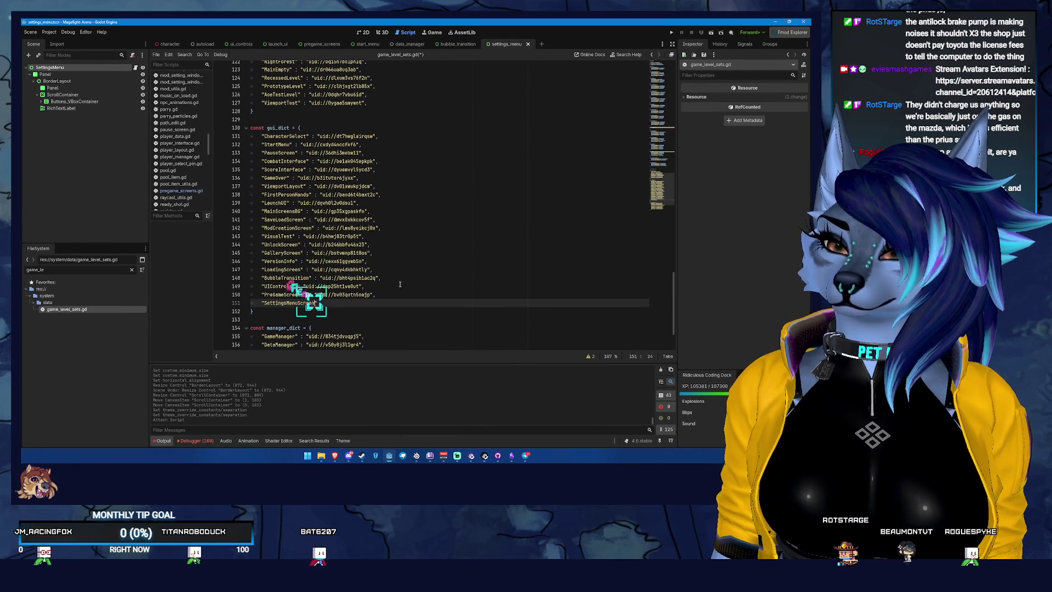
{"action": "key", "text": "BackSpace"}
{"action": "key", "text": "BackSpace"}
{"action": "key", "text": "BackSpace"}
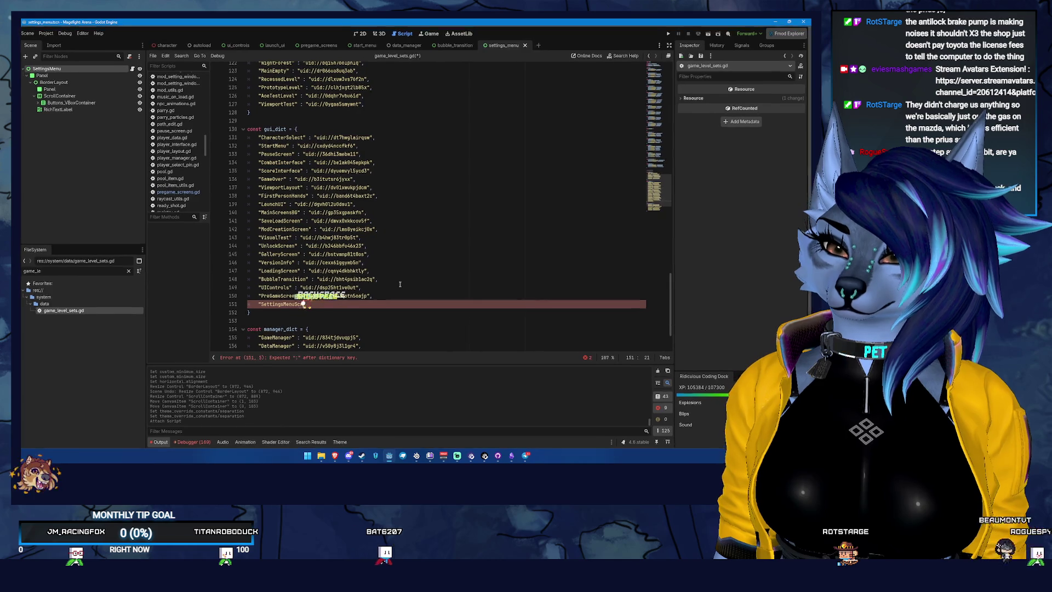
{"action": "key", "text": "BackSpace"}
{"action": "type", "text": "\" :"}
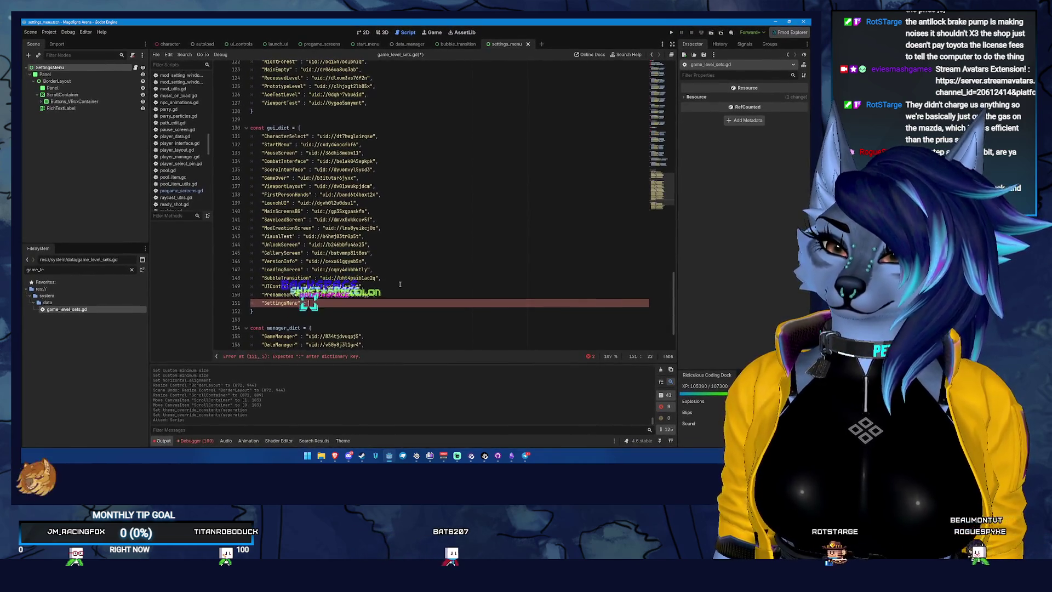
Step: Copy settings_menu.tscn's UID and paste it as the SettingsMenu entry's value
{"action": "double_click", "coordinate": [94, 269]}
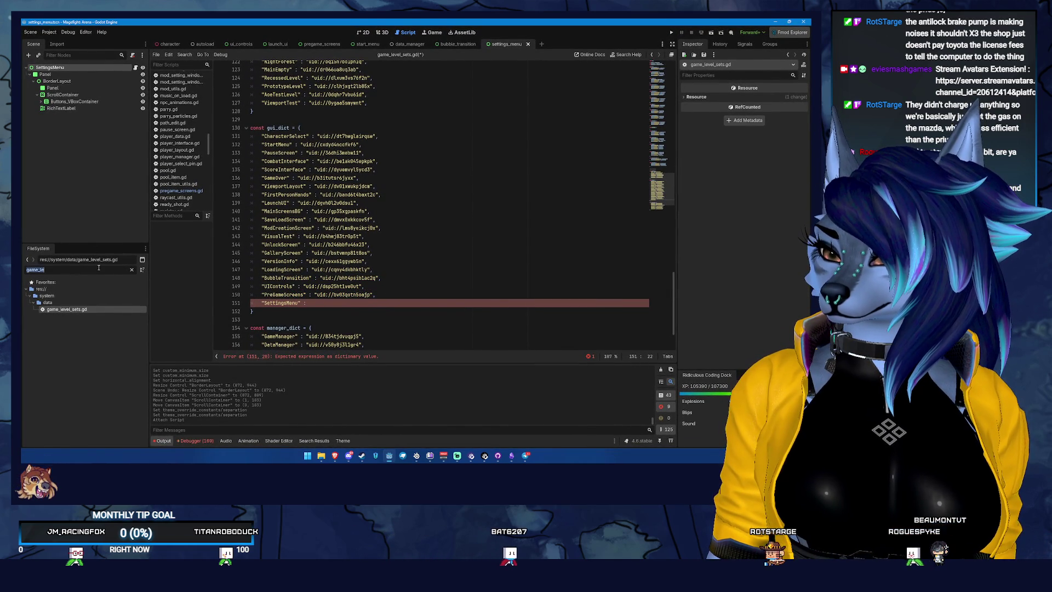
{"action": "type", "text": "setti"}
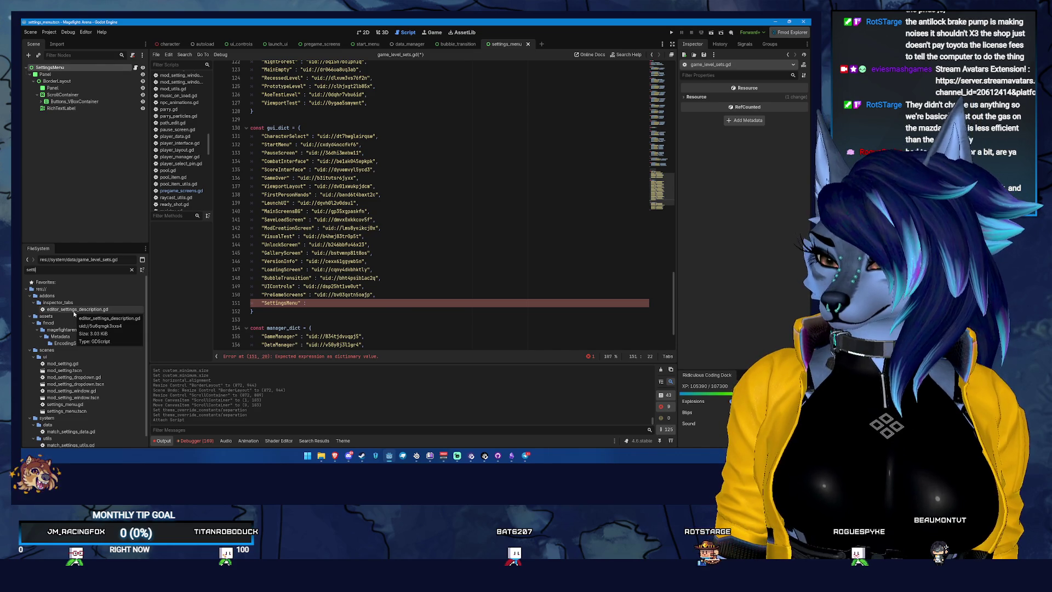
{"action": "type", "text": "ngs"}
{"action": "left_click", "coordinate": [93, 338]}
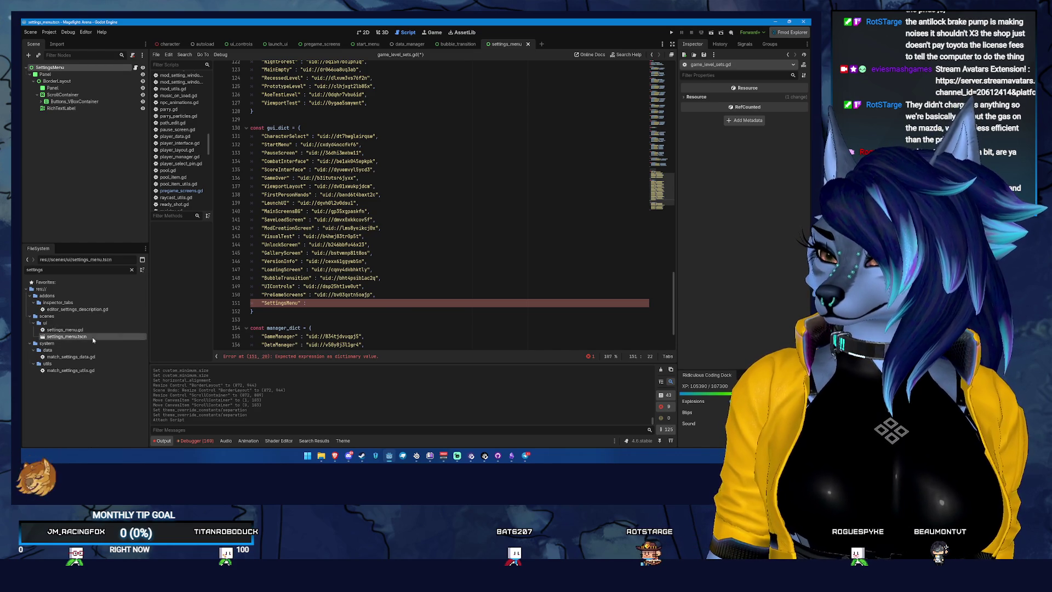
{"action": "right_click", "coordinate": [93, 340]}
{"action": "left_click", "coordinate": [126, 378]}
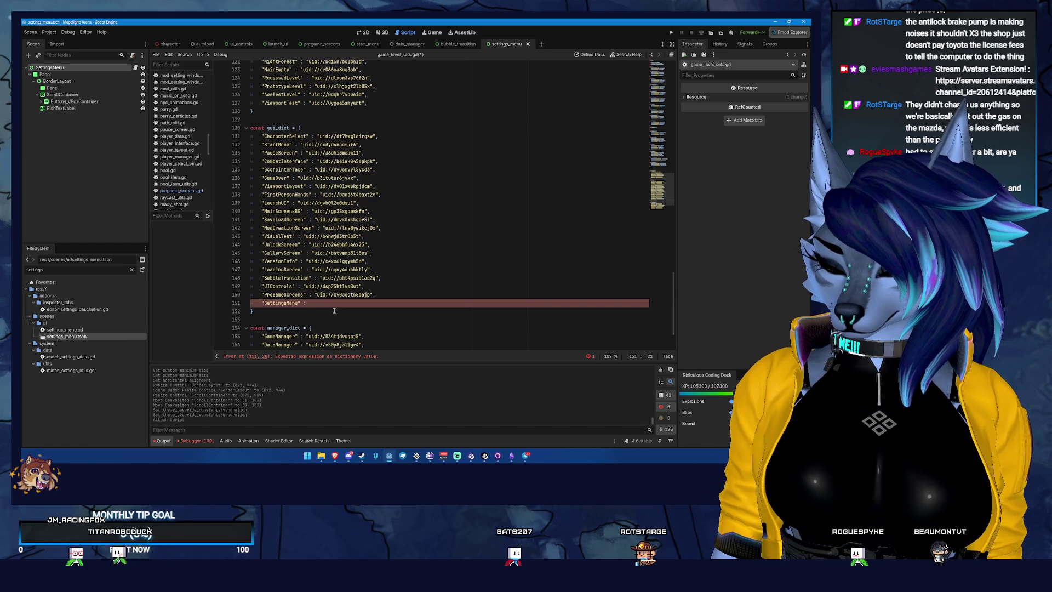
{"action": "key", "text": "ctrl+v"}
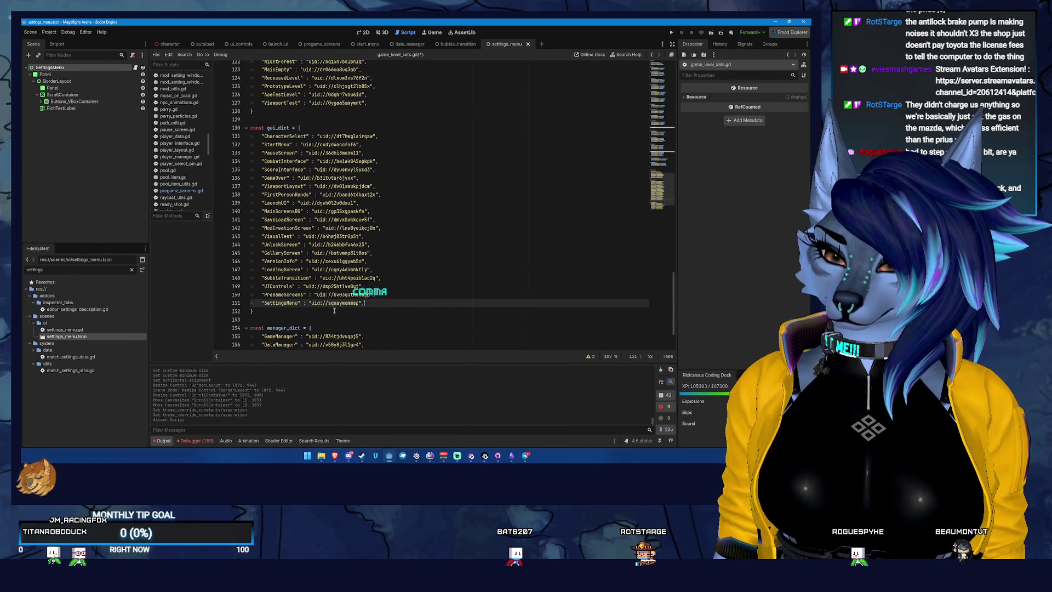
{"action": "type", "text": ","}
{"action": "scroll", "coordinate": [657, 189], "scroll_direction": "up", "scroll_amount": 10}
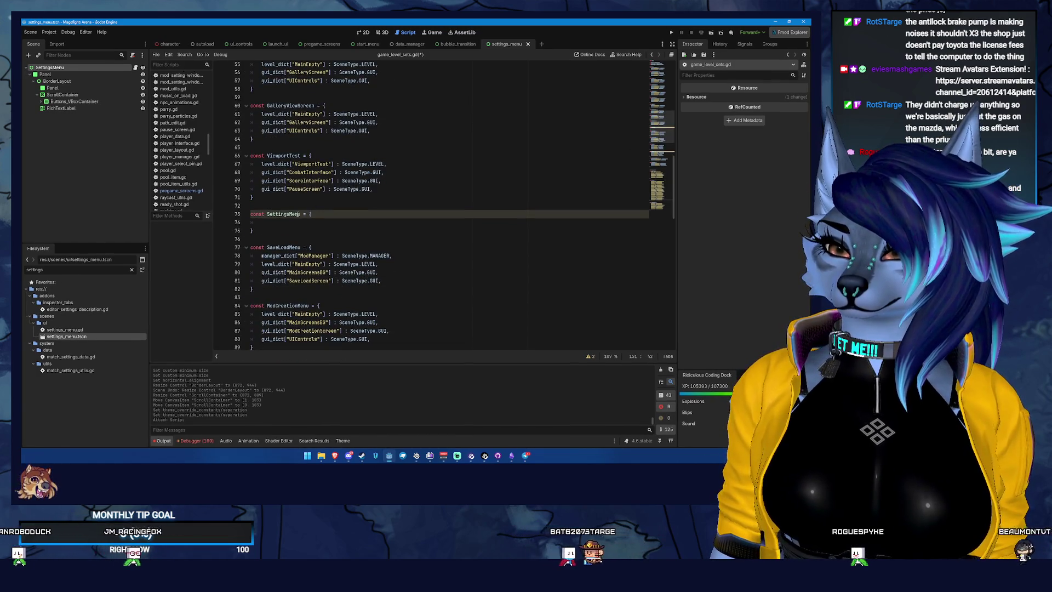
Step: Name the constant SettingsMenuScreen and paste the four StartMenu scene entries into it
{"action": "left_click", "coordinate": [302, 214]}
{"action": "type", "text": "Screen"}
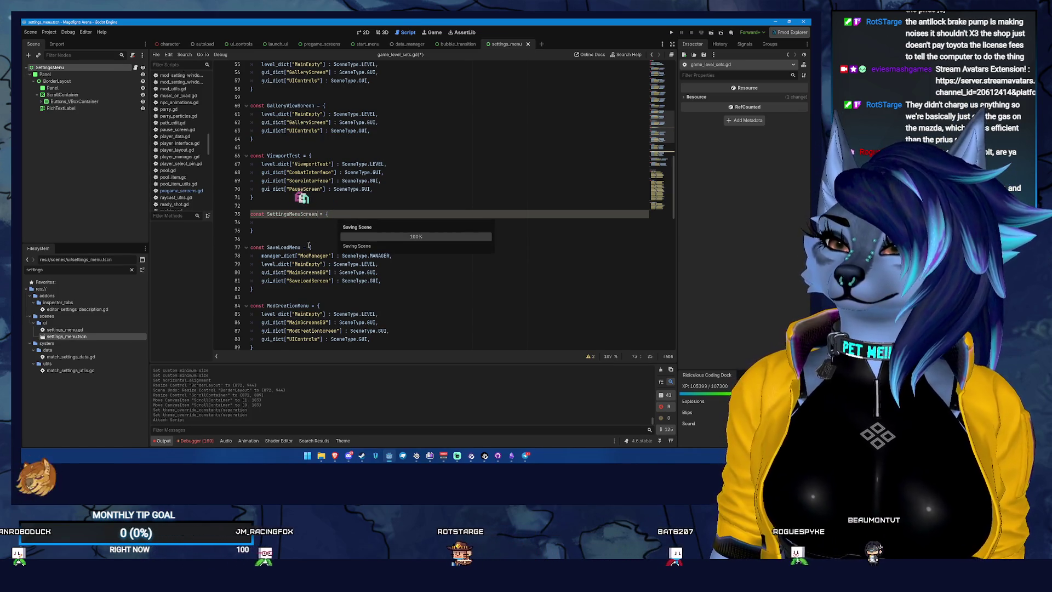
{"action": "scroll", "coordinate": [343, 254], "scroll_direction": "down", "scroll_amount": 5}
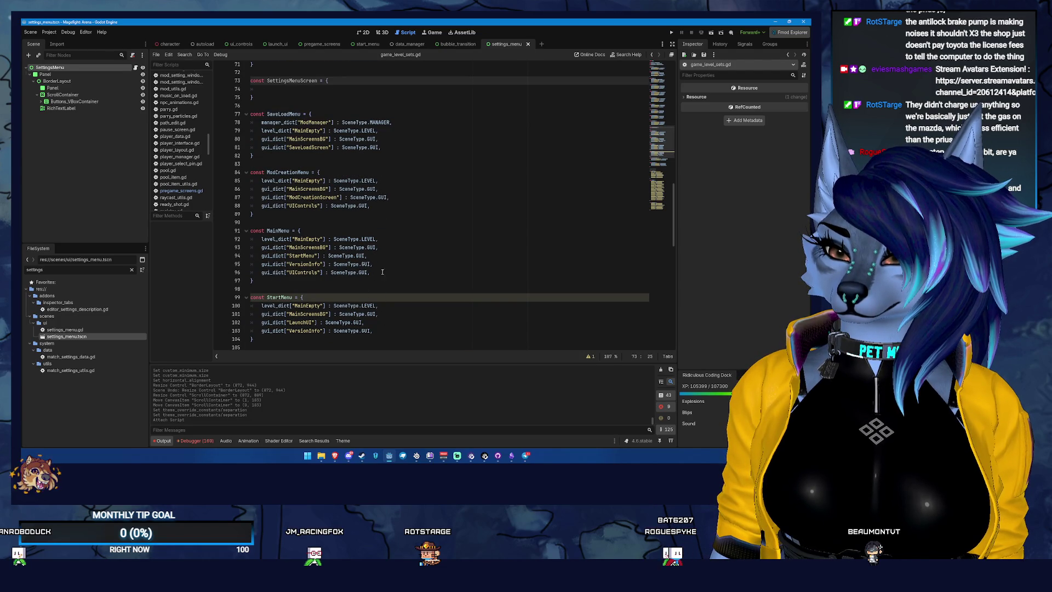
{"action": "left_click_drag", "start_coordinate": [378, 333], "coordinate": [258, 305]}
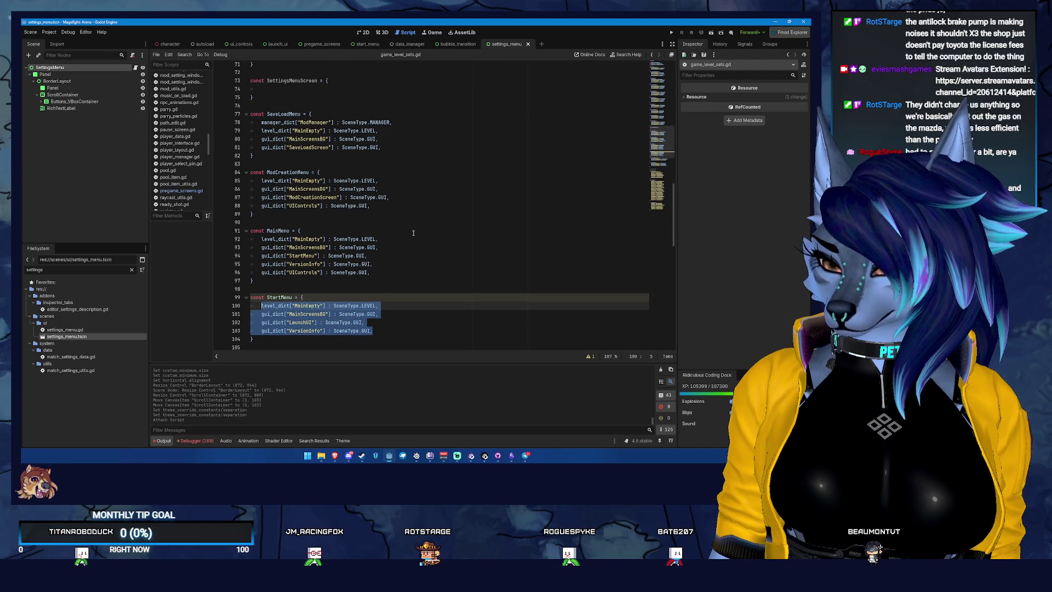
{"action": "key", "text": "ctrl+c"}
{"action": "scroll", "coordinate": [413, 233], "scroll_direction": "up", "scroll_amount": 2}
{"action": "left_click", "coordinate": [372, 139]}
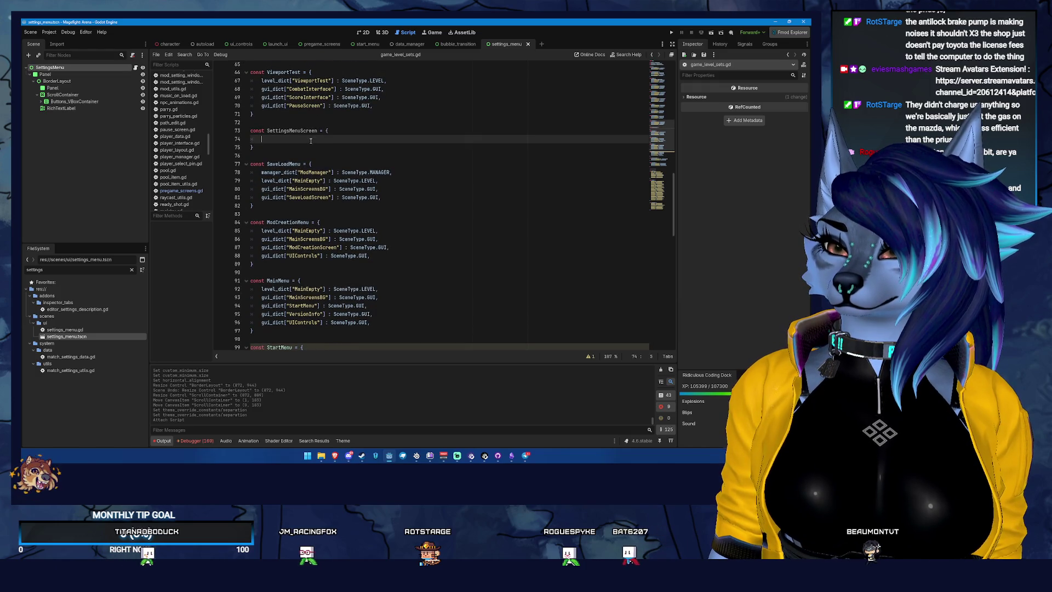
{"action": "key", "text": "ctrl+v"}
Step: Copy MainMenu's UIControls entry into SettingsMenuScreen after VersionInfo, undoing a misplaced paste
{"action": "scroll", "coordinate": [371, 241], "scroll_direction": "down", "scroll_amount": 4}
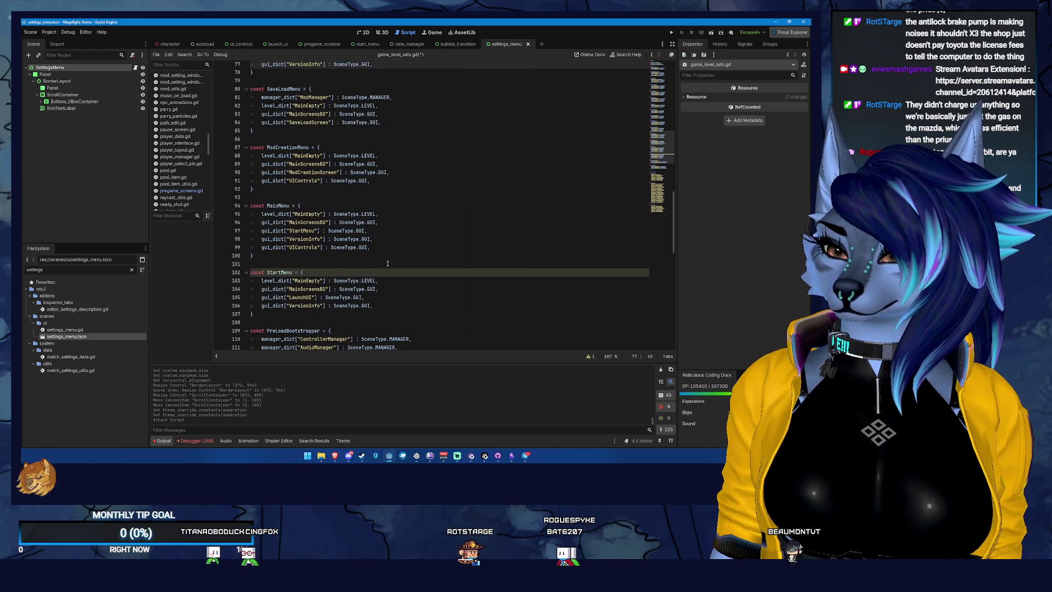
{"action": "mouse_move", "coordinate": [372, 247]}
{"action": "left_mouse_down"}
{"action": "mouse_move", "coordinate": [307, 230]}
{"action": "mouse_move", "coordinate": [261, 247]}
{"action": "left_mouse_up"}
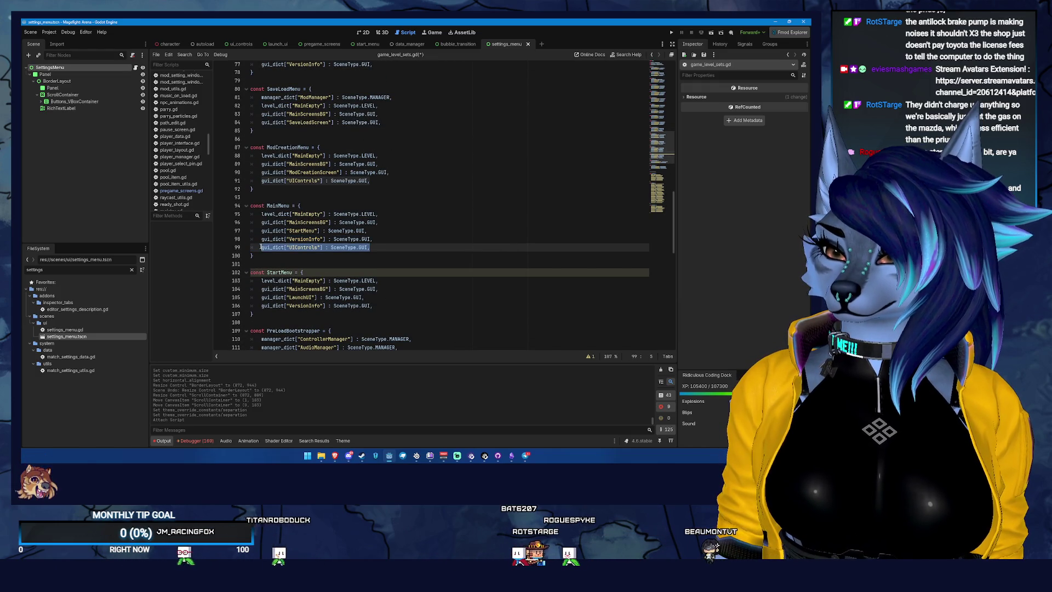
{"action": "scroll", "coordinate": [384, 214], "scroll_direction": "up", "scroll_amount": 3}
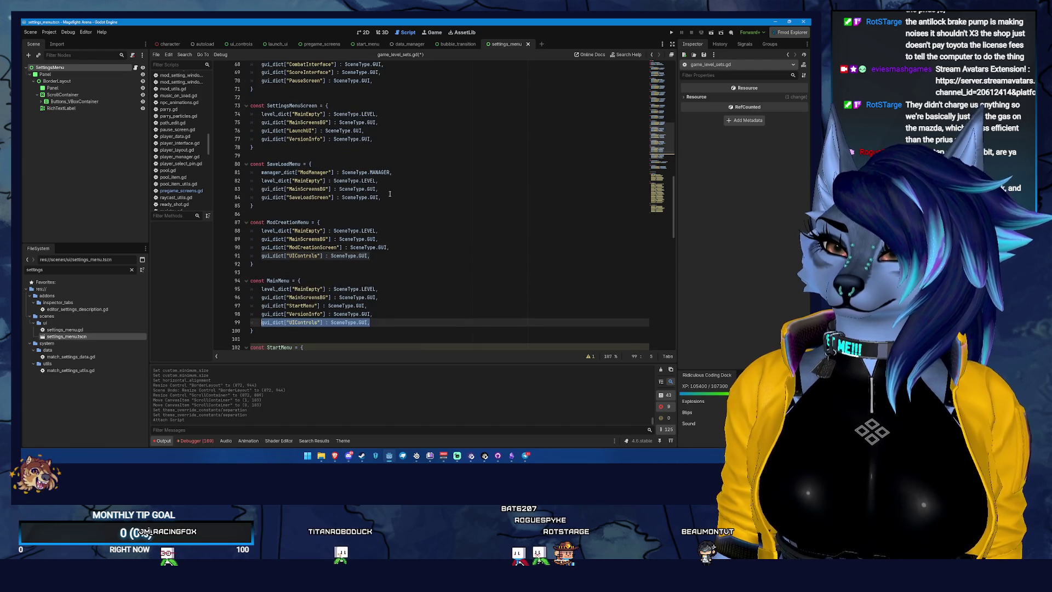
{"action": "left_click", "coordinate": [397, 198]}
{"action": "key", "text": "Return"}
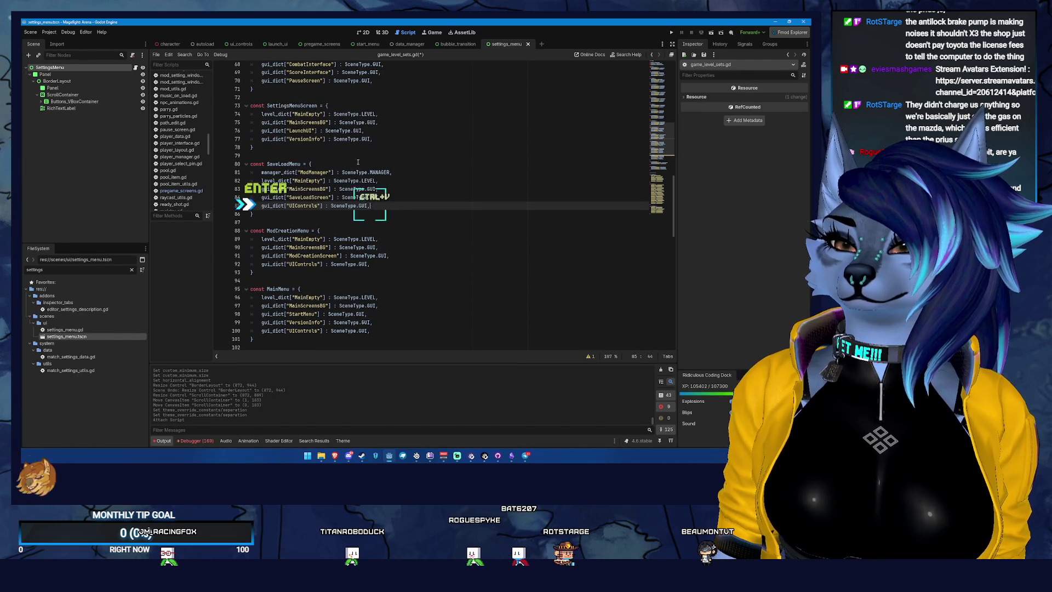
{"action": "key", "text": "ctrl+v"}
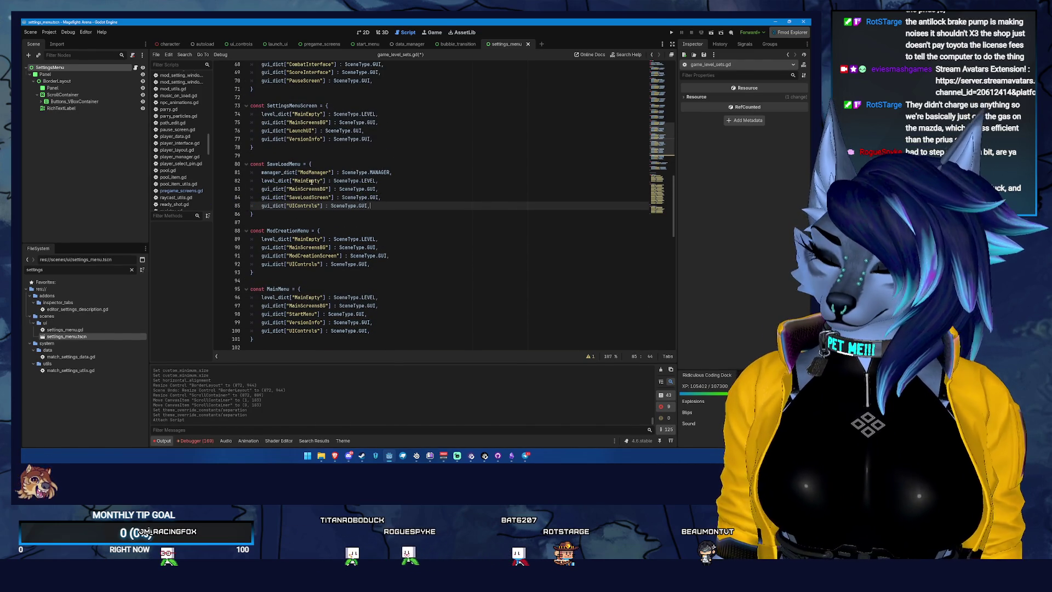
{"action": "key", "text": "ctrl+z"}
{"action": "left_click", "coordinate": [382, 142]}
{"action": "key", "text": "Return"}
{"action": "key", "text": "ctrl+v"}
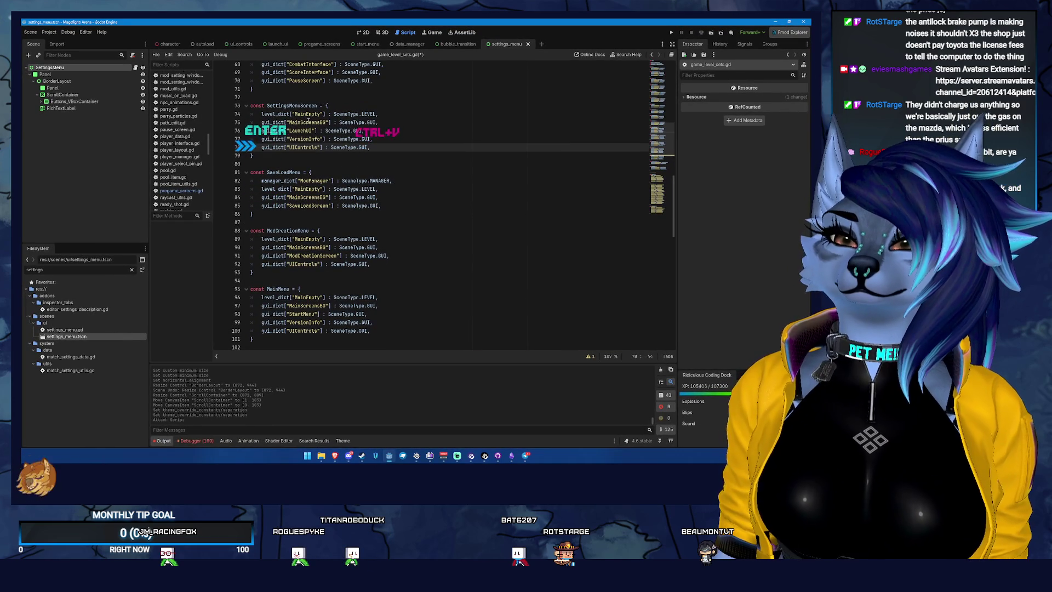
Step: Rename the LaunchUI entry to SettingsMenu and save game_level_sets.gd
{"action": "double_click", "coordinate": [308, 122]}
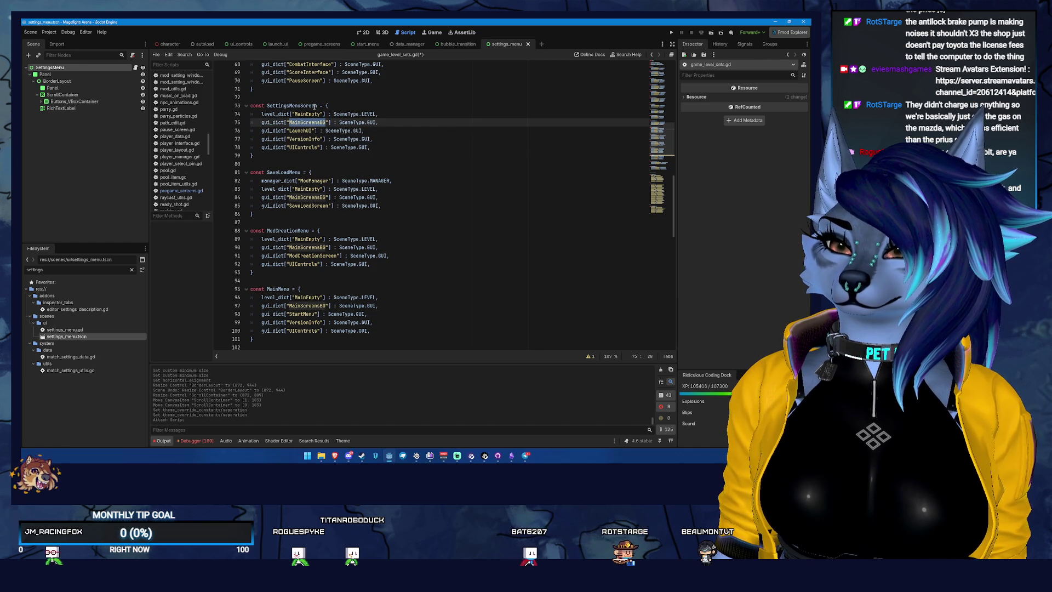
{"action": "left_click_drag", "start_coordinate": [307, 122], "coordinate": [292, 131]}
{"action": "type", "text": "ettings"}
{"action": "key", "text": "Return"}
{"action": "key", "text": "ctrl+s"}
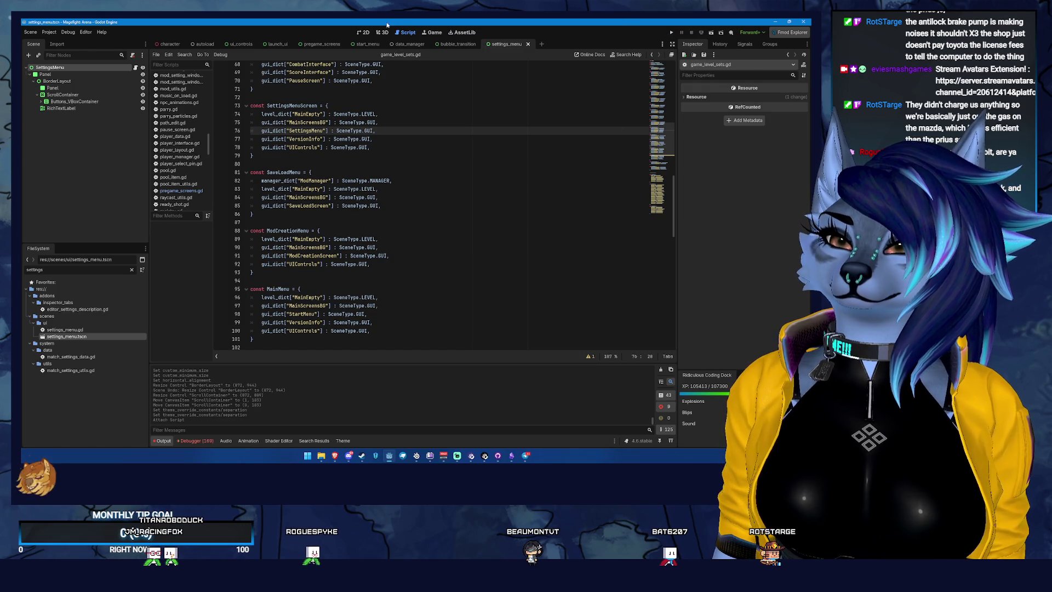
{"action": "left_click", "coordinate": [367, 44]}
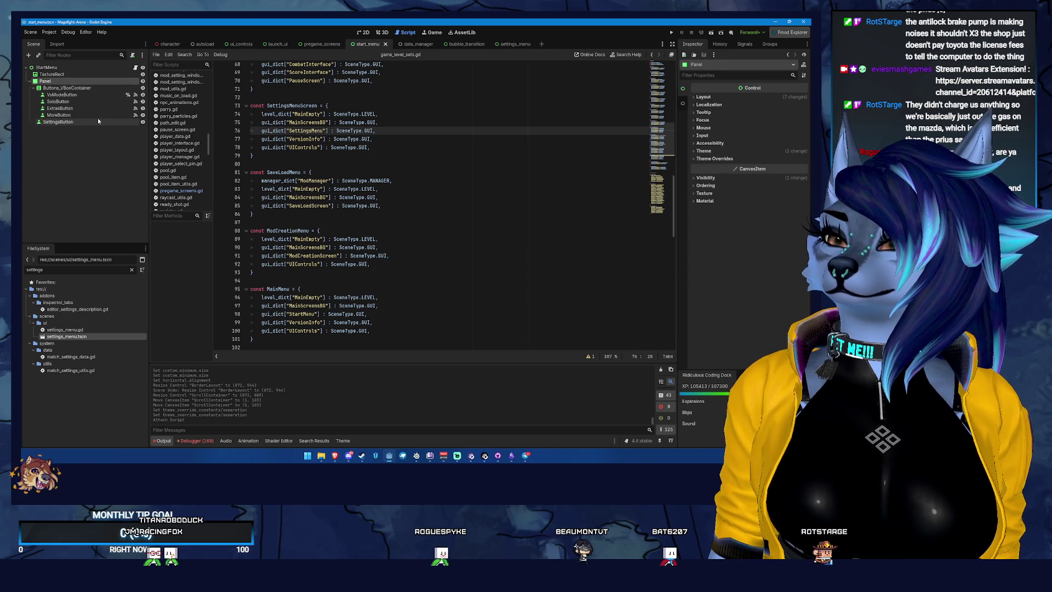
Step: Connect SettingsButton's pressed signal to a new _on_settings_button_pressed function
{"action": "left_click", "coordinate": [97, 121]}
{"action": "left_click", "coordinate": [744, 44]}
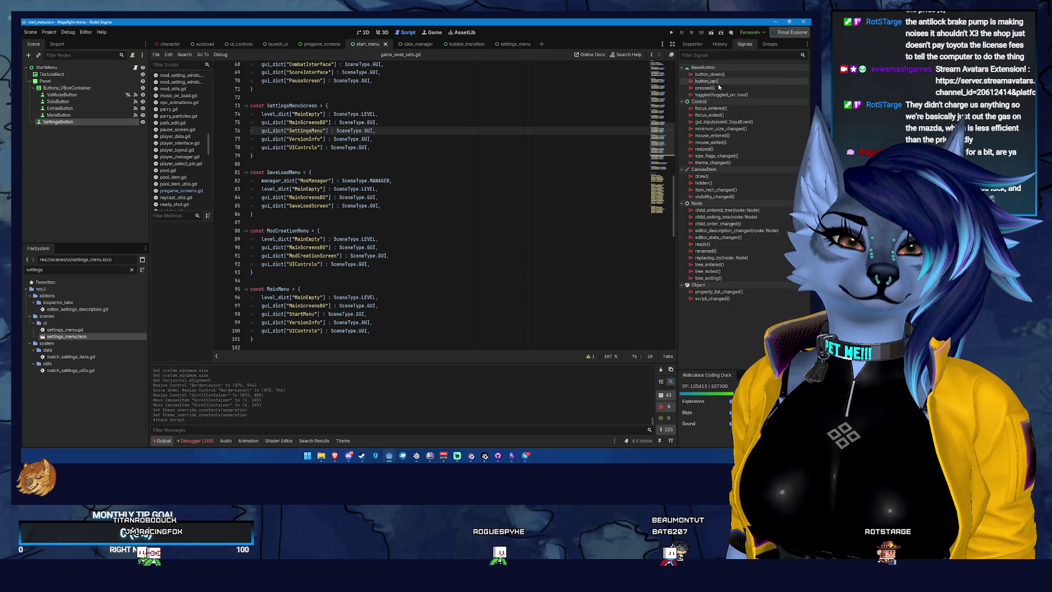
{"action": "double_click", "coordinate": [737, 89]}
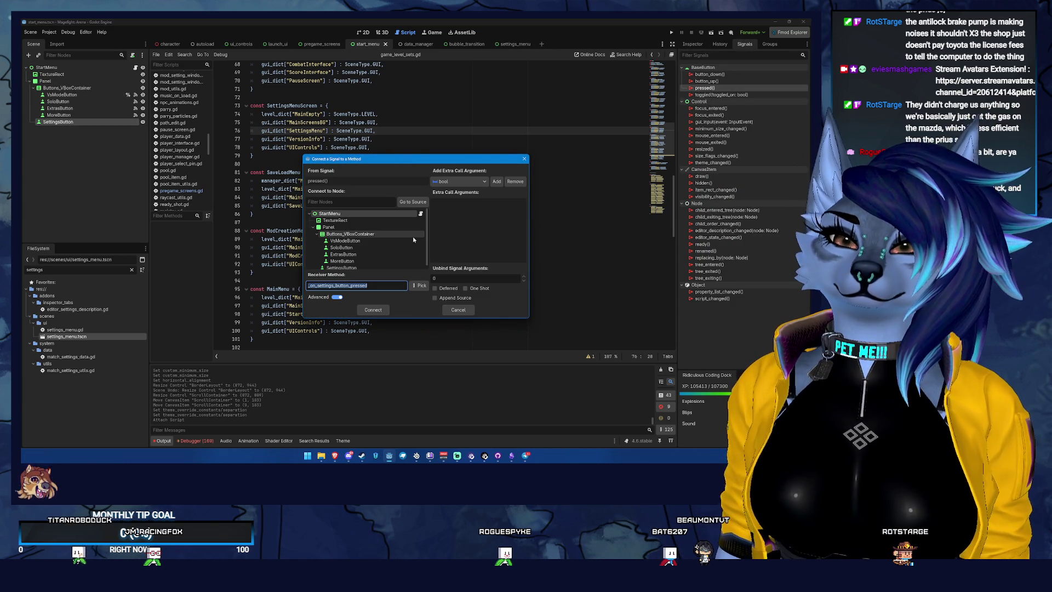
{"action": "left_click", "coordinate": [375, 309]}
{"action": "left_click", "coordinate": [374, 309]}
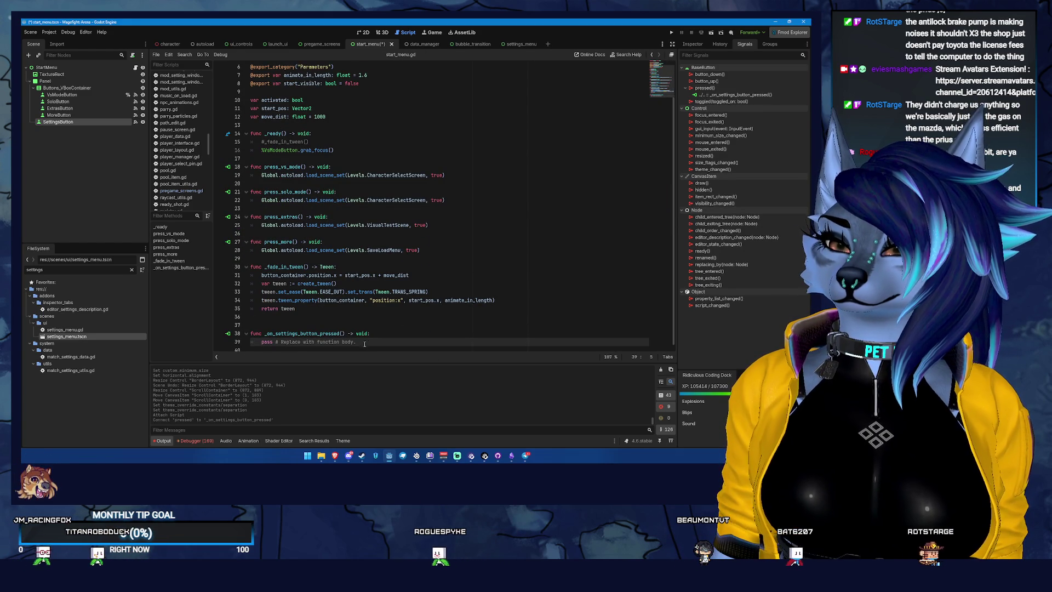
Step: Make the handler call Global.autoload.load_scene_set(Levels.SettingsMenuScreen, true) and save the script
{"action": "left_click_drag", "start_coordinate": [365, 342], "coordinate": [265, 342]}
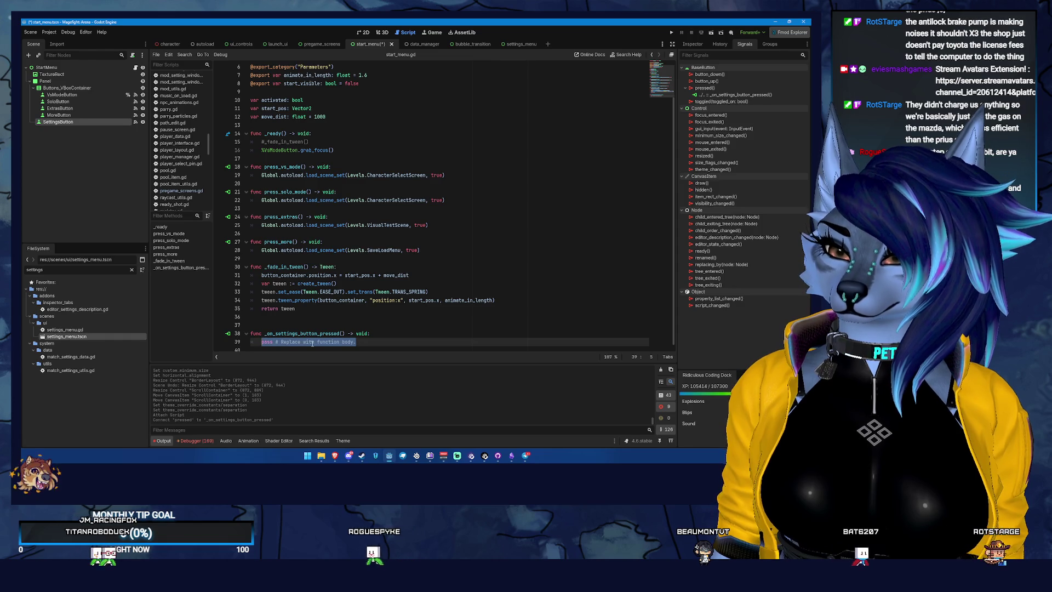
{"action": "key", "text": "BackSpace"}
{"action": "type", "text": "Global.au"}
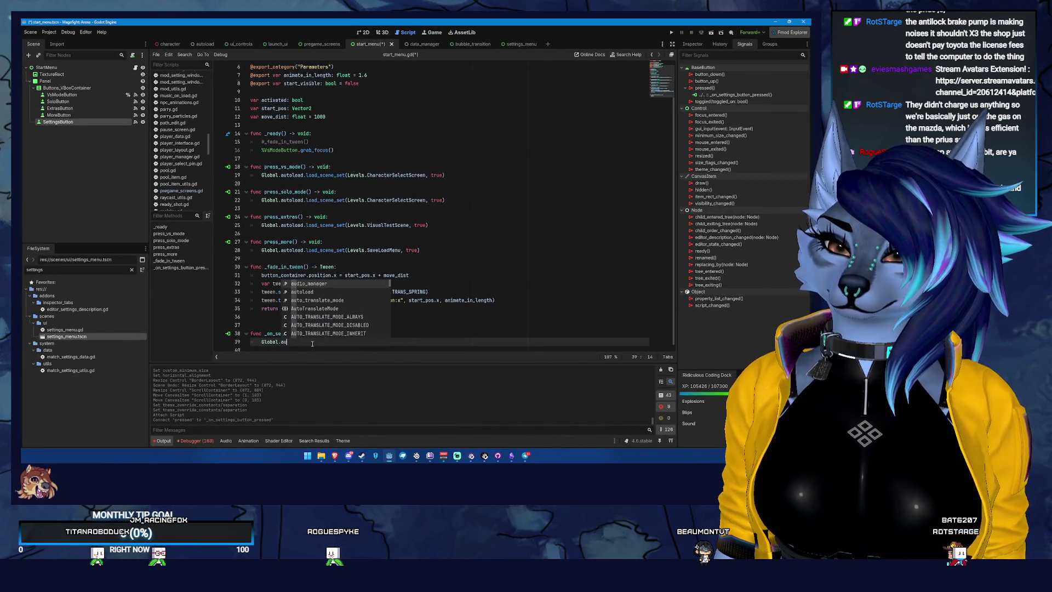
{"action": "type", "text": "toload.load_s"}
{"action": "key", "text": "Return"}
{"action": "type", "text": "vels."}
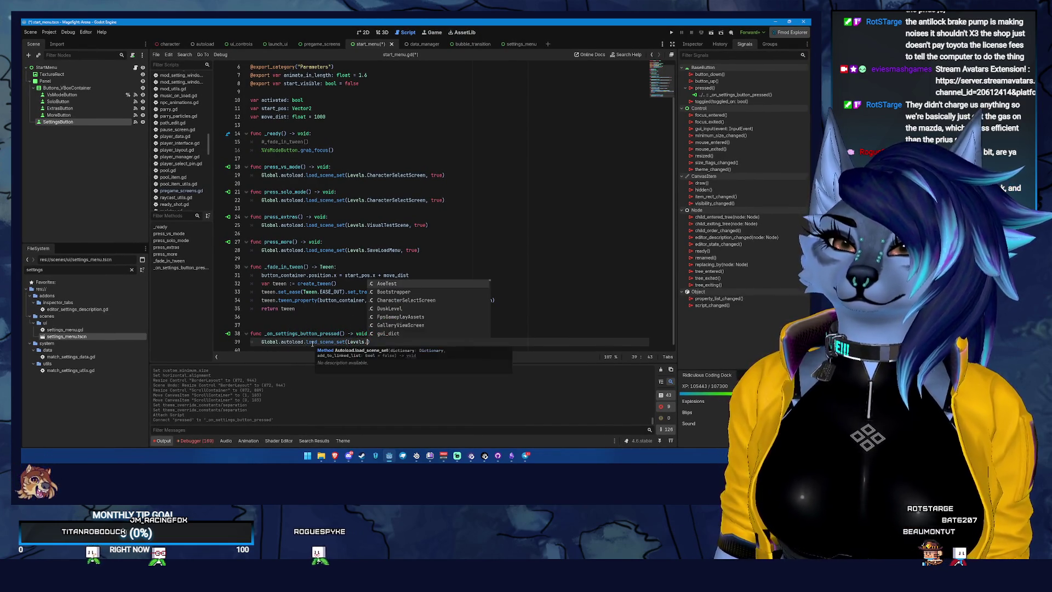
{"action": "type", "text": "Setting"}
{"action": "key", "text": "Return"}
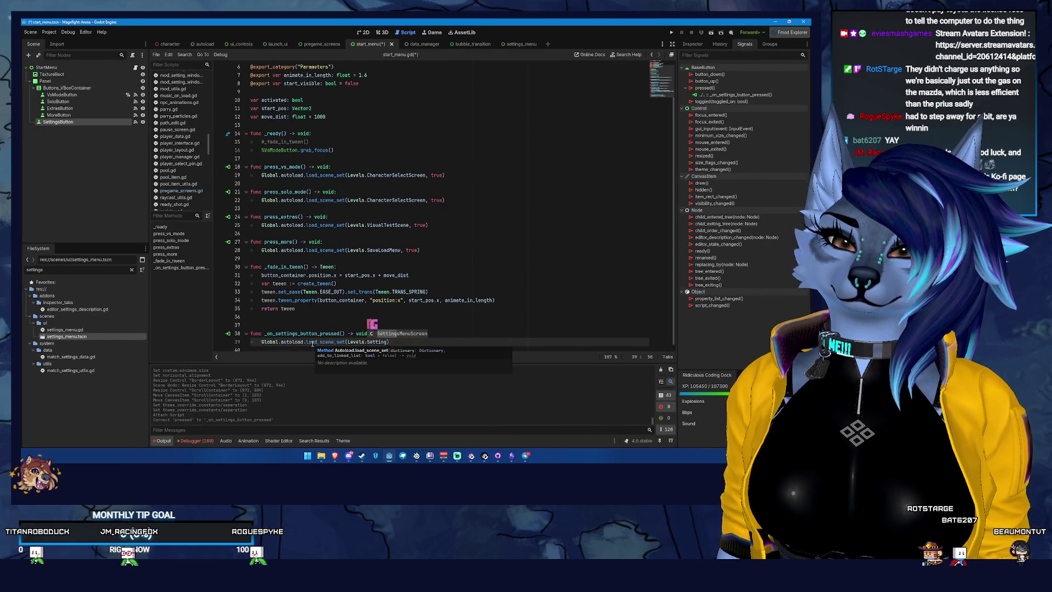
{"action": "type", "text": ", true"}
{"action": "key", "text": "ctrl+s"}
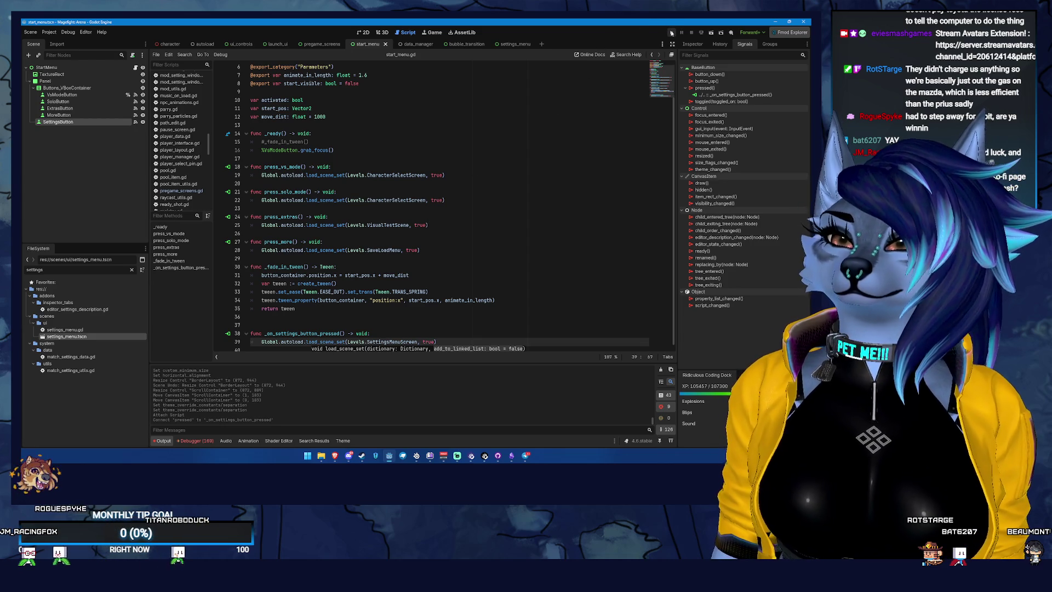
{"action": "left_click", "coordinate": [672, 33]}
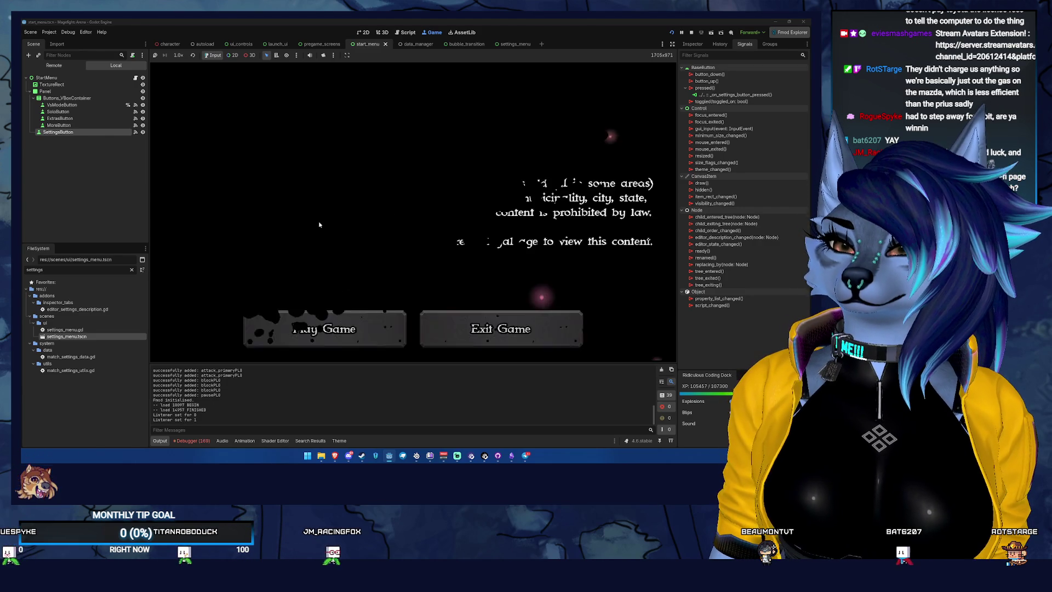
{"action": "left_click", "coordinate": [372, 340]}
{"action": "left_click", "coordinate": [373, 340]}
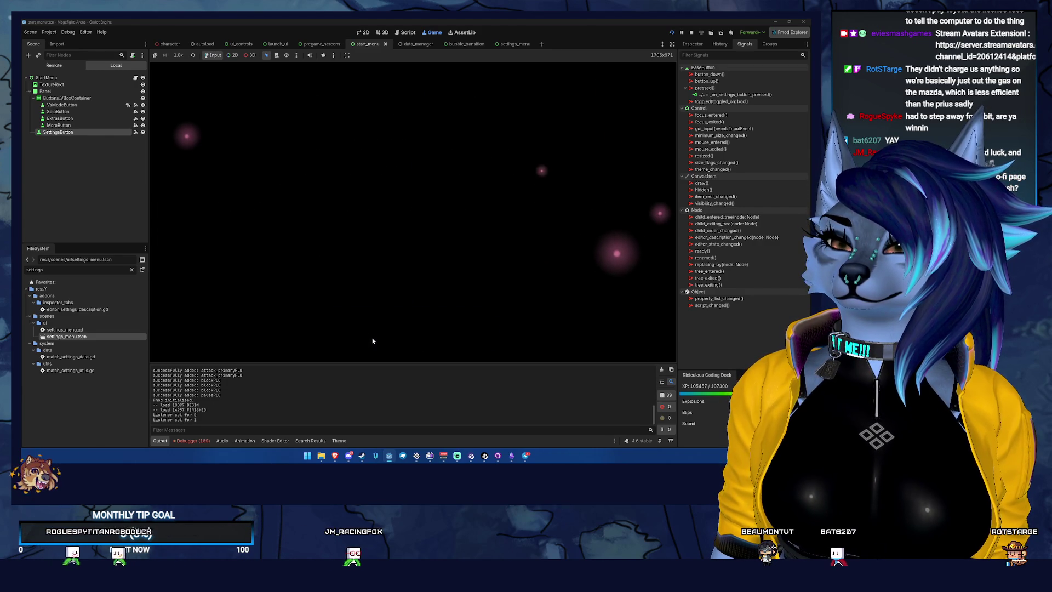
{"action": "left_click", "coordinate": [373, 340]}
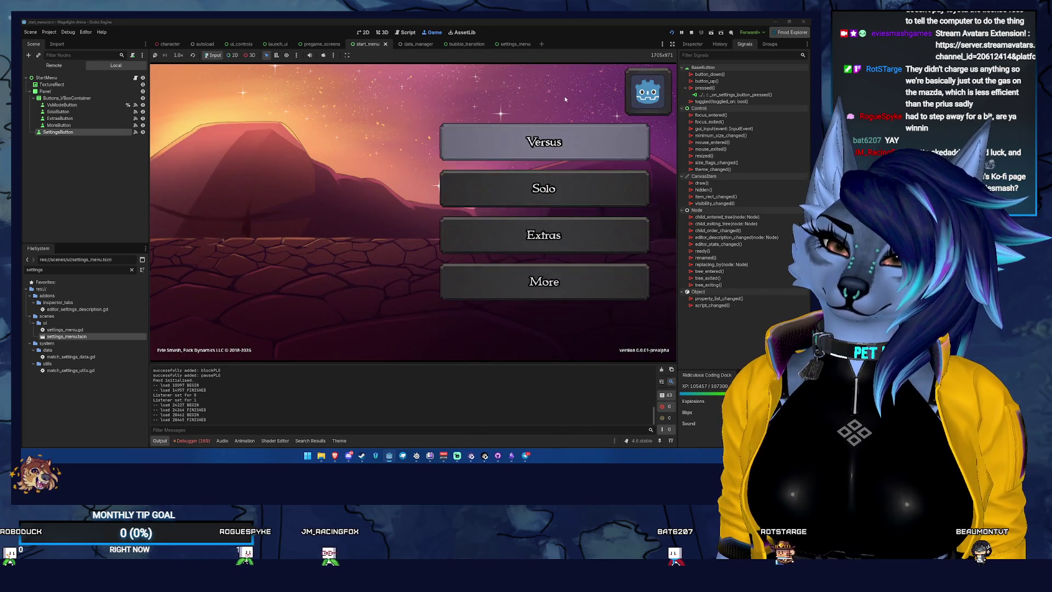
{"action": "left_click", "coordinate": [648, 91]}
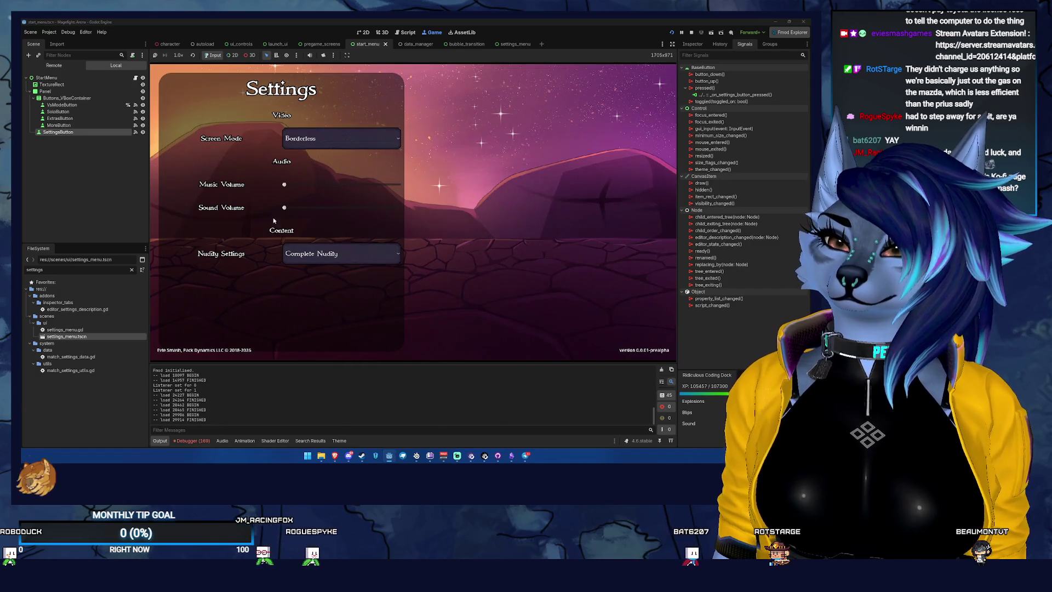
{"action": "left_click", "coordinate": [510, 271]}
{"action": "left_click", "coordinate": [647, 92]}
{"action": "key", "text": "Escape"}
{"action": "key", "text": "Escape"}
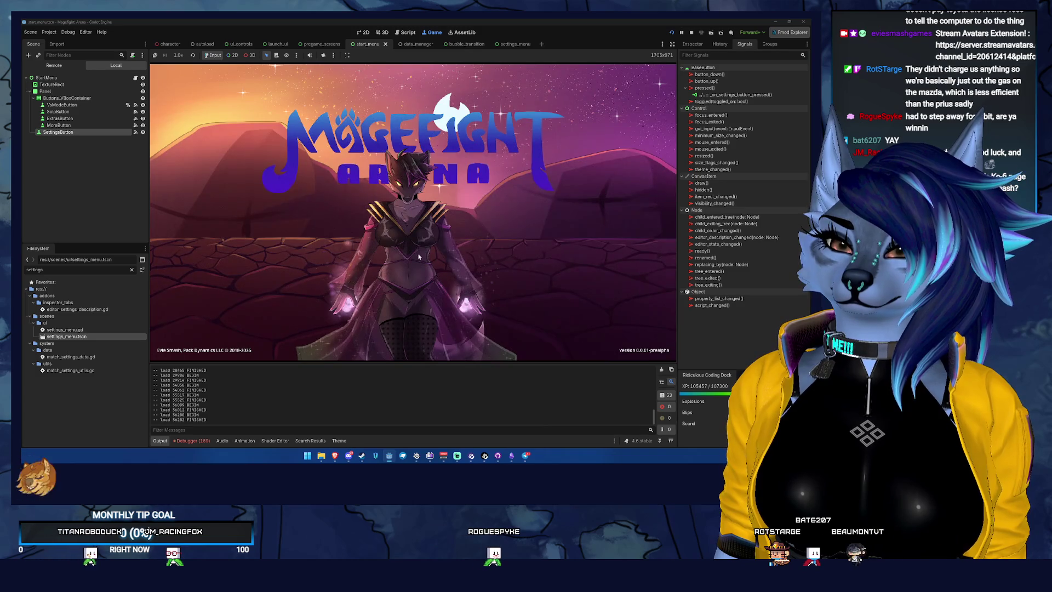
{"action": "left_click", "coordinate": [419, 257]}
{"action": "left_click", "coordinate": [502, 147]}
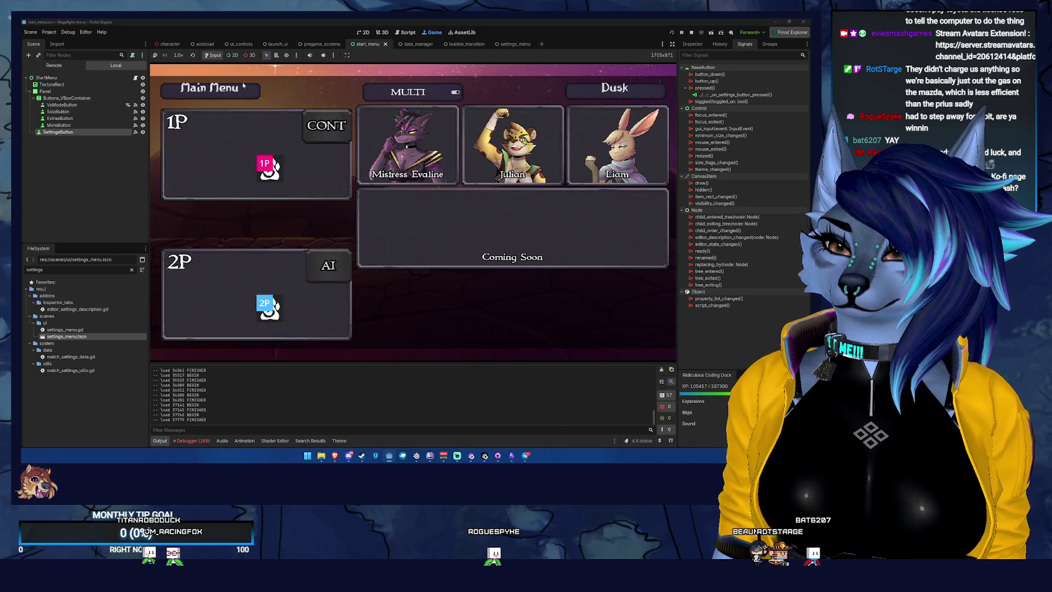
{"action": "left_click", "coordinate": [243, 87]}
{"action": "key", "text": "Up"}
{"action": "key", "text": "Return"}
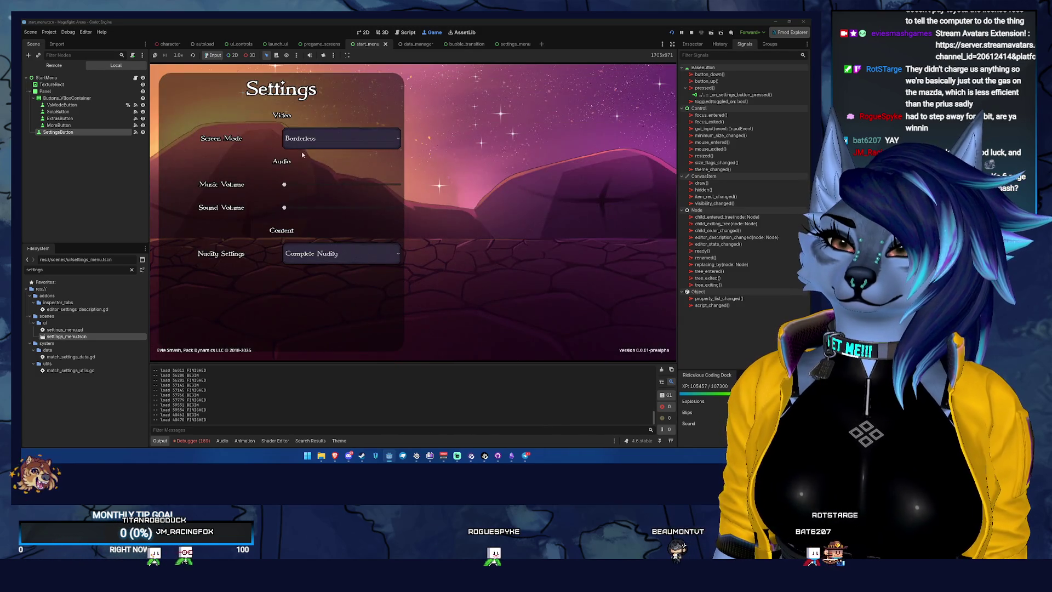
{"action": "left_click", "coordinate": [500, 164]}
{"action": "key", "text": "Escape"}
{"action": "key", "text": "Escape"}
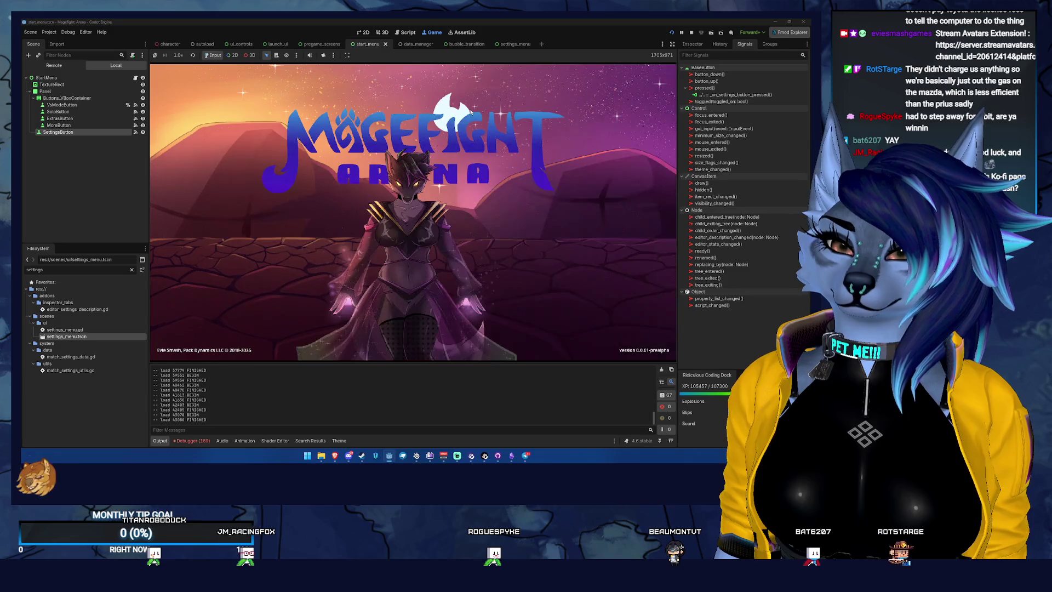
{"action": "key", "text": "Return"}
{"action": "key", "text": "Up"}
{"action": "key", "text": "Return"}
{"action": "key", "text": "Escape"}
{"action": "key", "text": "Escape"}
{"action": "key", "text": "Return"}
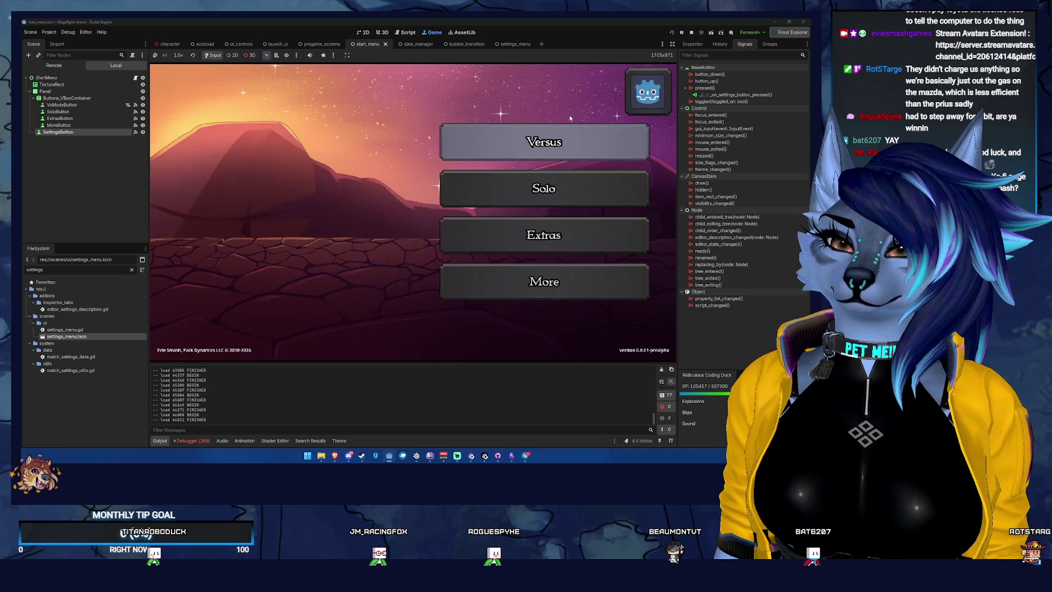
{"action": "key", "text": "Up"}
{"action": "key", "text": "Return"}
{"action": "key", "text": "Return"}
{"action": "key", "text": "Escape"}
{"action": "left_click", "coordinate": [379, 137]}
{"action": "key", "text": "Escape"}
{"action": "left_click", "coordinate": [359, 252]}
{"action": "left_click", "coordinate": [359, 252]}
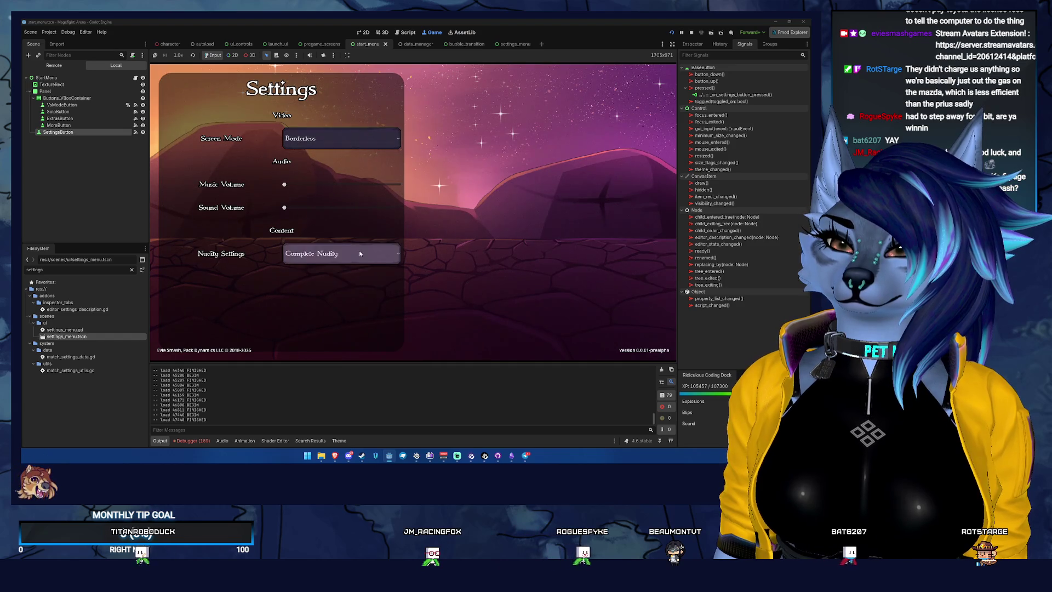
{"action": "left_click_drag", "start_coordinate": [285, 184], "coordinate": [478, 179]}
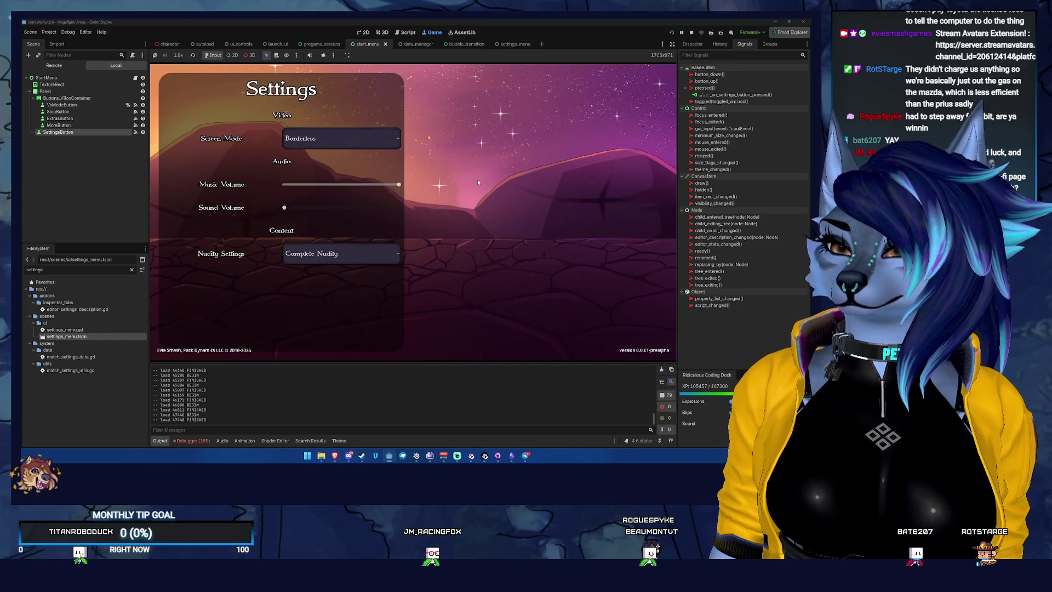
{"action": "mouse_move", "coordinate": [284, 208]}
{"action": "left_mouse_down"}
{"action": "mouse_move", "coordinate": [305, 208]}
{"action": "mouse_move", "coordinate": [284, 208]}
{"action": "left_mouse_up"}
{"action": "left_click_drag", "start_coordinate": [399, 184], "coordinate": [348, 186]}
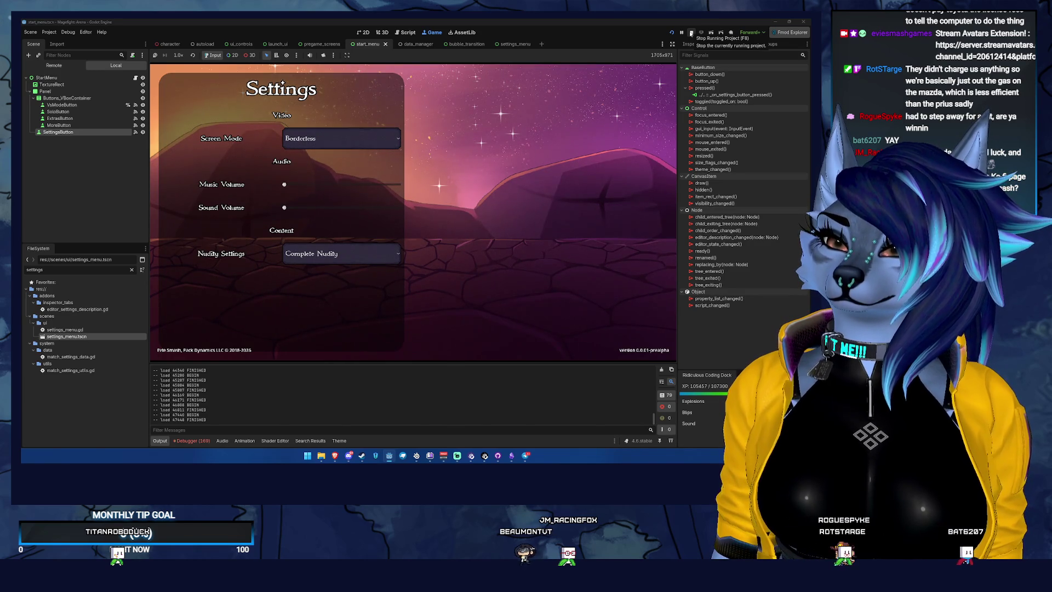
{"action": "left_click", "coordinate": [692, 33]}
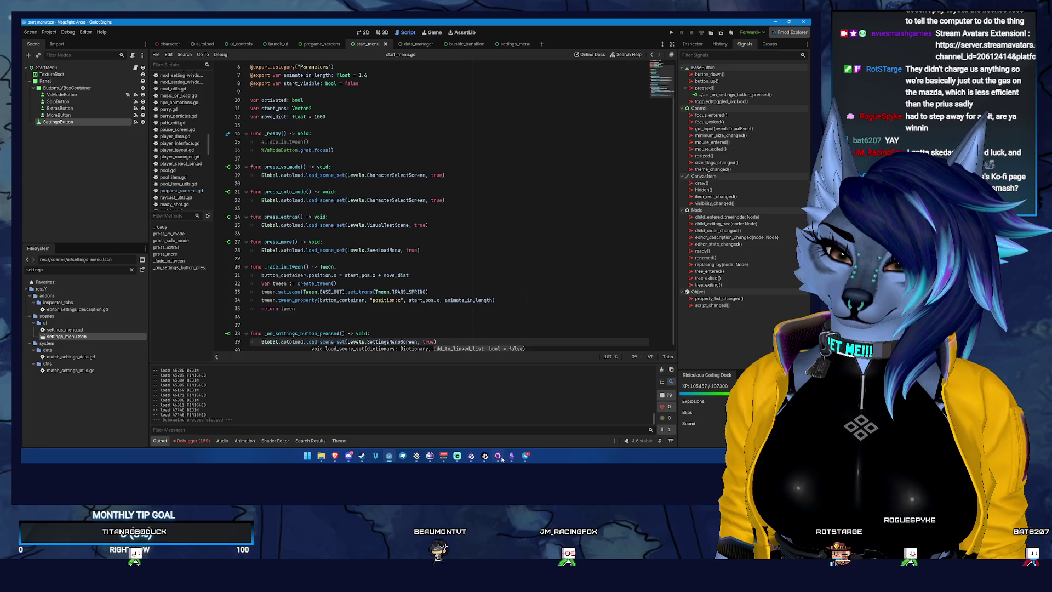
Step: Commit the six changed files in GitHub Desktop with a short summary, then return to Godot
{"action": "left_click", "coordinate": [498, 456]}
{"action": "left_click", "coordinate": [307, 347]}
{"action": "type", "text": "4"}
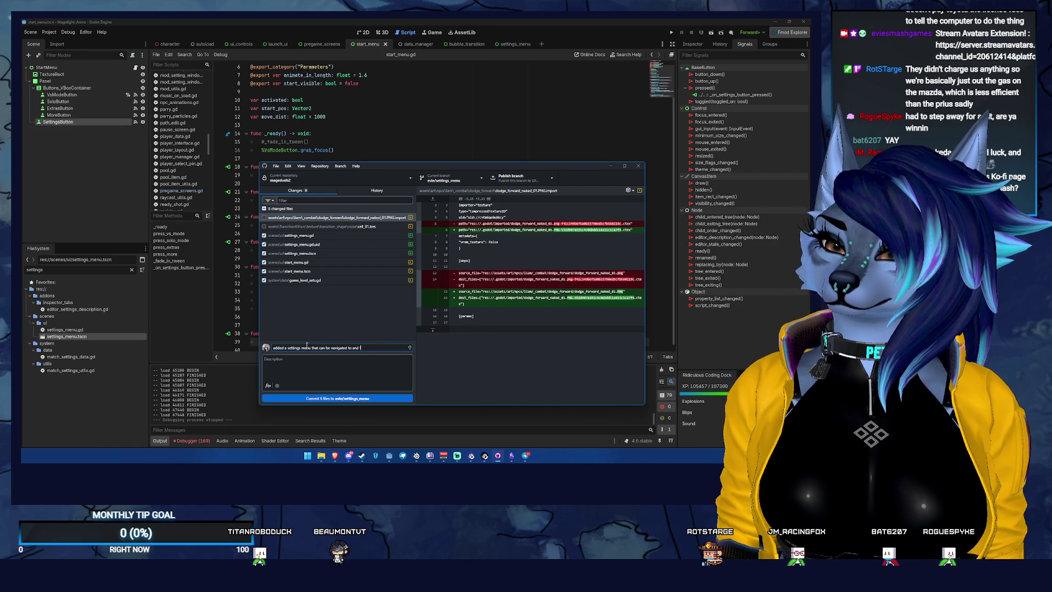
{"action": "left_click", "coordinate": [341, 399]}
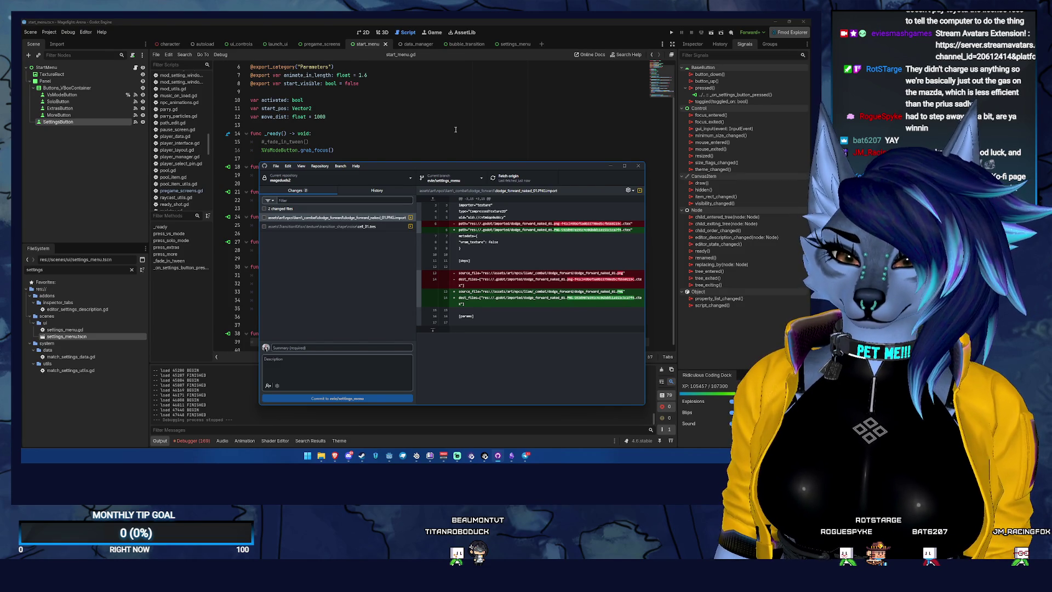
{"action": "left_click", "coordinate": [524, 85]}
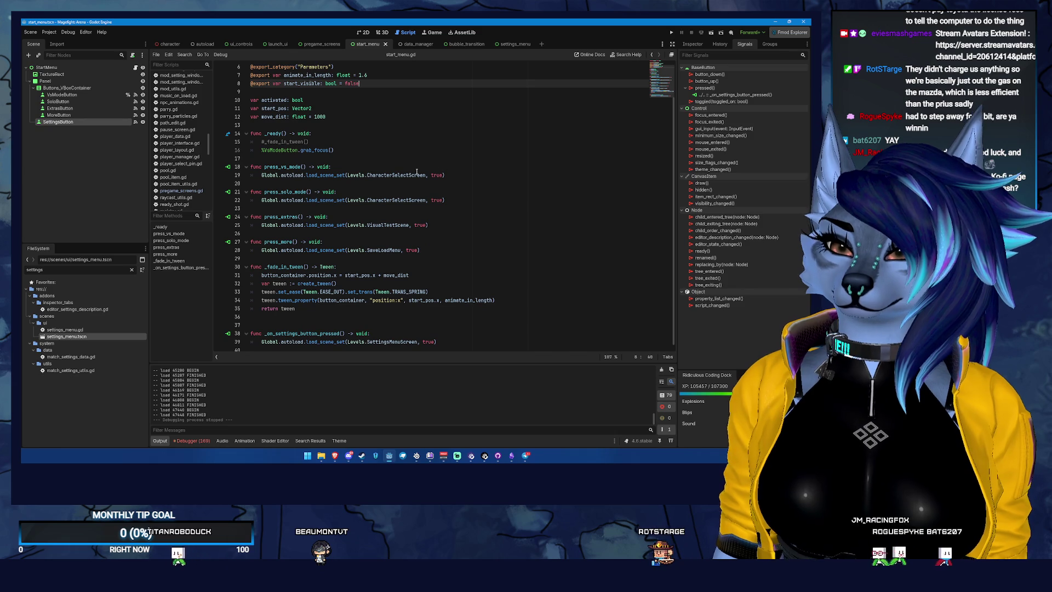
Step: Run the project again with F5
{"action": "key", "text": "F5"}
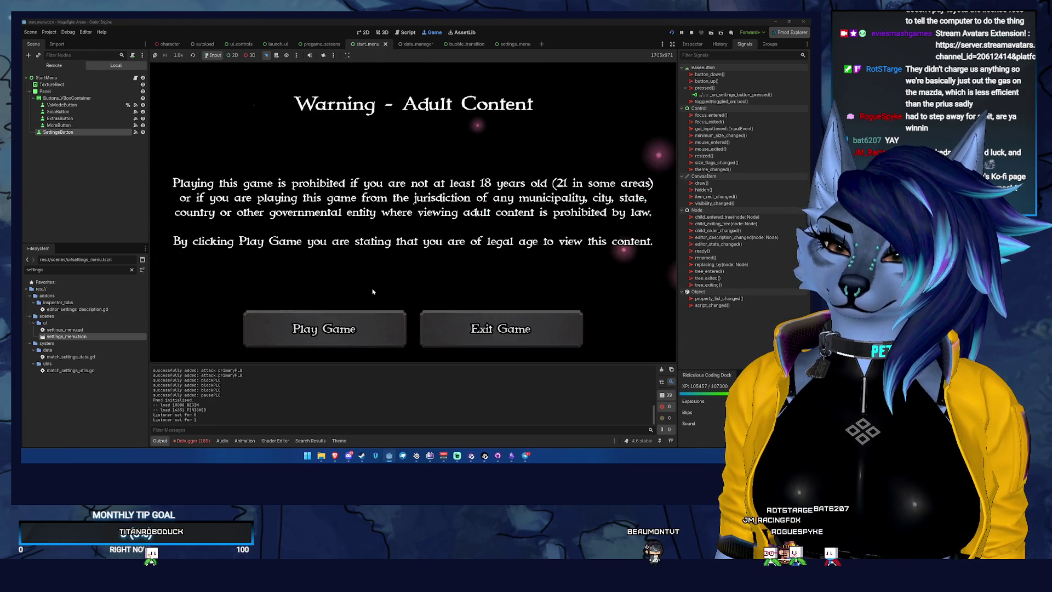
Step: Get past the content warning, preferences, reminder and title screens to the main menu
{"action": "left_click", "coordinate": [346, 321]}
{"action": "left_click", "coordinate": [346, 321]}
{"action": "left_click", "coordinate": [350, 320]}
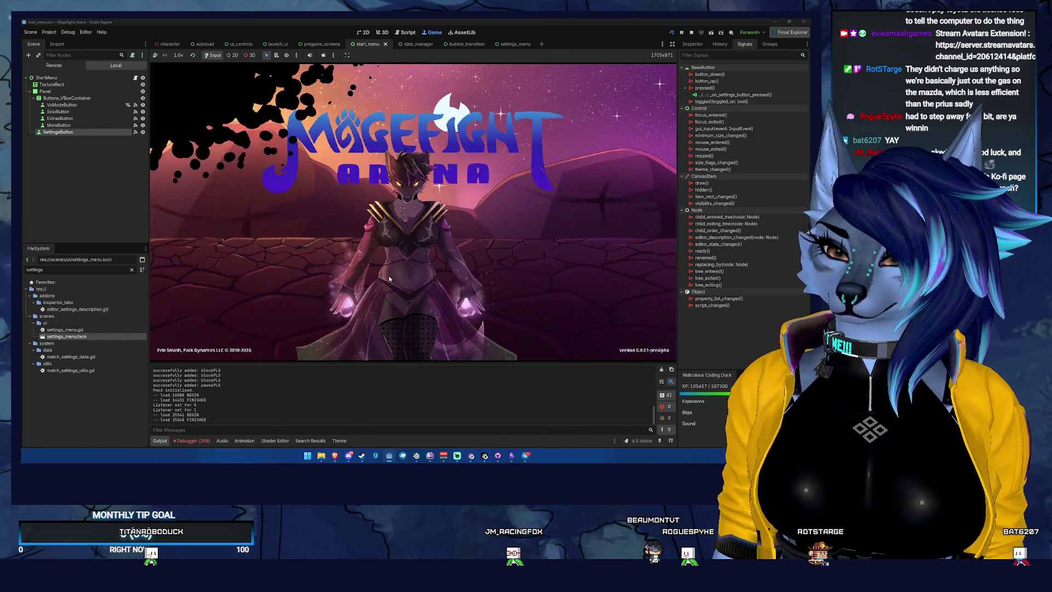
{"action": "left_click", "coordinate": [418, 261]}
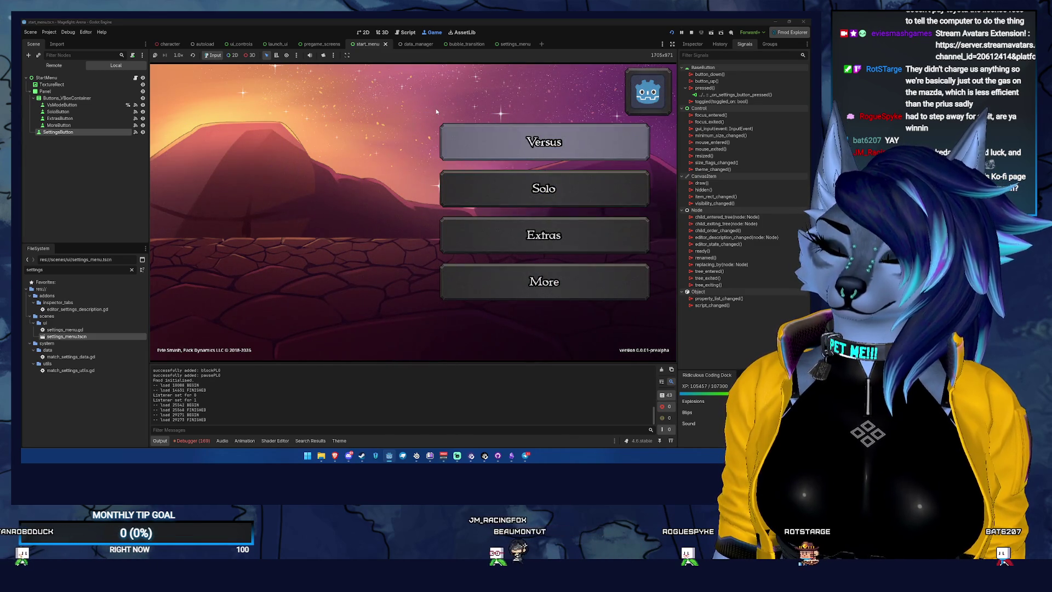
{"action": "key", "text": "Down"}
{"action": "key", "text": "Up"}
{"action": "key", "text": "Down"}
{"action": "key", "text": "Down"}
{"action": "key", "text": "Up"}
{"action": "key", "text": "Up"}
{"action": "key", "text": "Down"}
{"action": "key", "text": "Down"}
{"action": "key", "text": "Down"}
{"action": "key", "text": "Up"}
{"action": "key", "text": "Up"}
{"action": "key", "text": "Up"}
{"action": "key", "text": "Return"}
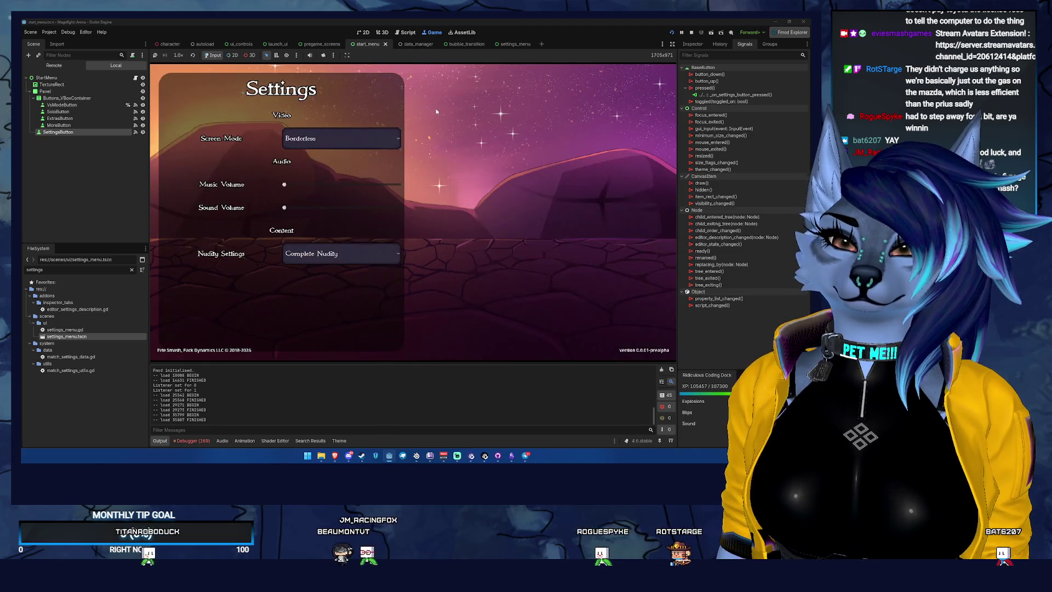
{"action": "key", "text": "Escape"}
{"action": "key", "text": "Down"}
{"action": "key", "text": "Up"}
{"action": "key", "text": "Return"}
{"action": "key", "text": "Escape"}
{"action": "key", "text": "Up"}
{"action": "key", "text": "Return"}
{"action": "key", "text": "Escape"}
{"action": "key", "text": "Down"}
{"action": "key", "text": "Down"}
{"action": "key", "text": "Down"}
{"action": "key", "text": "Down"}
{"action": "key", "text": "Up"}
{"action": "key", "text": "Up"}
{"action": "key", "text": "Up"}
{"action": "key", "text": "Up"}
{"action": "key", "text": "Return"}
{"action": "key", "text": "Escape"}
{"action": "key", "text": "Down"}
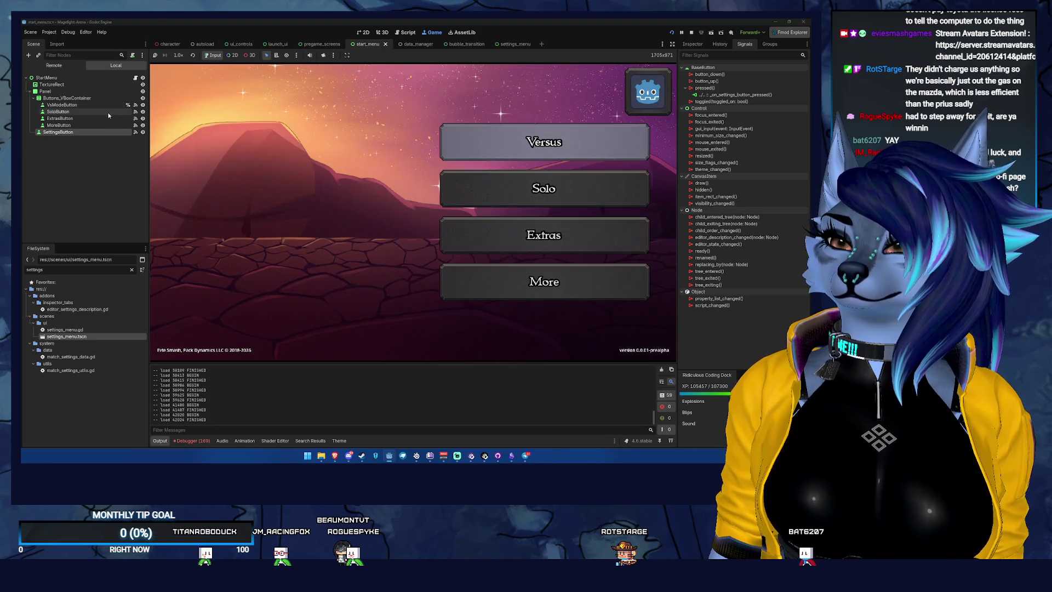
Step: Set the SoloButton's Disabled property in the Inspector
{"action": "left_click", "coordinate": [88, 111]}
{"action": "left_click", "coordinate": [693, 44]}
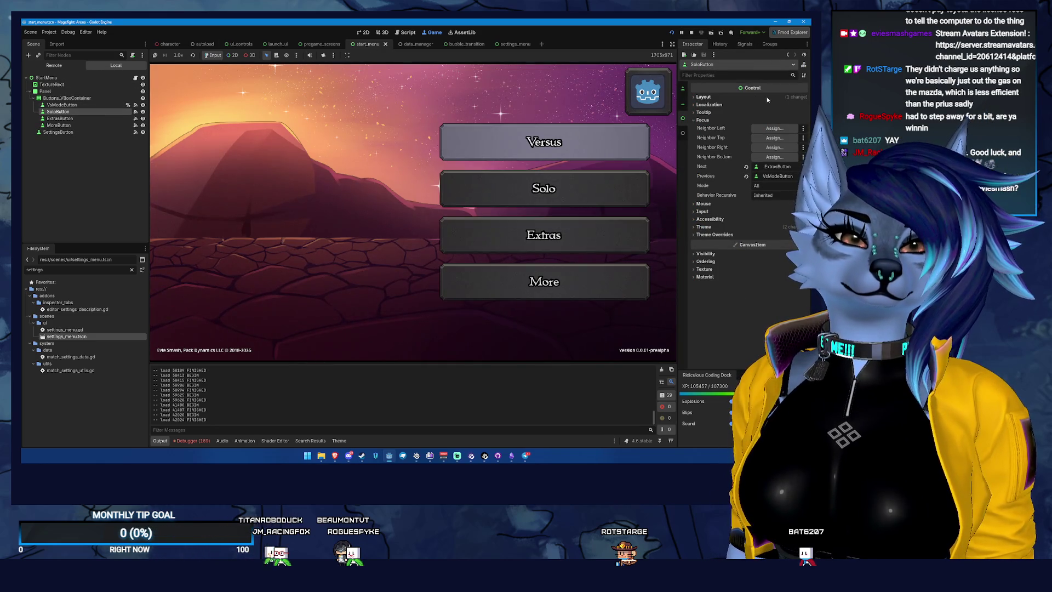
{"action": "left_click", "coordinate": [740, 98]}
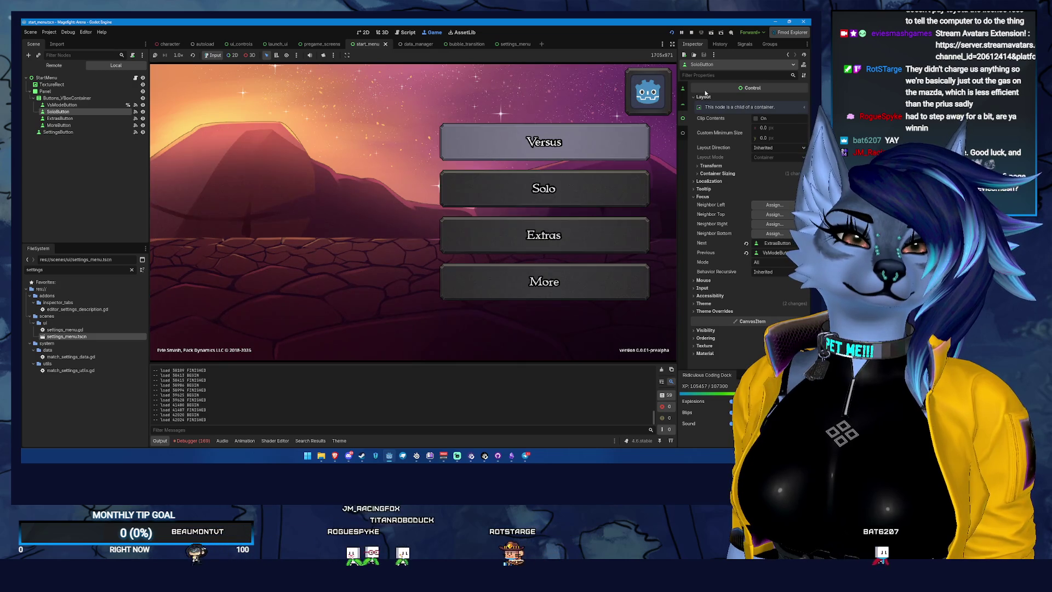
{"action": "scroll", "coordinate": [704, 98], "scroll_direction": "up", "scroll_amount": 5}
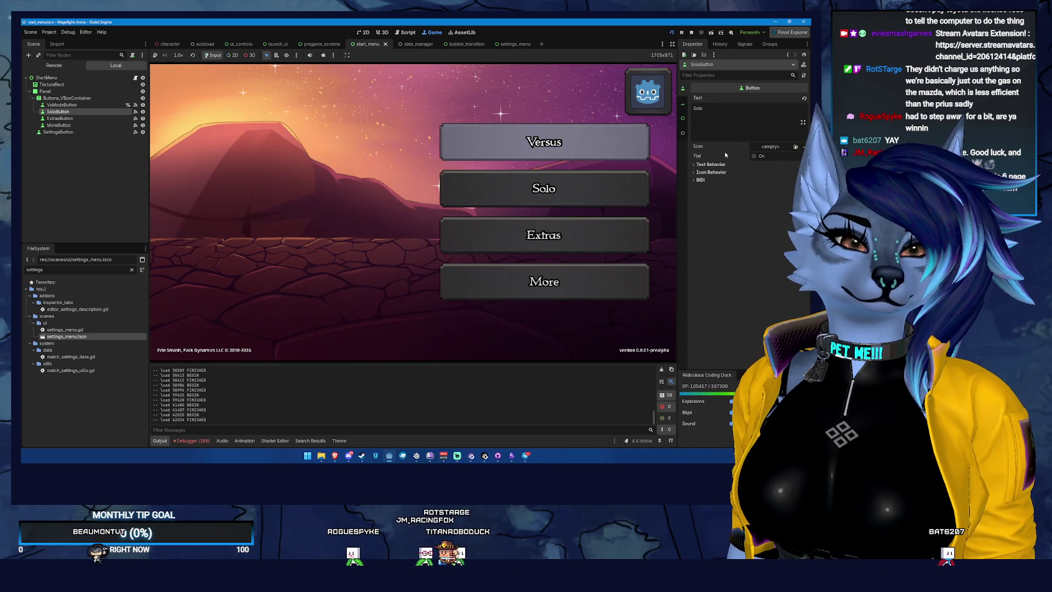
{"action": "left_click", "coordinate": [709, 164]}
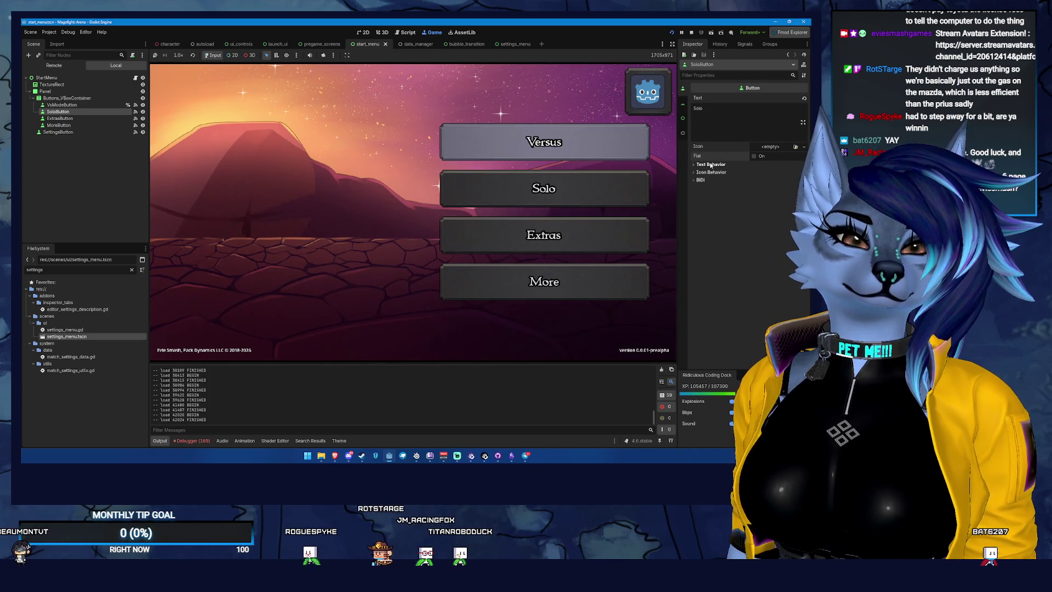
{"action": "scroll", "coordinate": [746, 99], "scroll_direction": "down", "scroll_amount": 4}
{"action": "left_click", "coordinate": [754, 97]}
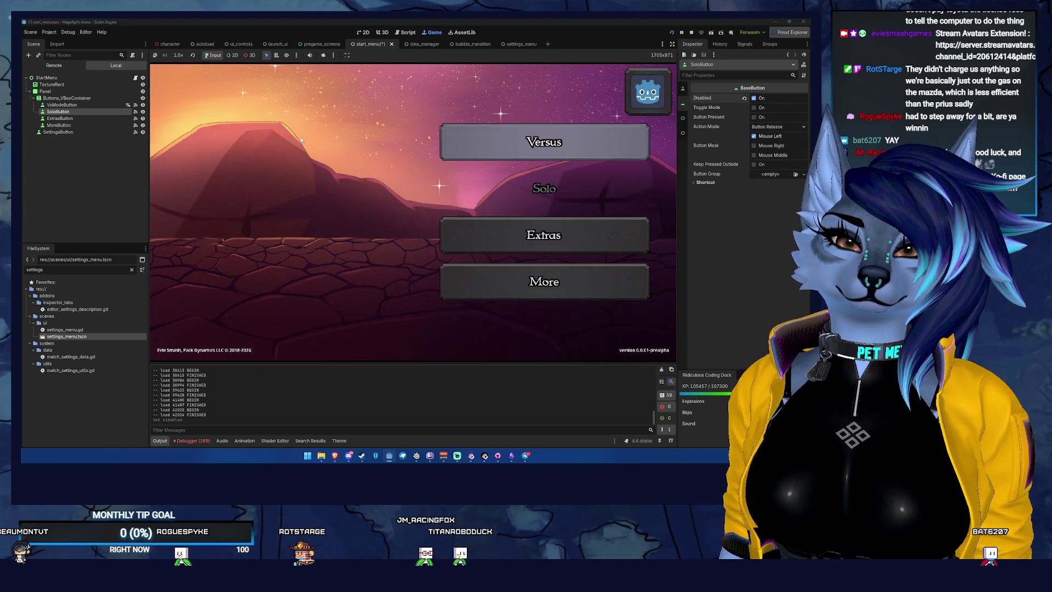
Step: Test the running menu's keyboard navigation with Solo disabled
{"action": "key", "text": "Down"}
{"action": "key", "text": "Up"}
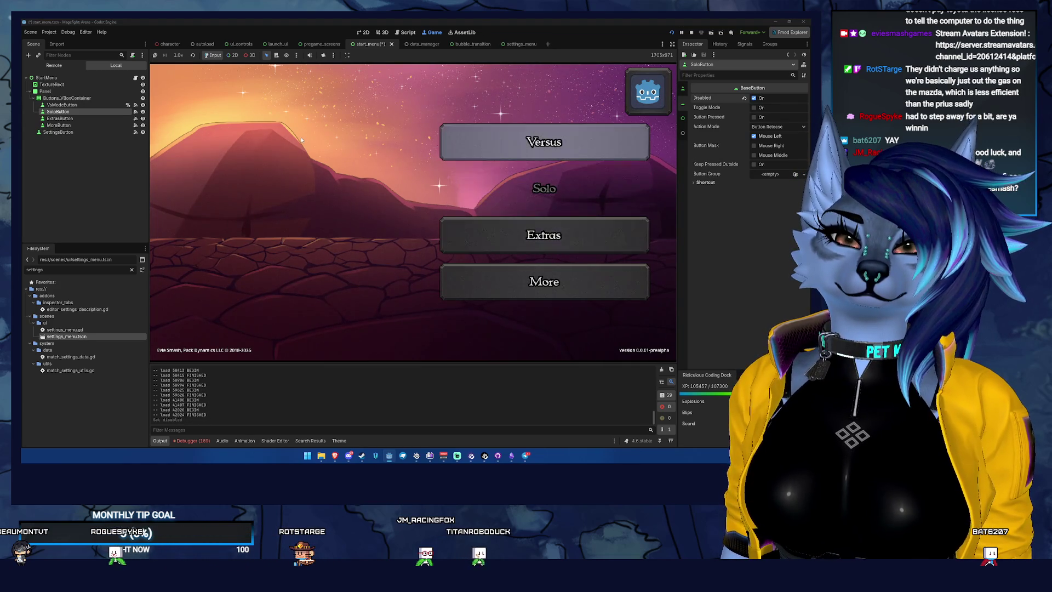
{"action": "key", "text": "Return"}
{"action": "key", "text": "Escape"}
{"action": "key", "text": "Down"}
{"action": "key", "text": "Up"}
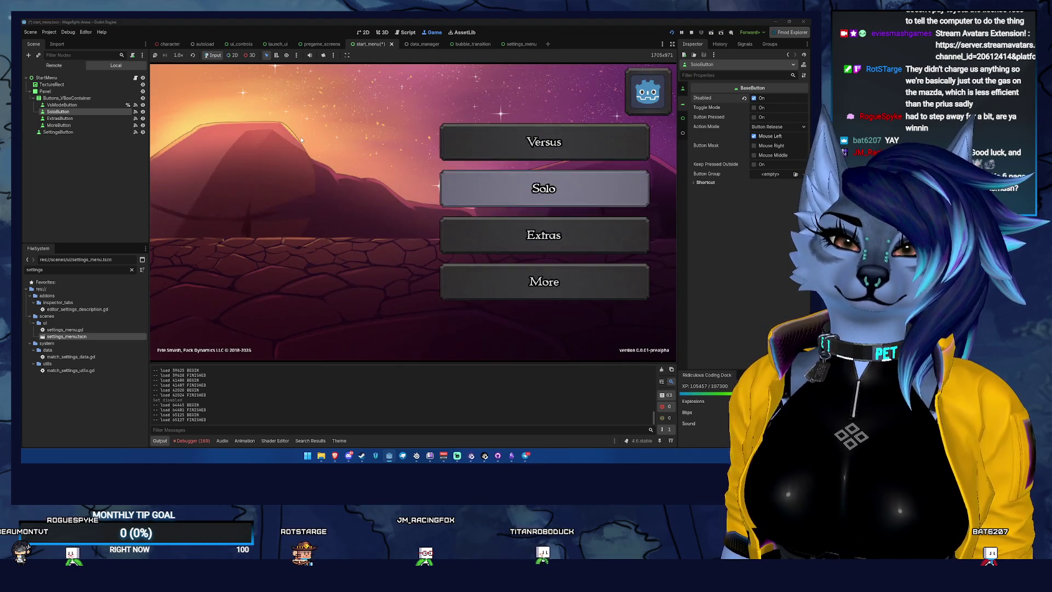
{"action": "key", "text": "Return"}
{"action": "key", "text": "Escape"}
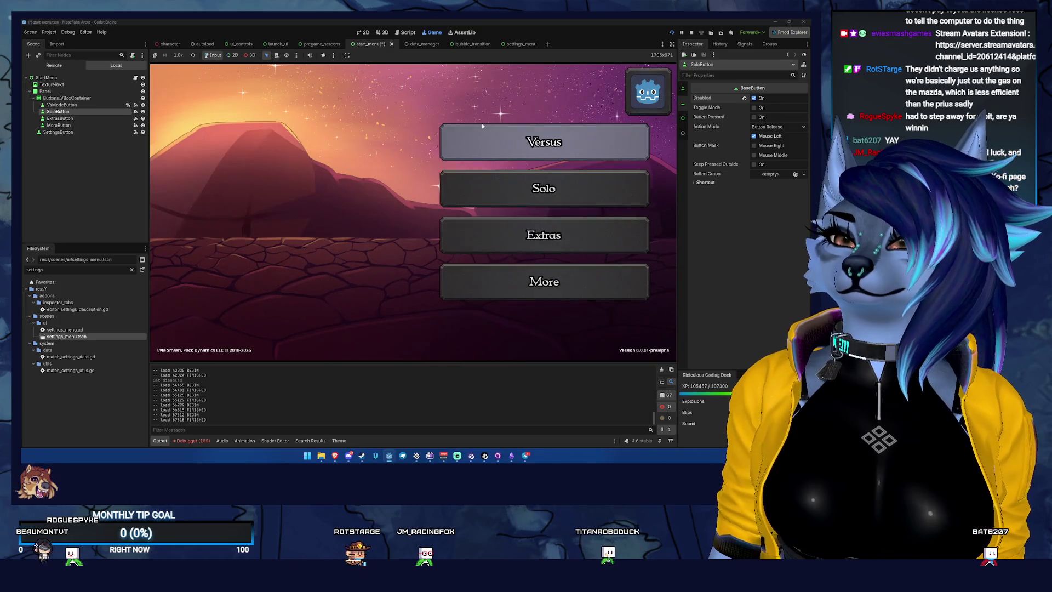
Step: Disable the ExtrasButton and MoreButton as well
{"action": "left_click", "coordinate": [83, 118]}
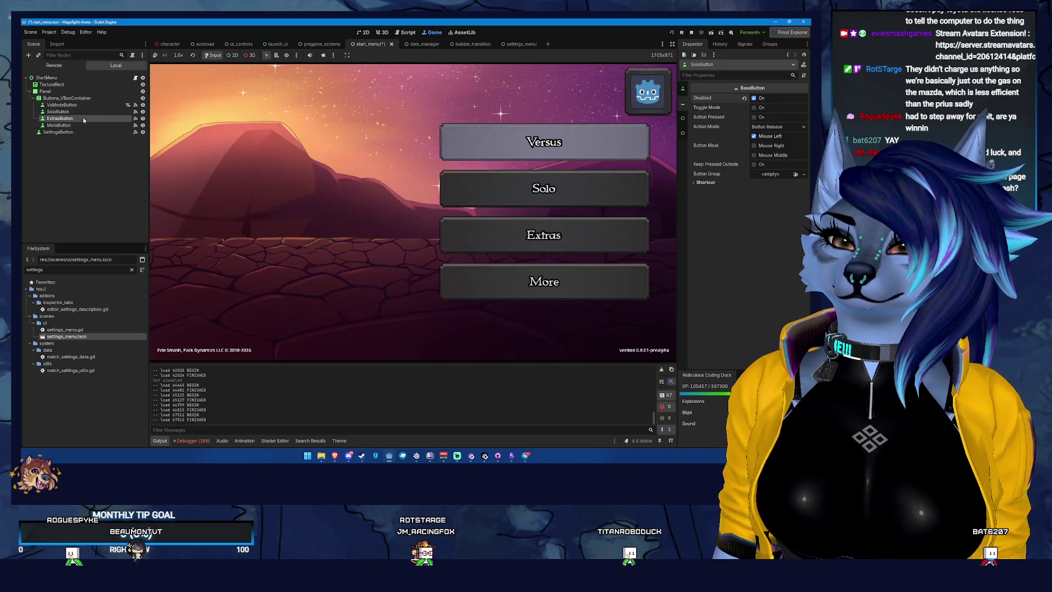
{"action": "left_click", "coordinate": [754, 98]}
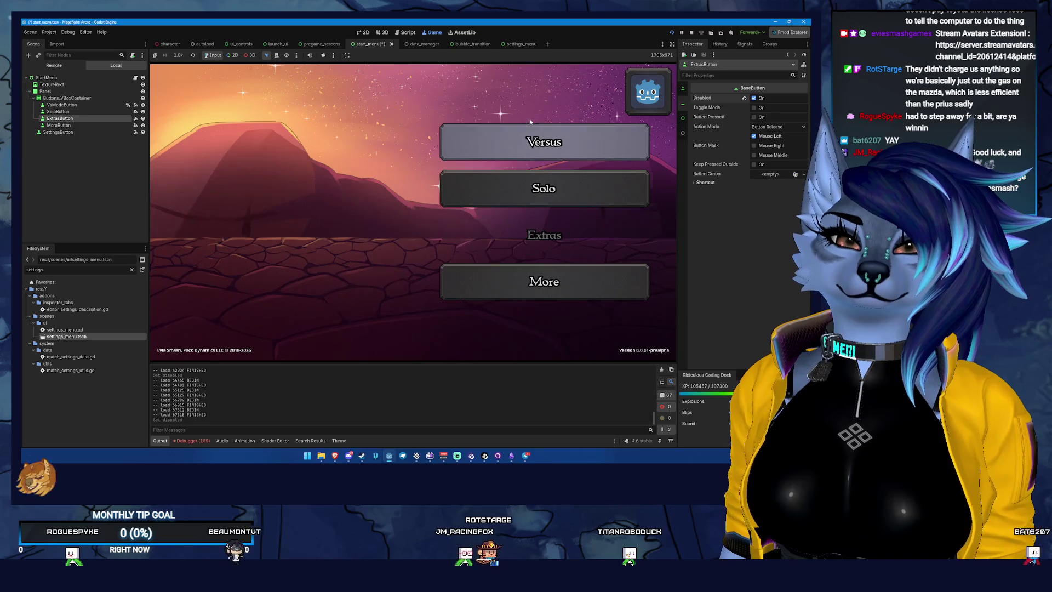
{"action": "left_click", "coordinate": [82, 126]}
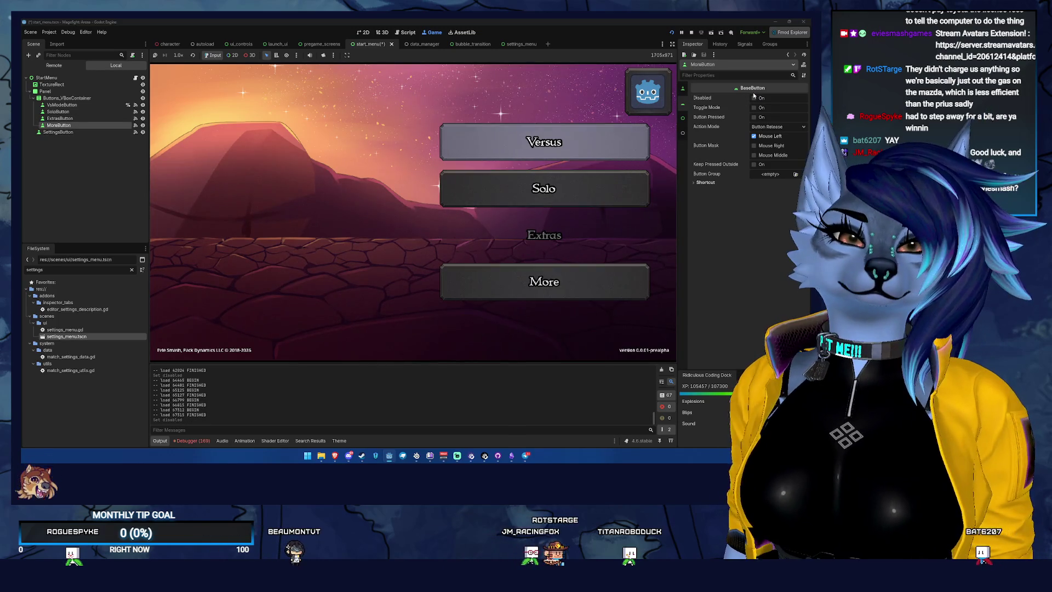
{"action": "left_click", "coordinate": [754, 98]}
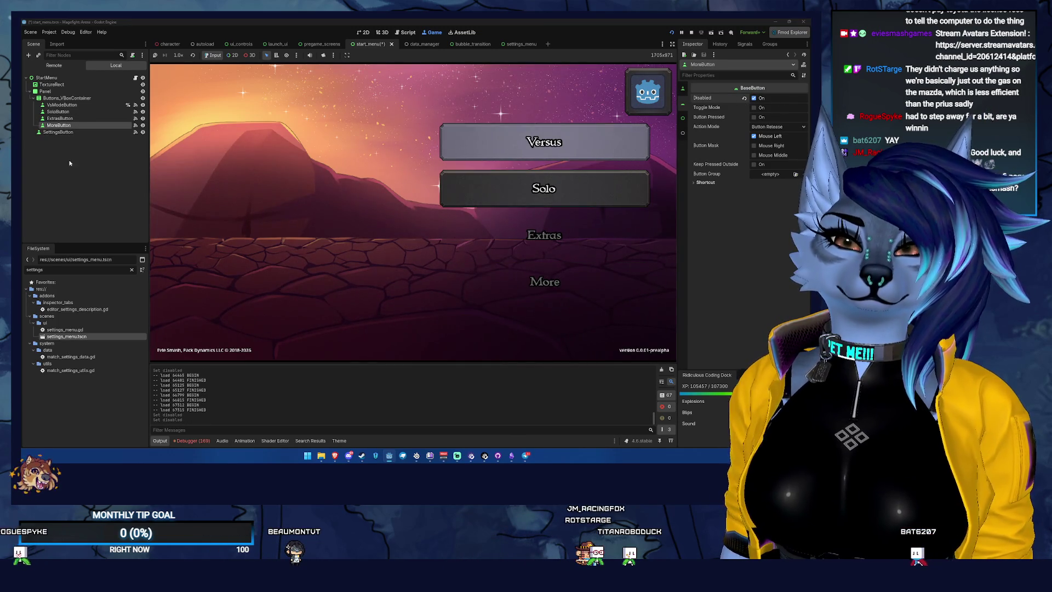
Step: Re-enable the Solo, Extras and More buttons and save the start menu scene
{"action": "left_click", "coordinate": [101, 112]}
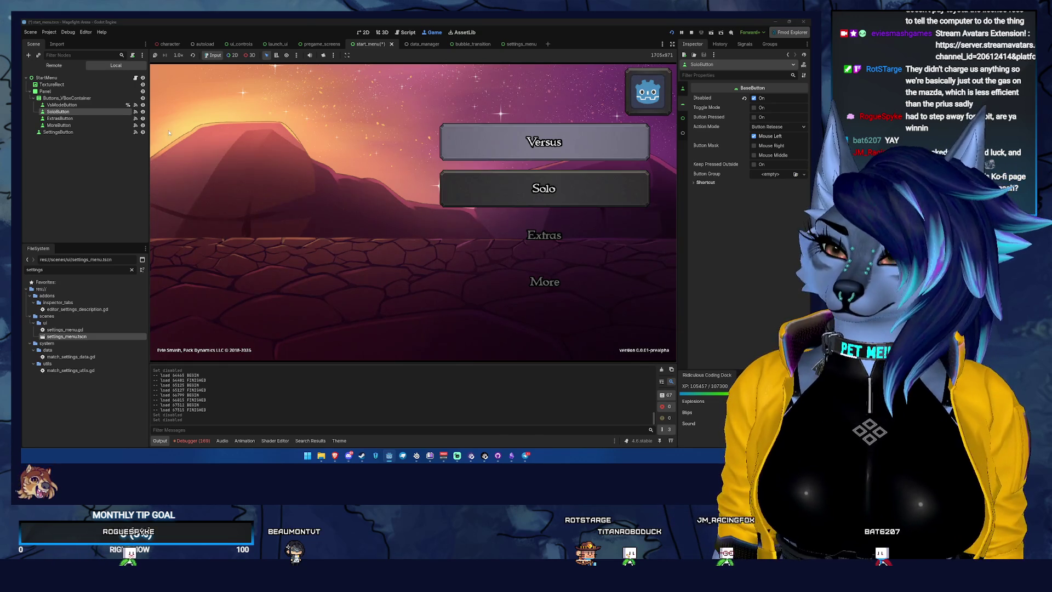
{"action": "key", "text": "ctrl+z"}
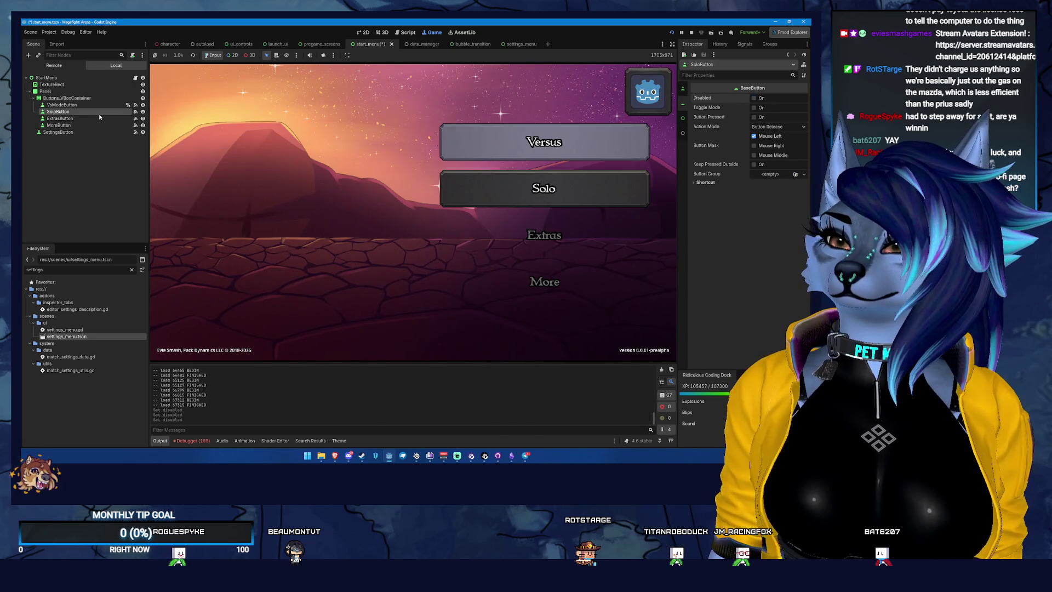
{"action": "left_click", "coordinate": [99, 118]}
{"action": "key", "text": "ctrl+z"}
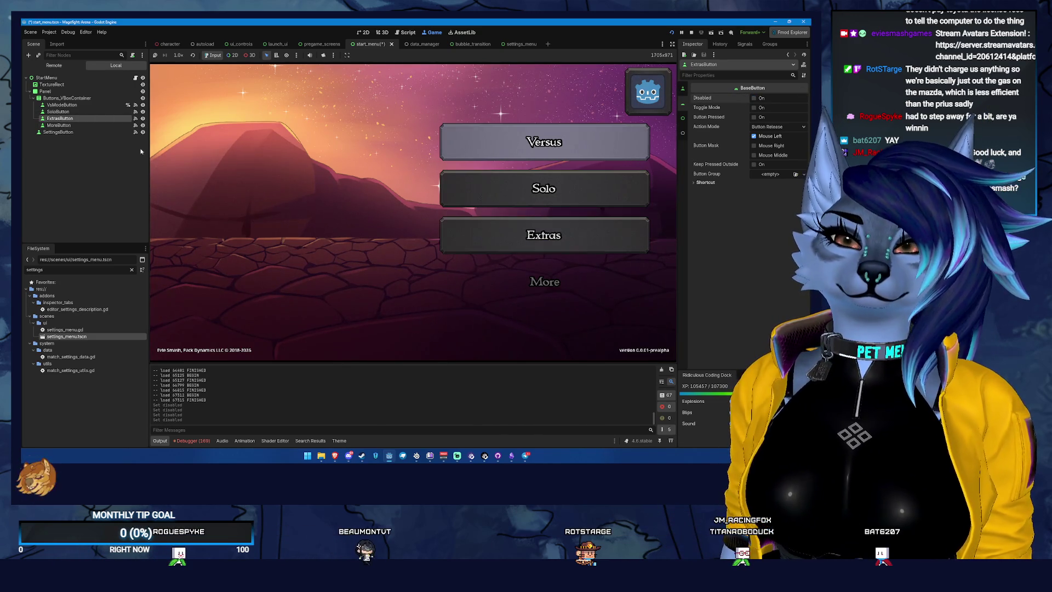
{"action": "left_click", "coordinate": [87, 127]}
{"action": "left_click", "coordinate": [754, 98]}
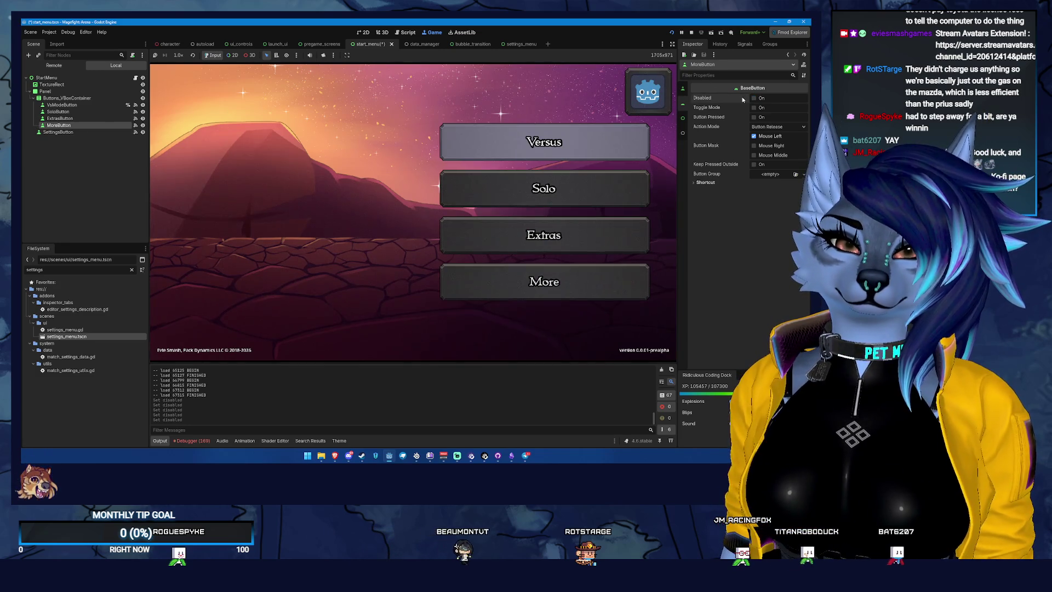
{"action": "key", "text": "ctrl+s"}
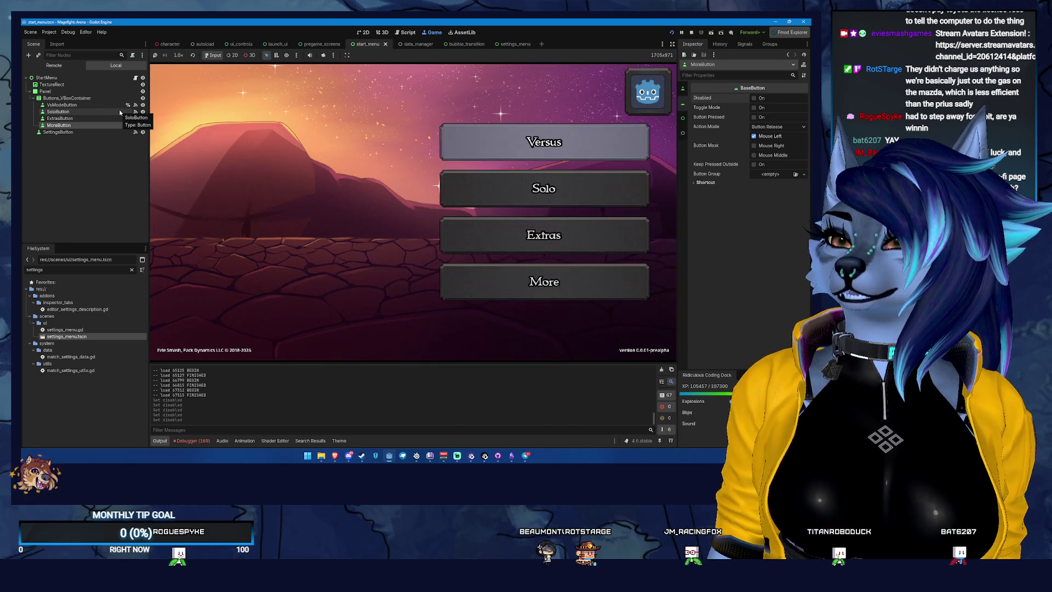
{"action": "left_click", "coordinate": [552, 96]}
{"action": "key", "text": "Down"}
{"action": "key", "text": "Down"}
{"action": "key", "text": "Down"}
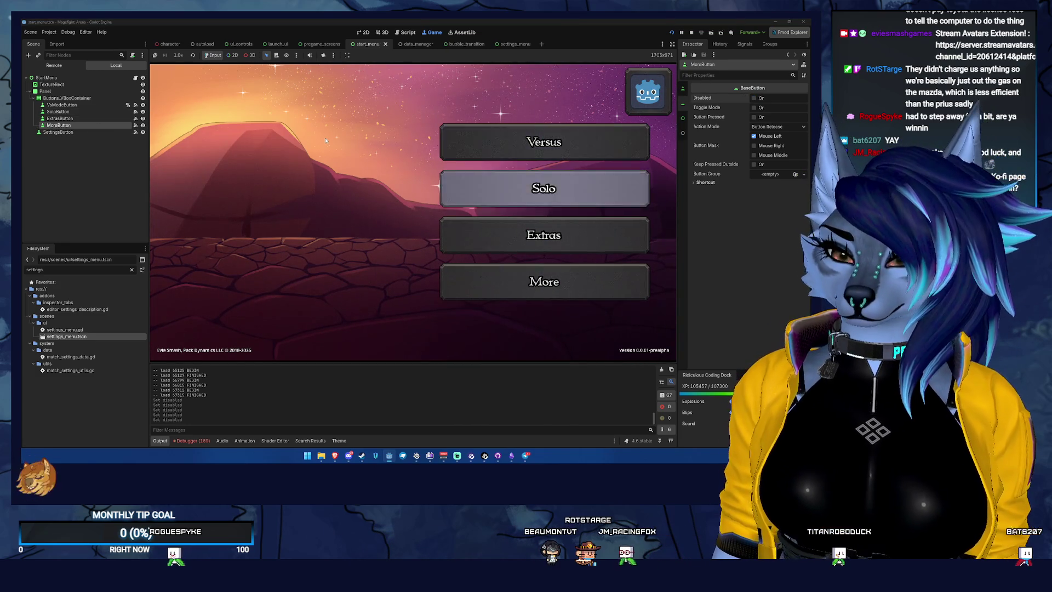
{"action": "key", "text": "Return"}
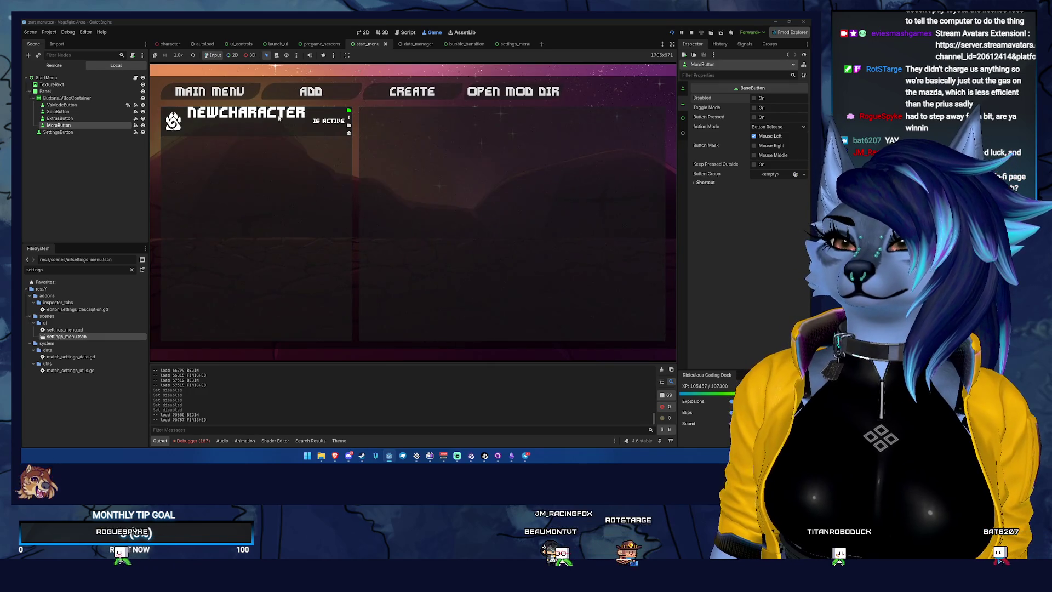
{"action": "key", "text": "Escape"}
{"action": "key", "text": "Down"}
{"action": "key", "text": "Down"}
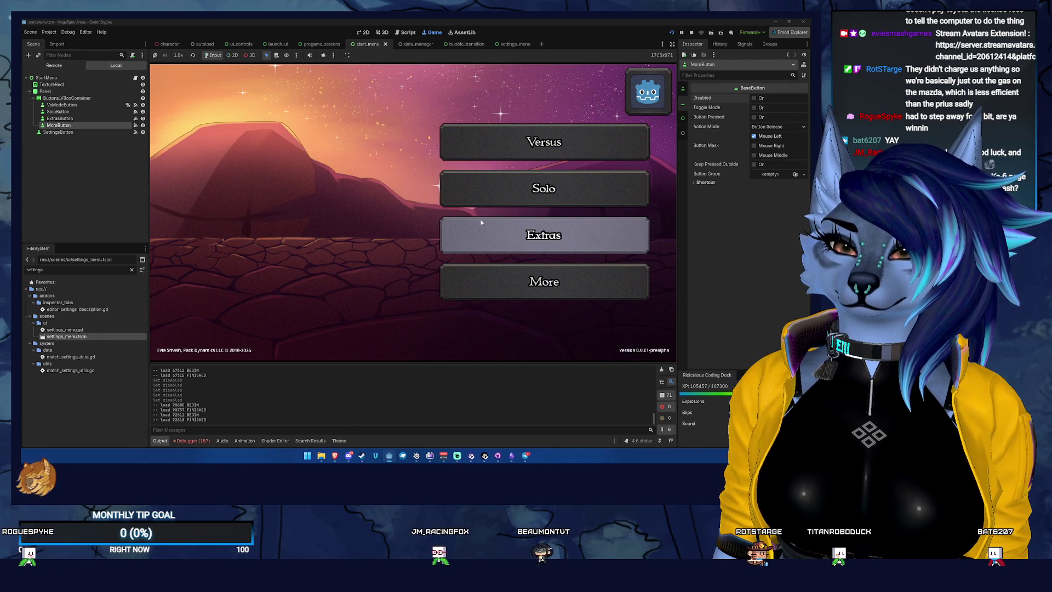
{"action": "left_click", "coordinate": [481, 222]}
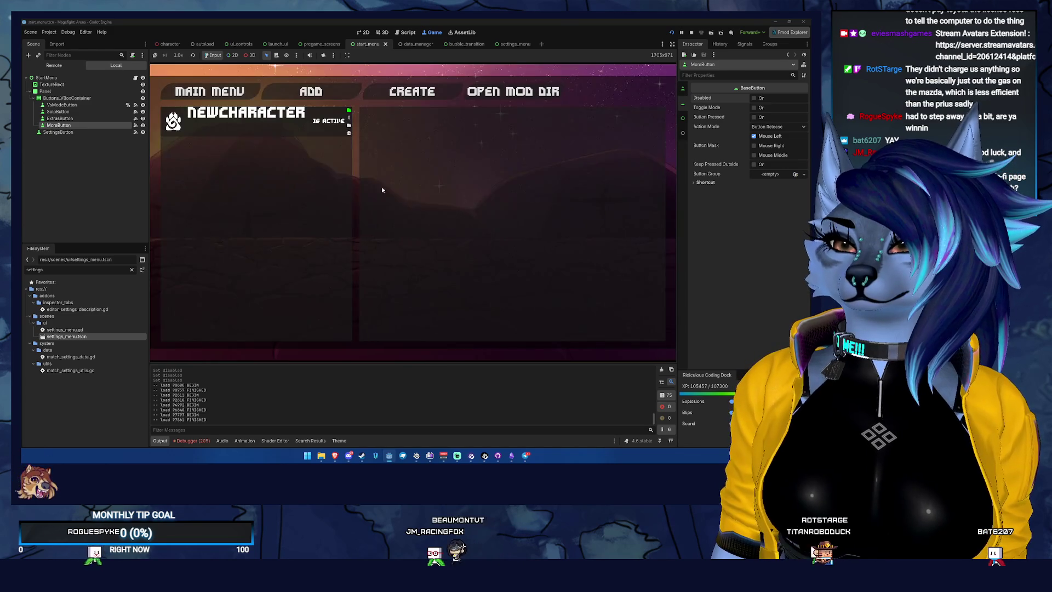
{"action": "left_click", "coordinate": [241, 98]}
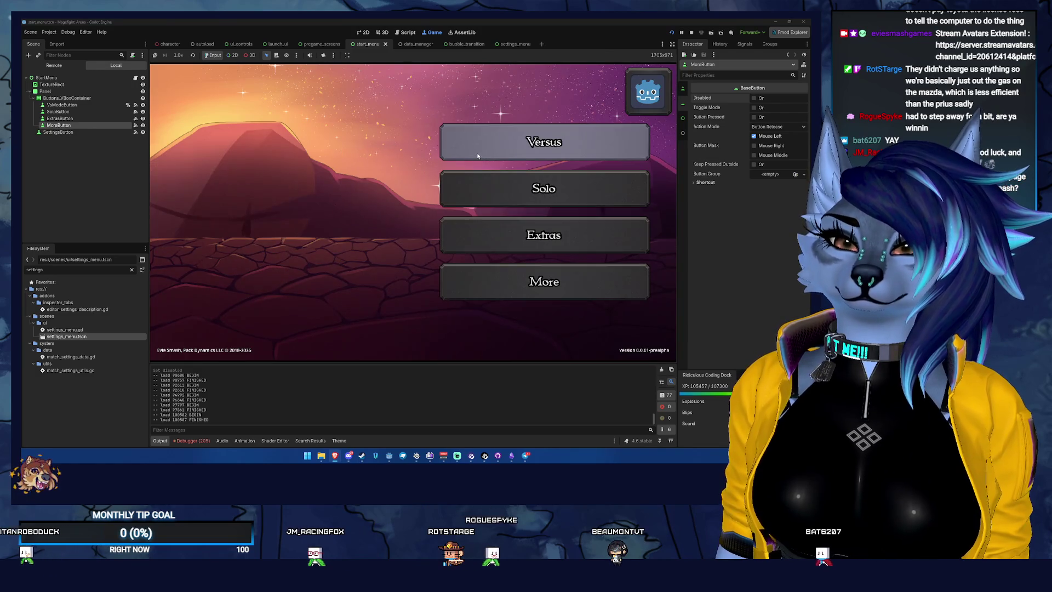
{"action": "key", "text": "Return"}
Step: Stop the game, review GitHub Desktop's two changed files and commit history, then return to Godot
{"action": "key", "text": "F8"}
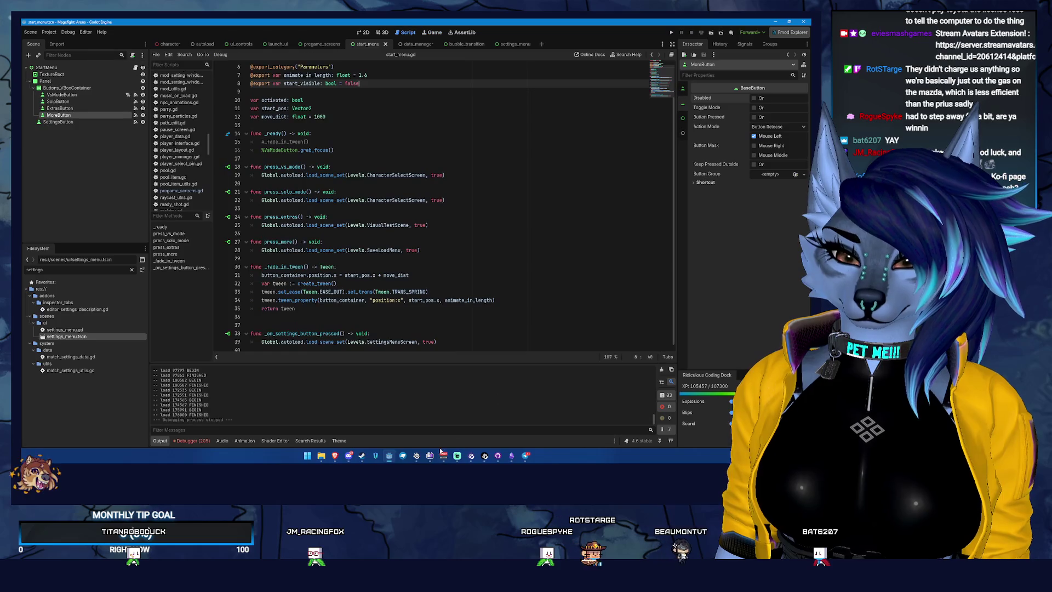
{"action": "left_click", "coordinate": [499, 456]}
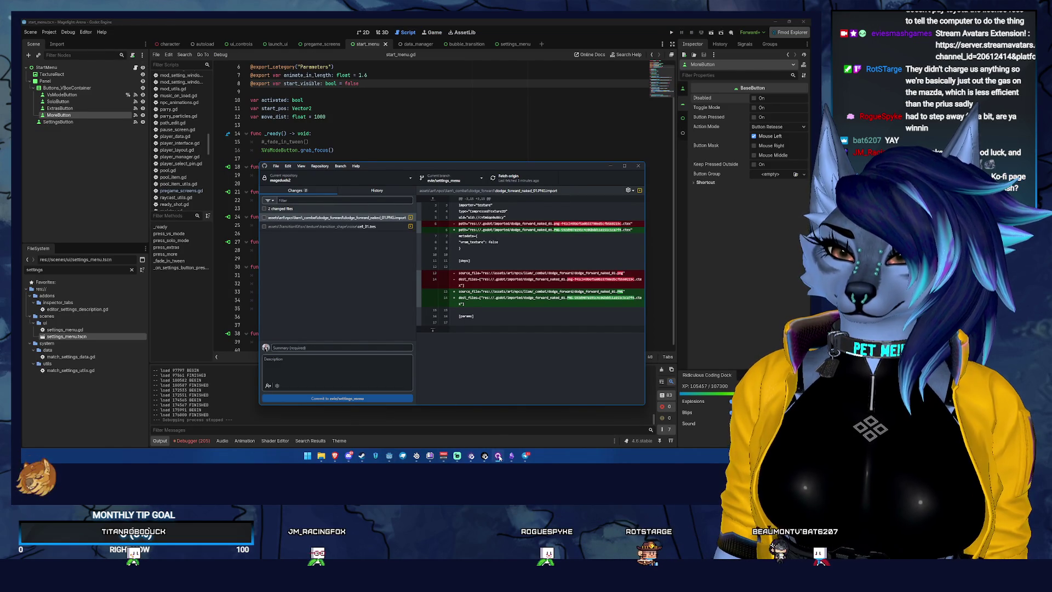
{"action": "left_click", "coordinate": [377, 191]}
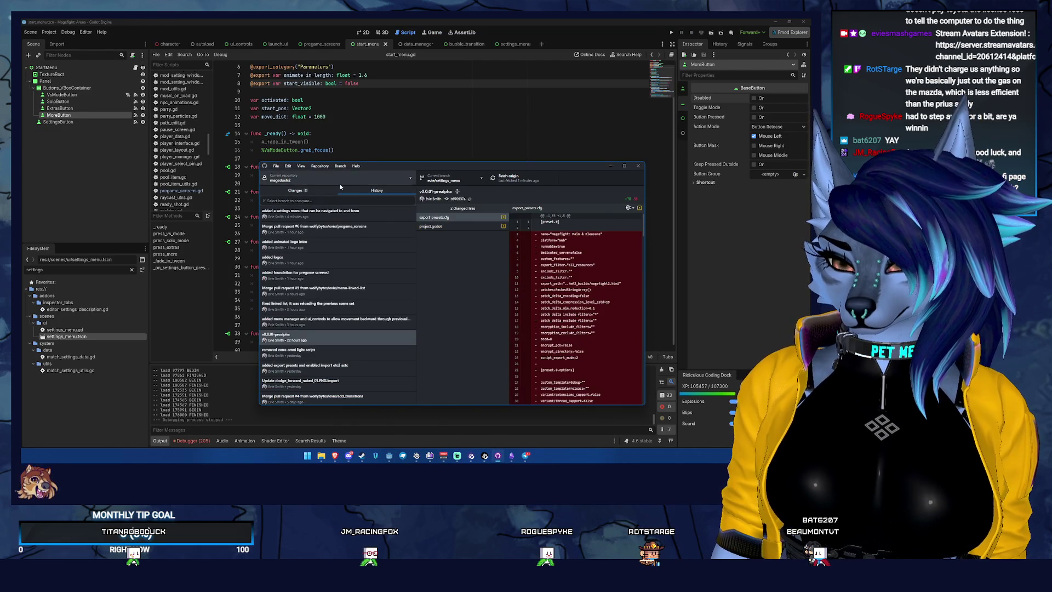
{"action": "left_click", "coordinate": [296, 190]}
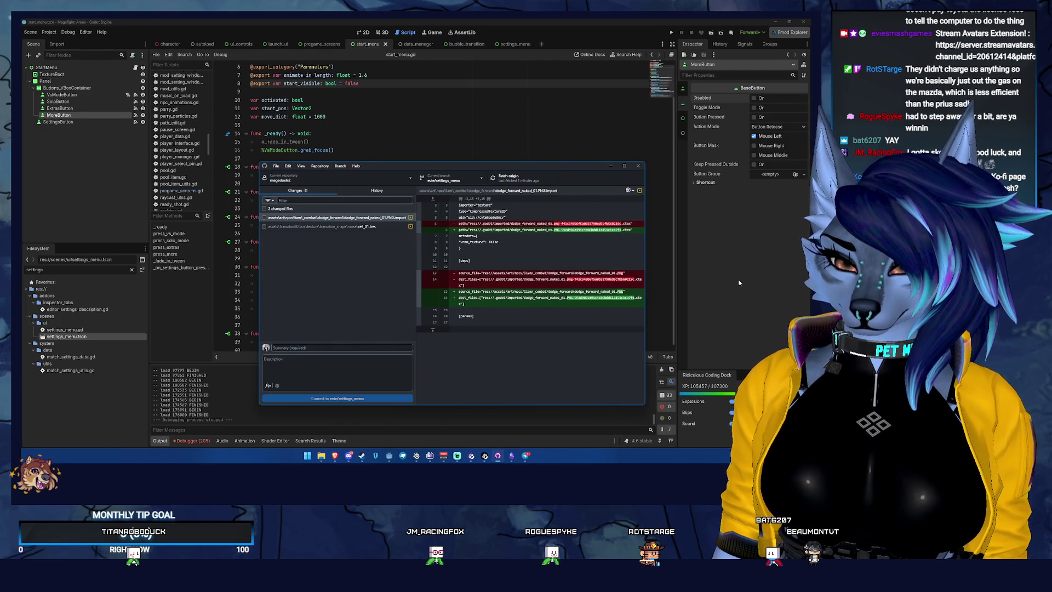
{"action": "left_click", "coordinate": [416, 162]}
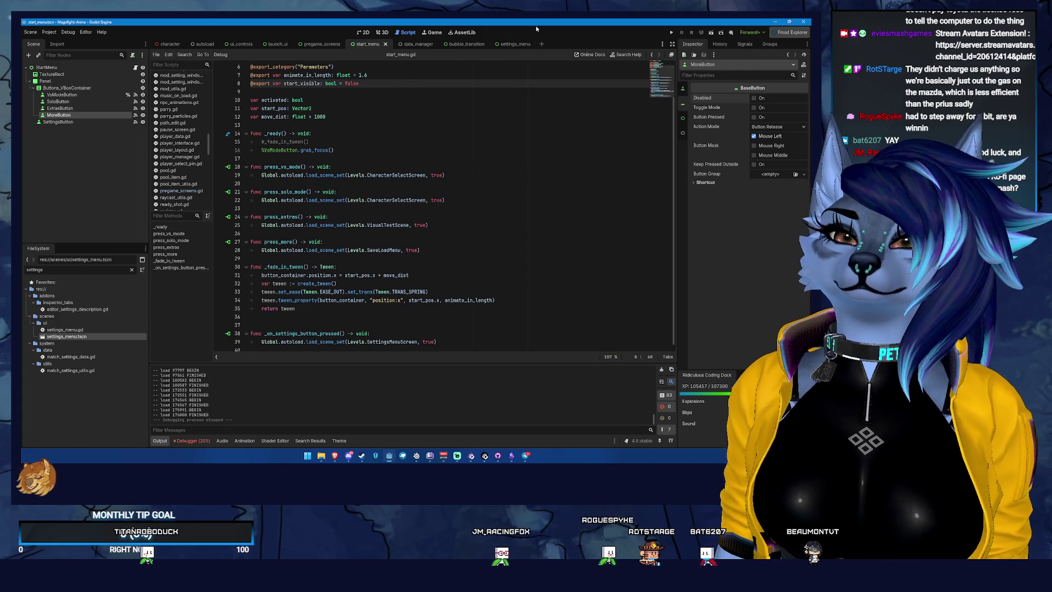
Step: Open settings_menu in the 2D view and browse the Video-Label nodes in the Scene dock
{"action": "left_click", "coordinate": [509, 44]}
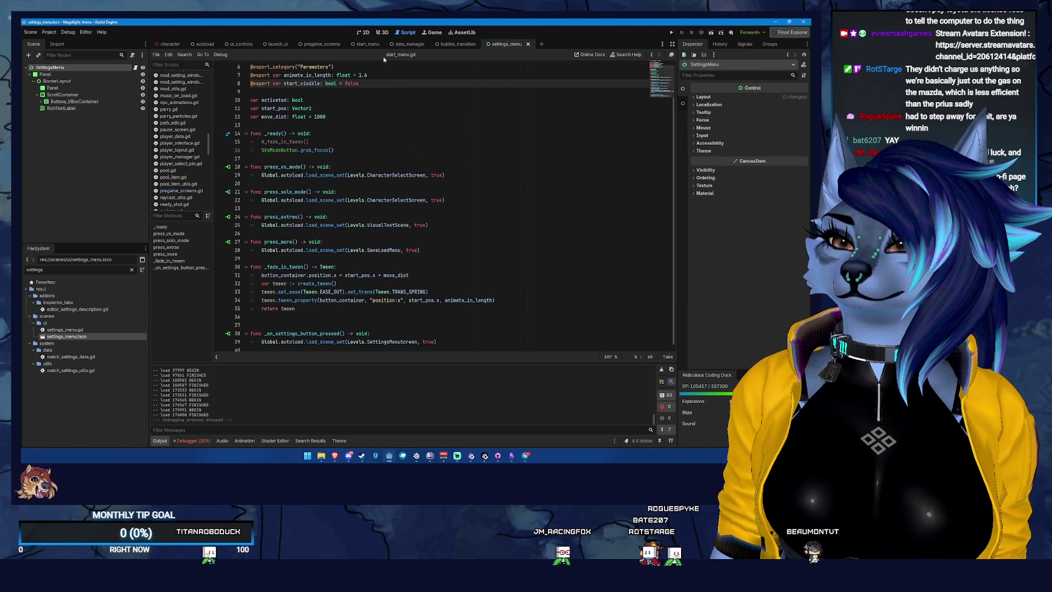
{"action": "left_click", "coordinate": [381, 33]}
{"action": "left_click", "coordinate": [364, 32]}
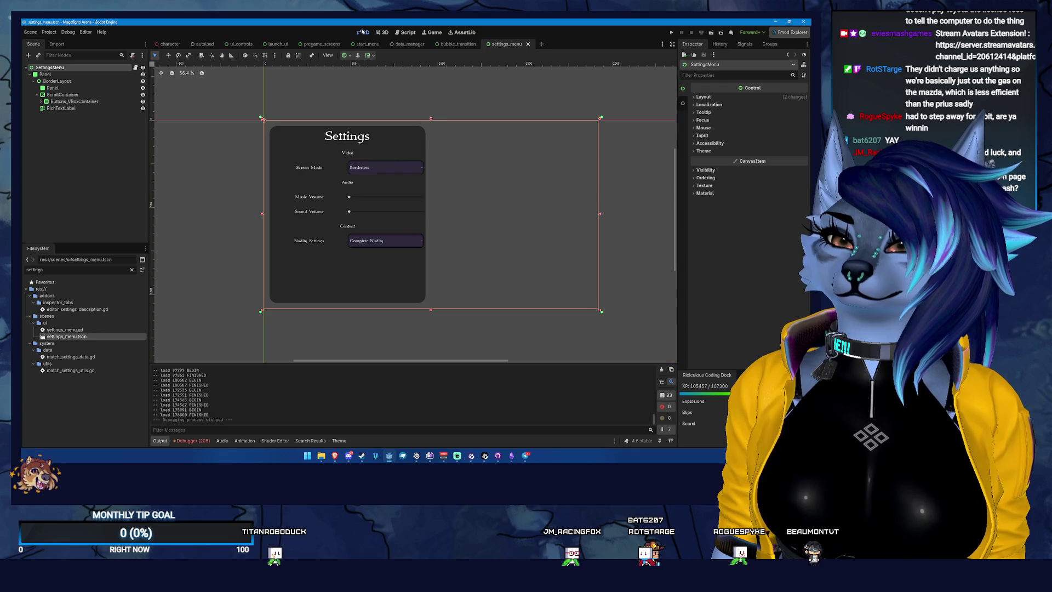
{"action": "left_click", "coordinate": [63, 95]}
{"action": "left_click", "coordinate": [92, 103]}
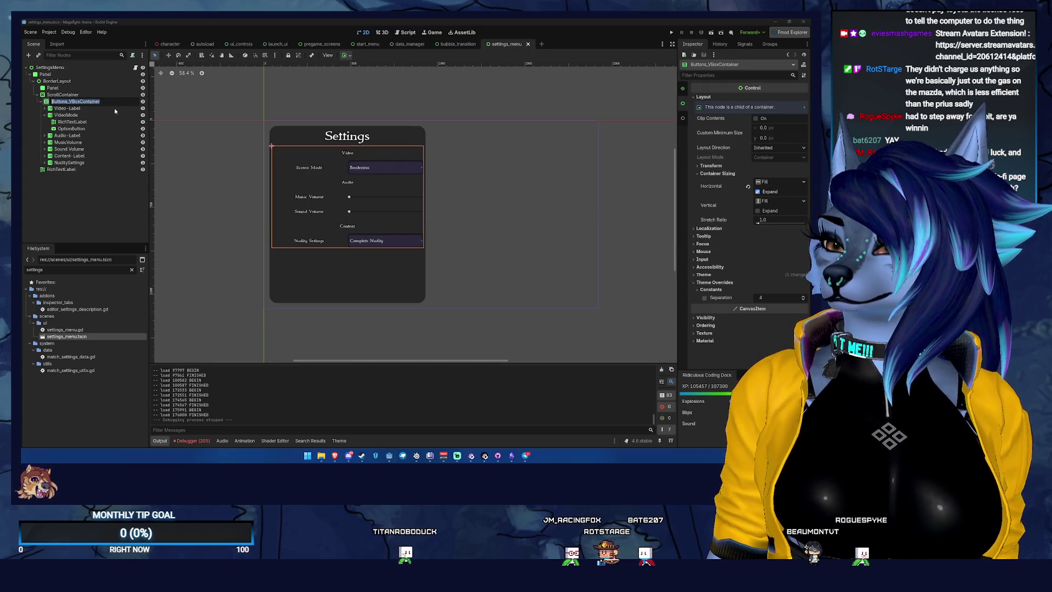
{"action": "left_click", "coordinate": [100, 108]}
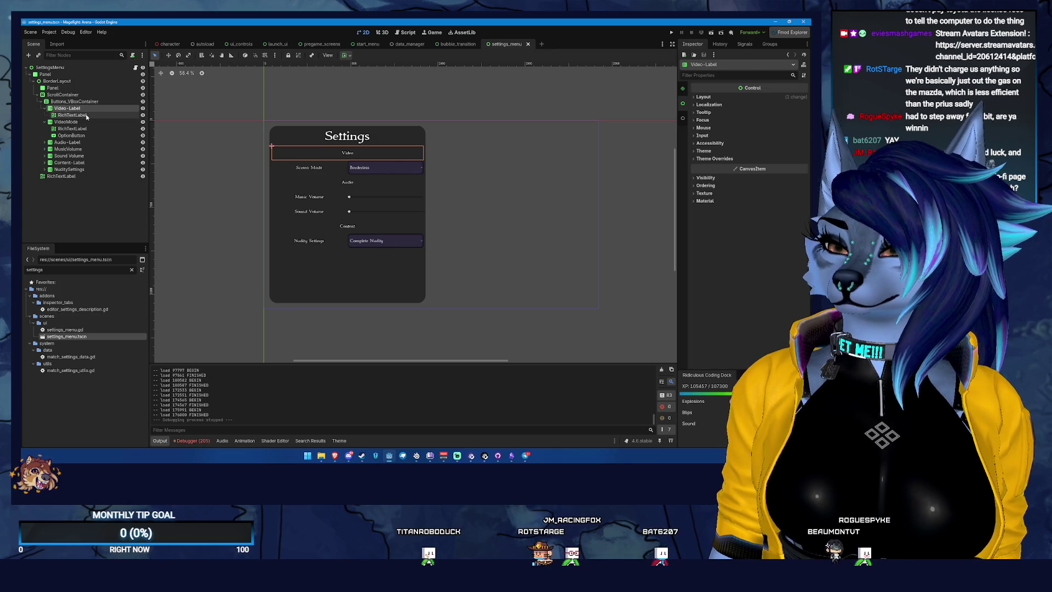
{"action": "double_click", "coordinate": [103, 109]}
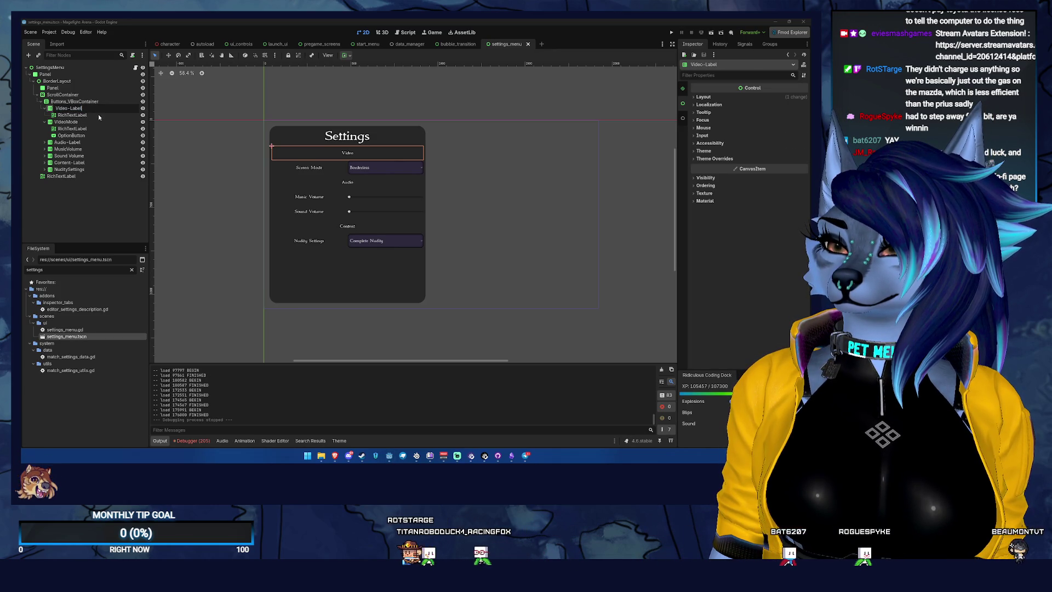
{"action": "left_click", "coordinate": [98, 114]}
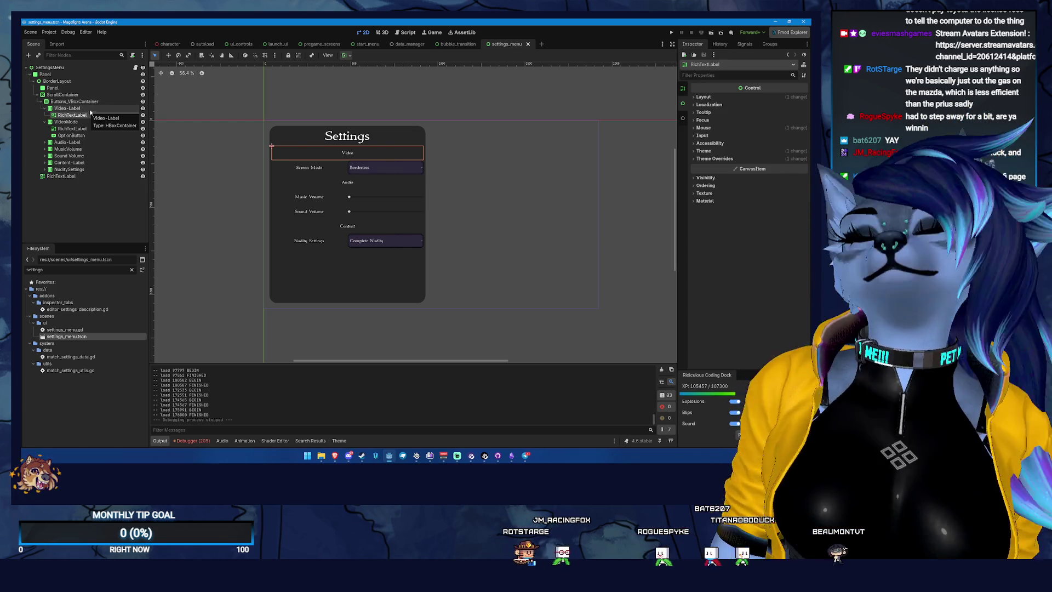
Step: Select the NuditySettings OptionButton and show its signals in the Node dock
{"action": "left_click", "coordinate": [98, 129]}
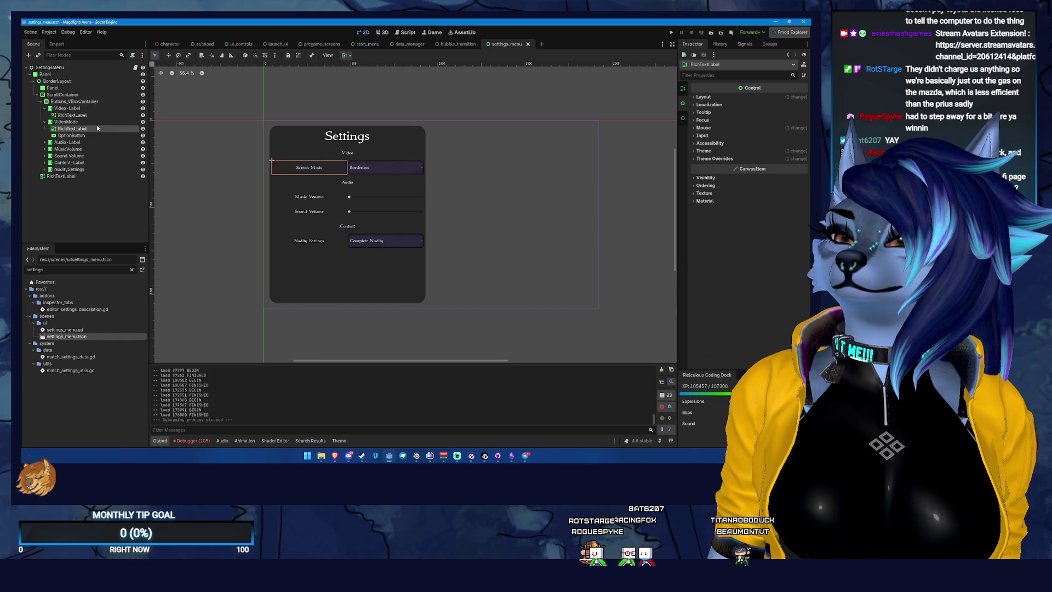
{"action": "left_click", "coordinate": [82, 142]}
{"action": "left_click", "coordinate": [85, 147]}
{"action": "left_click", "coordinate": [85, 156]}
{"action": "left_click", "coordinate": [87, 167]}
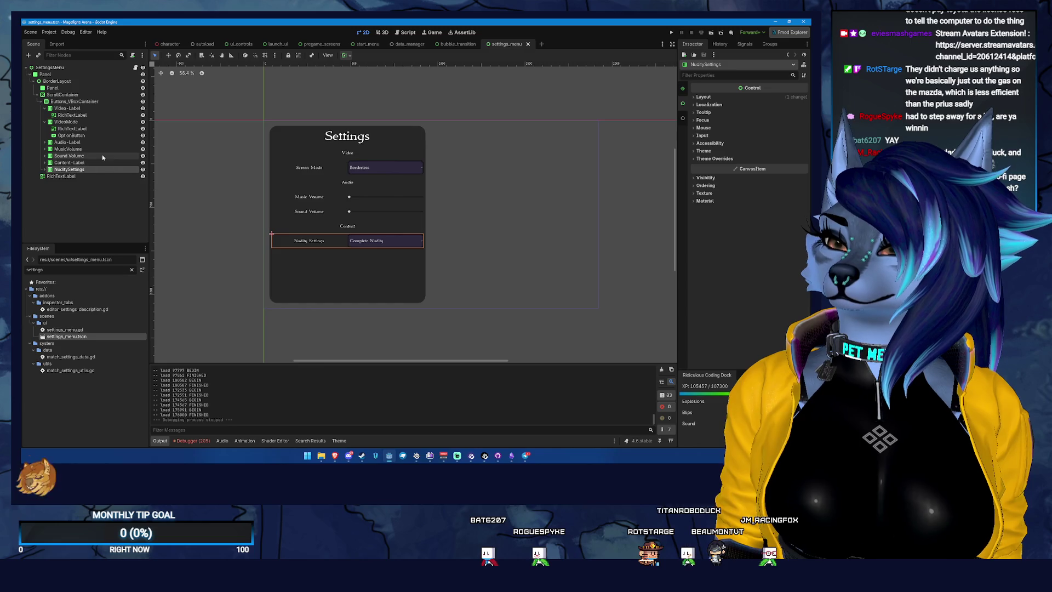
{"action": "key", "text": "Right"}
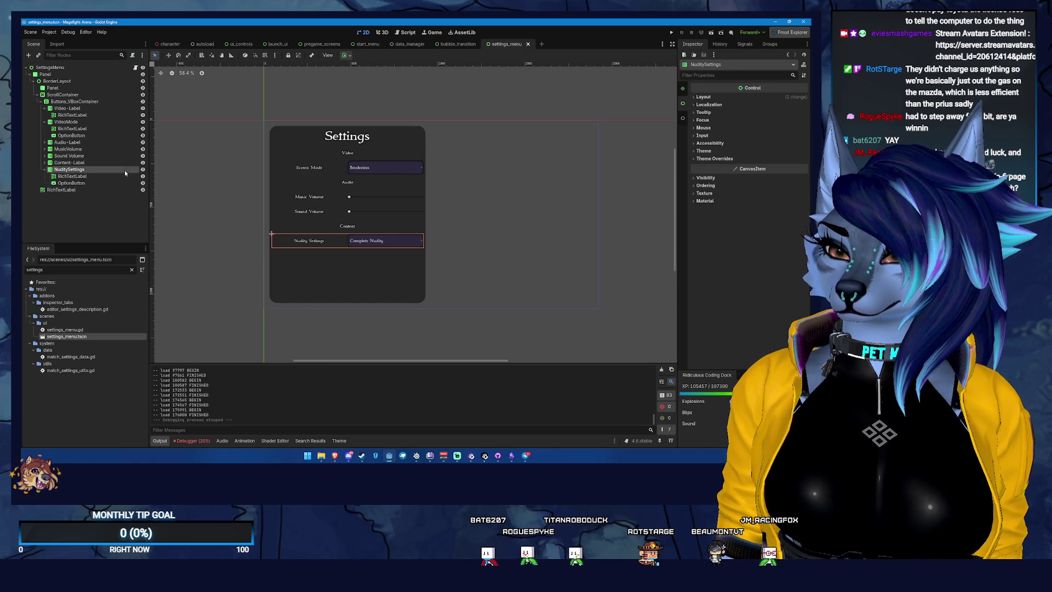
{"action": "left_click", "coordinate": [71, 182]}
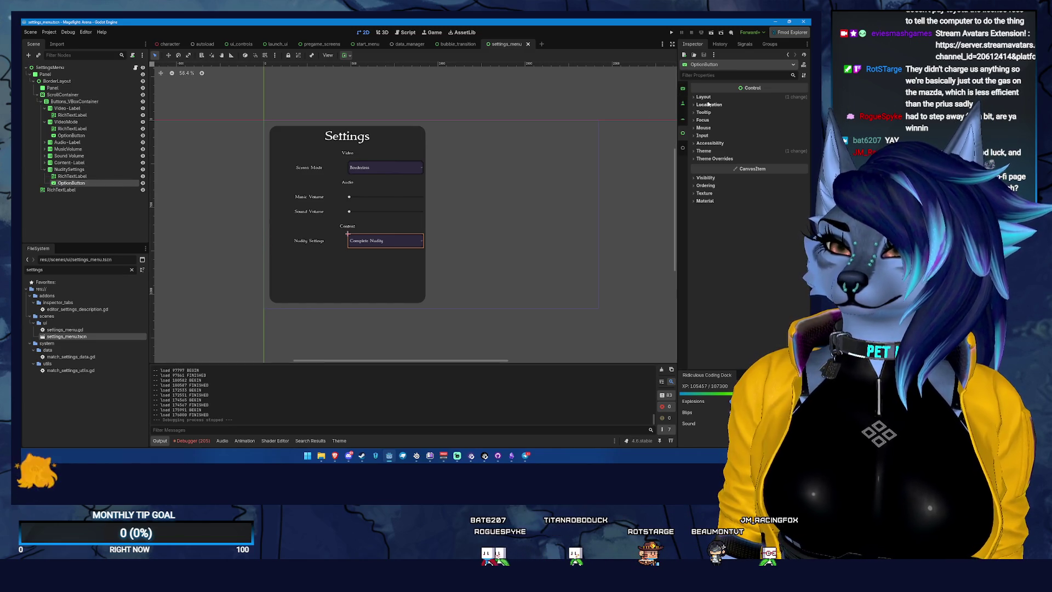
{"action": "left_click", "coordinate": [745, 43]}
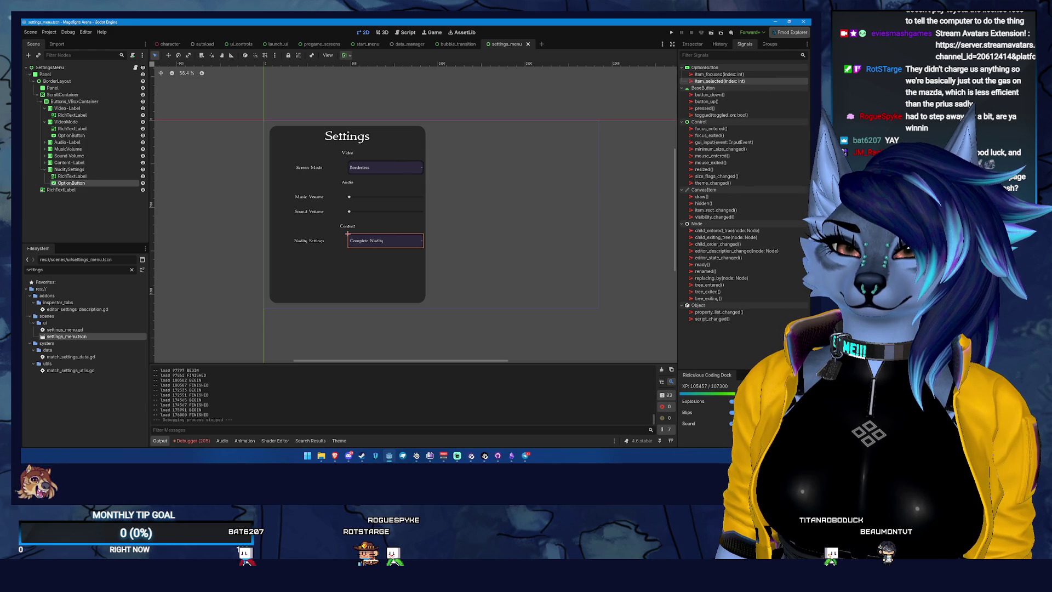
Step: Connect item_selected to a new receiver named _on_nudity_option_selected and save the scene
{"action": "double_click", "coordinate": [758, 81]}
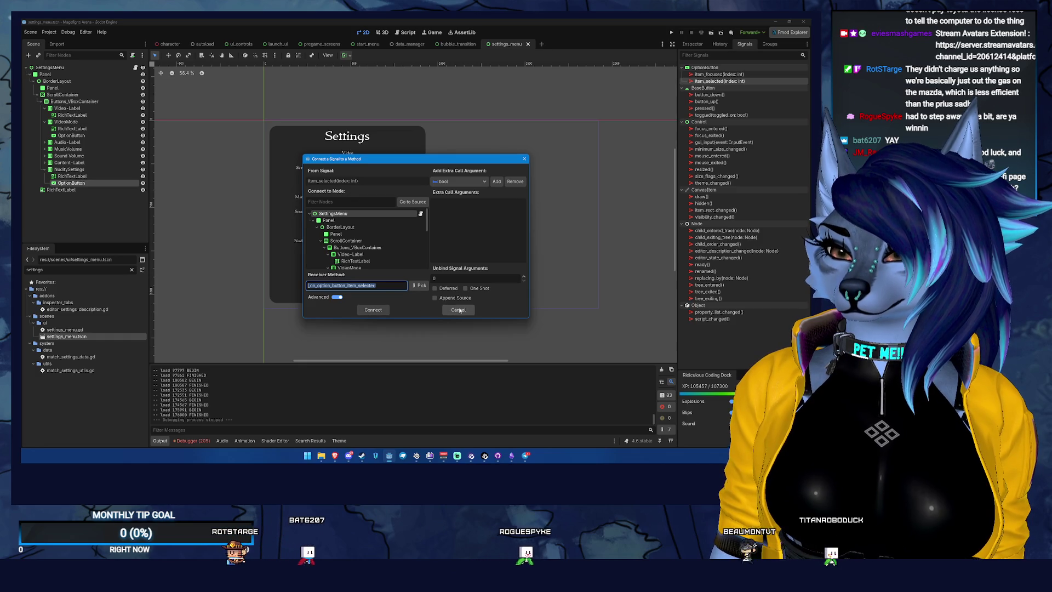
{"action": "left_click_drag", "start_coordinate": [405, 159], "coordinate": [539, 149]}
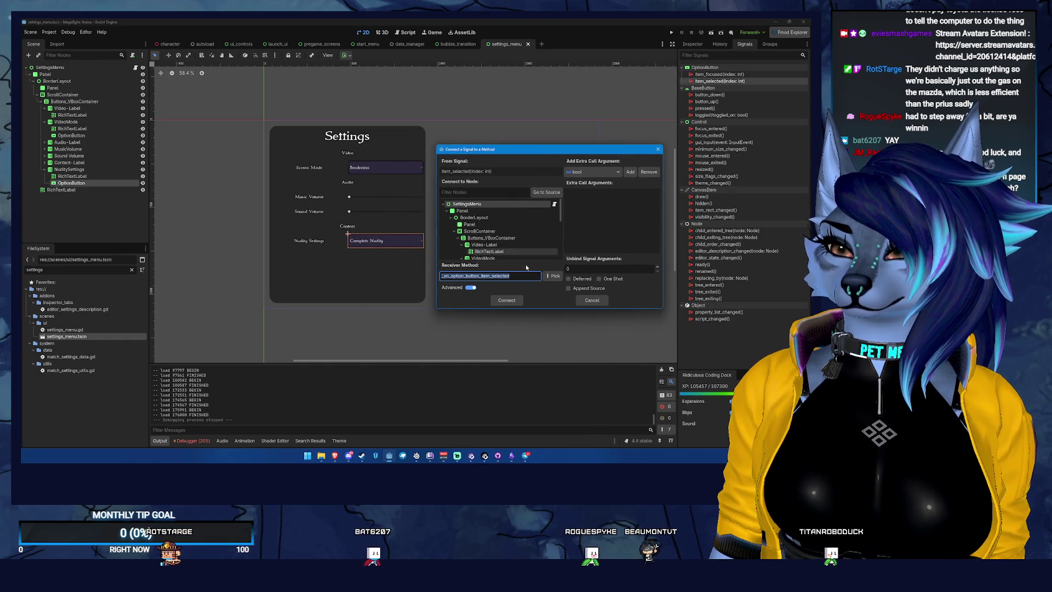
{"action": "left_click", "coordinate": [450, 276]}
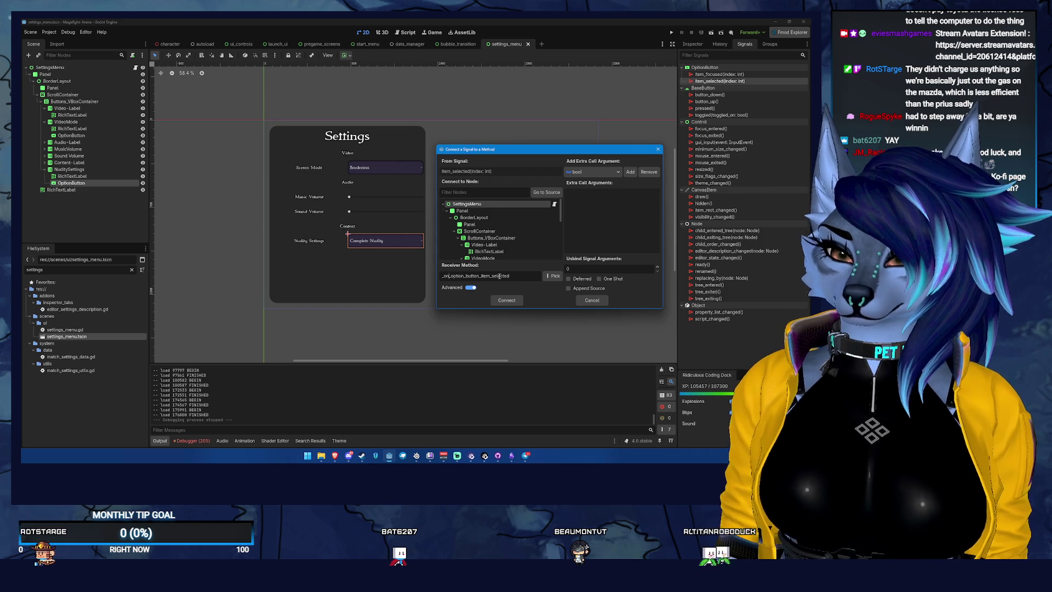
{"action": "type", "text": "_nudity"}
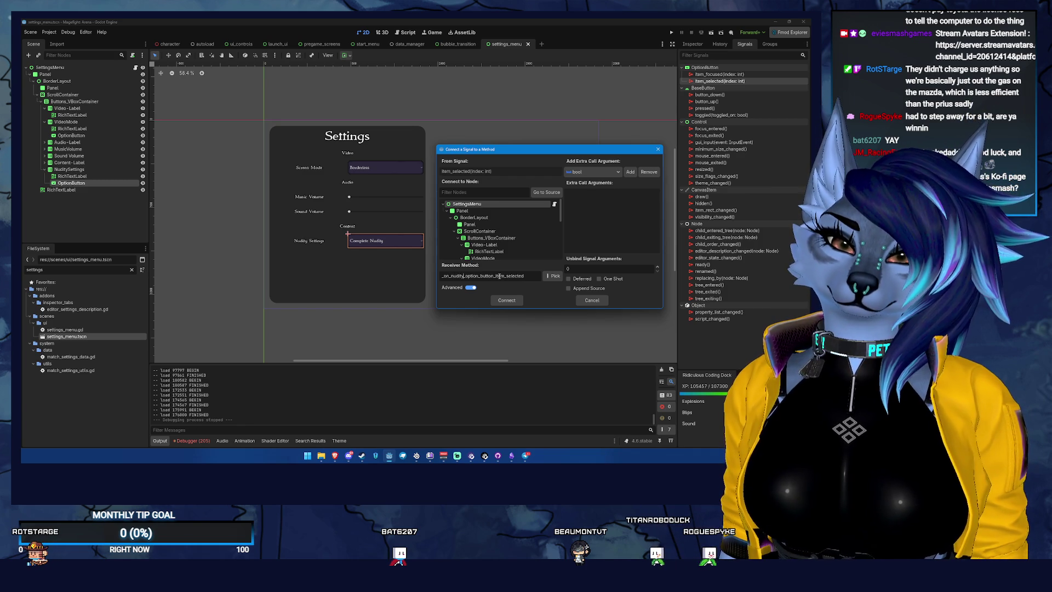
{"action": "left_click", "coordinate": [481, 276]}
{"action": "key", "text": "Delete"}
{"action": "key", "text": "Delete"}
{"action": "key", "text": "Delete"}
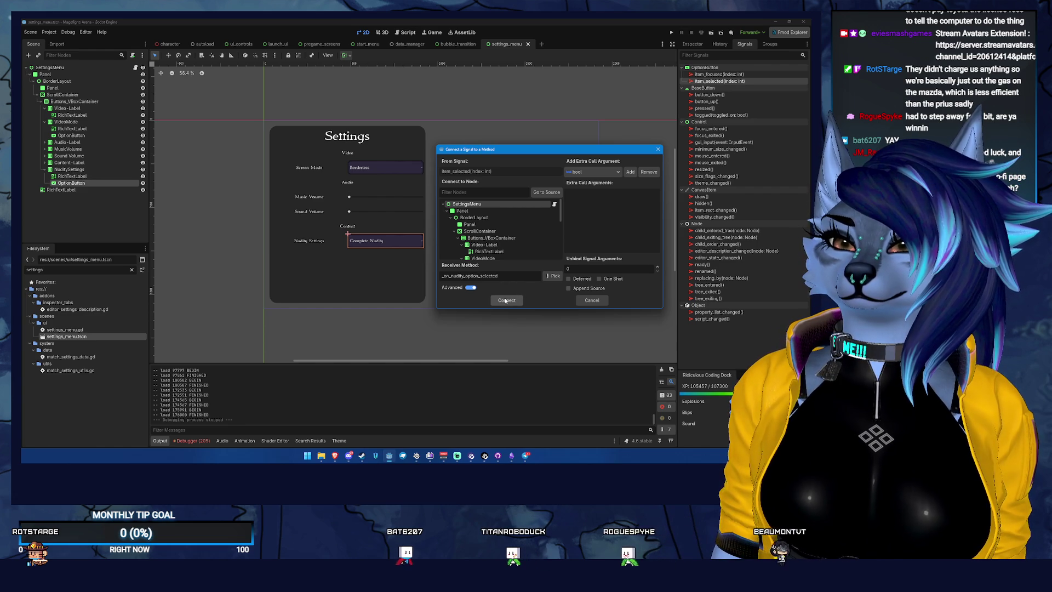
{"action": "left_click", "coordinate": [506, 300]}
{"action": "key", "text": "ctrl+s"}
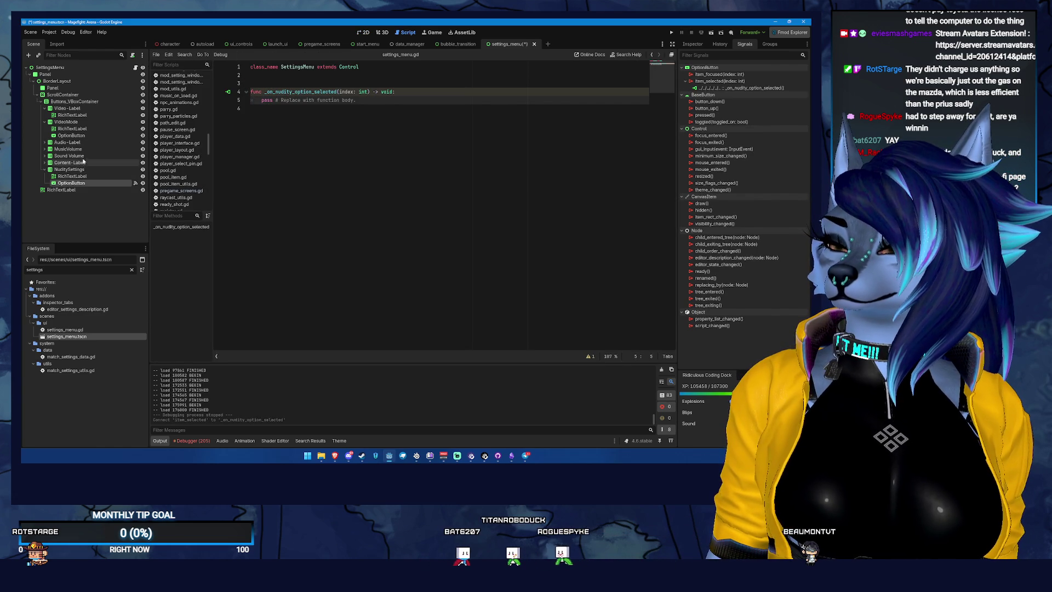
Step: Expand the Sound Volume and MusicVolume rows and select the Sound Volume HSlider
{"action": "key", "text": "ctrl+F1"}
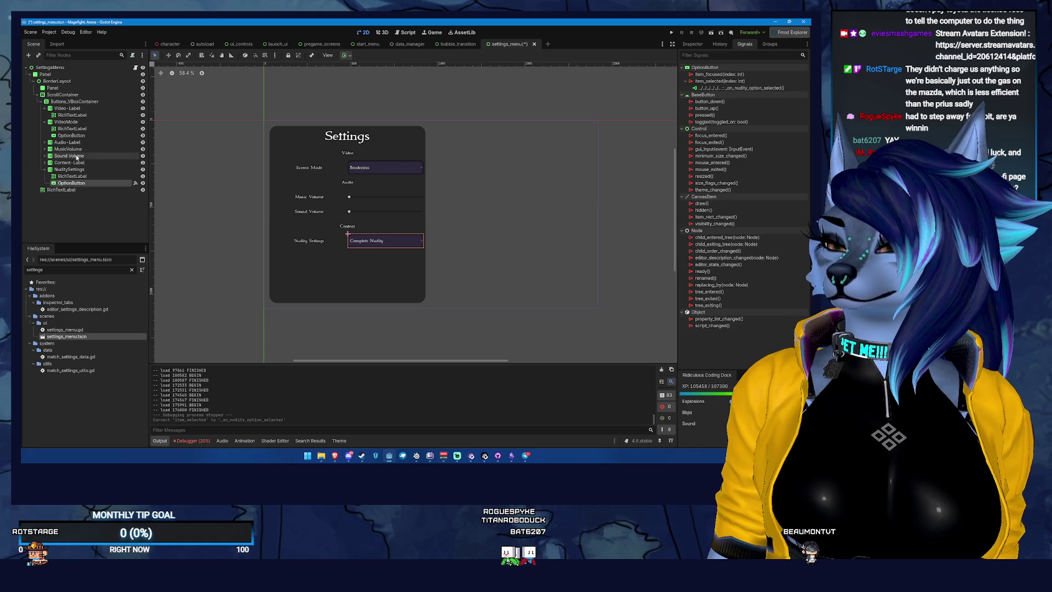
{"action": "left_click", "coordinate": [61, 155]}
{"action": "left_click", "coordinate": [44, 155]}
{"action": "left_click", "coordinate": [73, 149]}
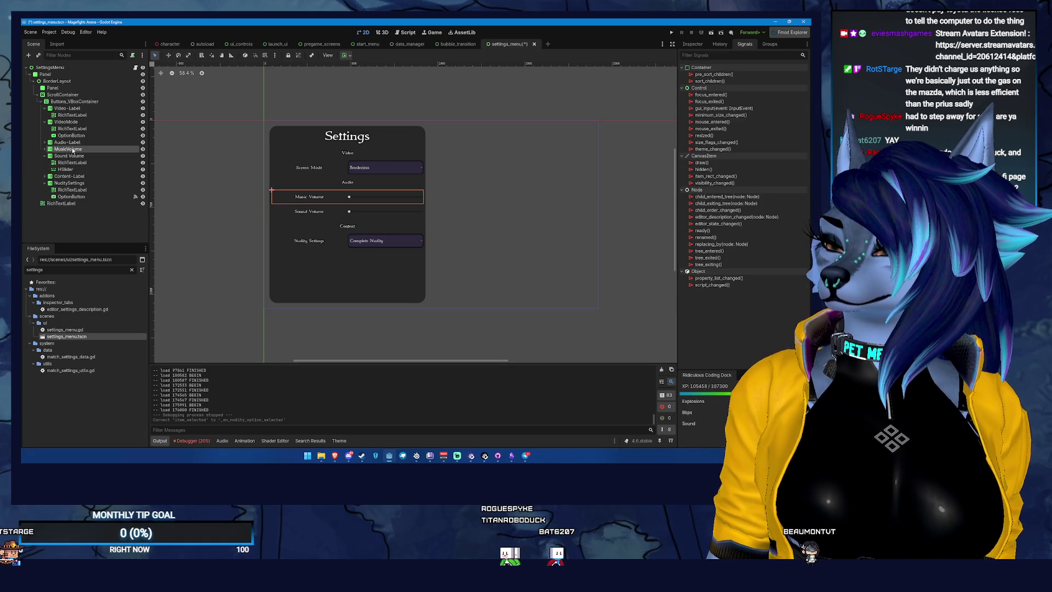
{"action": "left_click", "coordinate": [44, 149]}
{"action": "left_click", "coordinate": [81, 162]}
{"action": "left_click", "coordinate": [66, 183]}
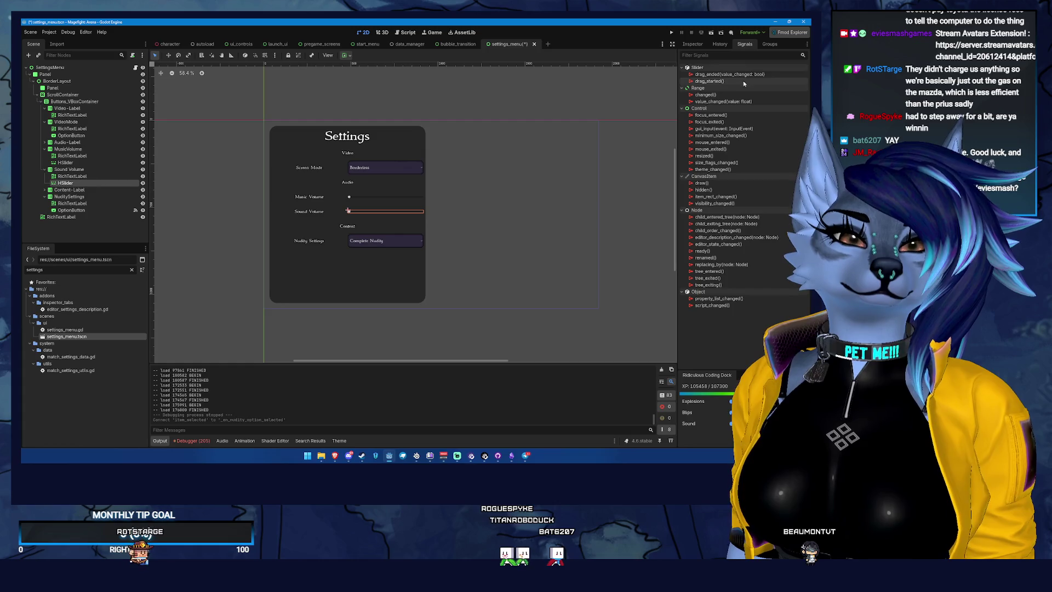
Step: Connect its drag_ended signal to _on_sound_volume_slider_drag_ended
{"action": "double_click", "coordinate": [728, 74]}
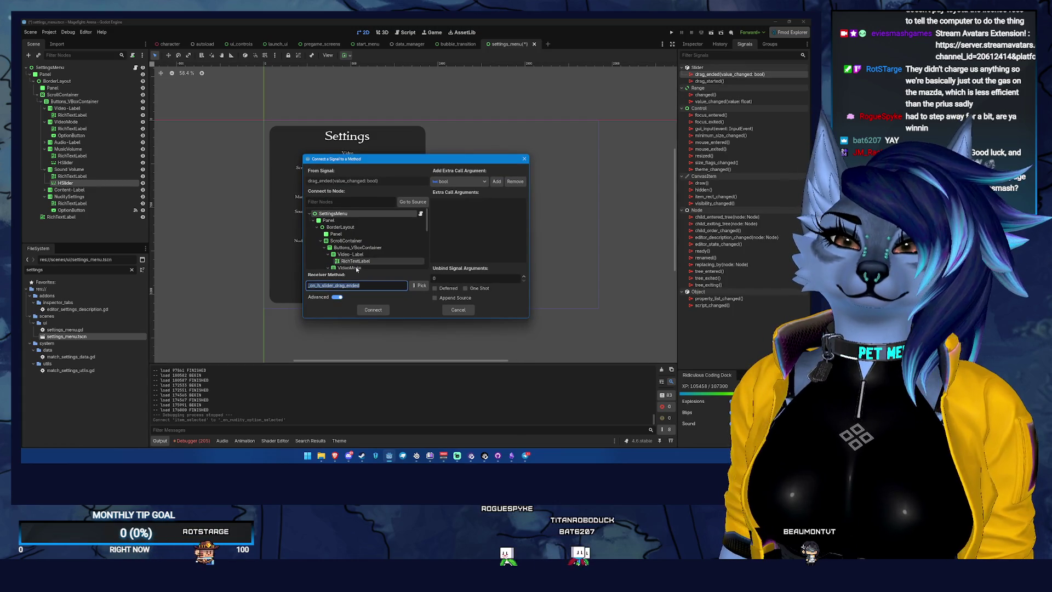
{"action": "left_click", "coordinate": [320, 286]}
{"action": "key", "text": "BackSpace"}
{"action": "type", "text": "sfx"}
{"action": "key", "text": "BackSpace"}
{"action": "key", "text": "BackSpace"}
{"action": "key", "text": "BackSpace"}
{"action": "type", "text": "sound_volume"}
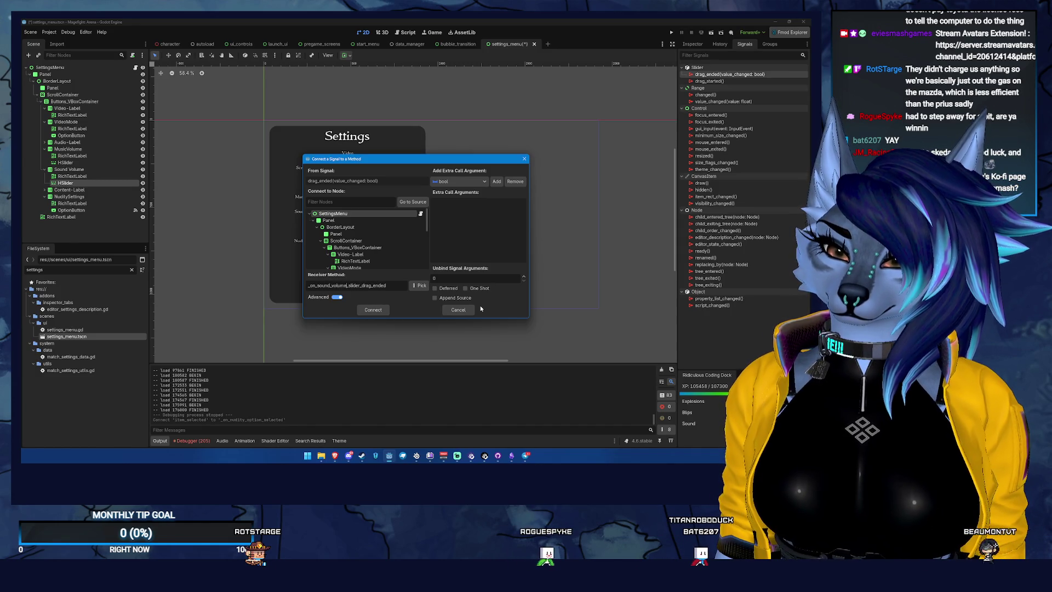
{"action": "left_click", "coordinate": [381, 310]}
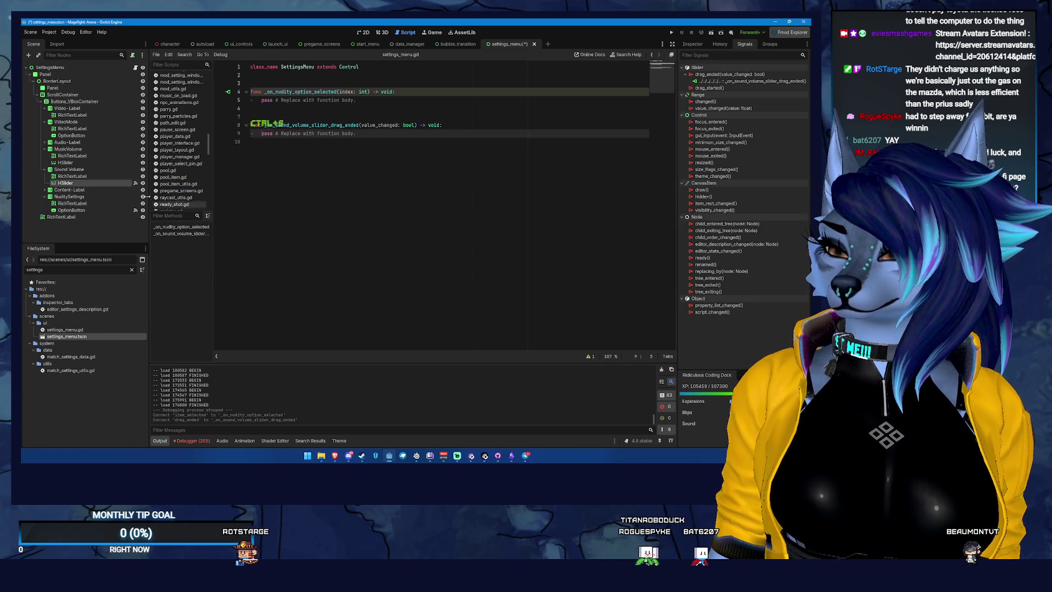
Step: Connect the MusicVolume HSlider's drag_ended to _on_music_volume_slider_drag_ended and save
{"action": "left_click", "coordinate": [108, 162]}
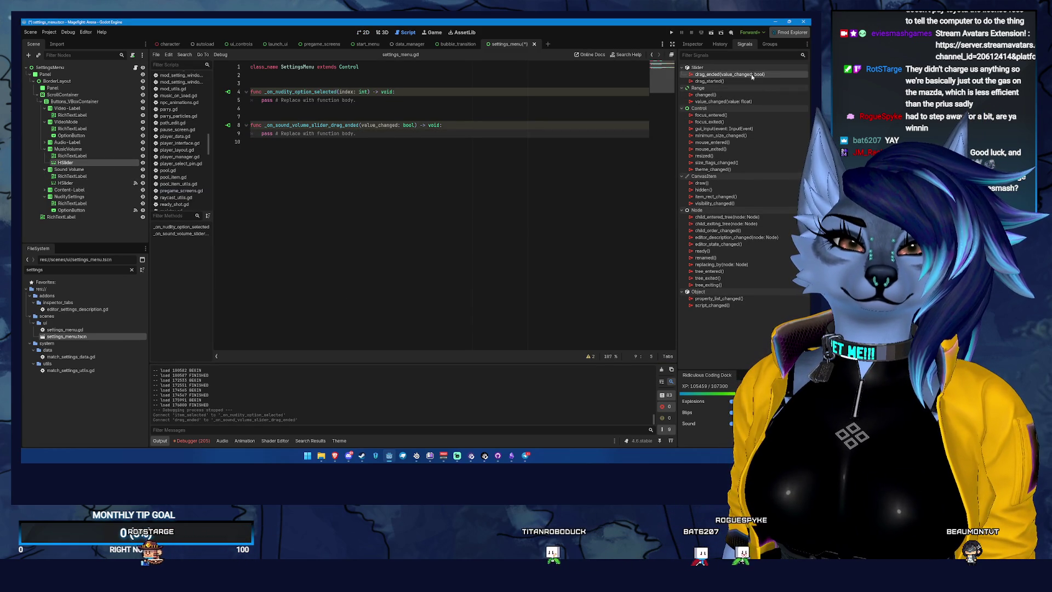
{"action": "double_click", "coordinate": [752, 75]}
{"action": "left_click", "coordinate": [319, 286]}
{"action": "key", "text": "BackSpace"}
{"action": "type", "text": "sound_slider_drag_ended"}
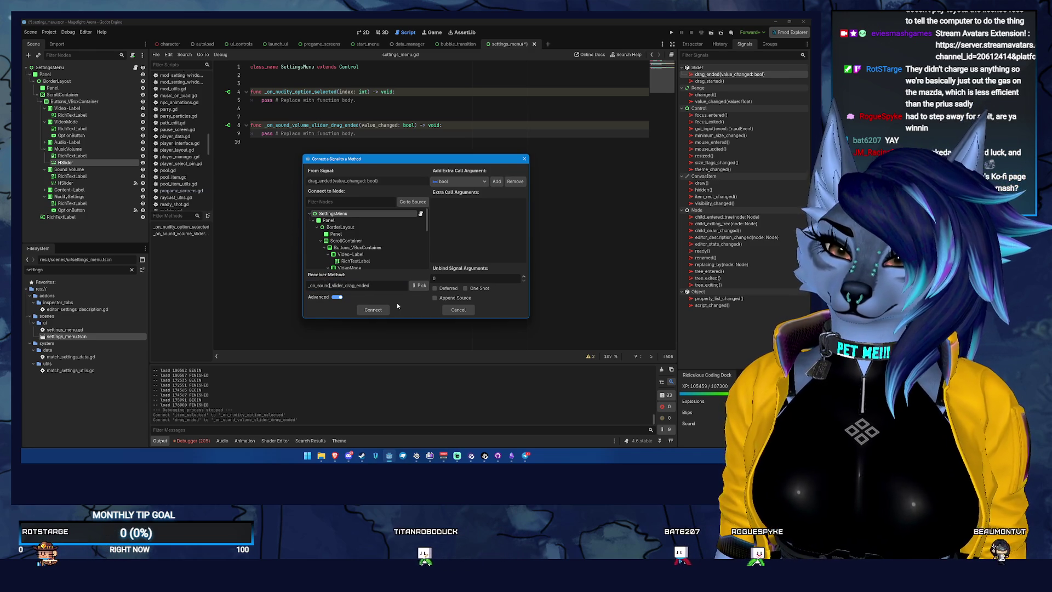
{"action": "key", "text": "BackSpace"}
{"action": "key", "text": "BackSpace"}
{"action": "key", "text": "BackSpace"}
{"action": "type", "text": "music"}
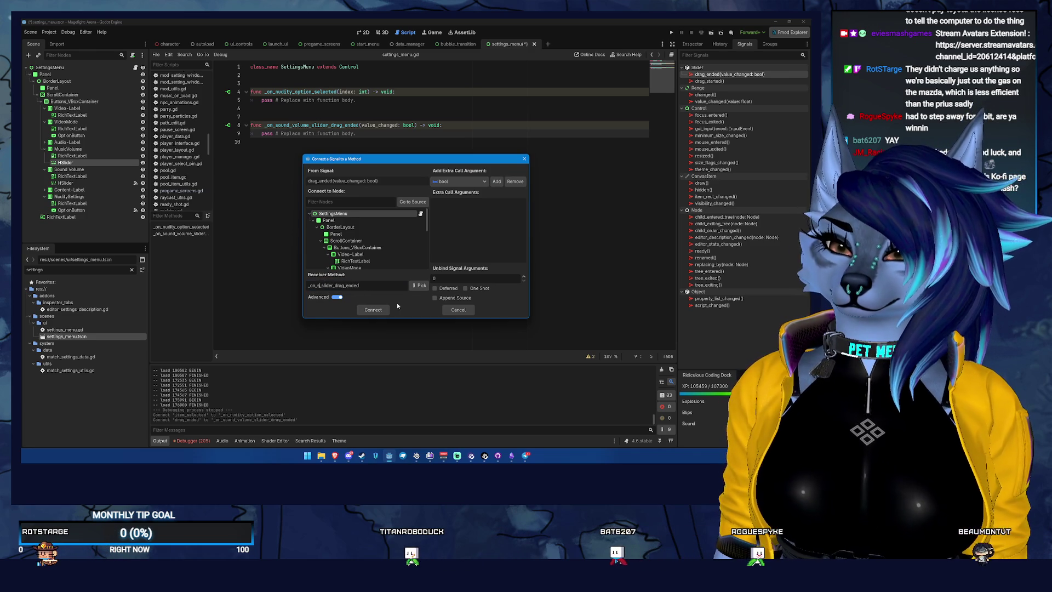
{"action": "type", "text": "_volume"}
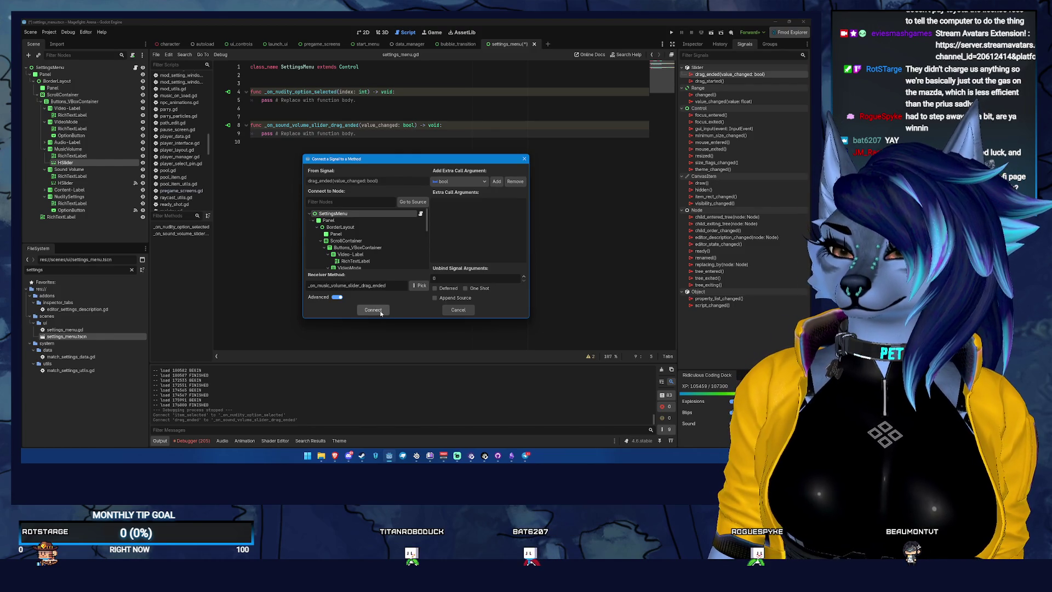
{"action": "left_click", "coordinate": [373, 310]}
{"action": "key", "text": "ctrl+s"}
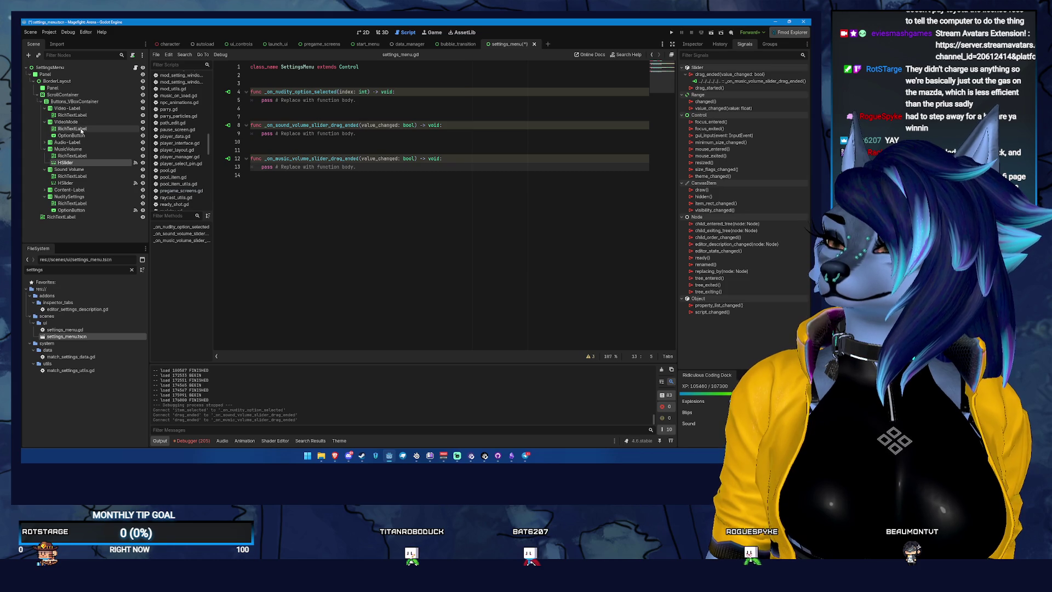
{"action": "left_click", "coordinate": [375, 33]}
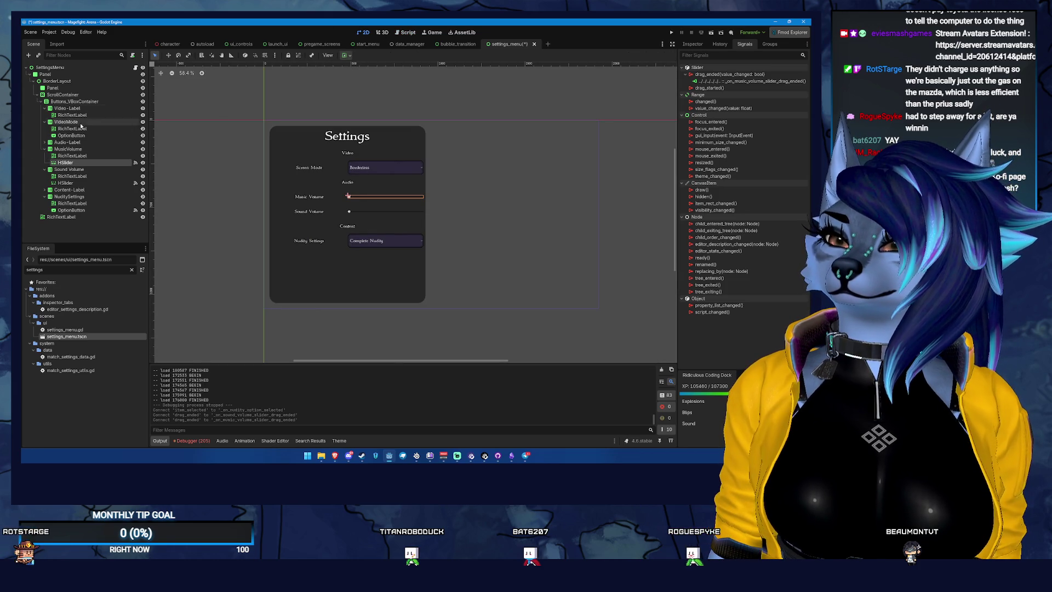
Step: Connect the Screen Mode OptionButton's item_selected signal to a new _on_screen_mode_option_selected handler
{"action": "left_click", "coordinate": [67, 136]}
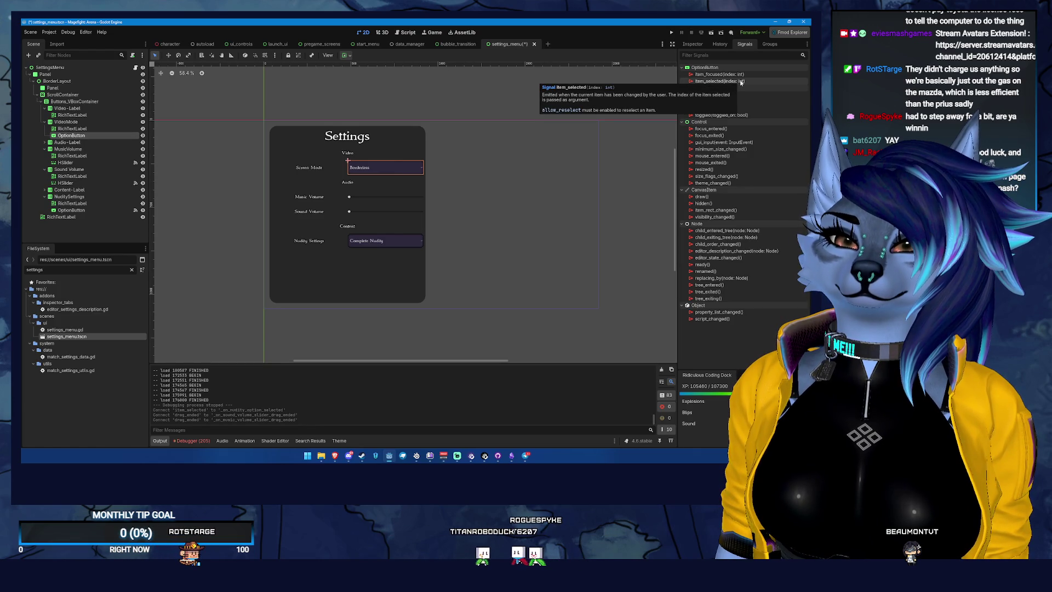
{"action": "double_click", "coordinate": [741, 82]}
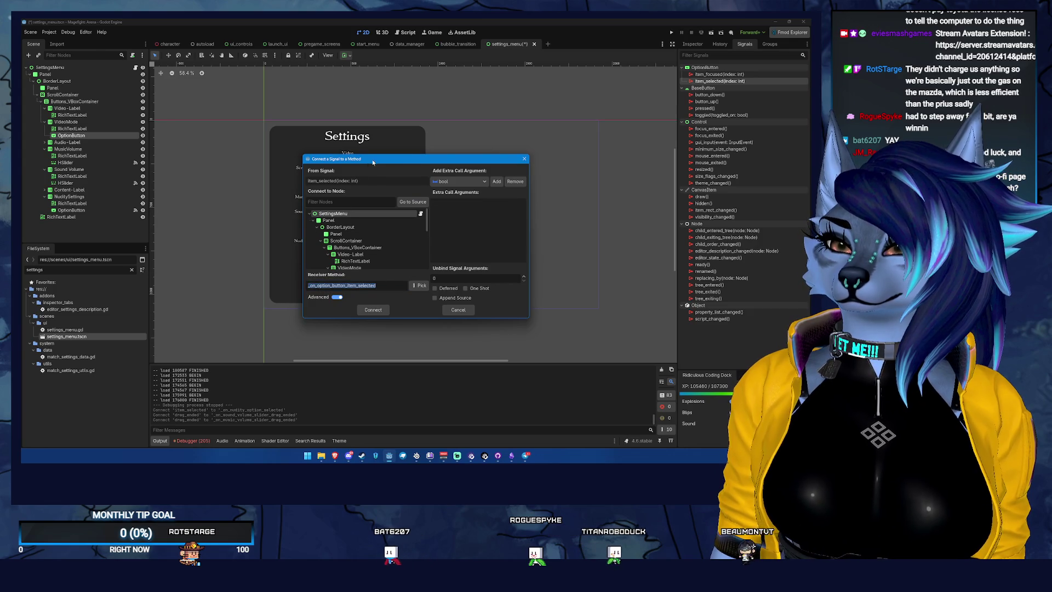
{"action": "left_click_drag", "start_coordinate": [384, 159], "coordinate": [515, 172]}
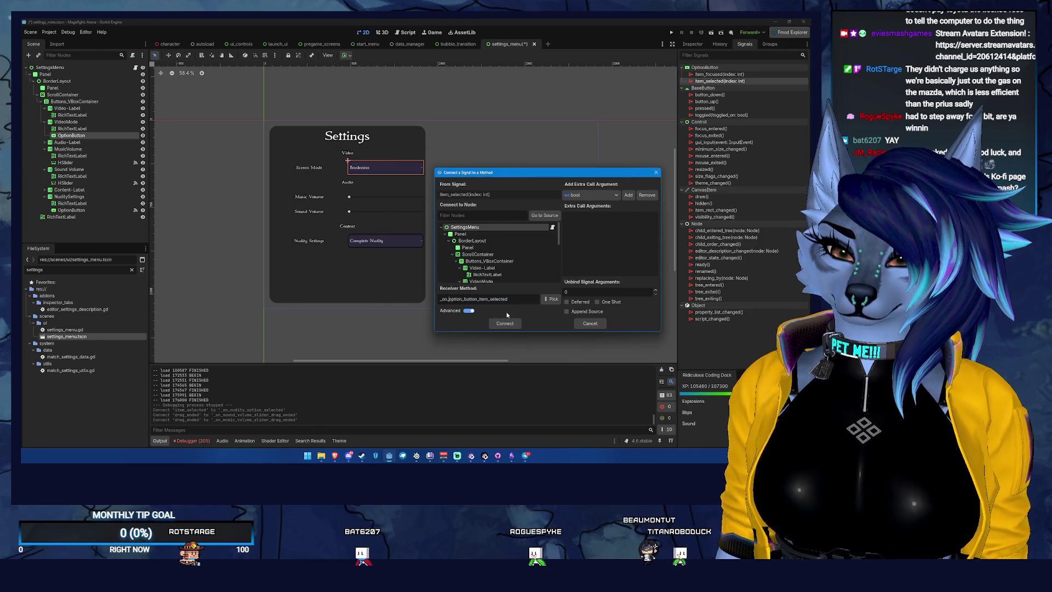
{"action": "type", "text": "screen_mode"}
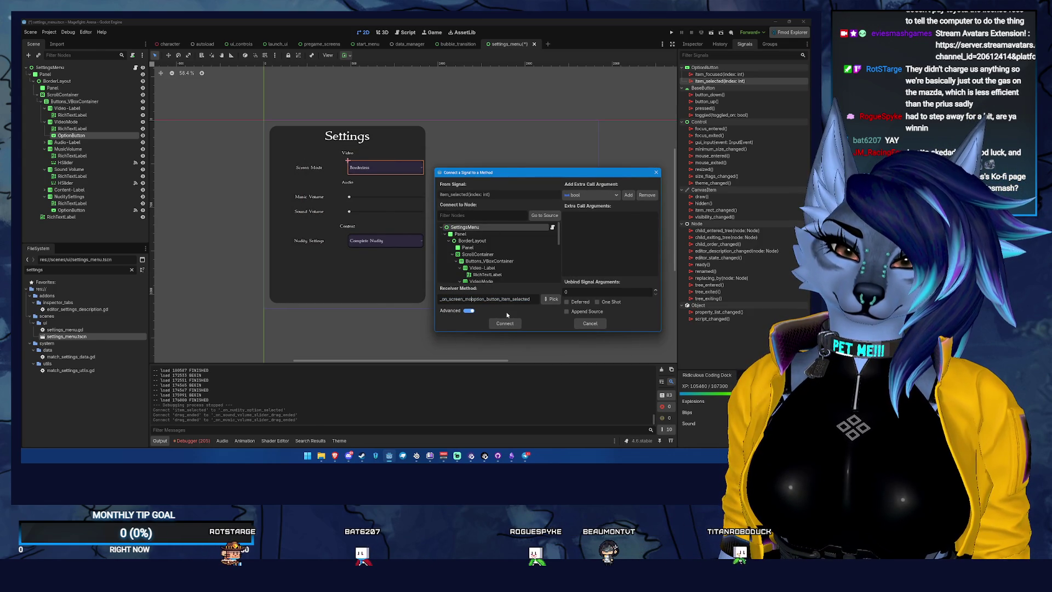
{"action": "type", "text": "_"}
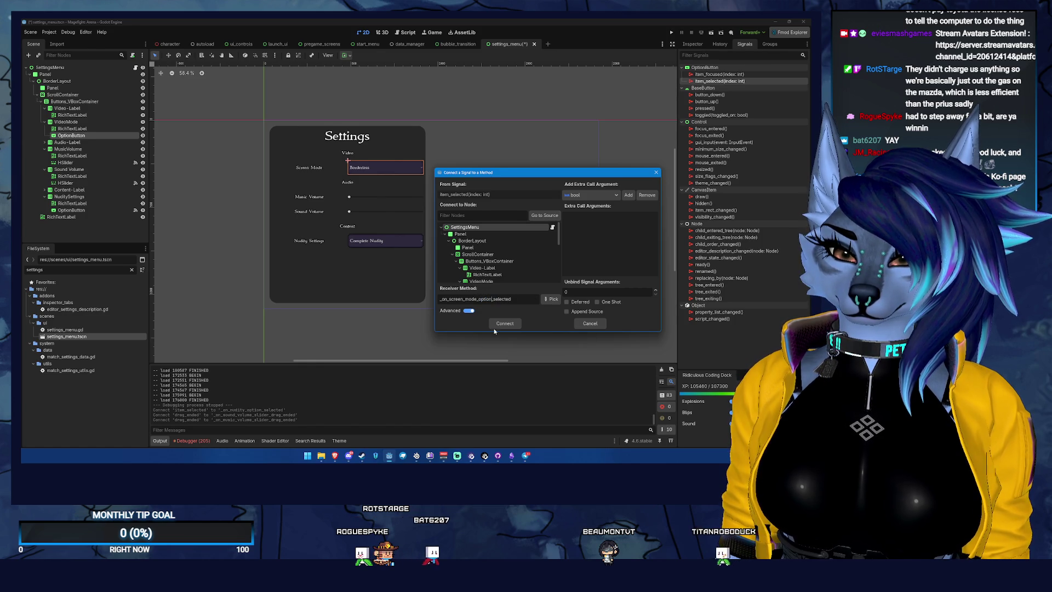
{"action": "left_click", "coordinate": [508, 325]}
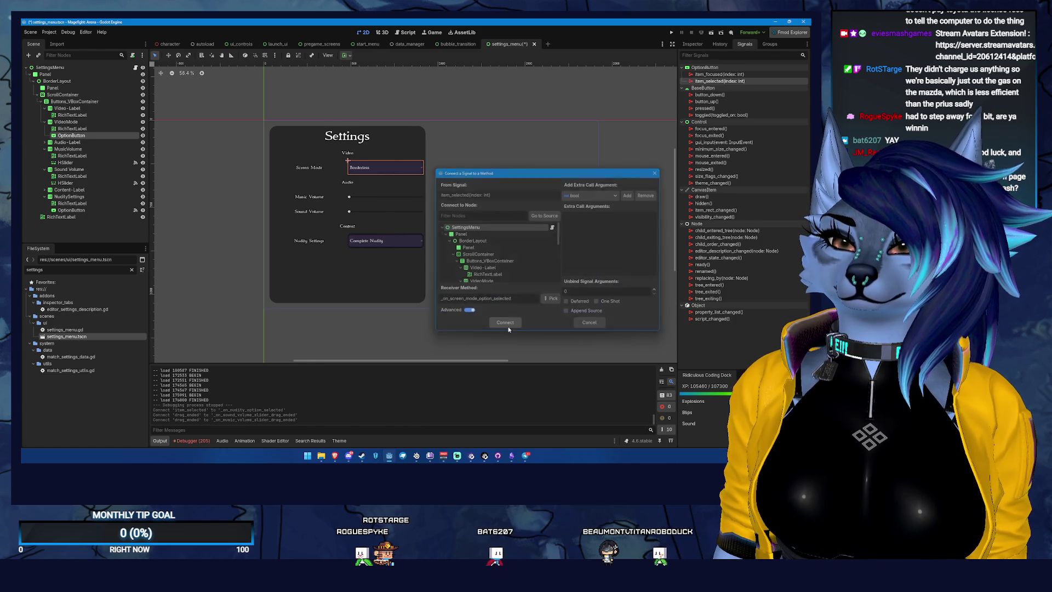
{"action": "mouse_move", "coordinate": [359, 200]}
{"action": "left_mouse_down"}
{"action": "mouse_move", "coordinate": [307, 198]}
{"action": "mouse_move", "coordinate": [257, 175]}
{"action": "mouse_move", "coordinate": [244, 193]}
{"action": "left_mouse_up"}
Step: Move the screen mode handler to the top of settings_menu.gd, under the class line
{"action": "key", "text": "BackSpace"}
{"action": "left_click", "coordinate": [322, 71]}
{"action": "key", "text": "Return"}
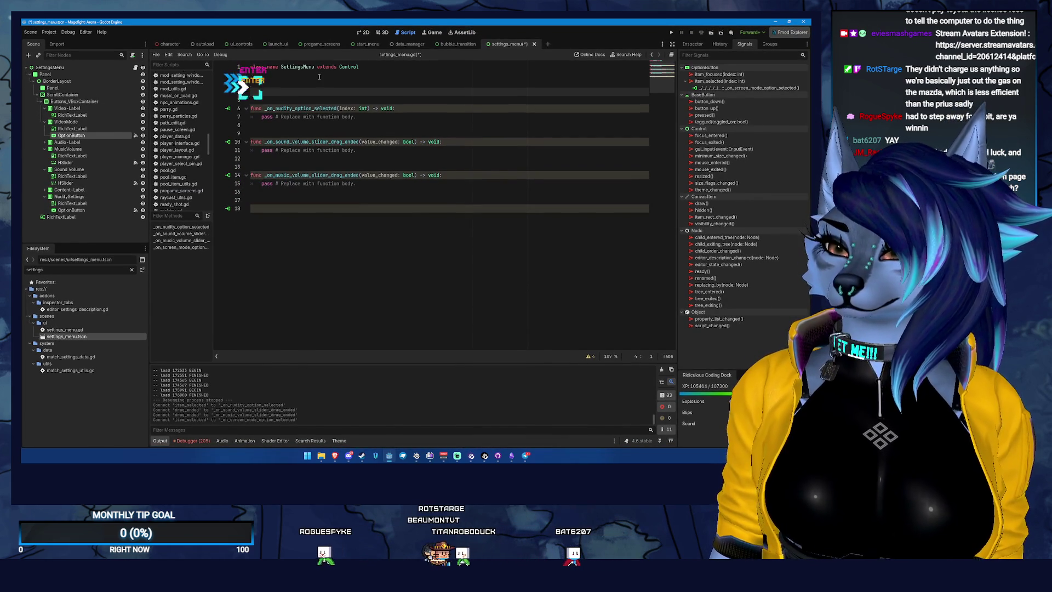
{"action": "type", "text": "func _on_screen_mode_option_selected(index: int) -> void: \tpass # Replace with function body."}
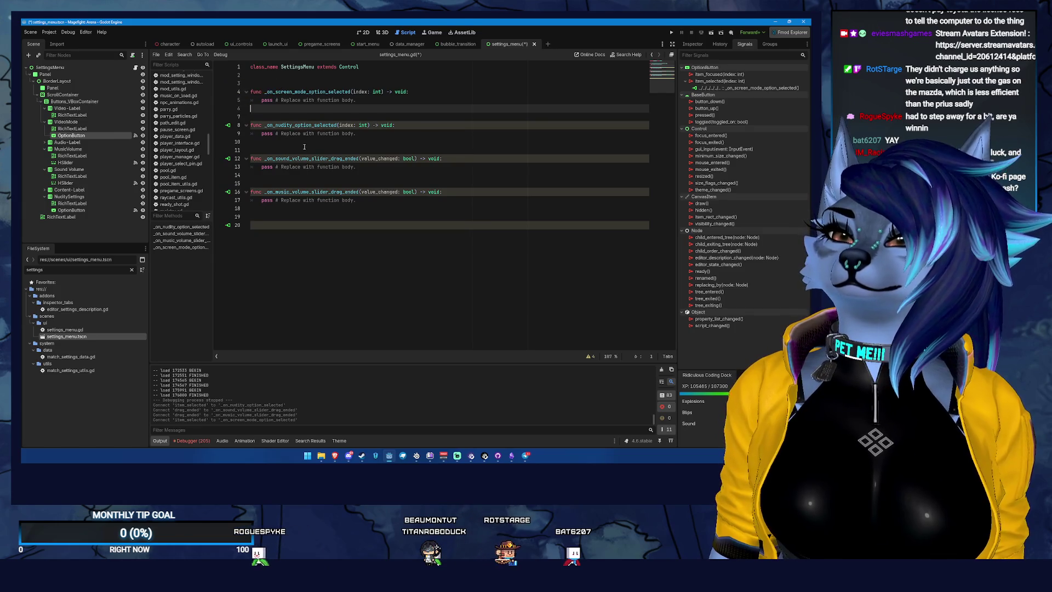
{"action": "key", "text": "BackSpace"}
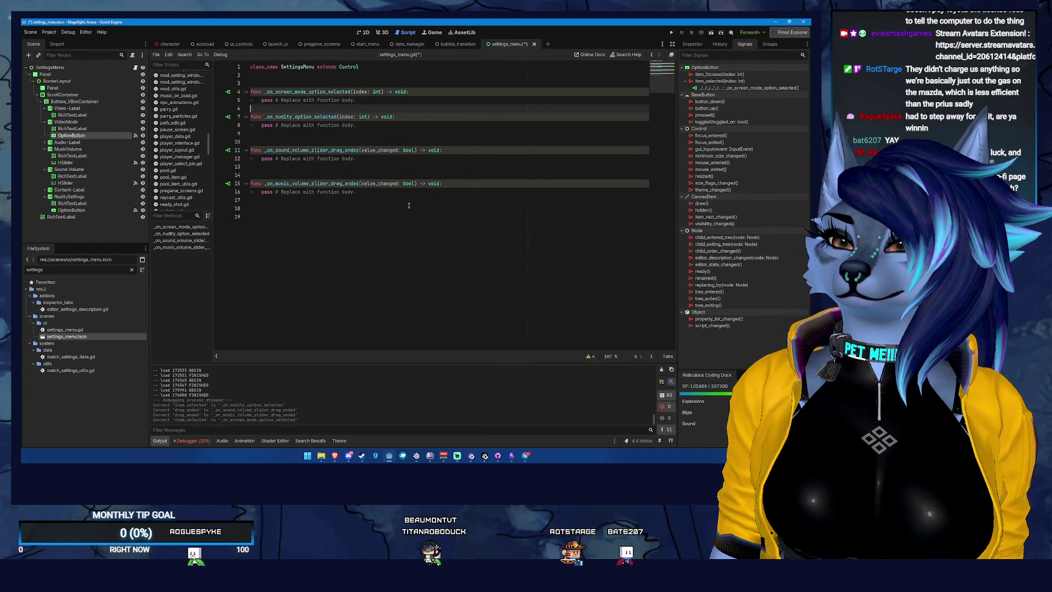
Step: Place the volume handlers after the screen mode handler, with music before sound
{"action": "left_click_drag", "start_coordinate": [360, 194], "coordinate": [194, 154]}
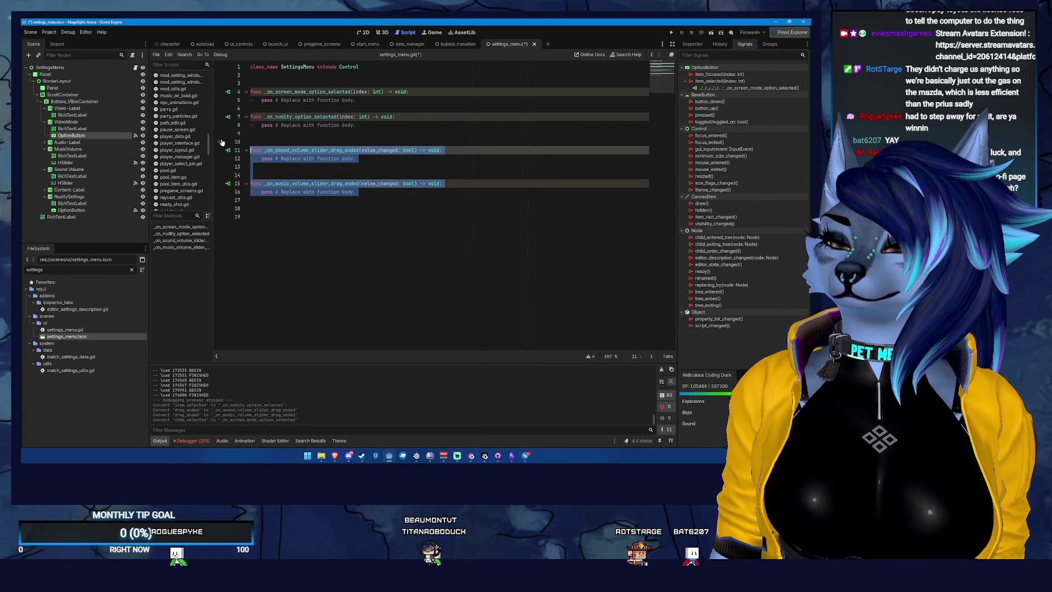
{"action": "key", "text": "ctrl+x"}
{"action": "left_click", "coordinate": [273, 108]}
{"action": "key", "text": "Return"}
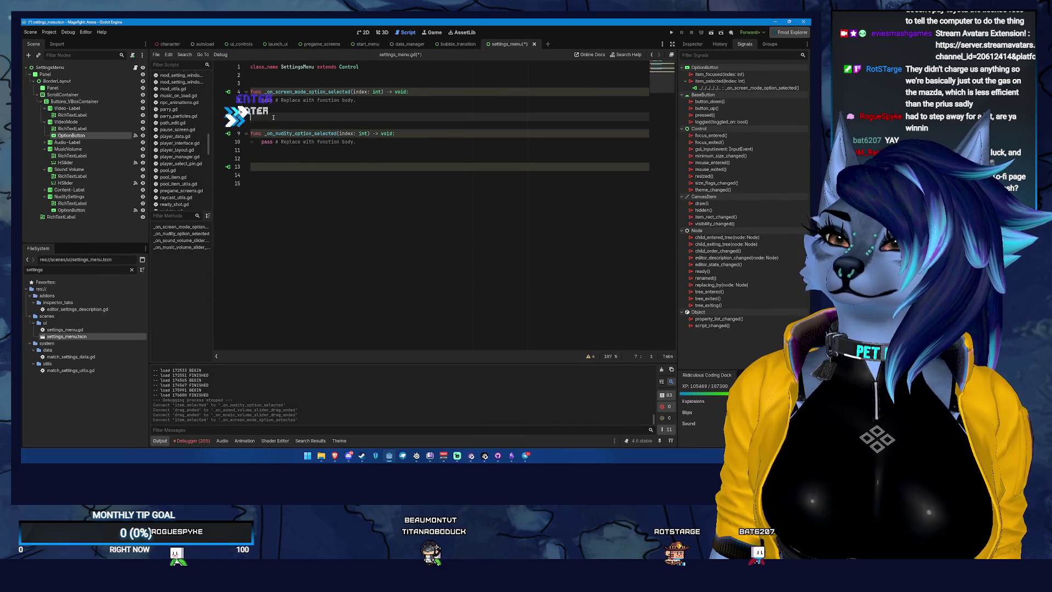
{"action": "key", "text": "ctrl+v"}
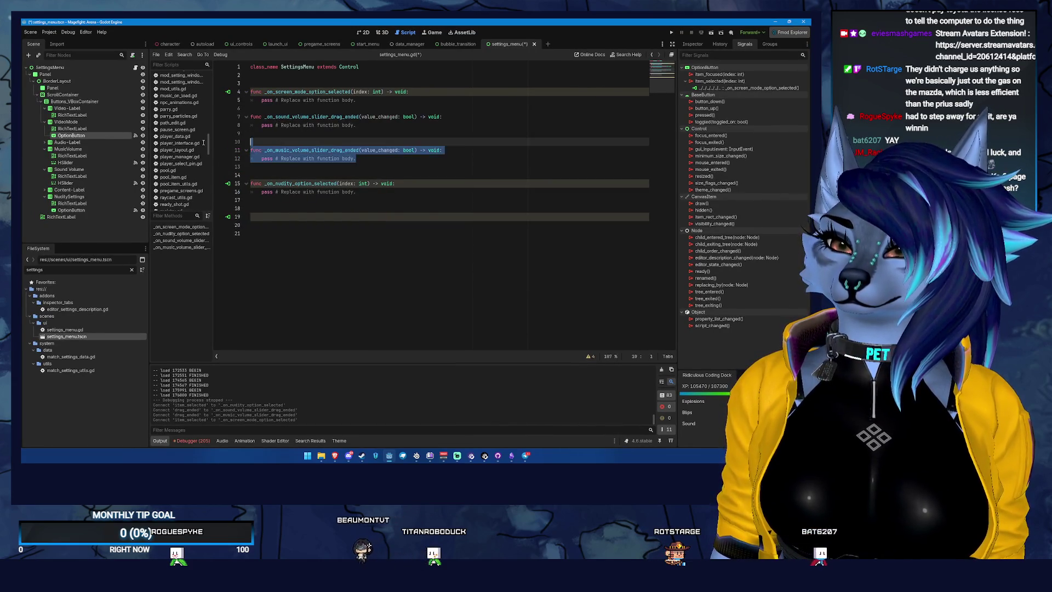
{"action": "key", "text": "ctrl+x"}
{"action": "key", "text": "BackSpace"}
{"action": "key", "text": "BackSpace"}
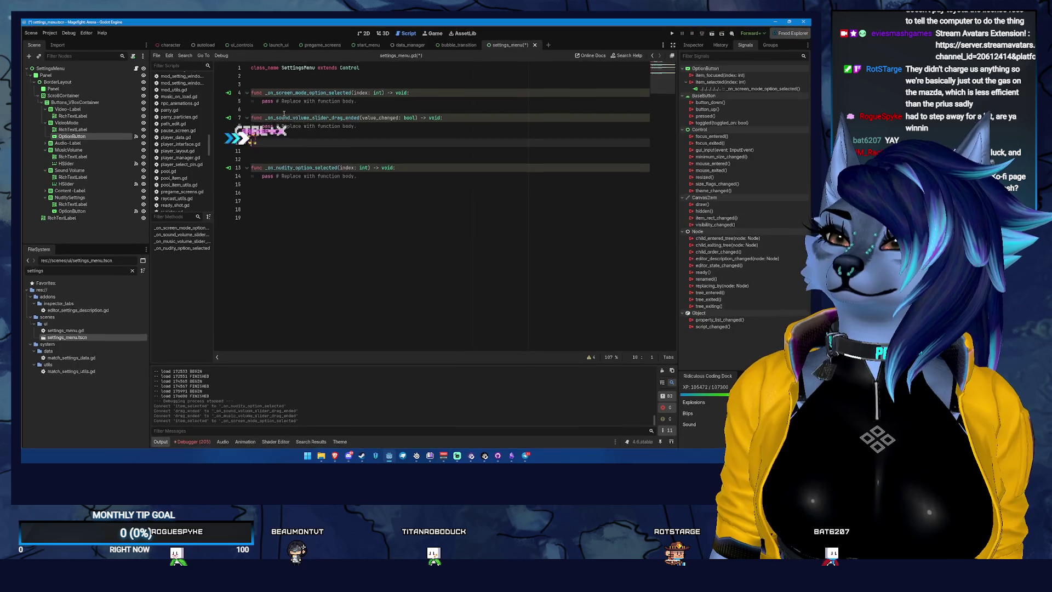
{"action": "left_click", "coordinate": [279, 108]}
{"action": "key", "text": "Return"}
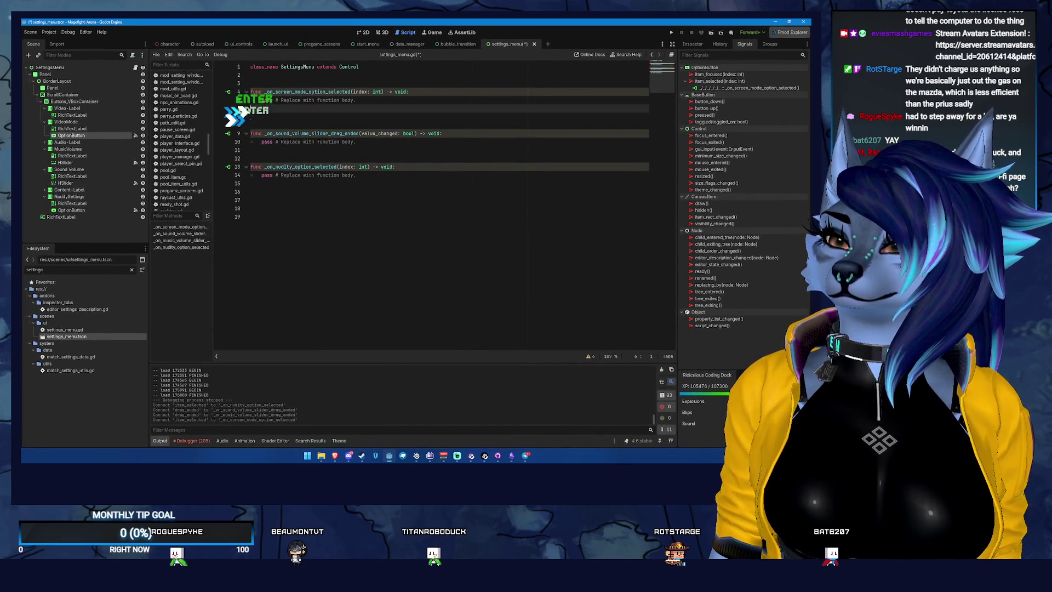
{"action": "key", "text": "ctrl+v"}
Step: Trim the extra blank lines, save the script, and filter FileSystem with 'gamedata_m'
{"action": "left_click", "coordinate": [257, 167]}
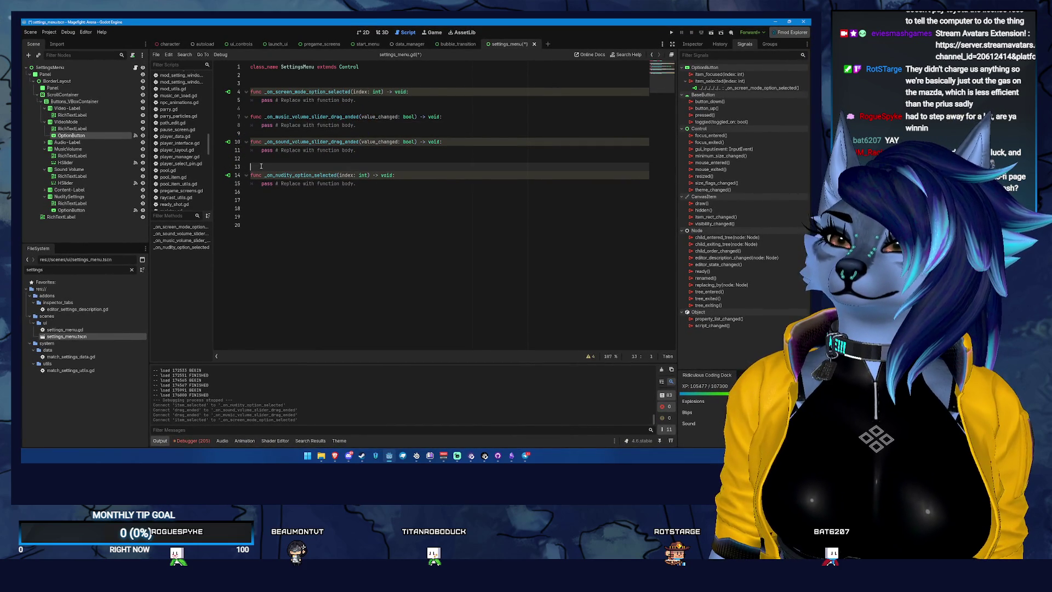
{"action": "key", "text": "BackSpace"}
{"action": "left_click", "coordinate": [270, 226]}
{"action": "key", "text": "BackSpace"}
{"action": "key", "text": "BackSpace"}
{"action": "key", "text": "BackSpace"}
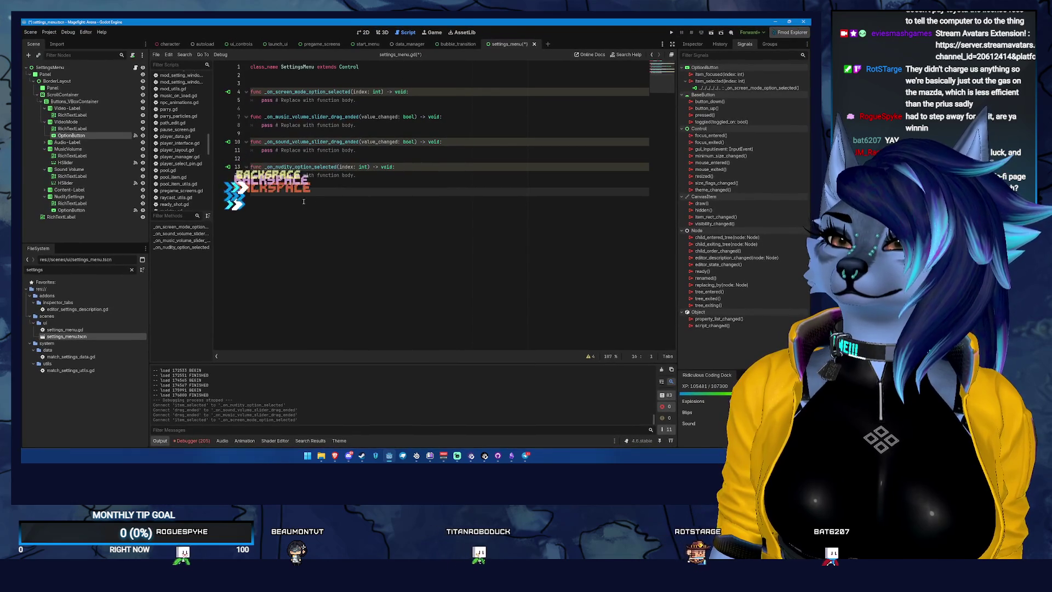
{"action": "key", "text": "ctrl+s"}
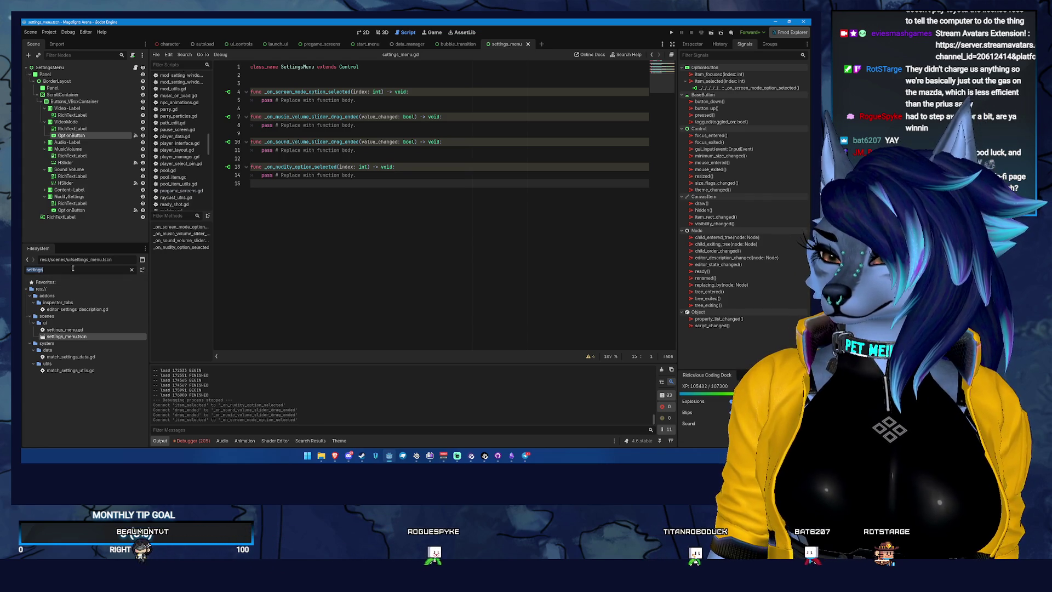
{"action": "type", "text": "game"}
{"action": "type", "text": "data_m"}
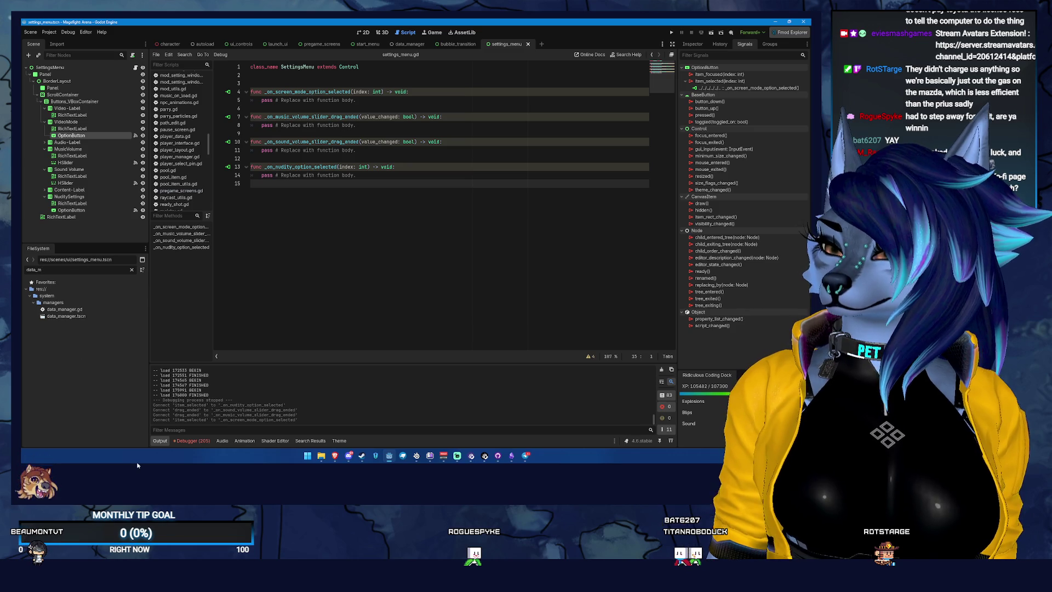
{"action": "double_click", "coordinate": [104, 318]}
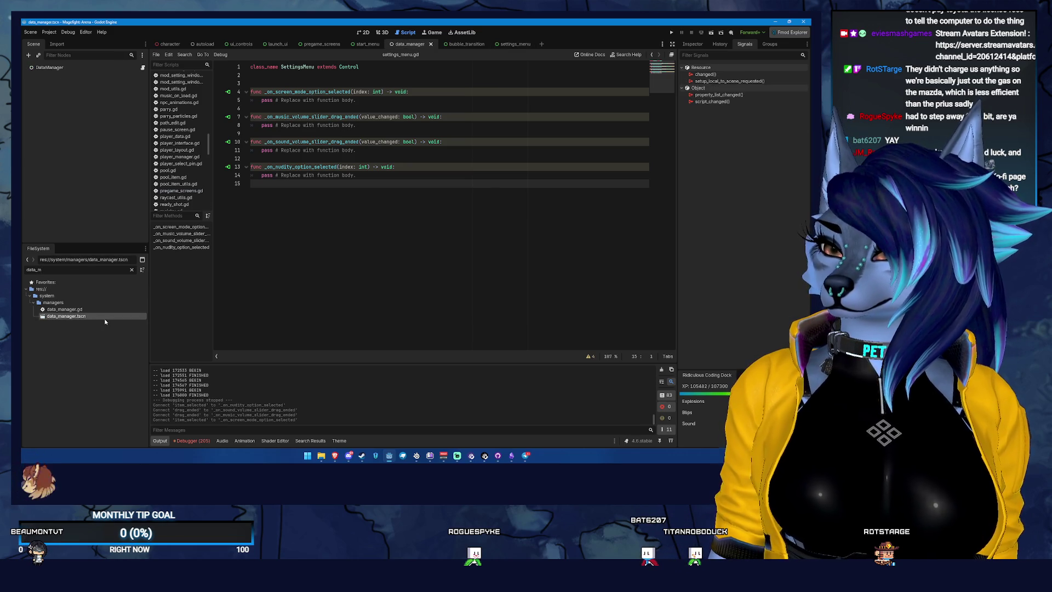
{"action": "left_click", "coordinate": [142, 68]}
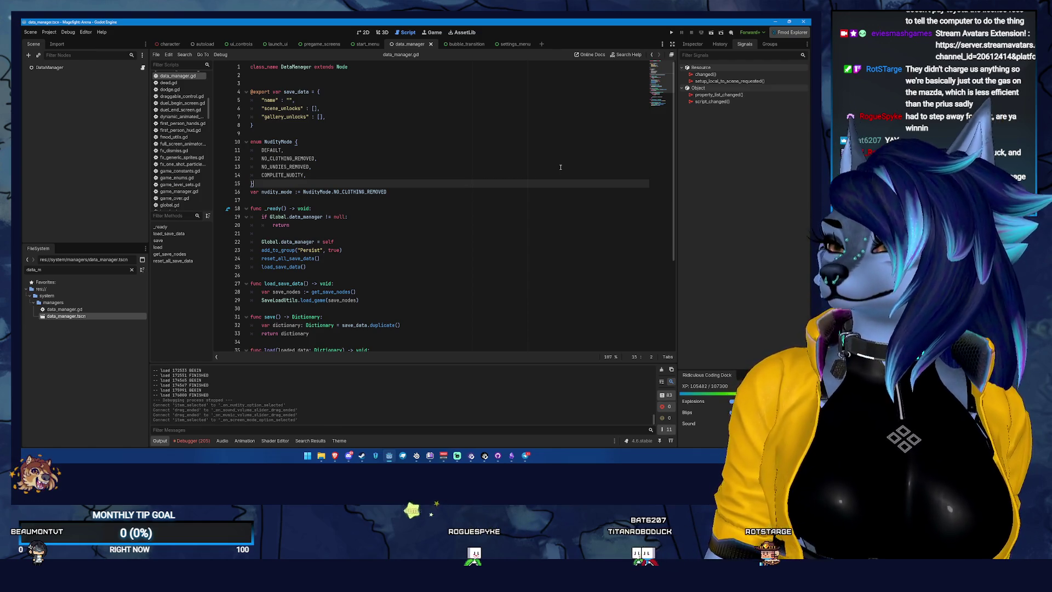
{"action": "scroll", "coordinate": [434, 136], "scroll_direction": "down", "scroll_amount": 5}
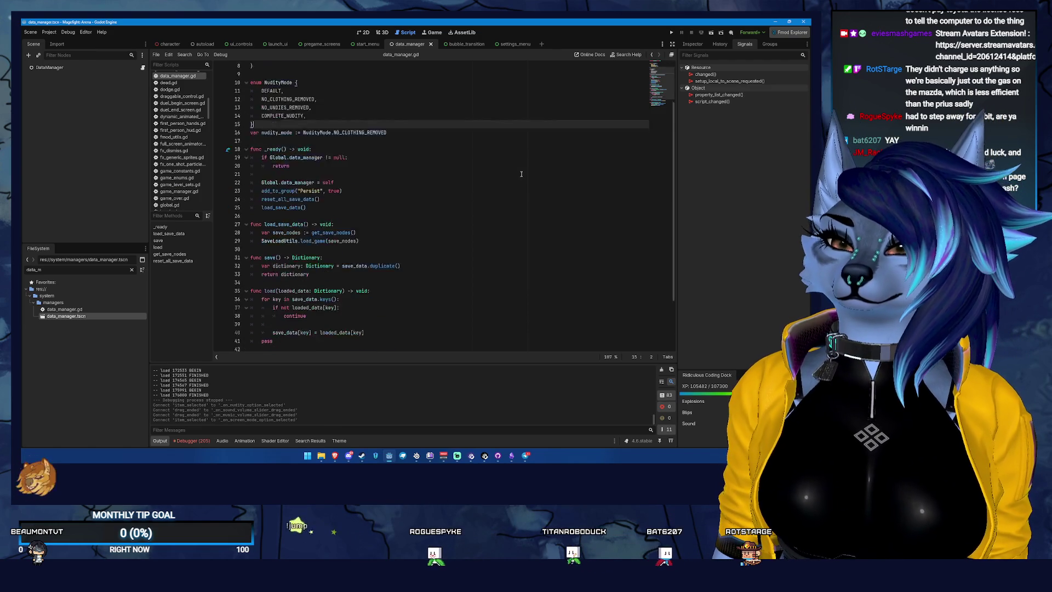
{"action": "scroll", "coordinate": [439, 142], "scroll_direction": "up", "scroll_amount": 1}
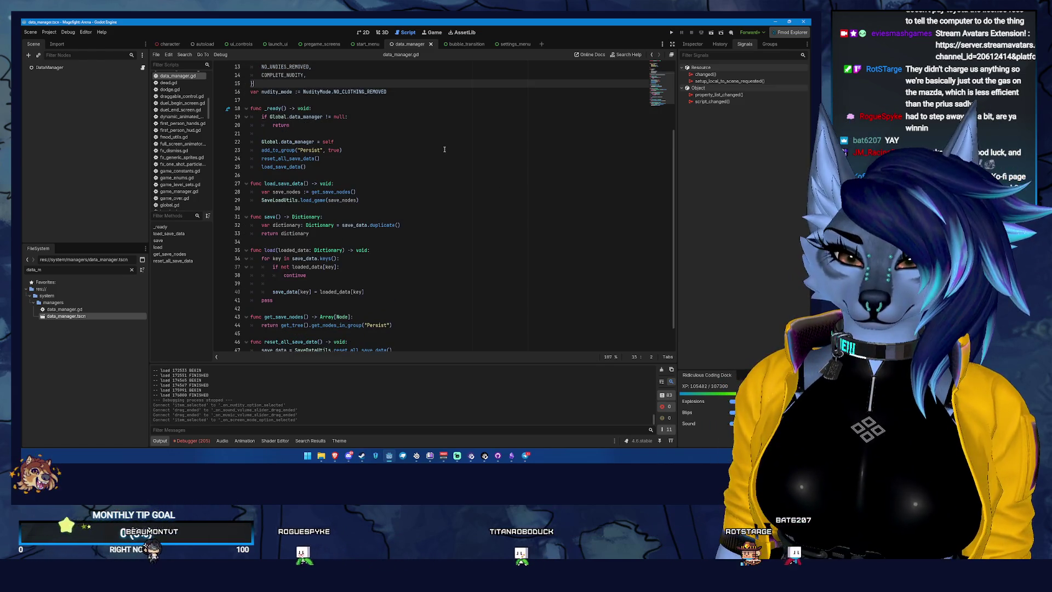
{"action": "scroll", "coordinate": [445, 149], "scroll_direction": "up", "scroll_amount": 4}
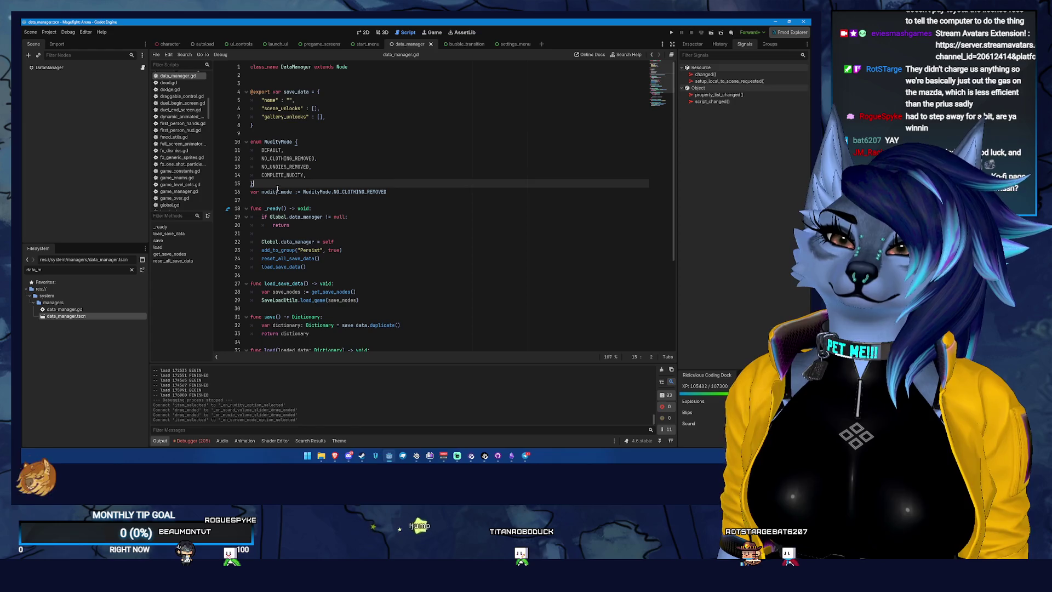
{"action": "scroll", "coordinate": [414, 207], "scroll_direction": "down", "scroll_amount": 5}
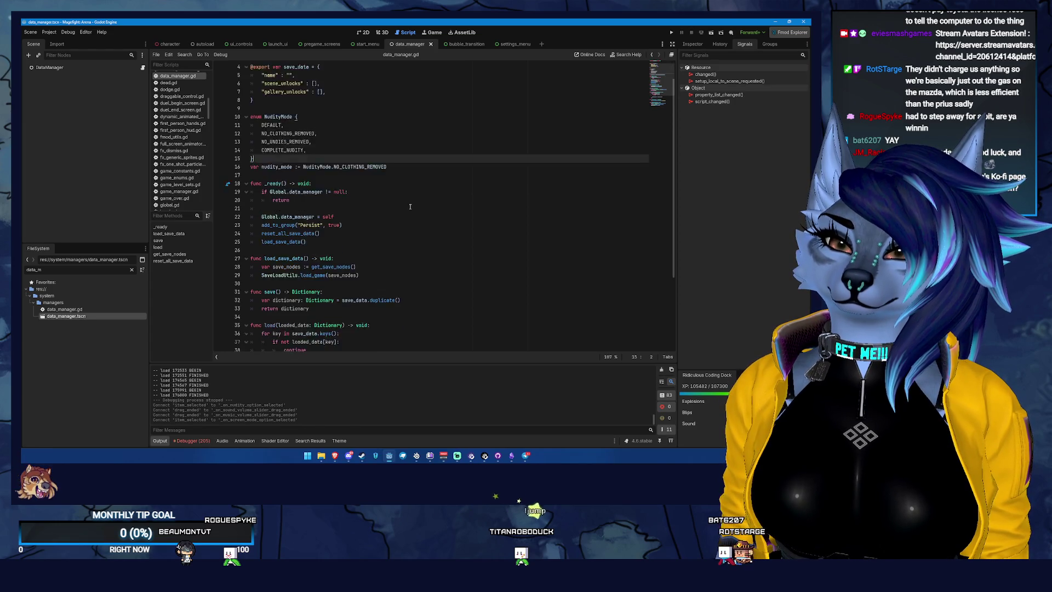
{"action": "scroll", "coordinate": [410, 207], "scroll_direction": "up", "scroll_amount": 4}
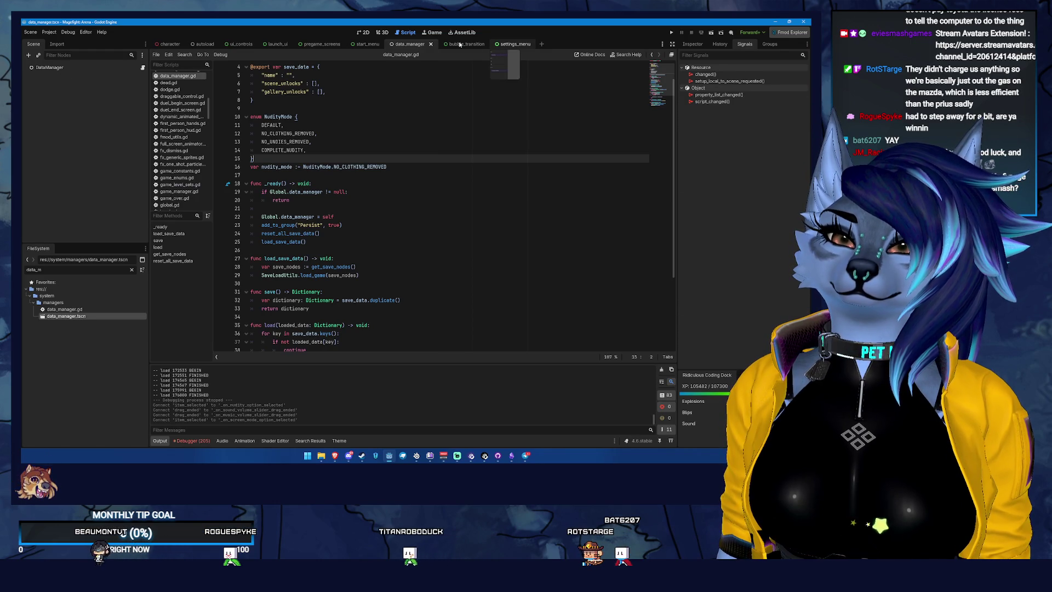
{"action": "left_click", "coordinate": [504, 46]}
{"action": "left_click", "coordinate": [136, 68]}
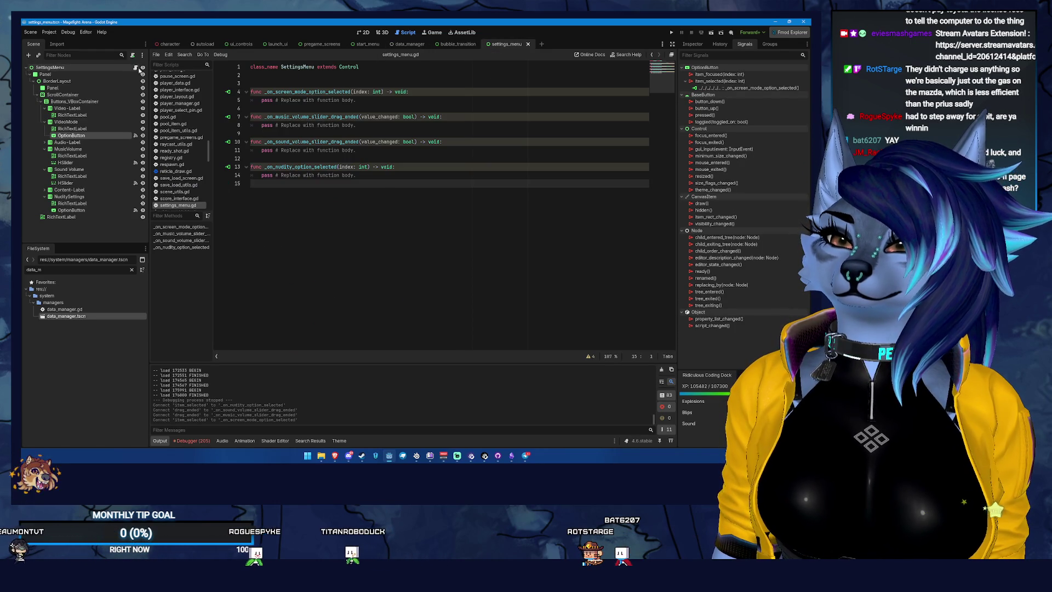
Step: Delete the placeholder pass line from the nudity option handler's body
{"action": "left_click", "coordinate": [294, 82]}
{"action": "key", "text": "Return"}
{"action": "key", "text": "Return"}
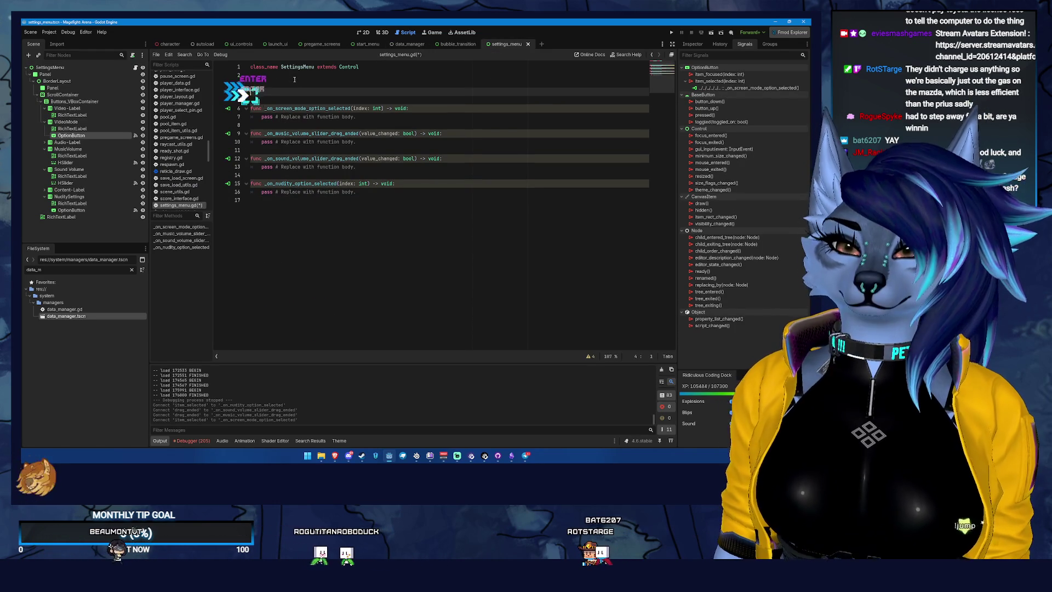
{"action": "key", "text": "Up"}
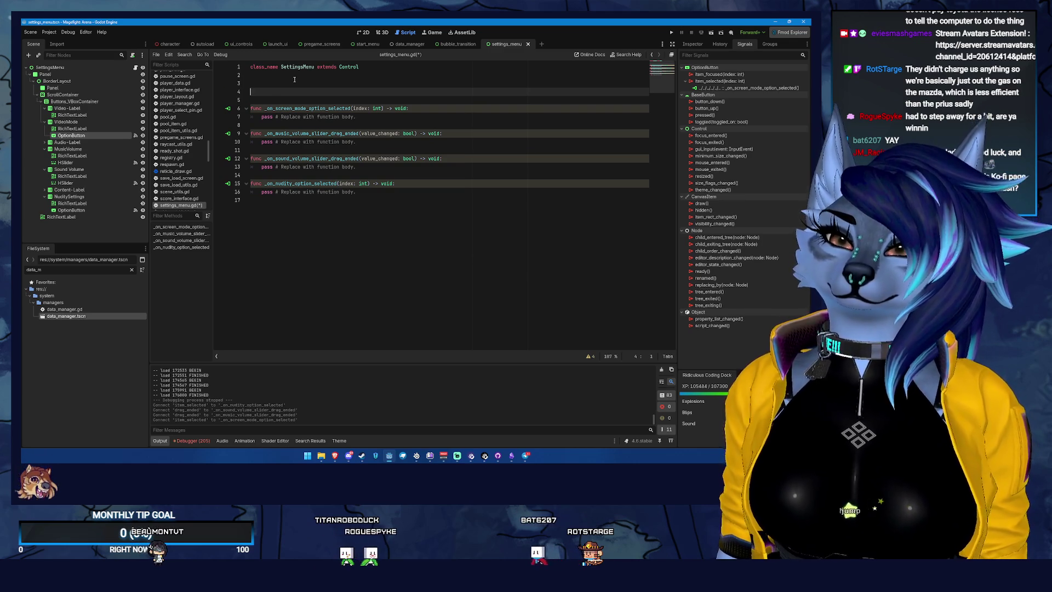
{"action": "key", "text": "Down"}
{"action": "key", "text": "Down"}
{"action": "key", "text": "Down"}
{"action": "key", "text": "Up"}
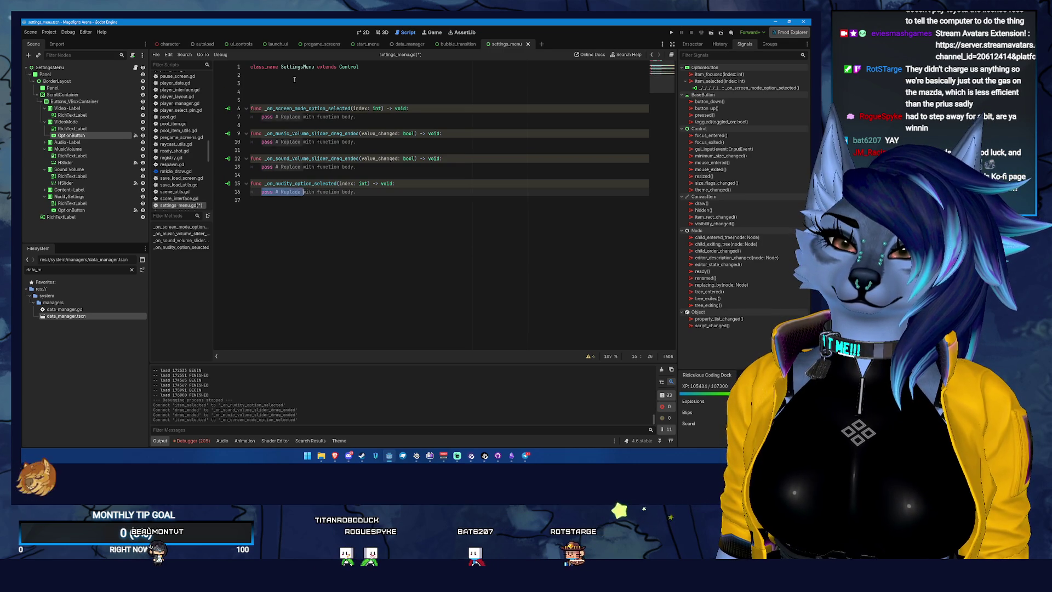
{"action": "key", "text": "shift+End"}
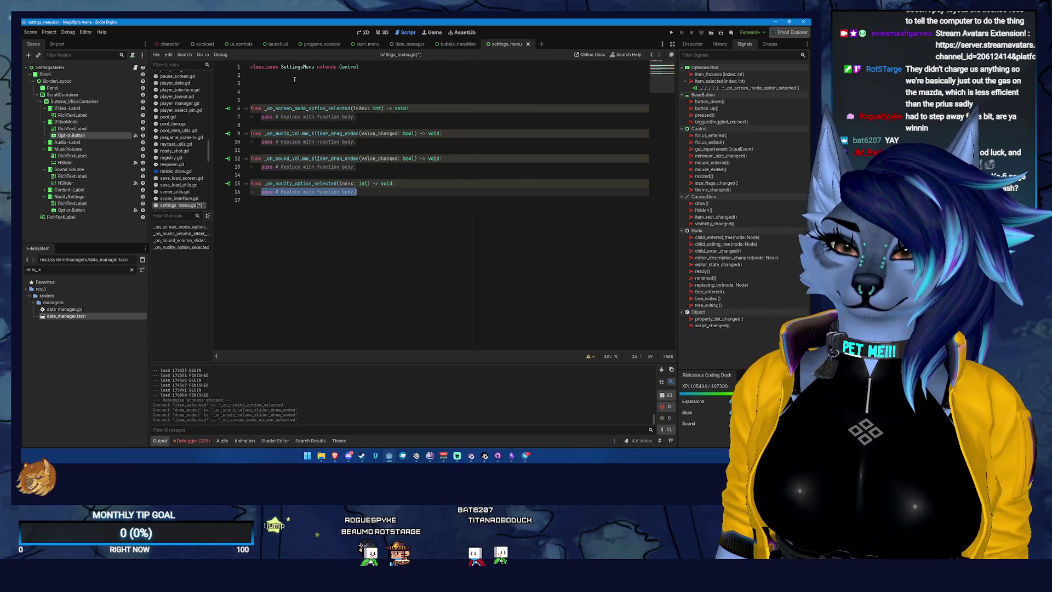
{"action": "key", "text": "BackSpace"}
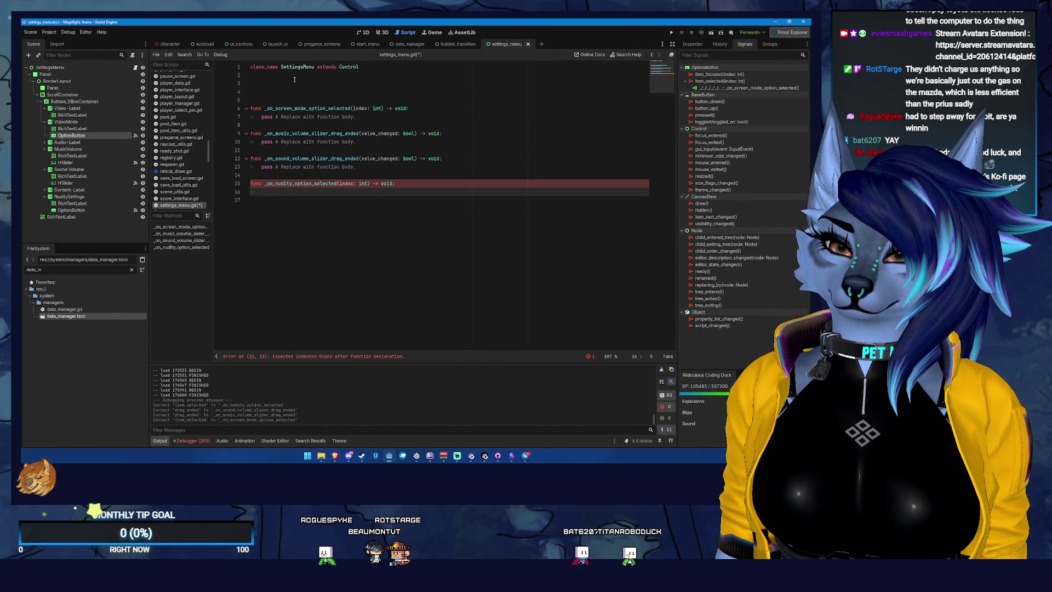
Step: Type Global.data_manager.nudity_mode in the handler using autocomplete
{"action": "type", "text": "Ga"}
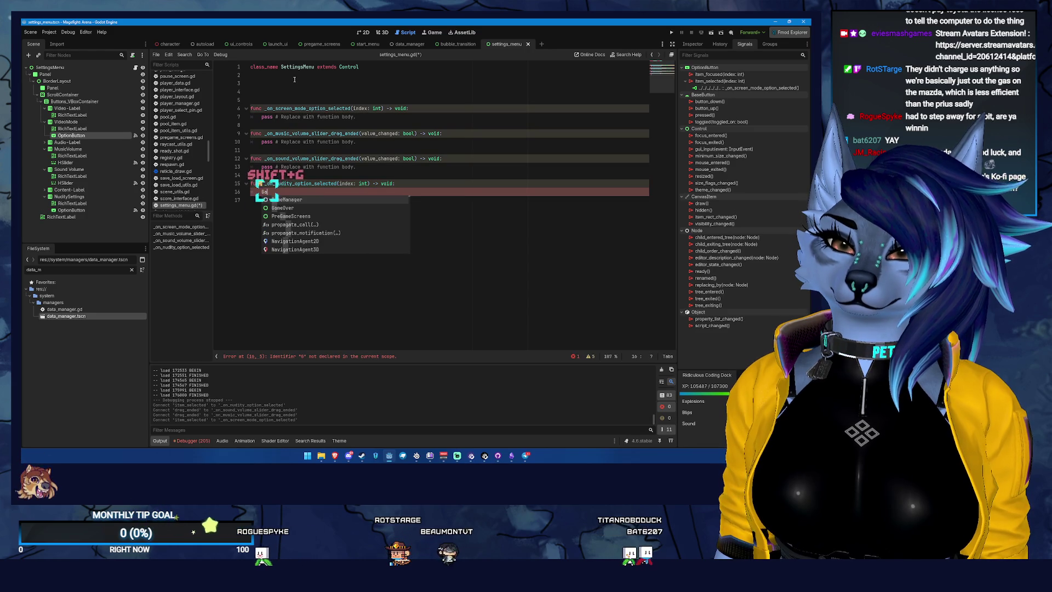
{"action": "key", "text": "BackSpace"}
{"action": "key", "text": "BackSpace"}
{"action": "type", "text": "Glob"}
{"action": "key", "text": "Return"}
{"action": "type", "text": ".data_"}
{"action": "key", "text": "Return"}
{"action": "type", "text": "."}
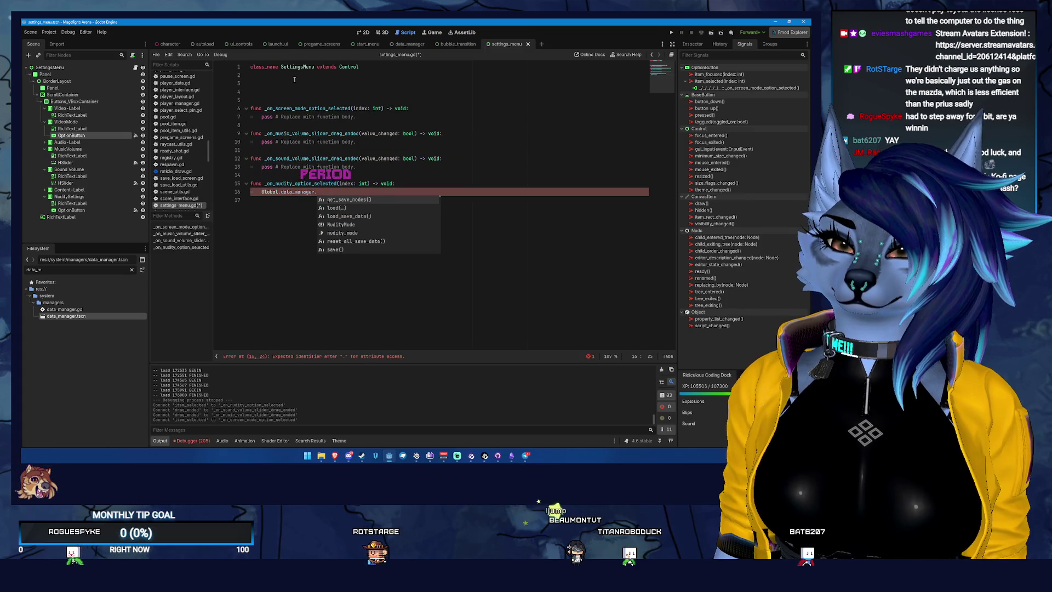
{"action": "key", "text": "Down"}
{"action": "key", "text": "Down"}
{"action": "key", "text": "Down"}
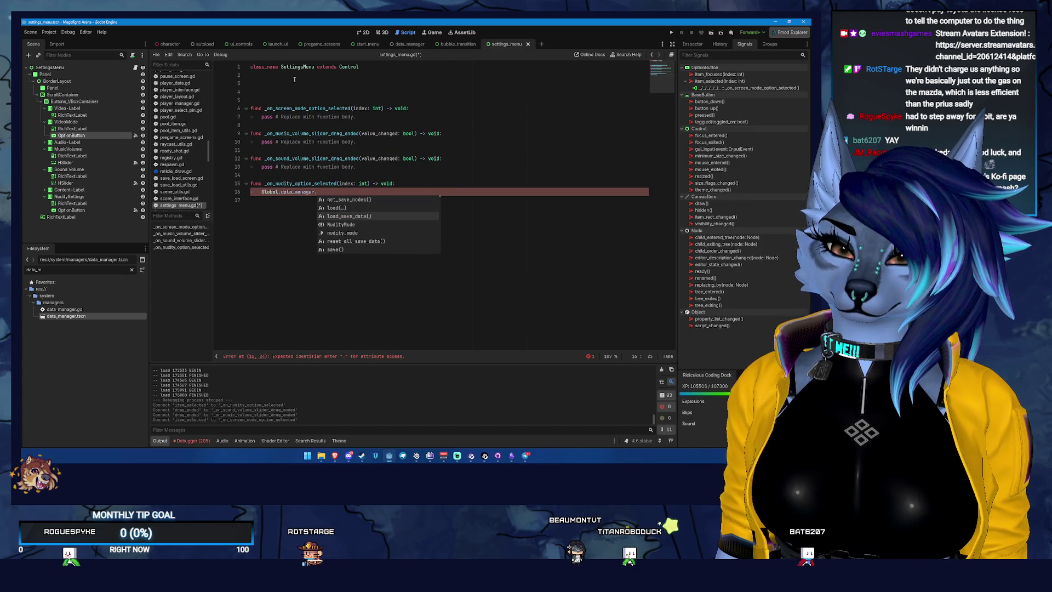
{"action": "key", "text": "Down"}
{"action": "key", "text": "Return"}
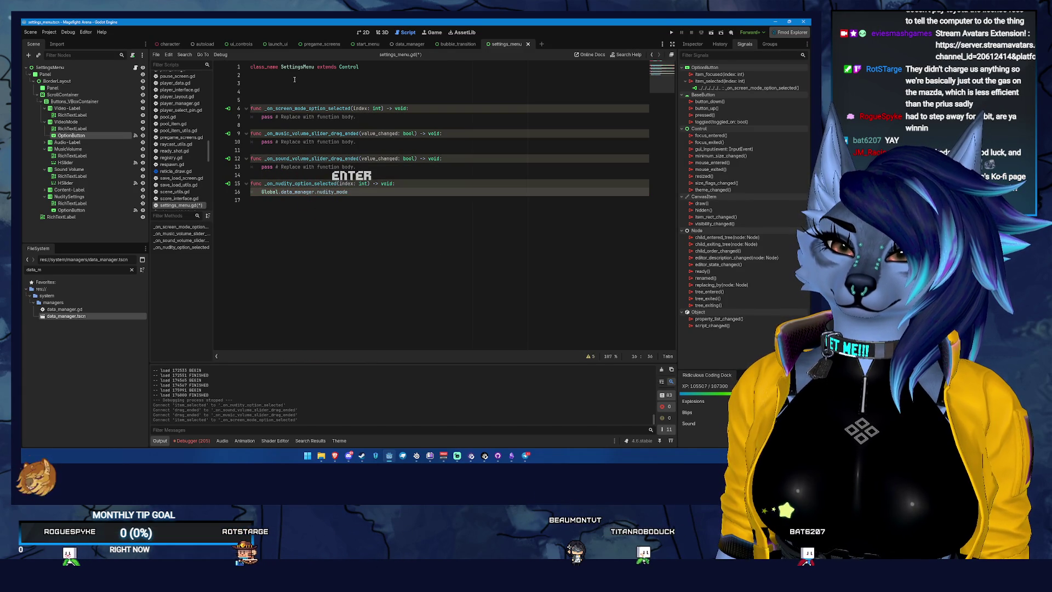
Step: Assign it 'index as DataManager.NudityMode', save, and jump to the NudityMode enum definition
{"action": "type", "text": "= ("}
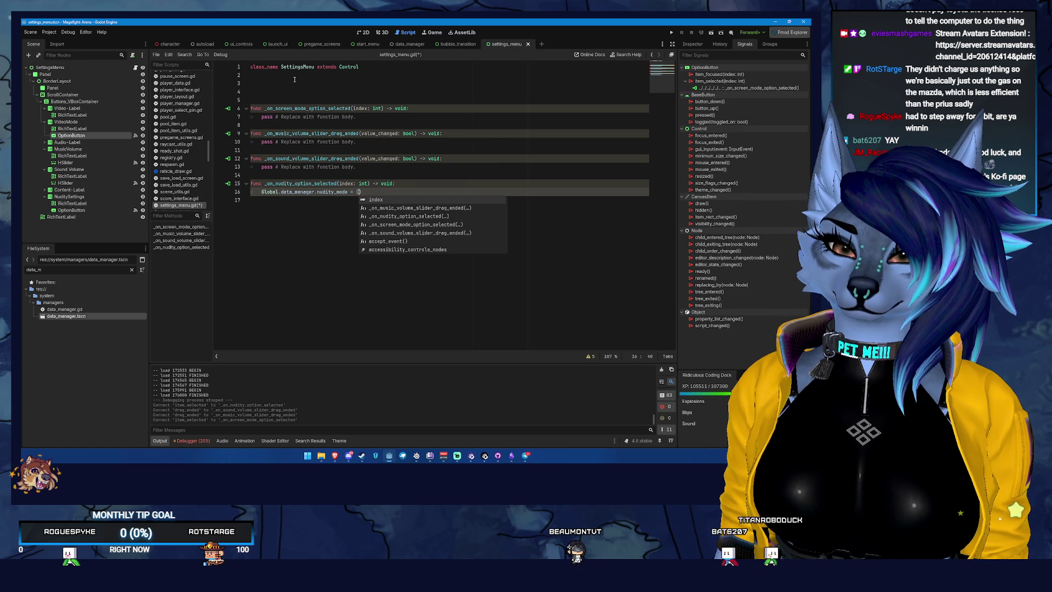
{"action": "key", "text": "BackSpace"}
{"action": "type", "text": "index as "}
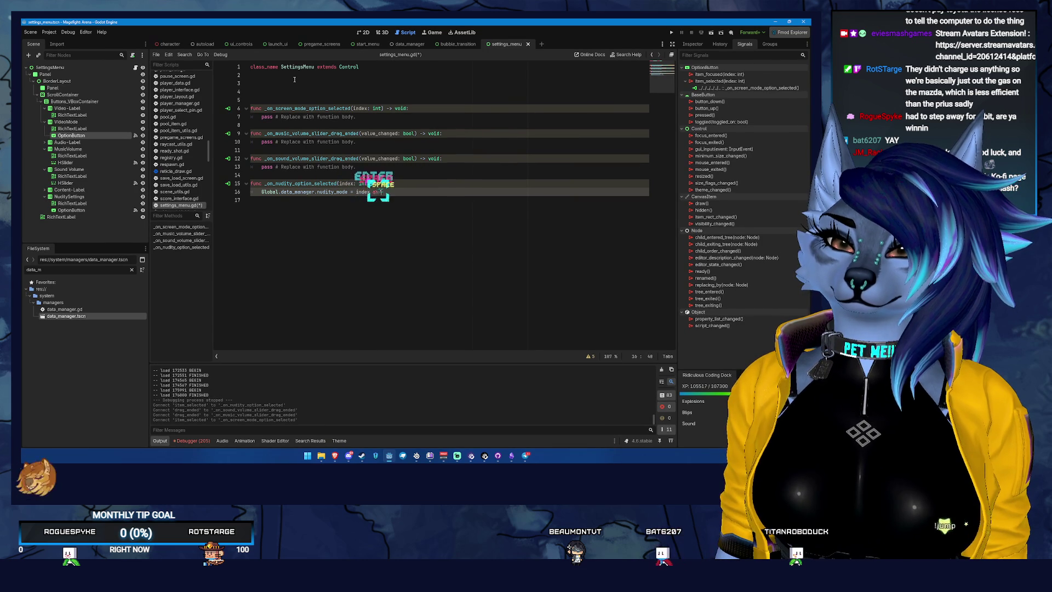
{"action": "type", "text": "DataManager.NudityMode"}
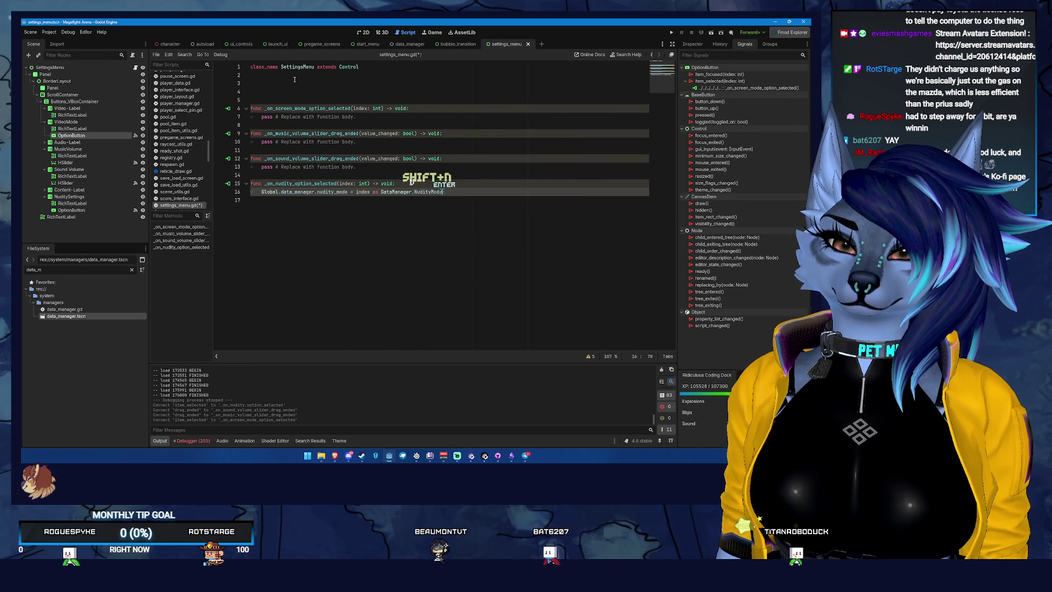
{"action": "key", "text": "Return"}
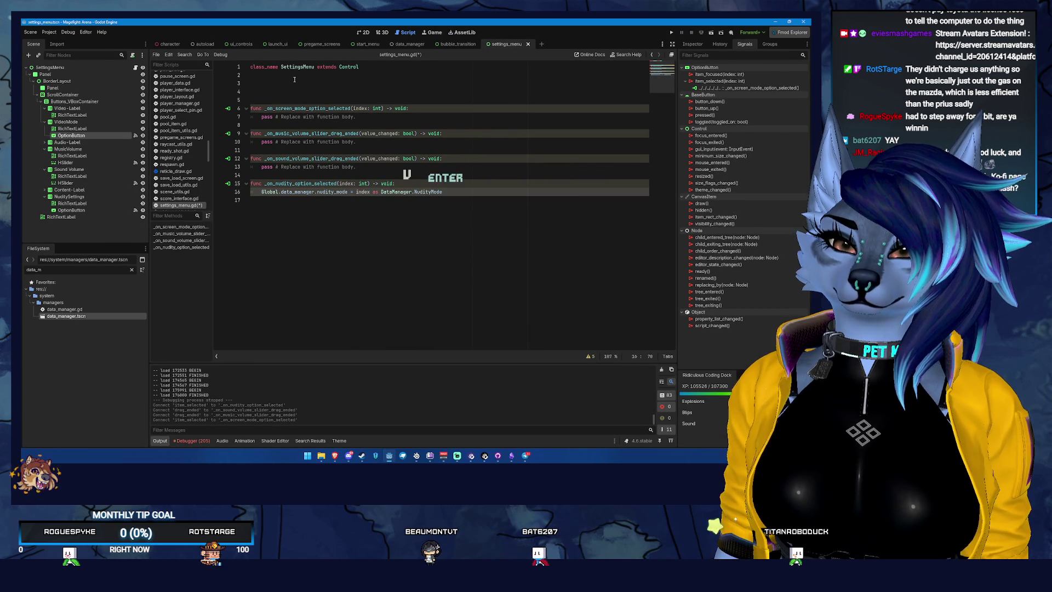
{"action": "key", "text": "ctrl+s"}
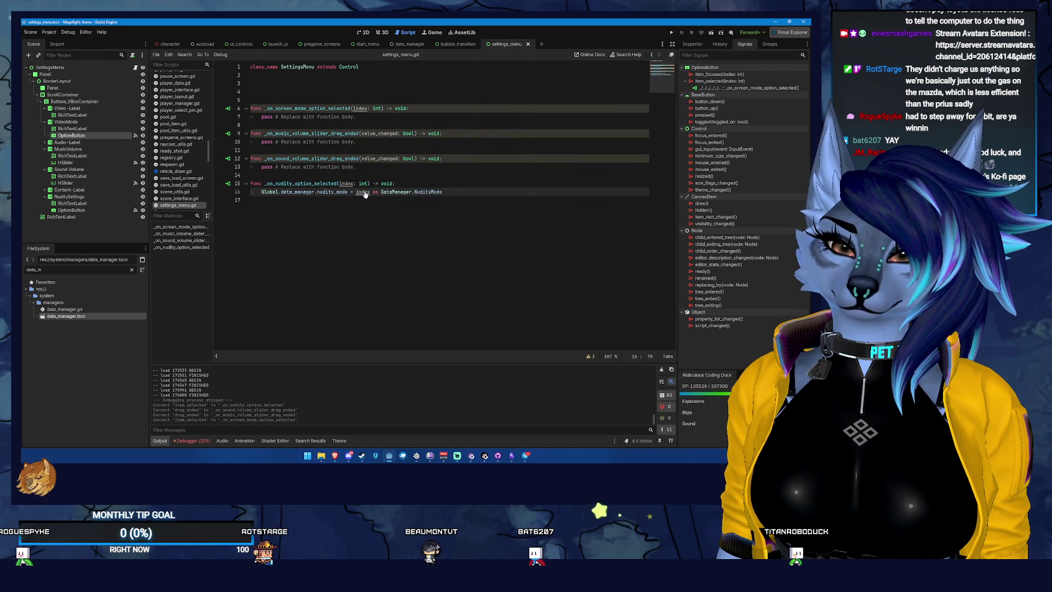
{"action": "left_click", "coordinate": [420, 192], "text": "ctrl"}
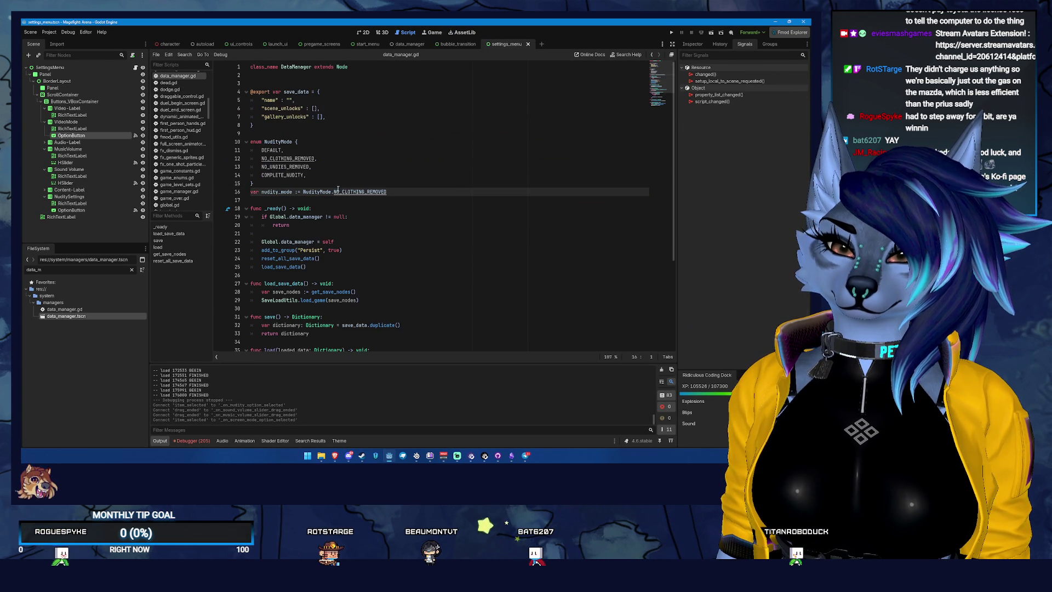
Step: Delete the DEFAULT entry on line 11 of the NudityMode enum and save data_manager.gd
{"action": "double_click", "coordinate": [269, 150]}
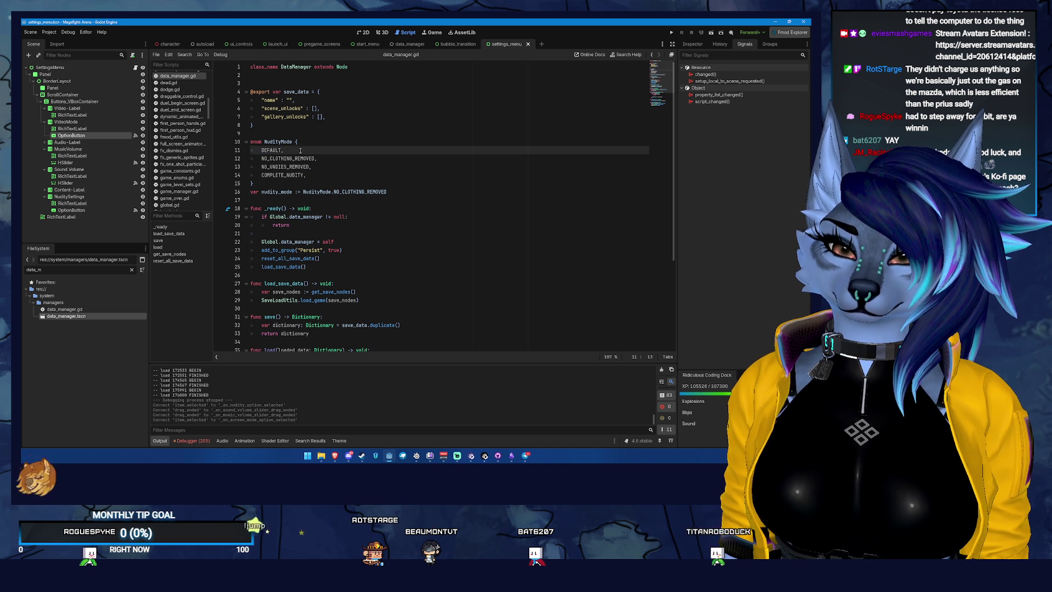
{"action": "left_click_drag", "start_coordinate": [290, 150], "coordinate": [198, 147]}
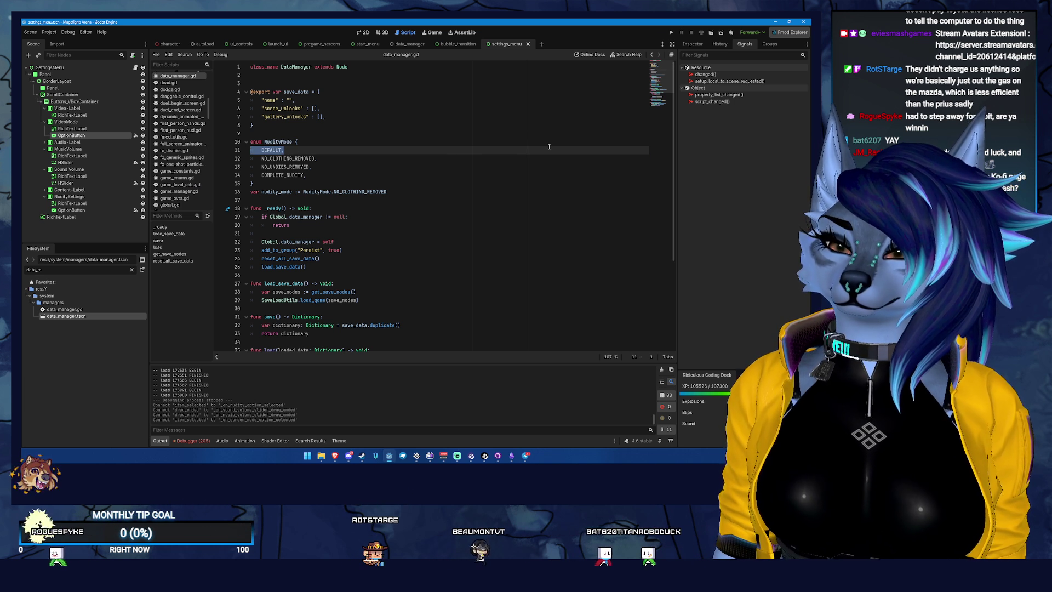
{"action": "key", "text": "BackSpace"}
{"action": "key", "text": "BackSpace"}
{"action": "key", "text": "ctrl+s"}
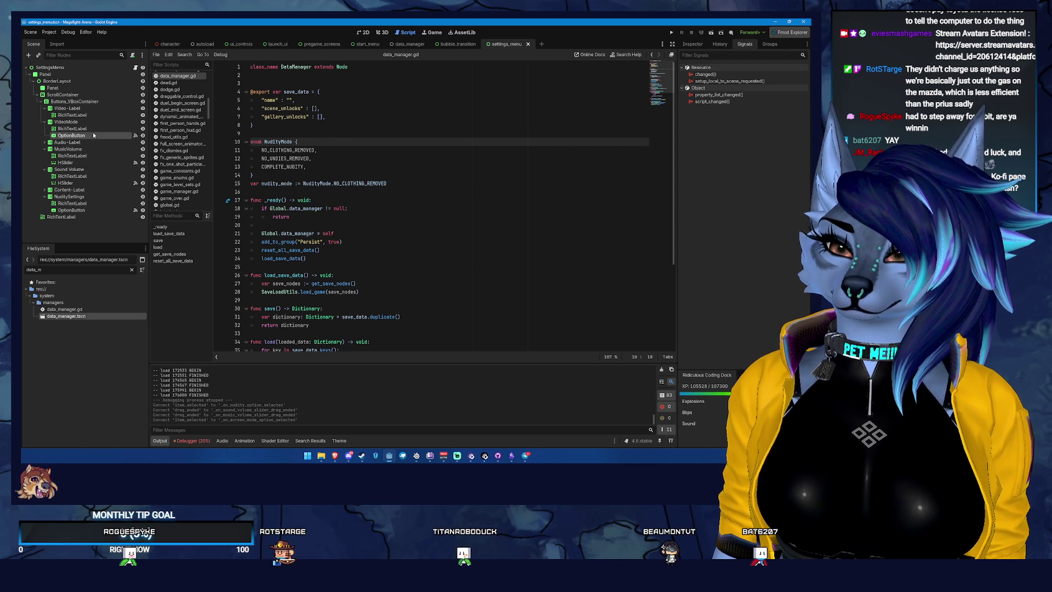
Step: Check the Nudity OptionButton's Items list (IDs 0, 1, 2) in the Inspector, then reopen settings_menu.gd
{"action": "left_click", "coordinate": [363, 33]}
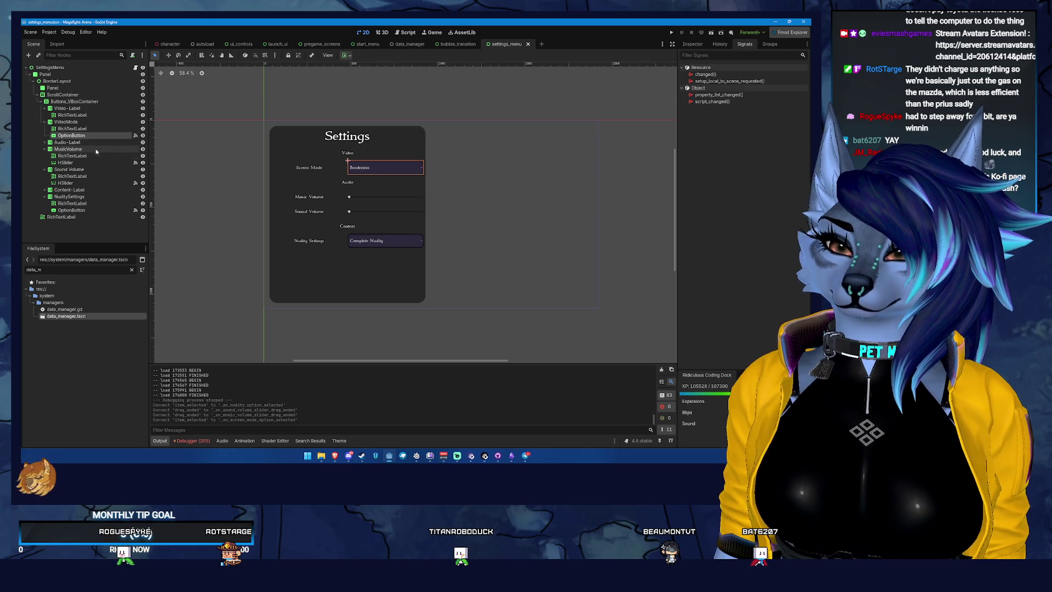
{"action": "left_click", "coordinate": [113, 203]}
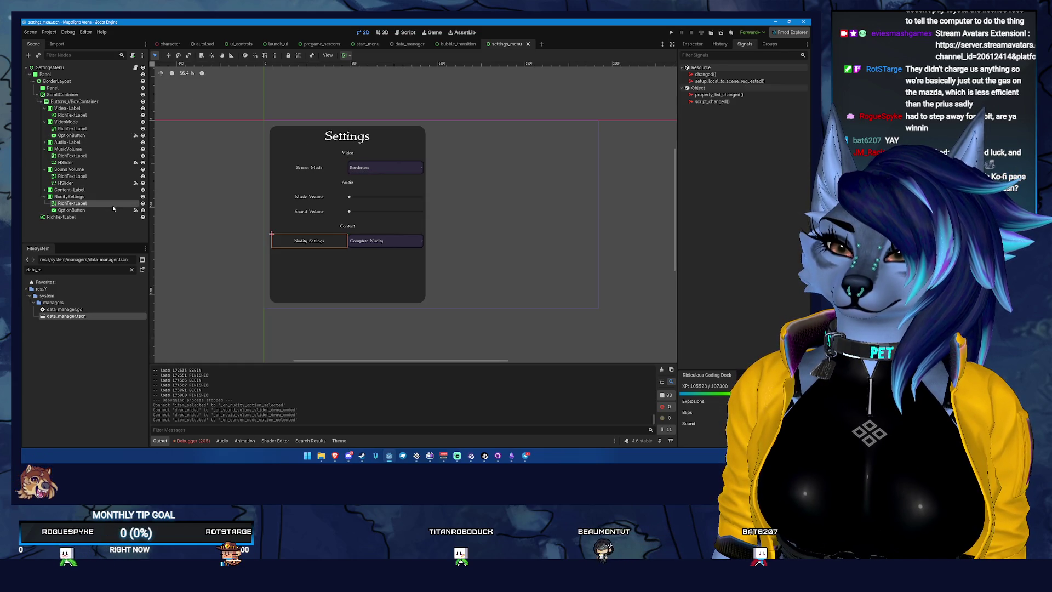
{"action": "left_click", "coordinate": [122, 210]}
{"action": "left_click", "coordinate": [694, 44]}
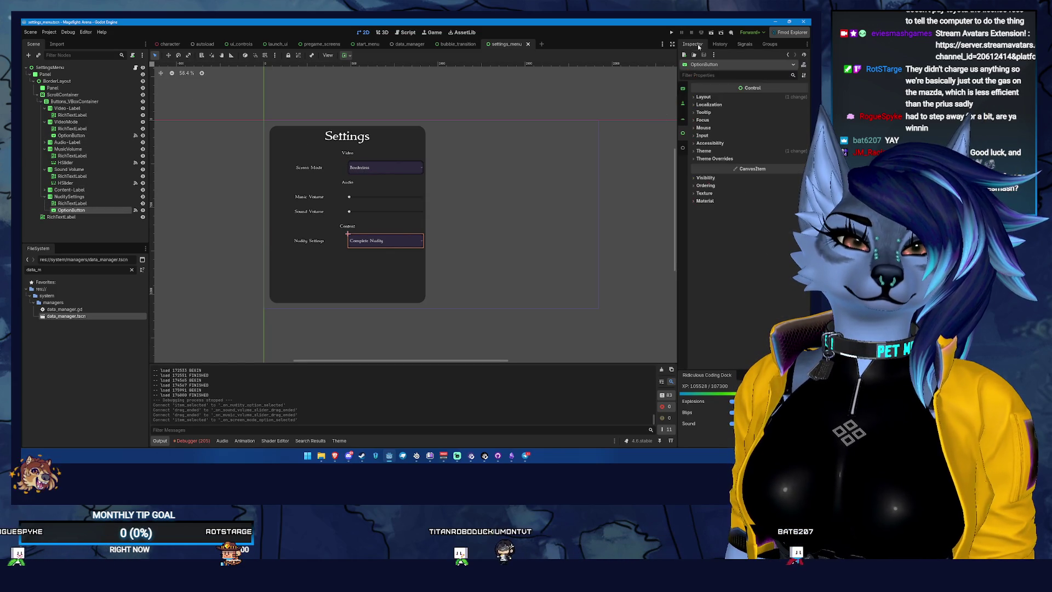
{"action": "scroll", "coordinate": [712, 109], "scroll_direction": "up", "scroll_amount": 5}
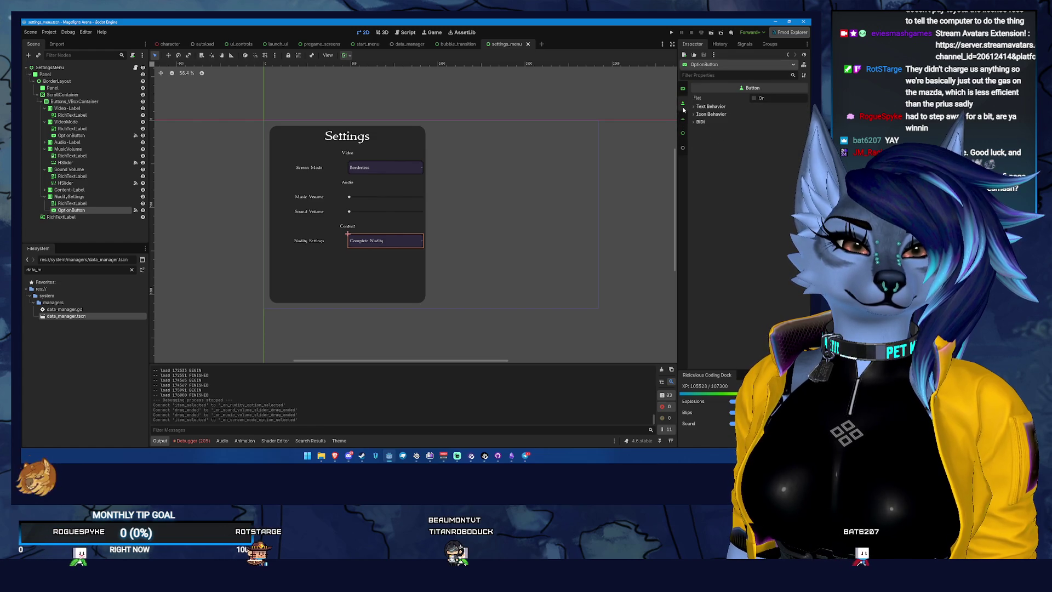
{"action": "scroll", "coordinate": [707, 122], "scroll_direction": "up", "scroll_amount": 3}
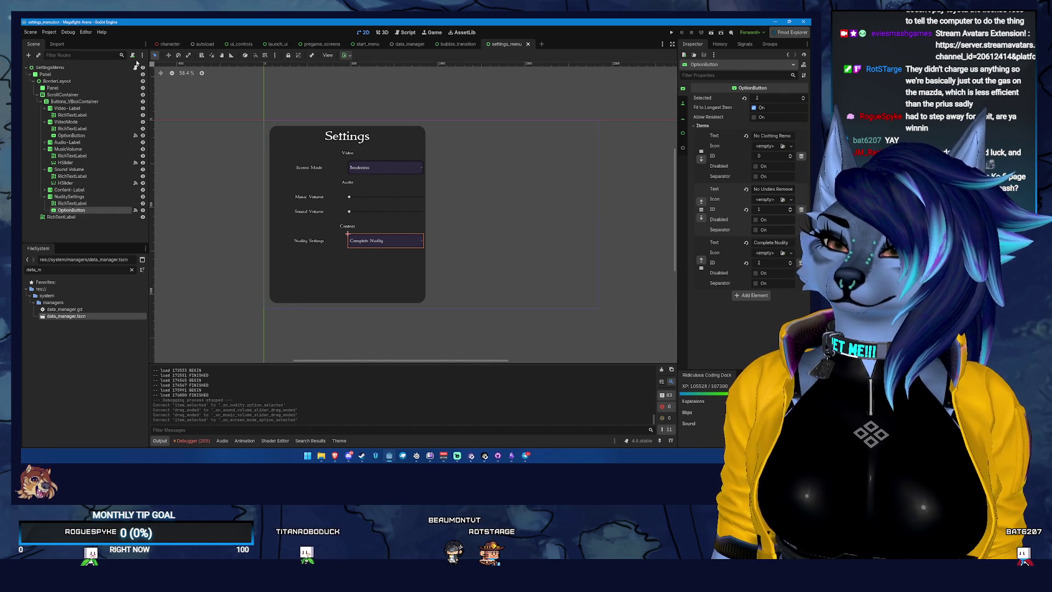
{"action": "left_click", "coordinate": [384, 32]}
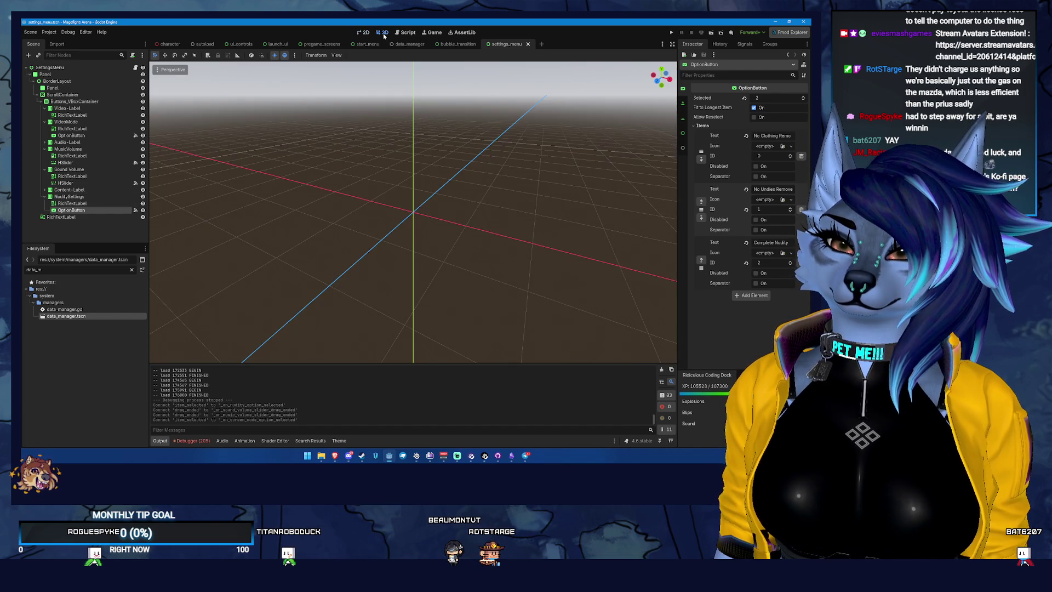
{"action": "left_click", "coordinate": [365, 32]}
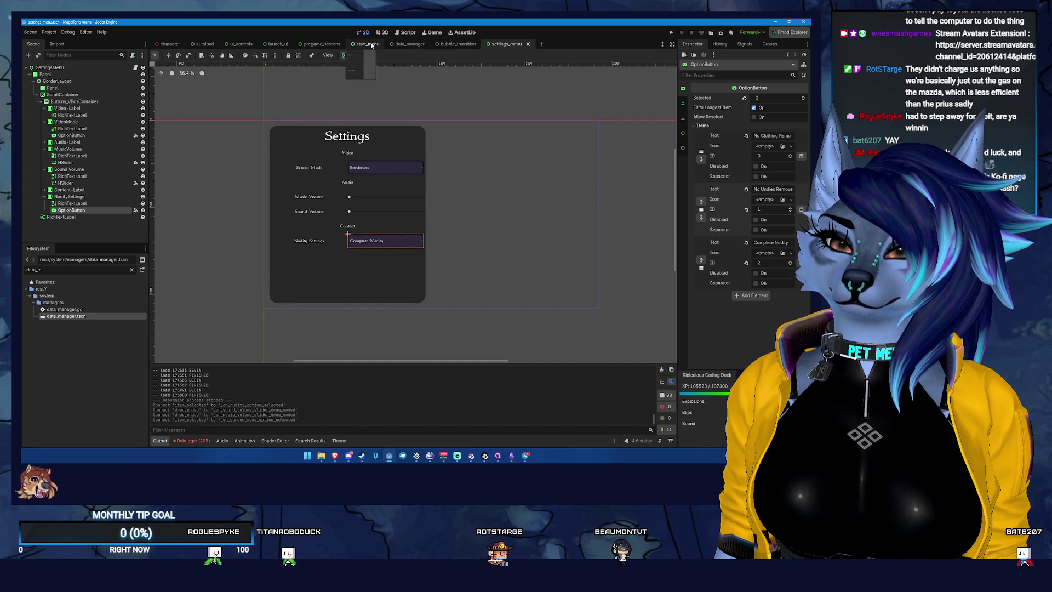
{"action": "left_click", "coordinate": [135, 69]}
Step: Add func _enter_tree() -> void: whose body calls display_current_settings()
{"action": "left_click", "coordinate": [294, 89]}
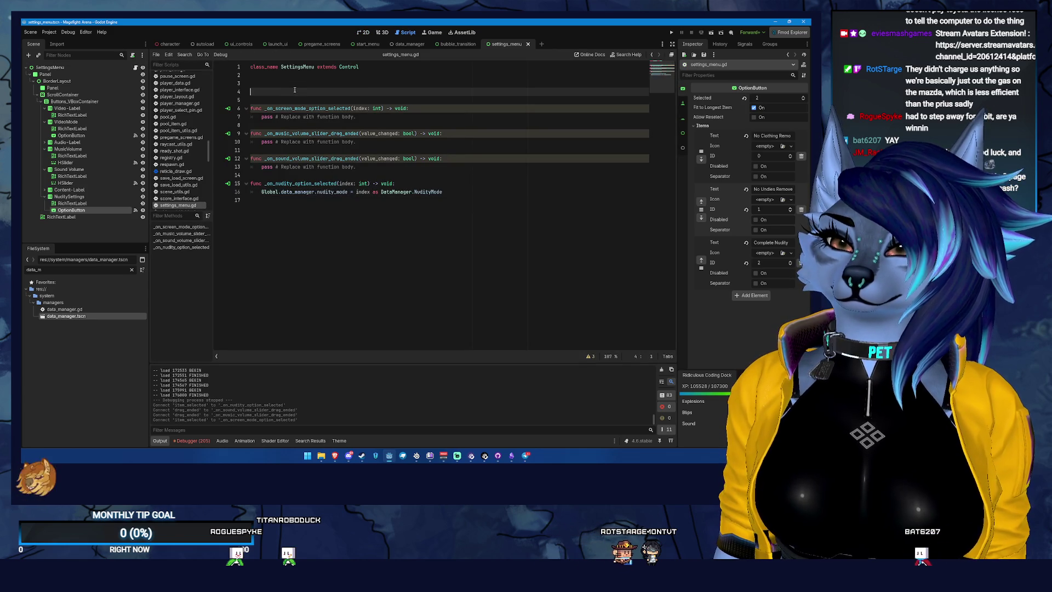
{"action": "type", "text": "func _"}
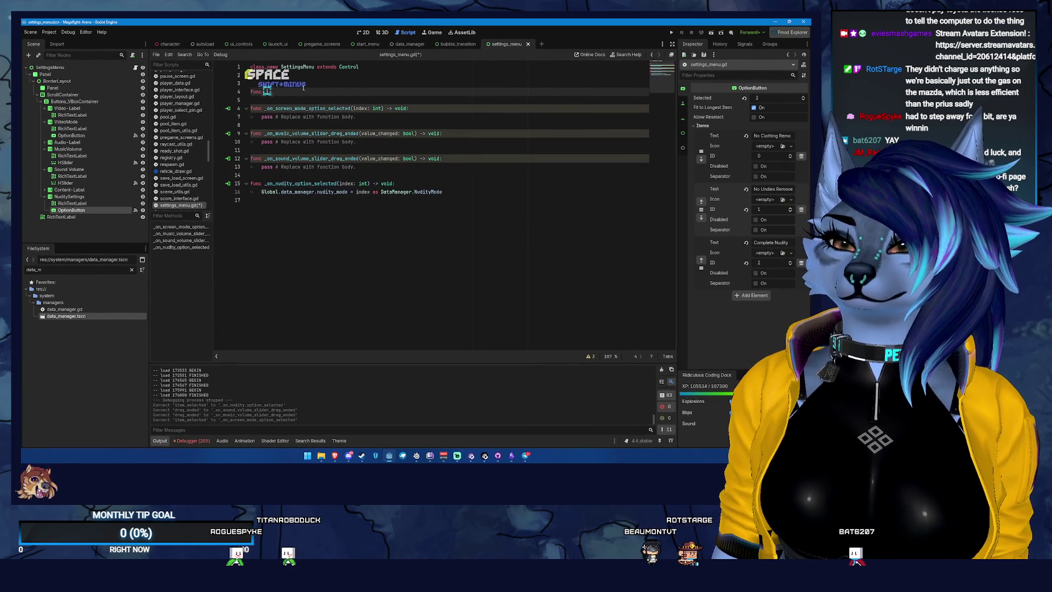
{"action": "type", "text": "emit"}
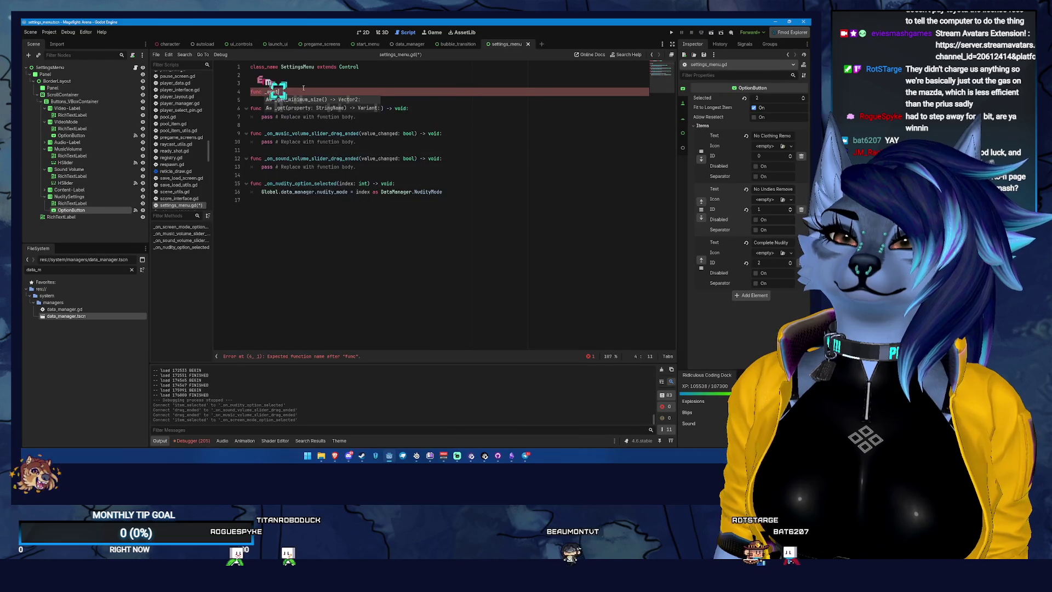
{"action": "key", "text": "BackSpace"}
{"action": "key", "text": "BackSpace"}
{"action": "key", "text": "BackSpace"}
{"action": "key", "text": "Return"}
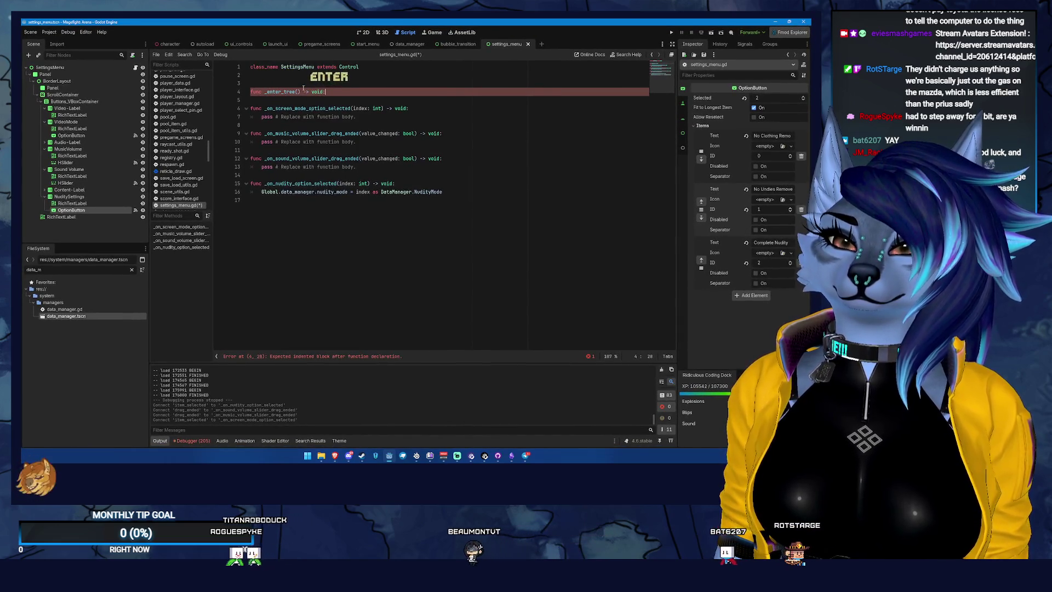
{"action": "key", "text": "Return"}
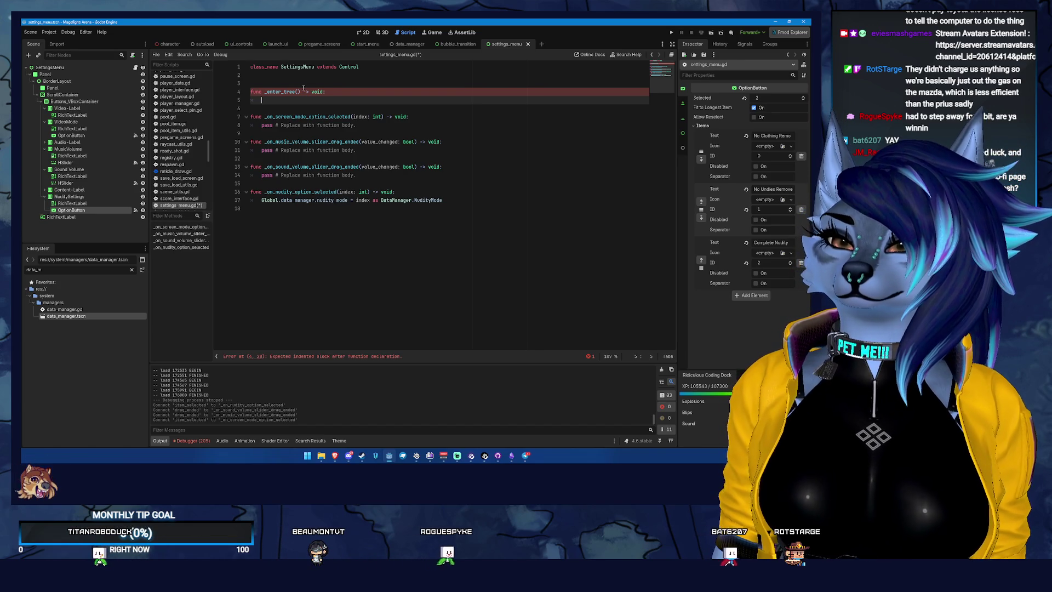
{"action": "type", "text": "displaycurrent_setting"}
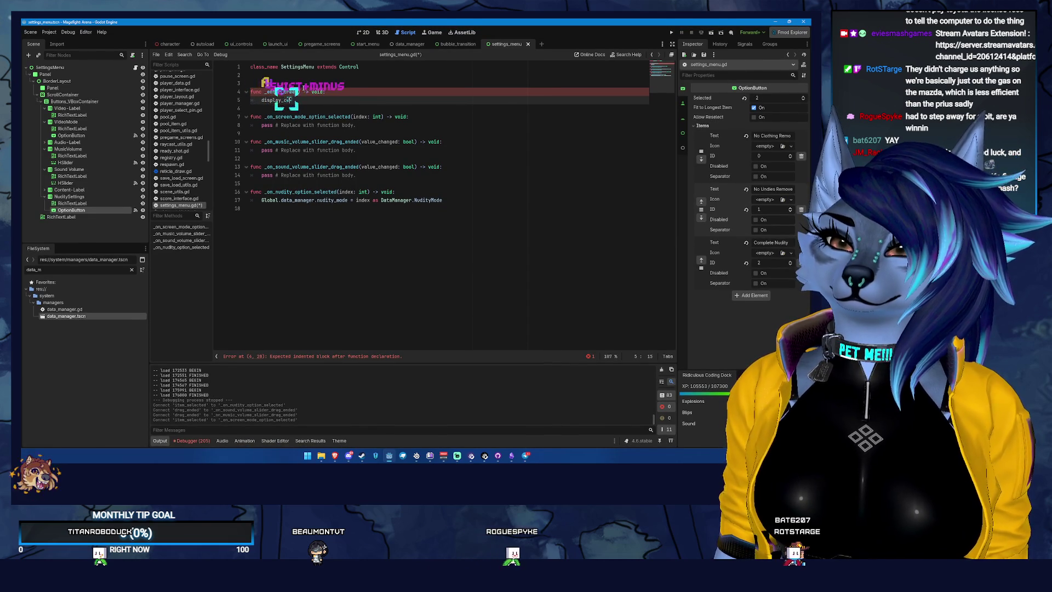
{"action": "type", "text": "s()"}
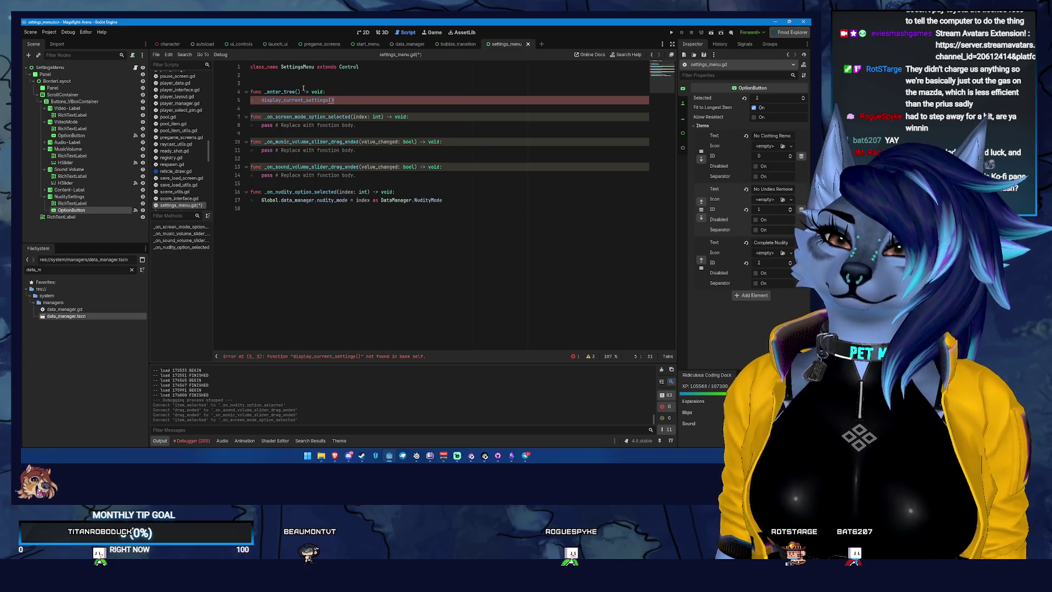
{"action": "key", "text": "Return"}
{"action": "key", "text": "Return"}
{"action": "key", "text": "BackSpace"}
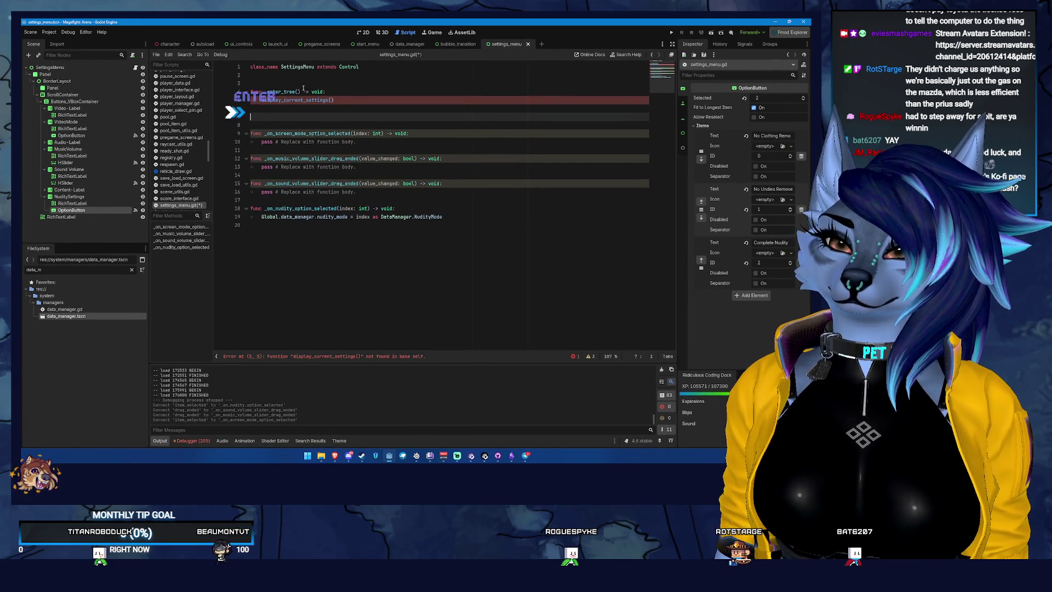
Step: Add a func display_current_settings() -> void: stub containing pass
{"action": "type", "text": "func displa"}
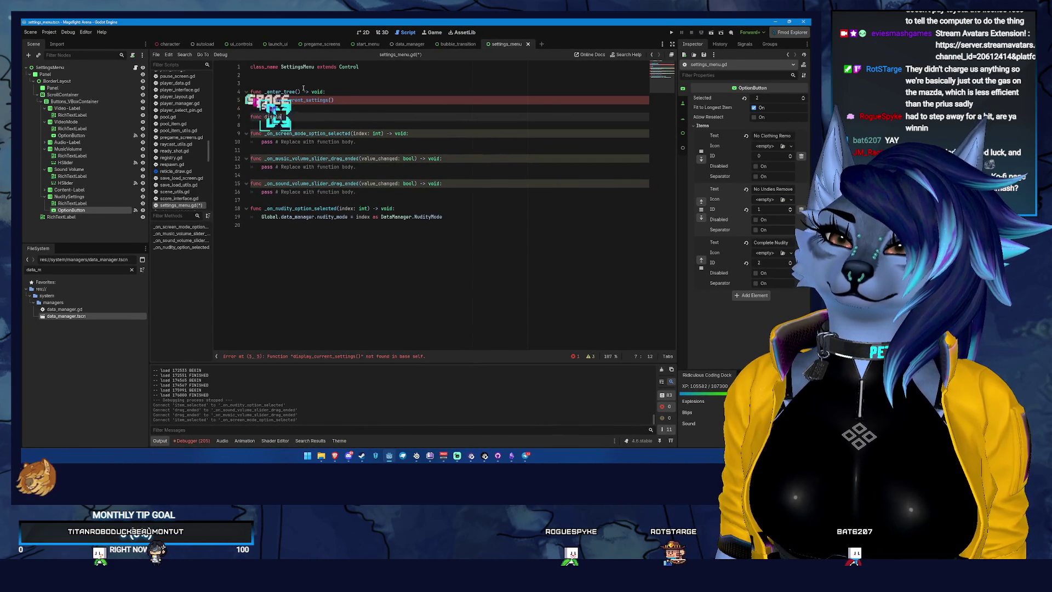
{"action": "type", "text": "y_current_"}
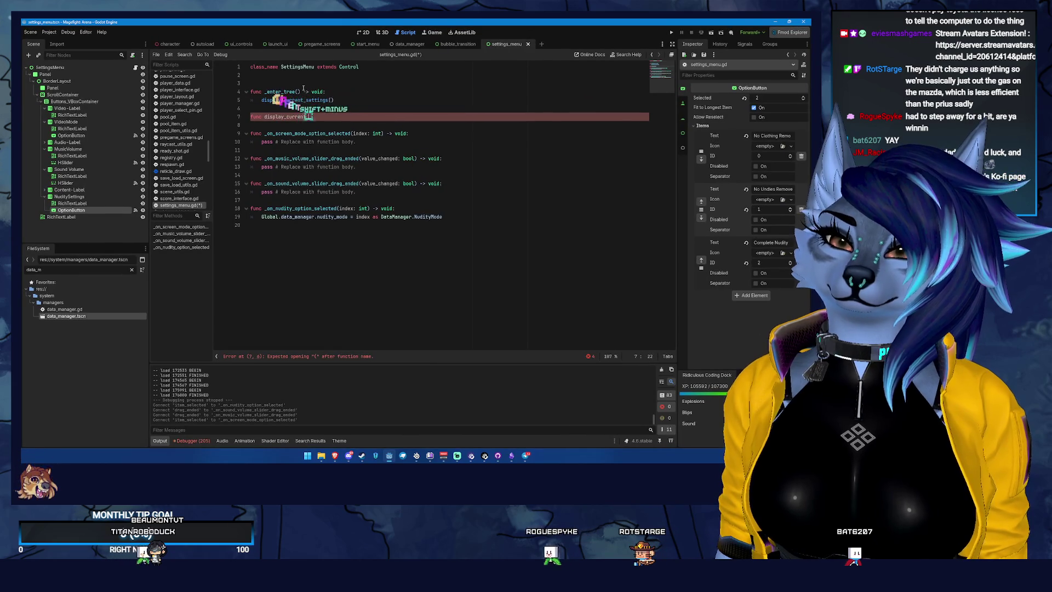
{"action": "type", "text": "settings() -> void:"}
{"action": "key", "text": "Return"}
{"action": "type", "text": "pass"}
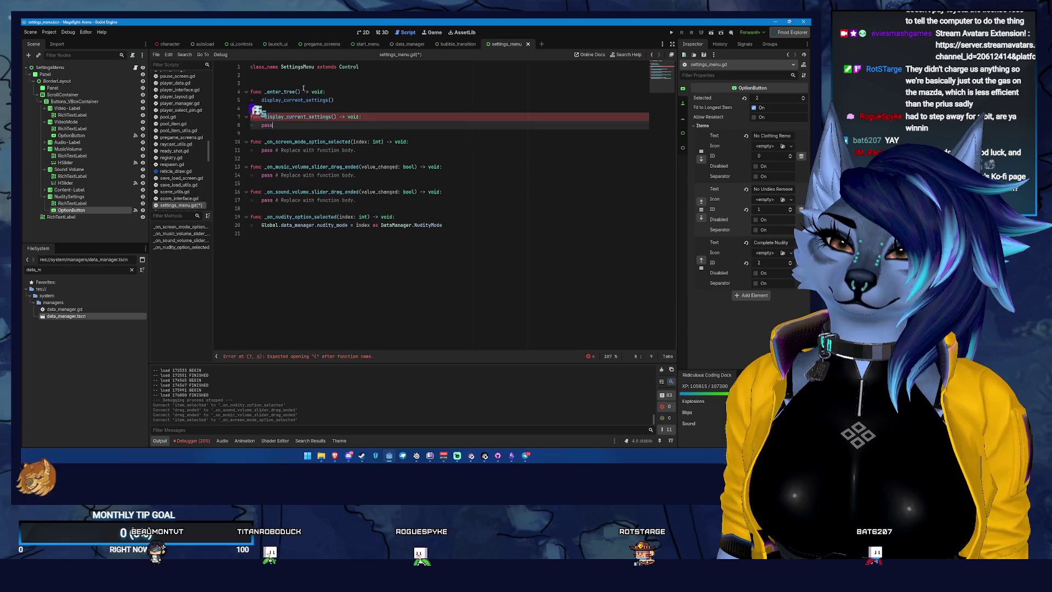
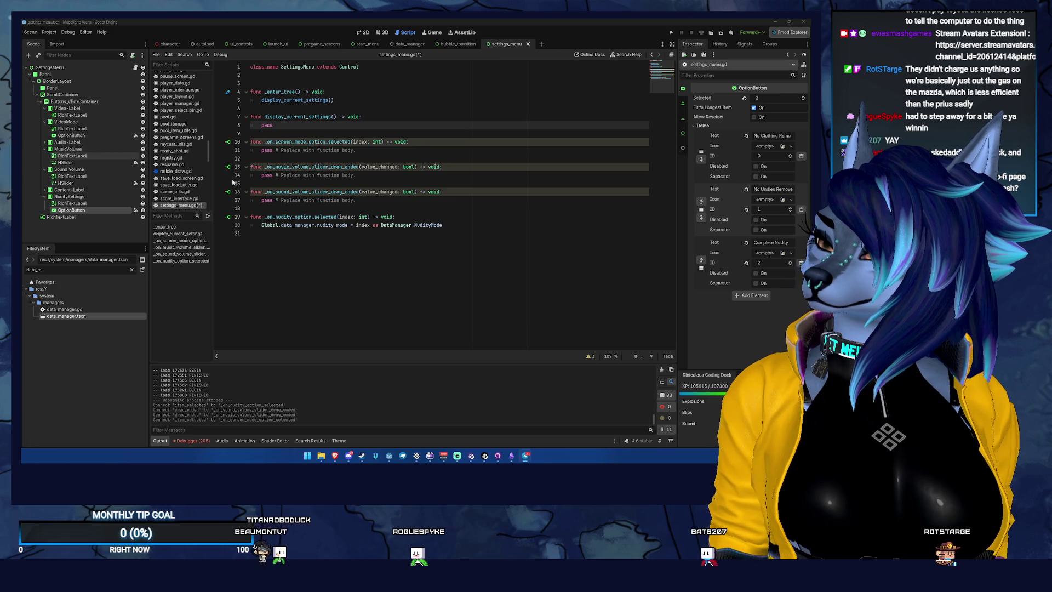
Step: Retype the pass placeholder in display_current_settings and save settings_menu.gd
{"action": "left_click", "coordinate": [355, 124]}
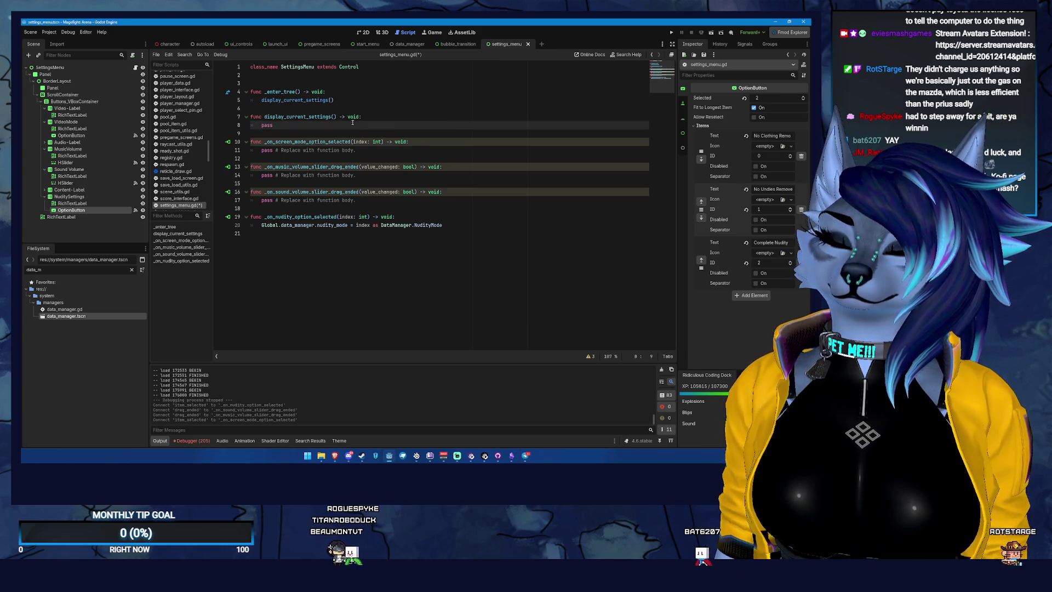
{"action": "key", "text": "BackSpace"}
{"action": "key", "text": "BackSpace"}
{"action": "key", "text": "BackSpace"}
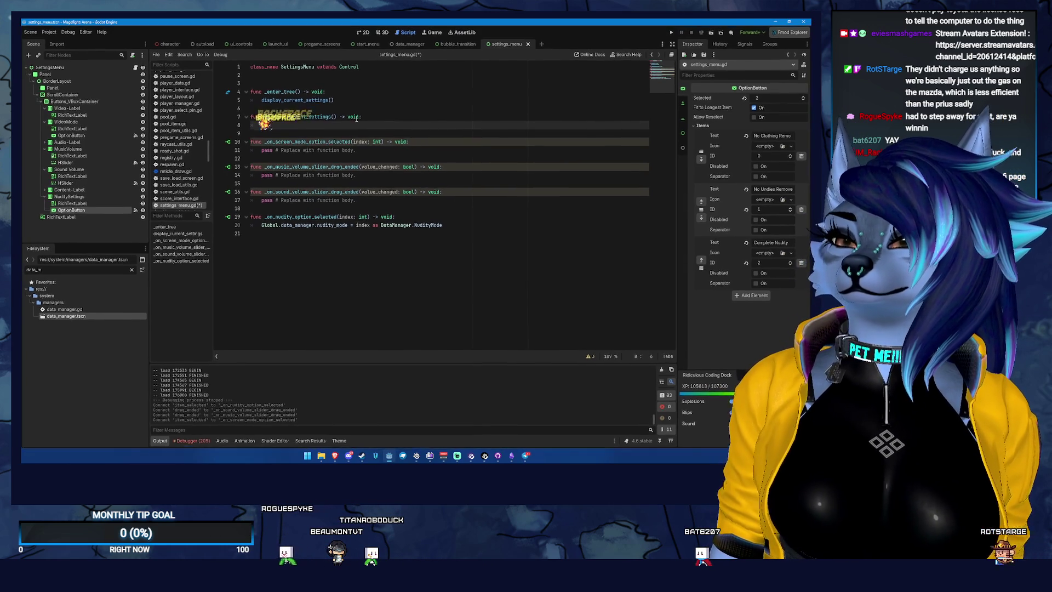
{"action": "type", "text": "s"}
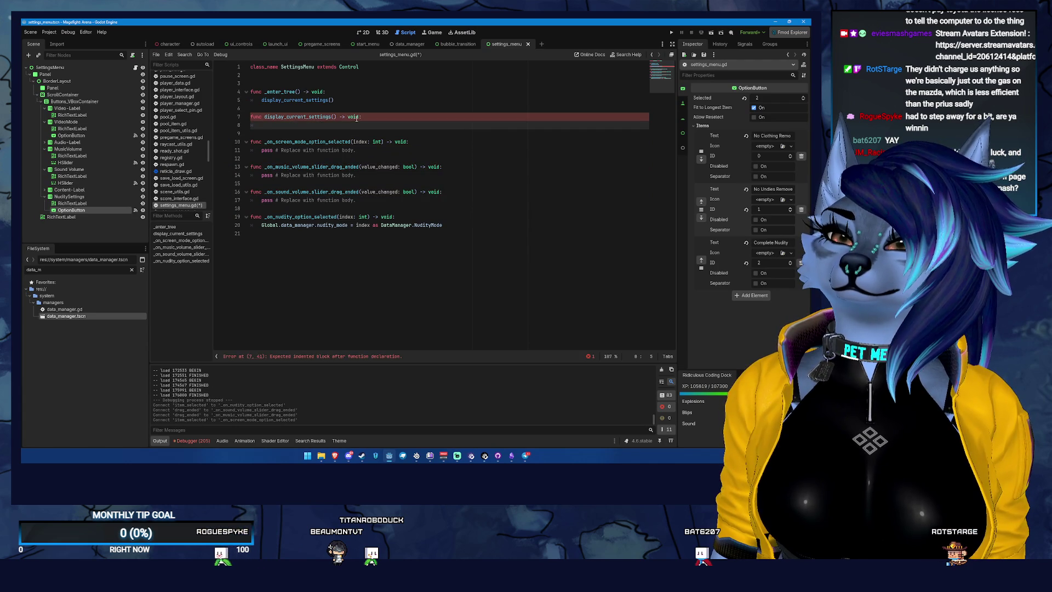
{"action": "key", "text": "BackSpace"}
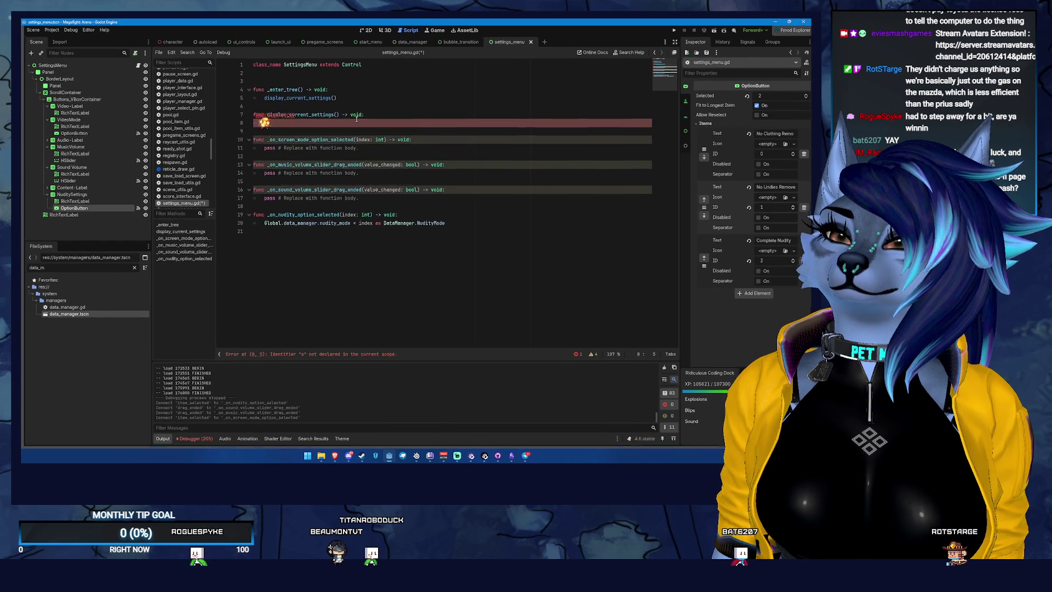
{"action": "key", "text": "BackSpace"}
{"action": "key", "text": "BackSpace"}
{"action": "key", "text": "Return"}
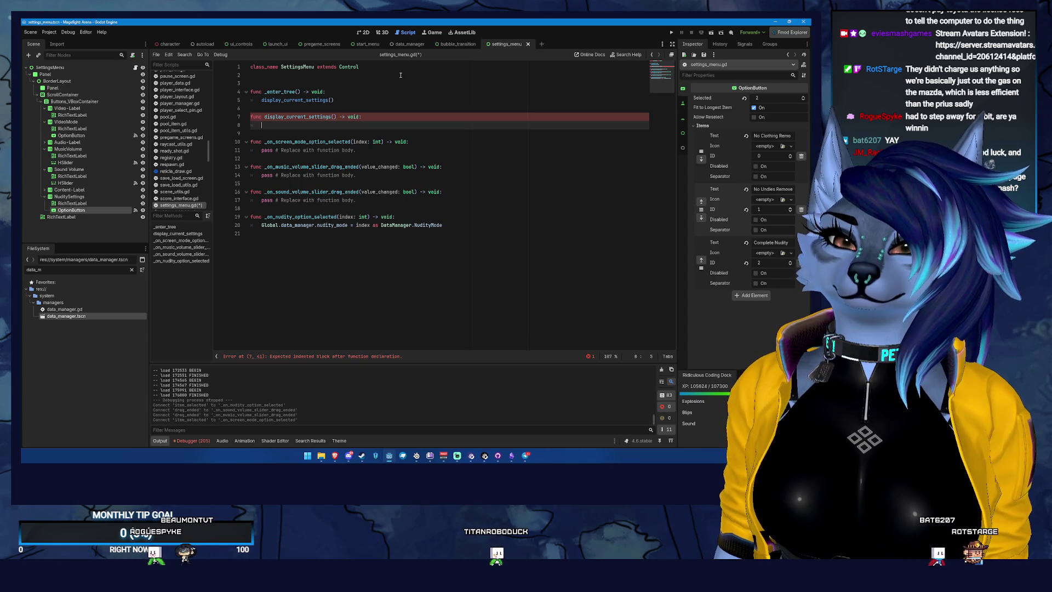
{"action": "type", "text": "ppass"}
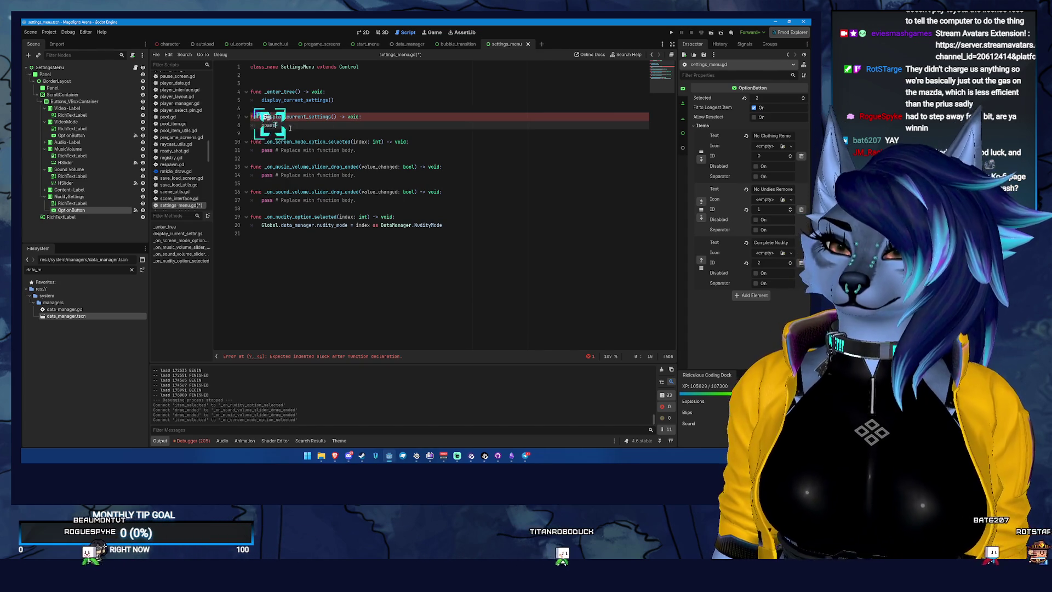
{"action": "key", "text": "BackSpace"}
{"action": "key", "text": "BackSpace"}
{"action": "key", "text": "BackSpace"}
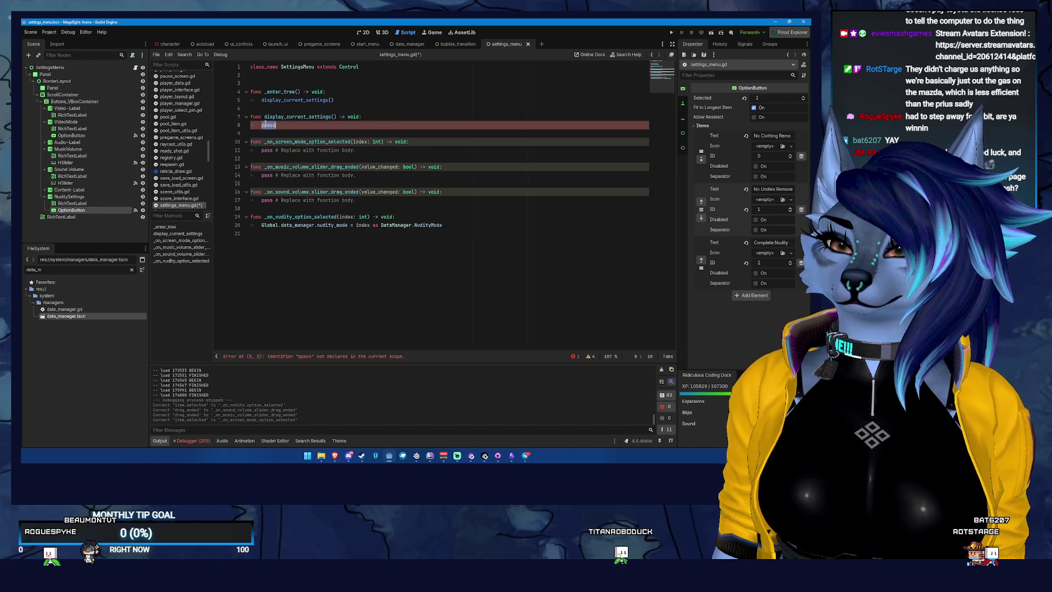
{"action": "key", "text": "BackSpace"}
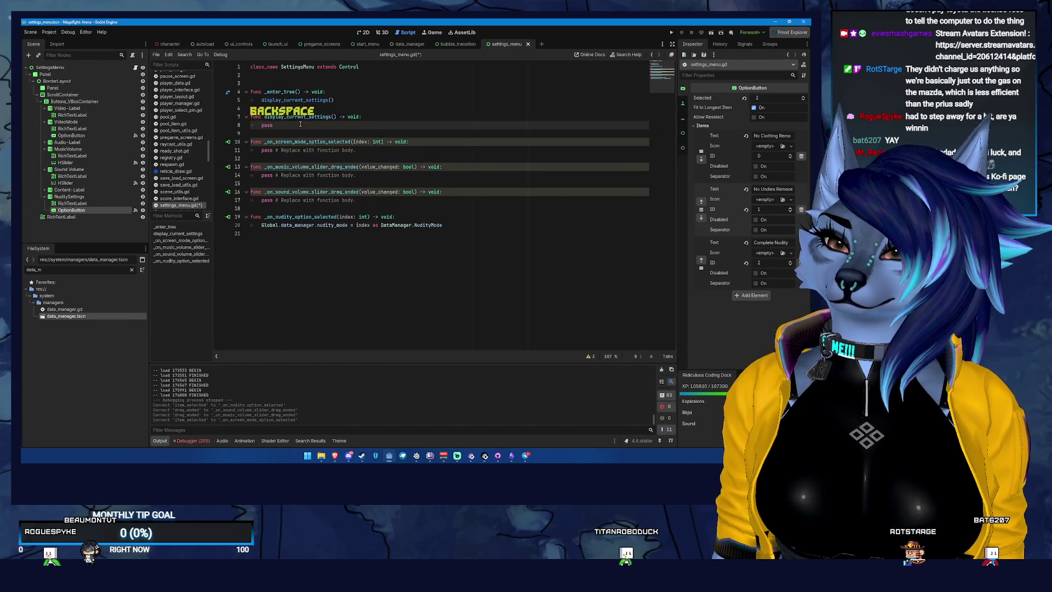
{"action": "key", "text": "ctrl+s"}
{"action": "left_click", "coordinate": [275, 80]}
{"action": "left_click", "coordinate": [274, 73]}
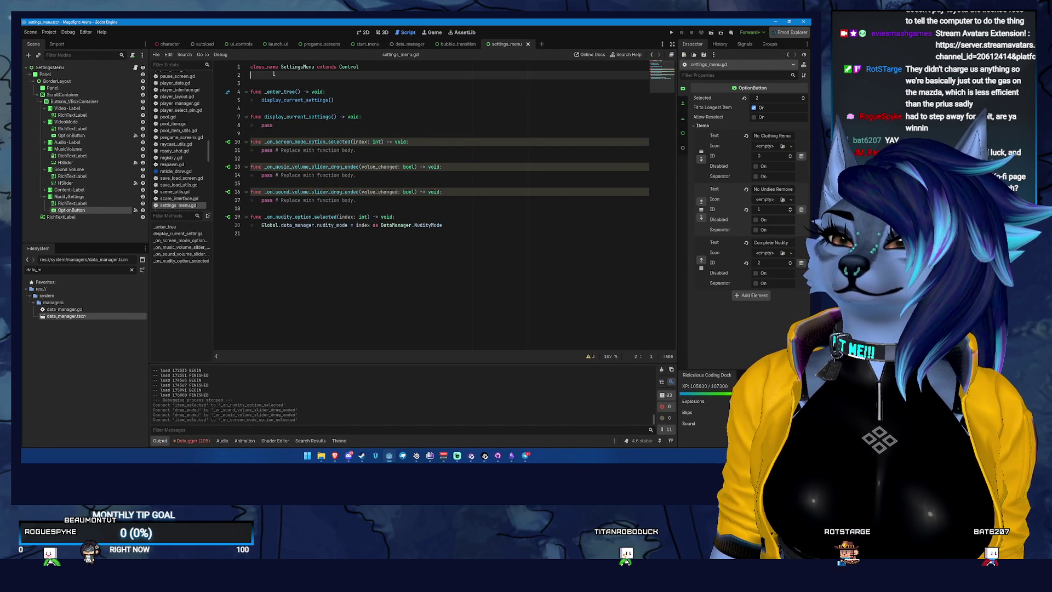
Step: Declare exported screen_mode: OptionButton and music_volume: HSlider variables below class_name
{"action": "key", "text": "Return"}
{"action": "type", "text": "export var "}
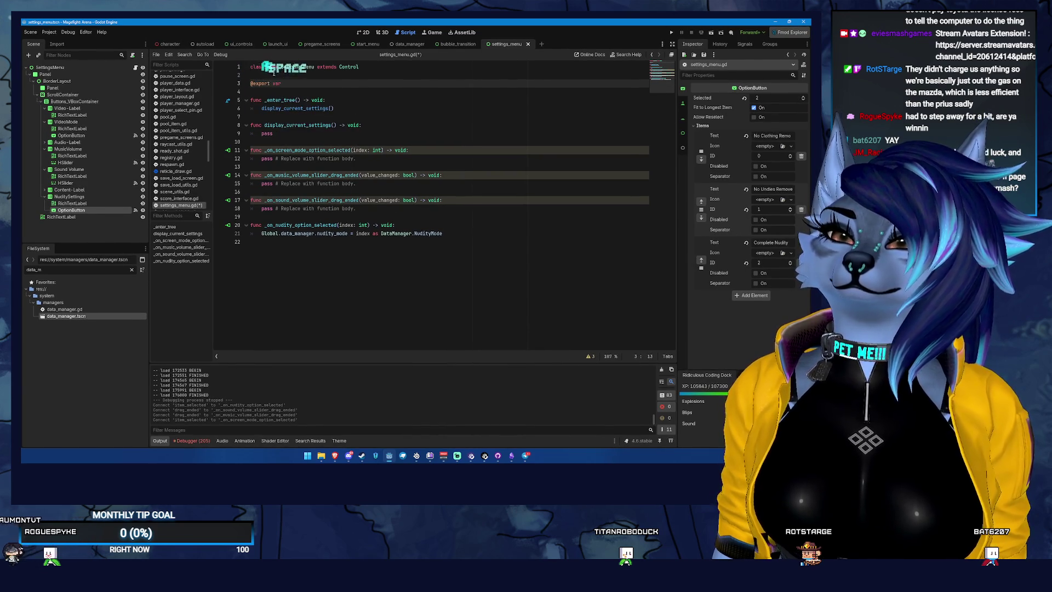
{"action": "type", "text": "screen_mode_d"}
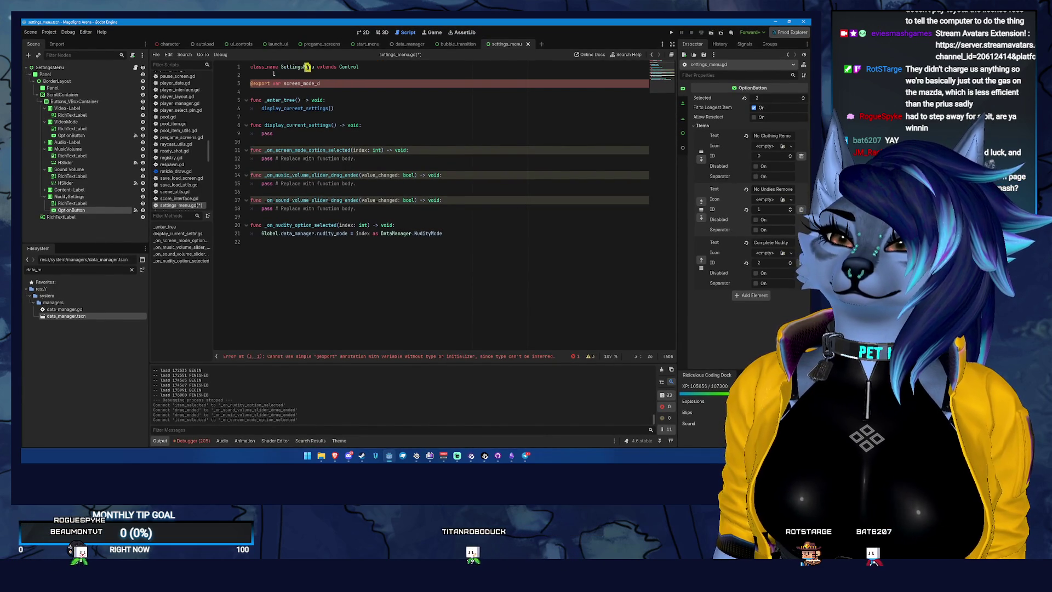
{"action": "key", "text": "BackSpace"}
{"action": "type", "text": "option"}
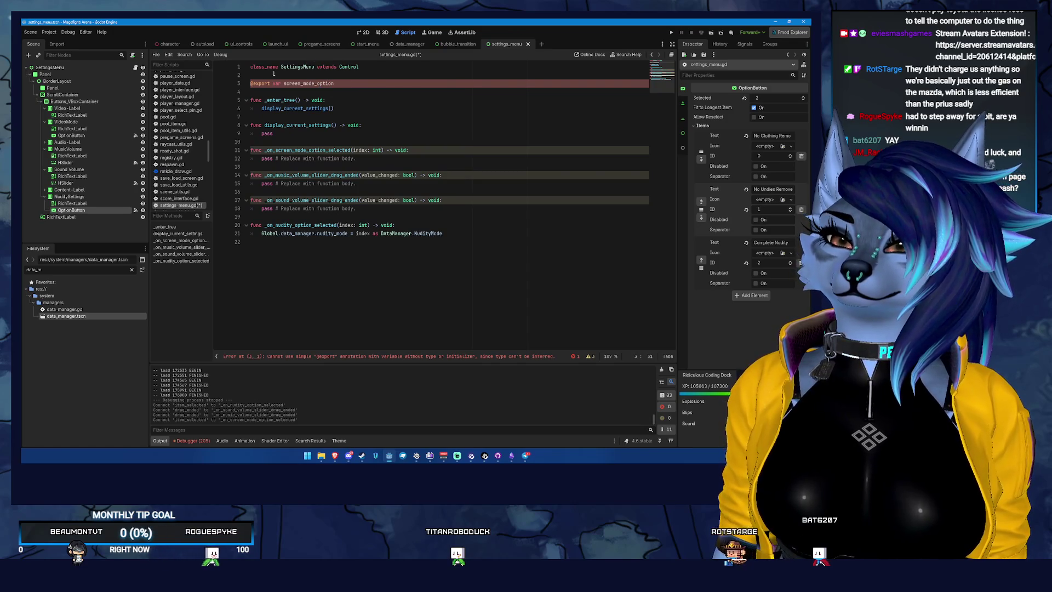
{"action": "key", "text": "BackSpace"}
{"action": "key", "text": "BackSpace"}
{"action": "key", "text": "BackSpace"}
{"action": "type", "text": ": 0"}
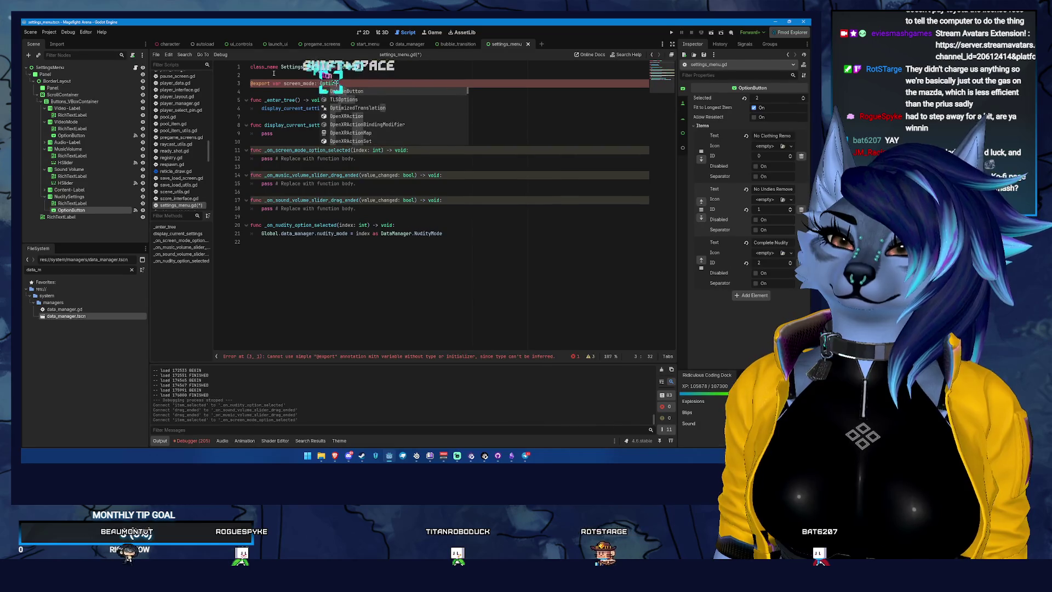
{"action": "key", "text": "Return"}
{"action": "key", "text": "Return"}
{"action": "type", "text": "@export var music_volume"}
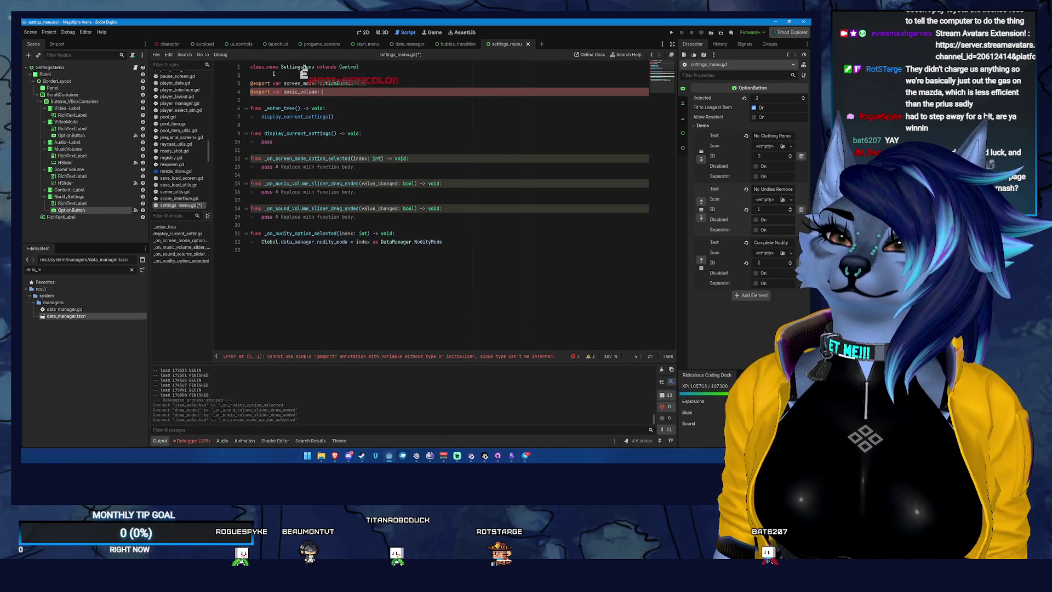
{"action": "type", "text": ": HSl"}
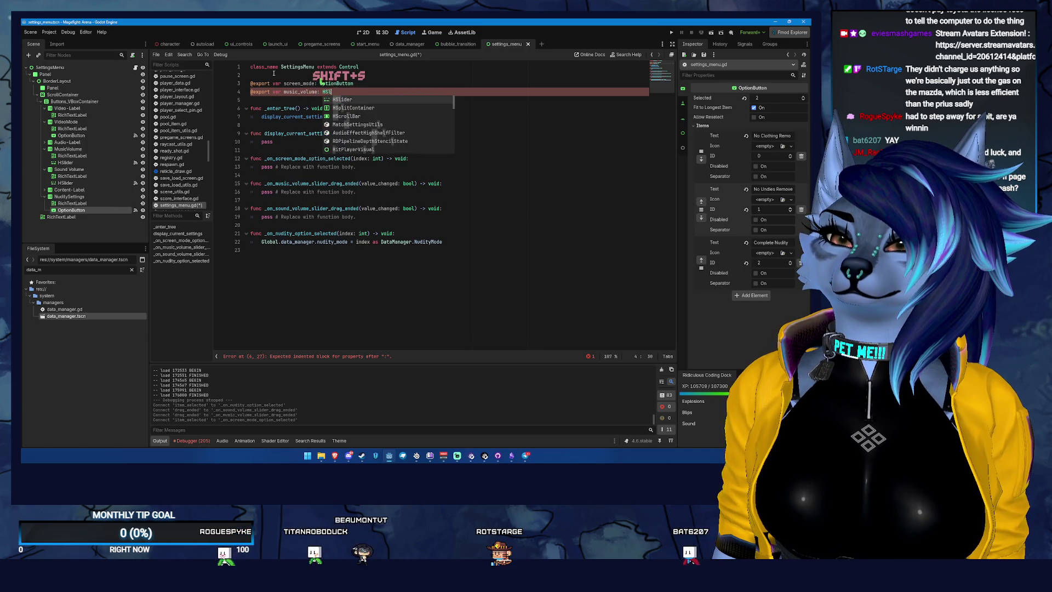
{"action": "key", "text": "Return"}
{"action": "key", "text": "Return"}
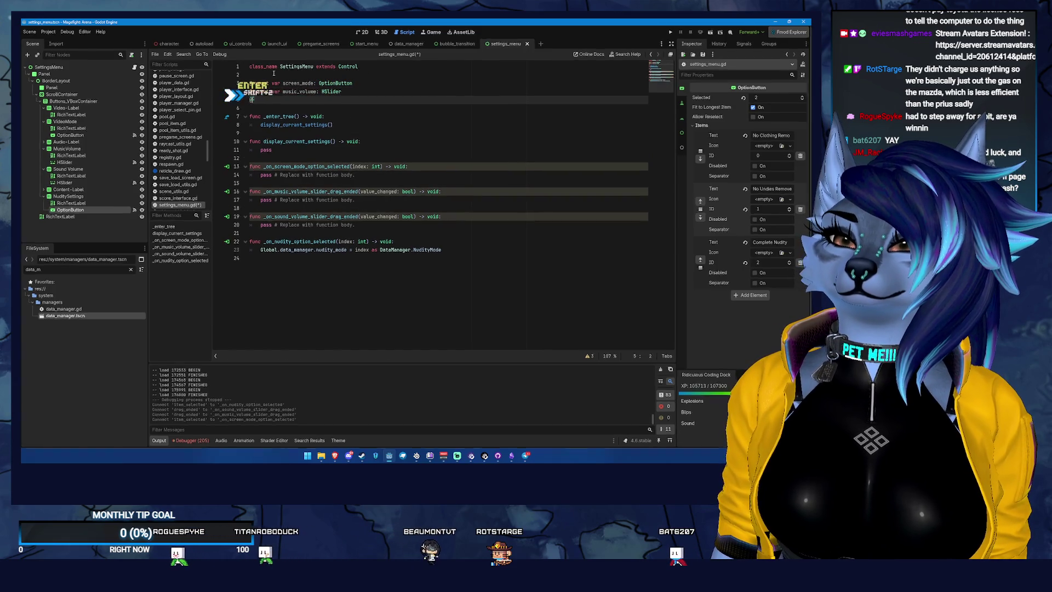
Step: Add exported sound_volume: HSlider and nudity_mode: OptionButton variables and save the script
{"action": "type", "text": "@export varr sound_"}
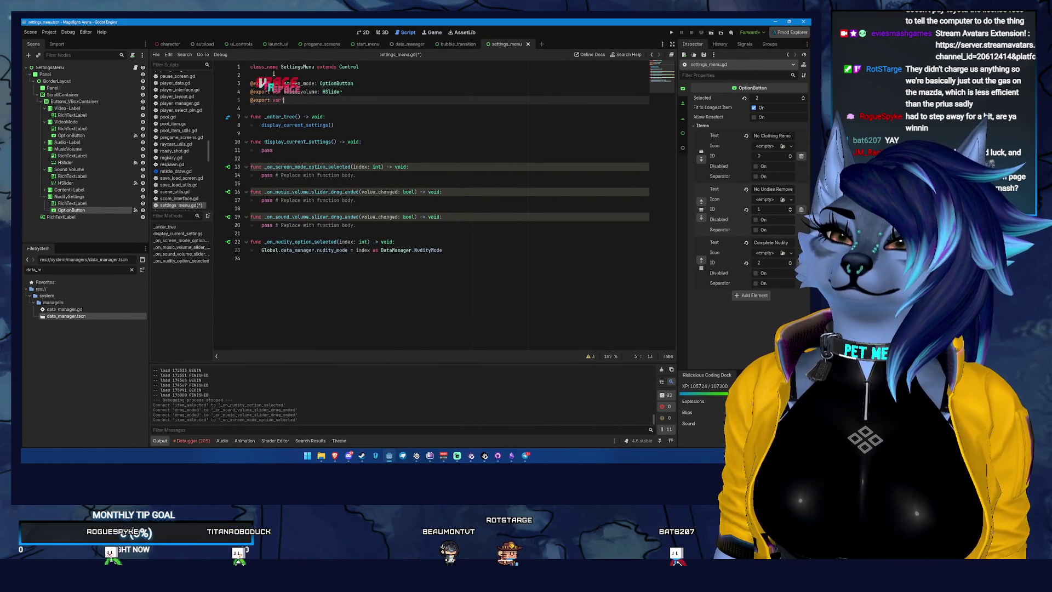
{"action": "type", "text": "volume: HSli"}
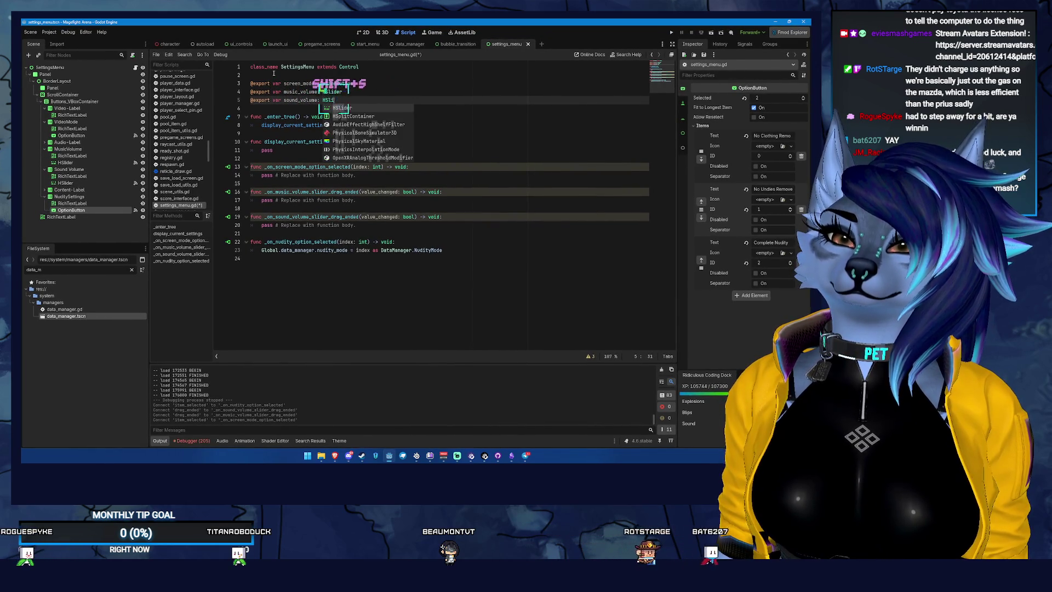
{"action": "key", "text": "Return"}
{"action": "key", "text": "Return"}
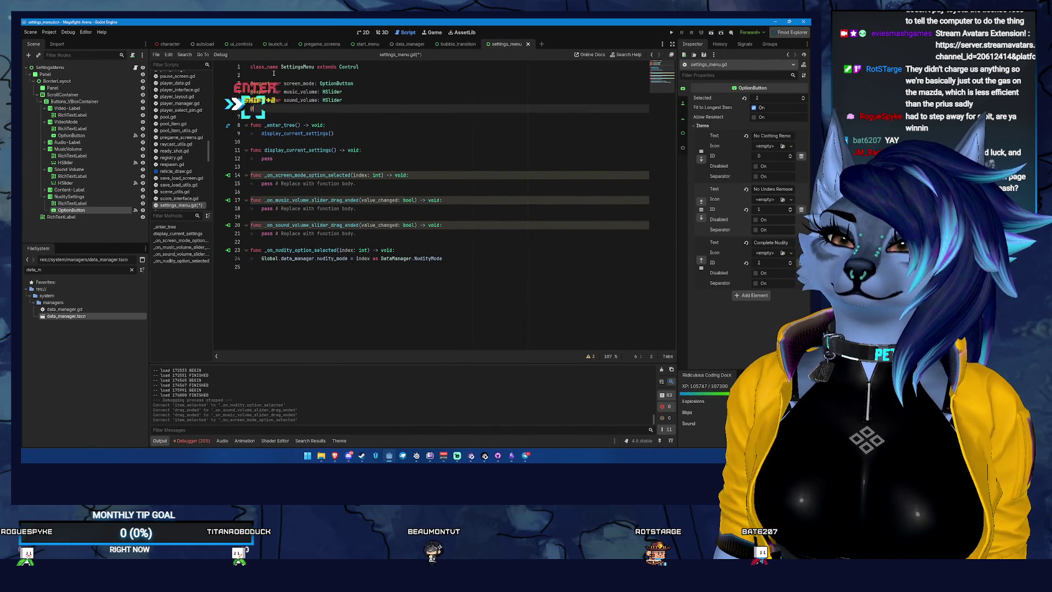
{"action": "type", "text": "@export"}
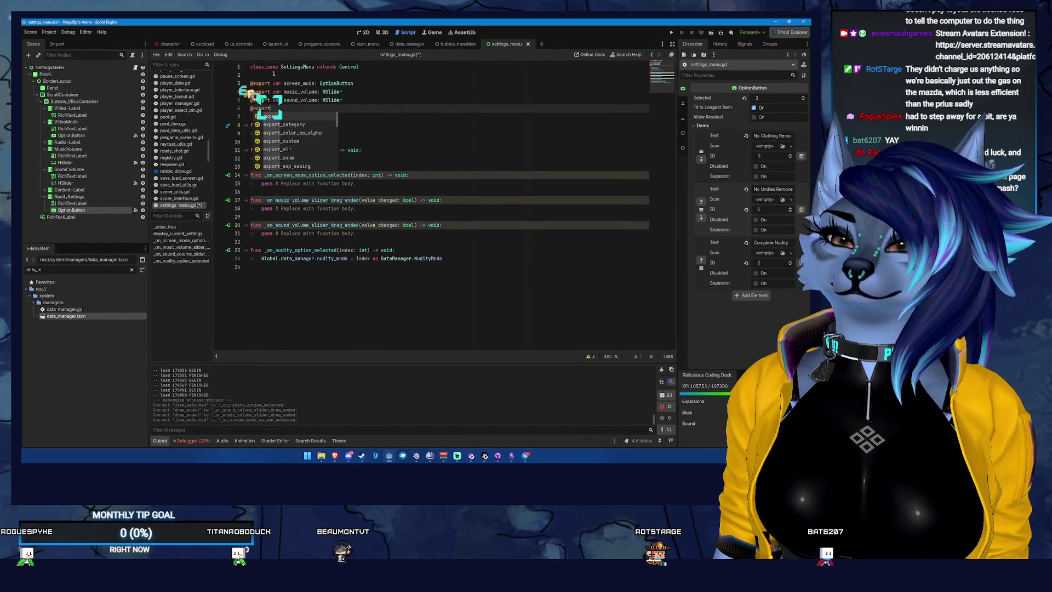
{"action": "type", "text": " var "}
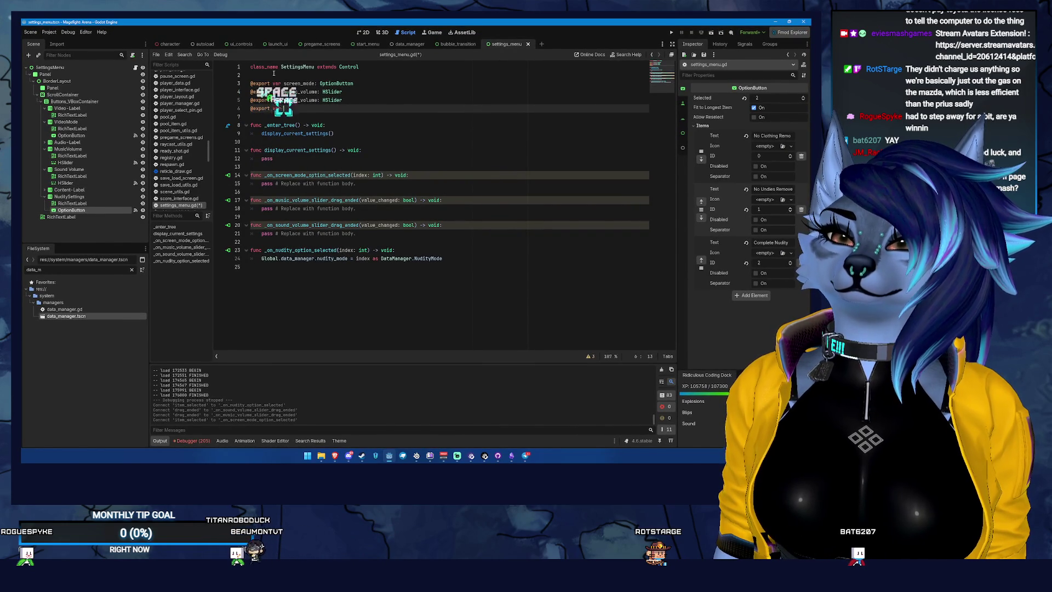
{"action": "type", "text": "nudity_mode: "}
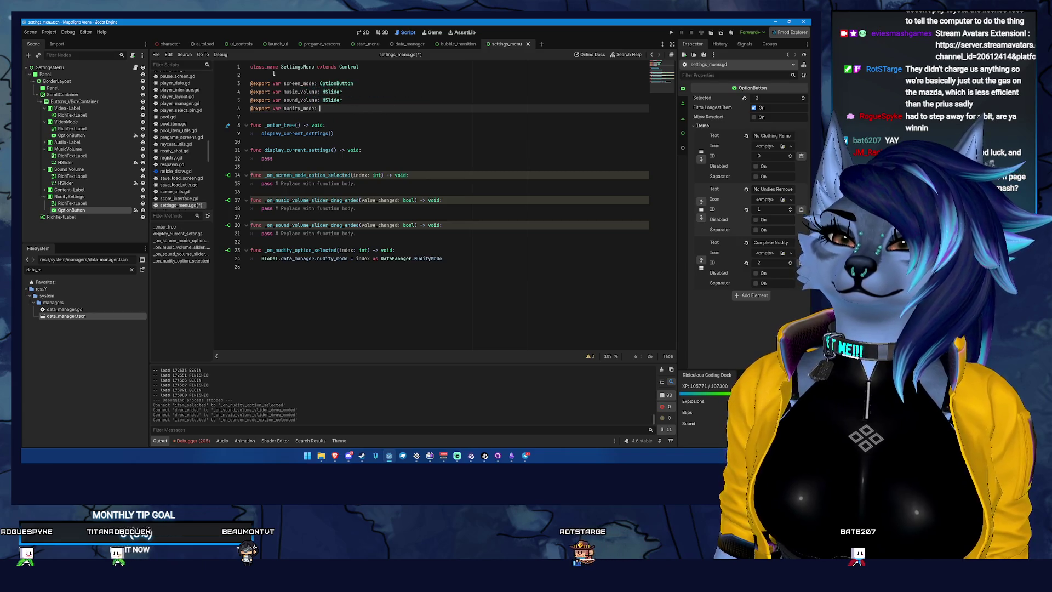
{"action": "type", "text": "OptionBu"}
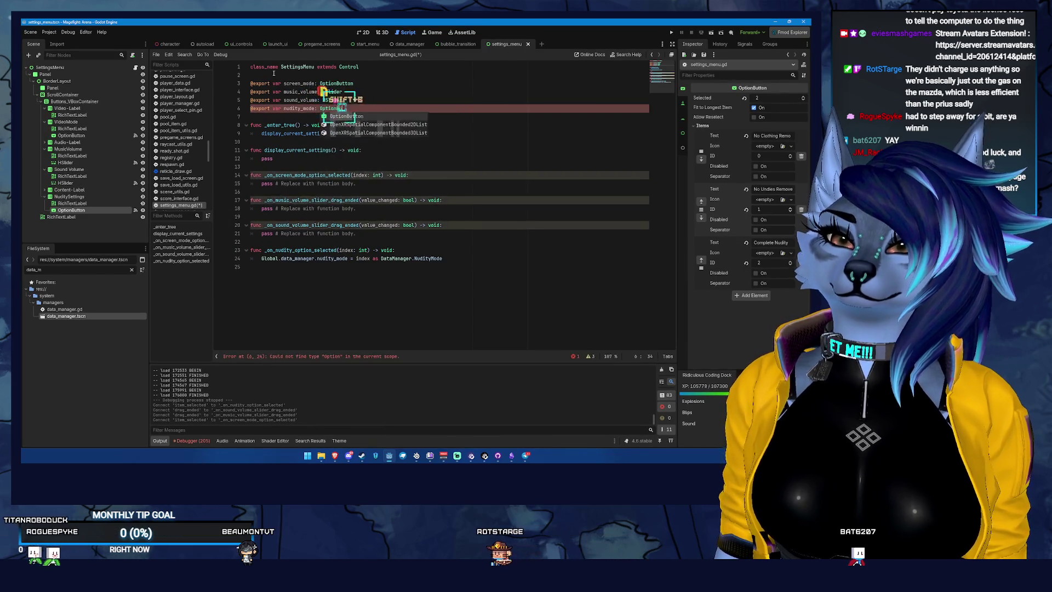
{"action": "key", "text": "Return"}
{"action": "key", "text": "ctrl+s"}
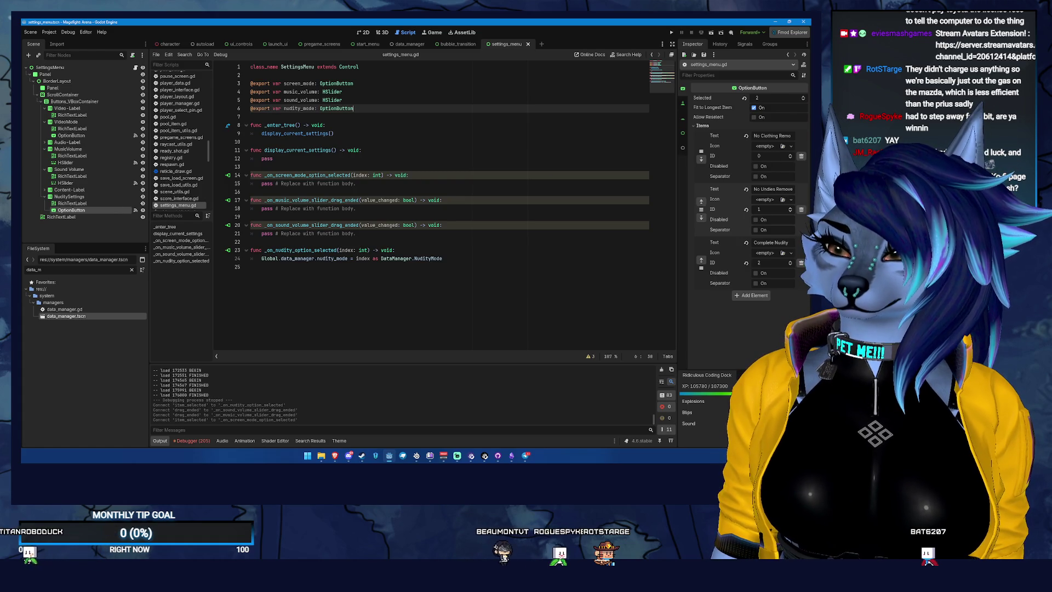
{"action": "key", "text": "alt+Tab"}
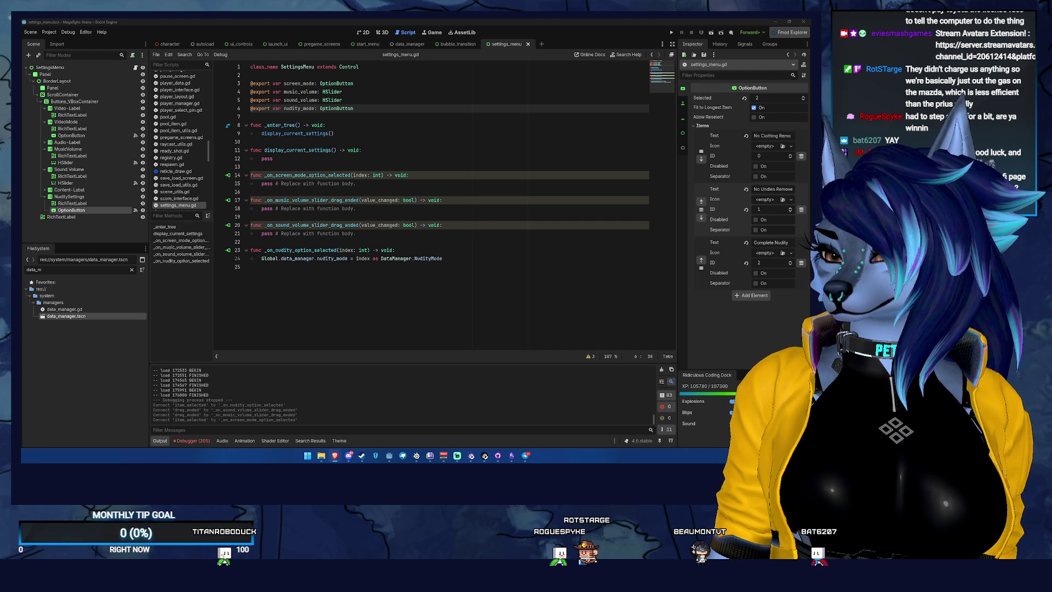
Step: Link Screen Mode to VideoMode, both volumes to their HSliders, Nudity Mode to NuditySettings, and save
{"action": "left_click", "coordinate": [341, 158]}
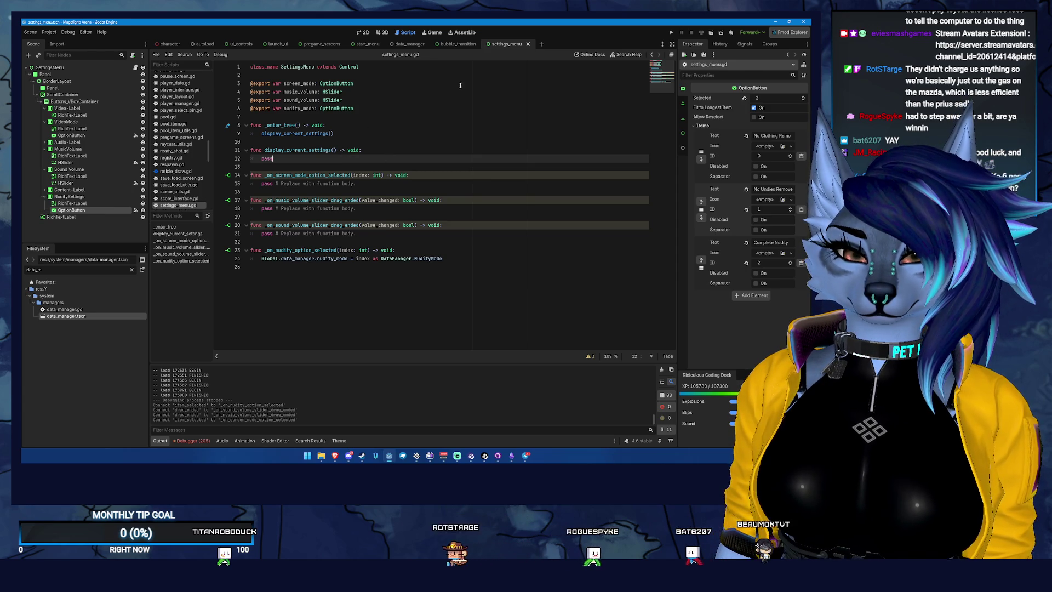
{"action": "left_click", "coordinate": [83, 67]}
{"action": "left_click", "coordinate": [774, 98]}
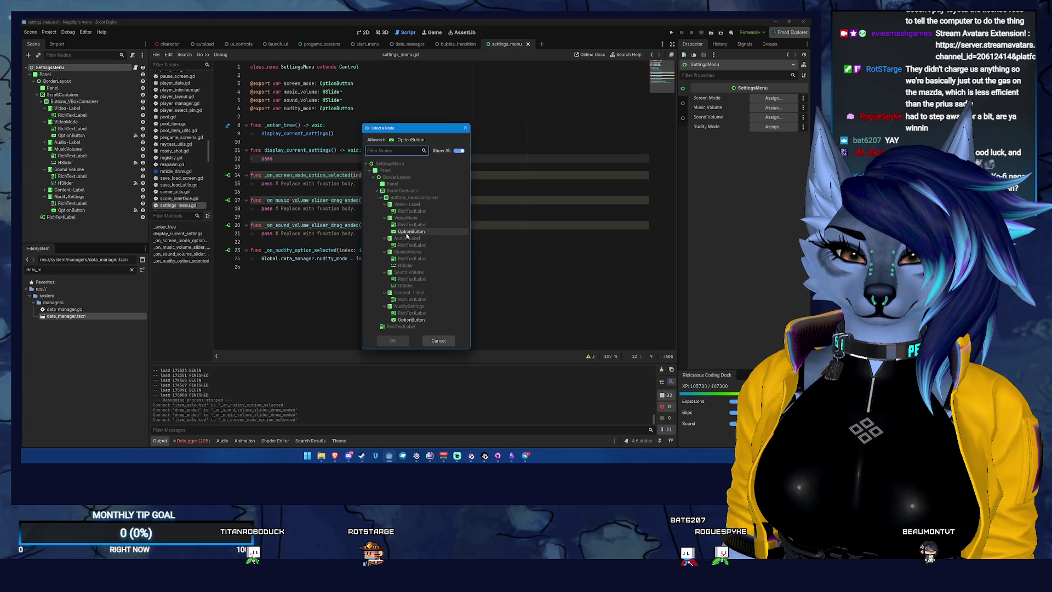
{"action": "double_click", "coordinate": [409, 232]}
{"action": "left_click", "coordinate": [773, 108]}
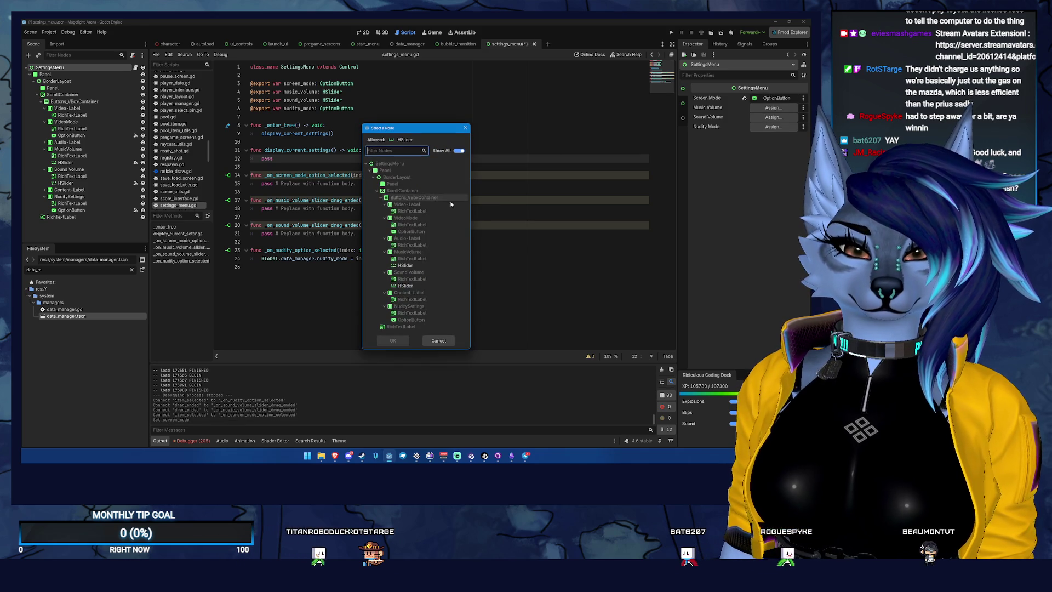
{"action": "double_click", "coordinate": [439, 216]}
{"action": "left_click", "coordinate": [790, 116]}
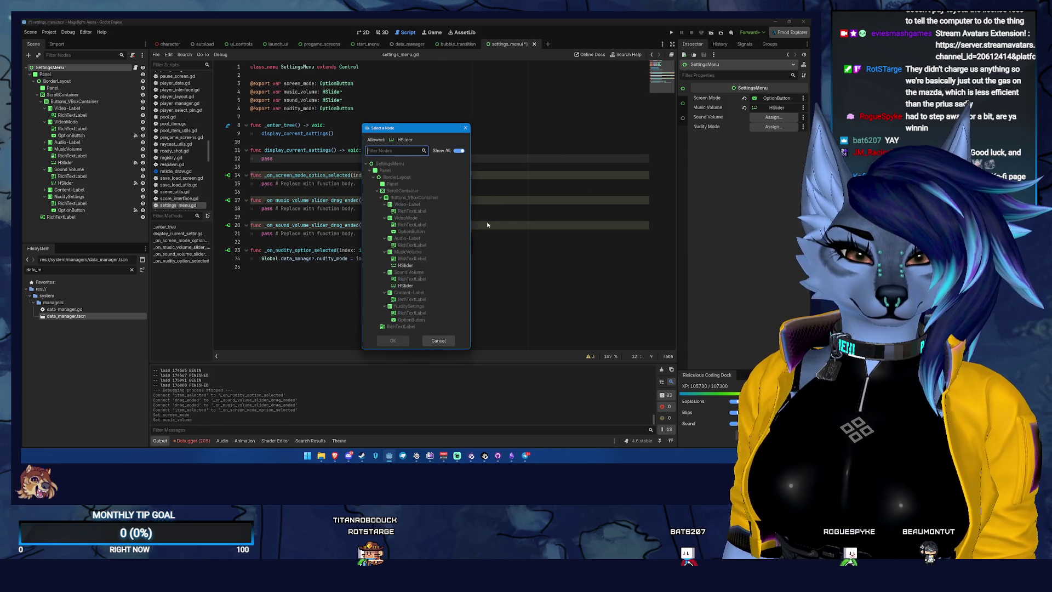
{"action": "double_click", "coordinate": [422, 286]}
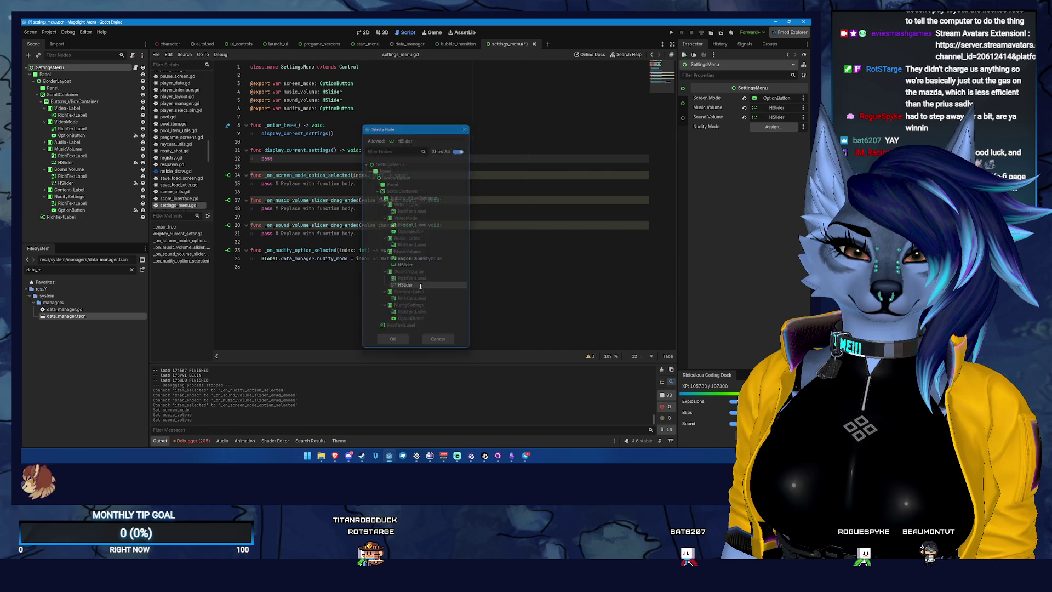
{"action": "left_click", "coordinate": [773, 126]}
{"action": "double_click", "coordinate": [421, 319]}
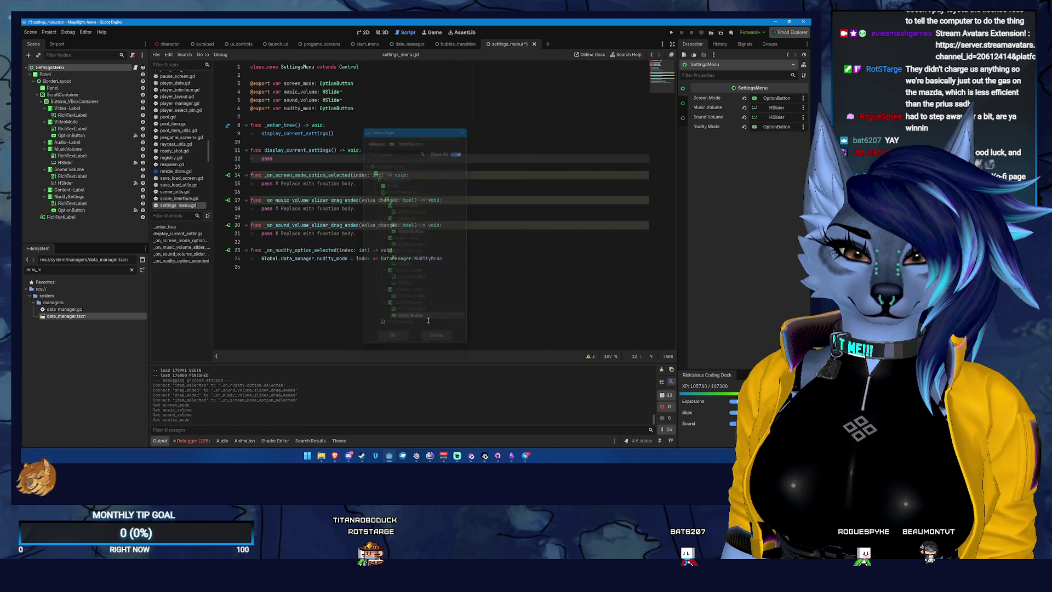
{"action": "key", "text": "ctrl+s"}
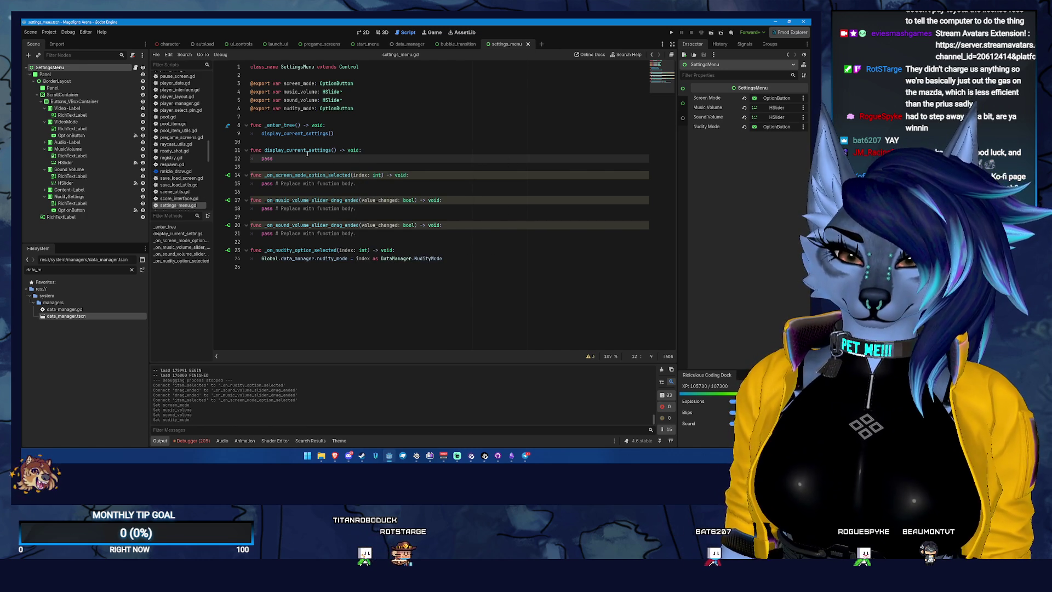
Step: Replace the pass placeholder with nudity_mode and check the NuditySettings option button's items
{"action": "left_click_drag", "start_coordinate": [319, 157], "coordinate": [257, 156]}
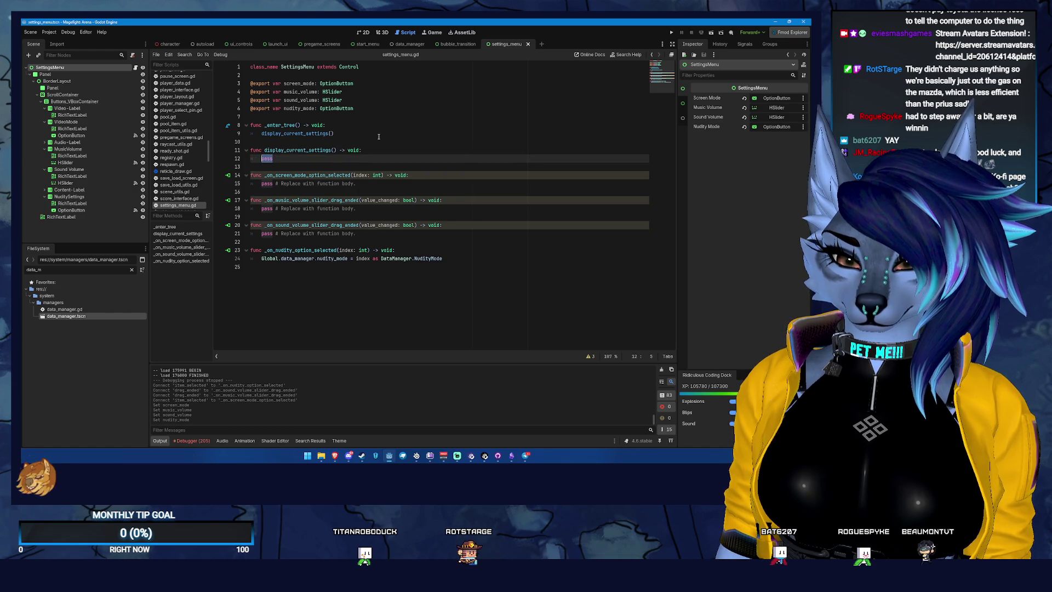
{"action": "type", "text": "nudity"}
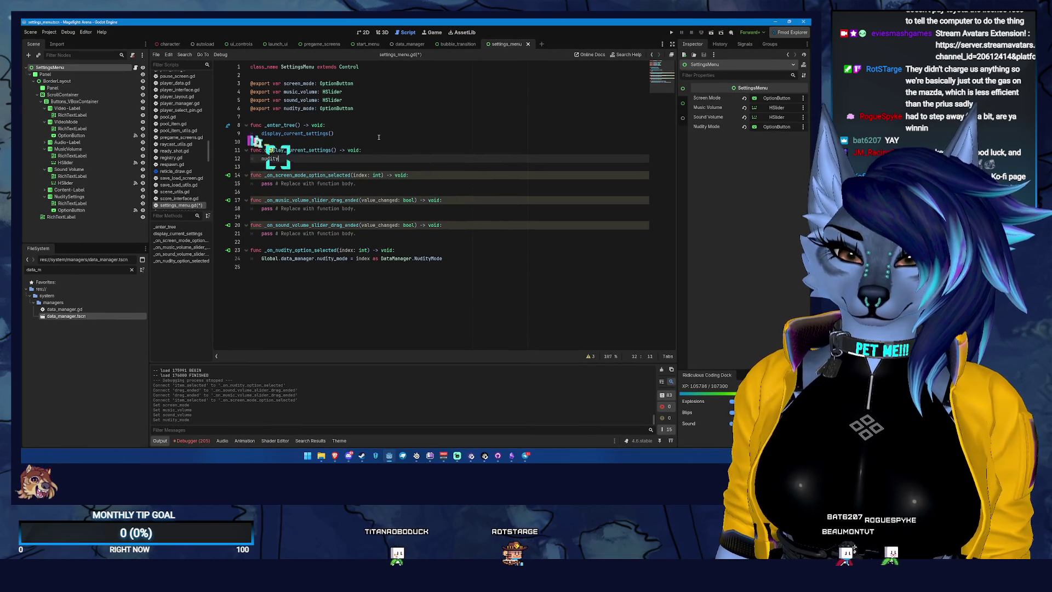
{"action": "key", "text": "Return"}
{"action": "type", "text": "."}
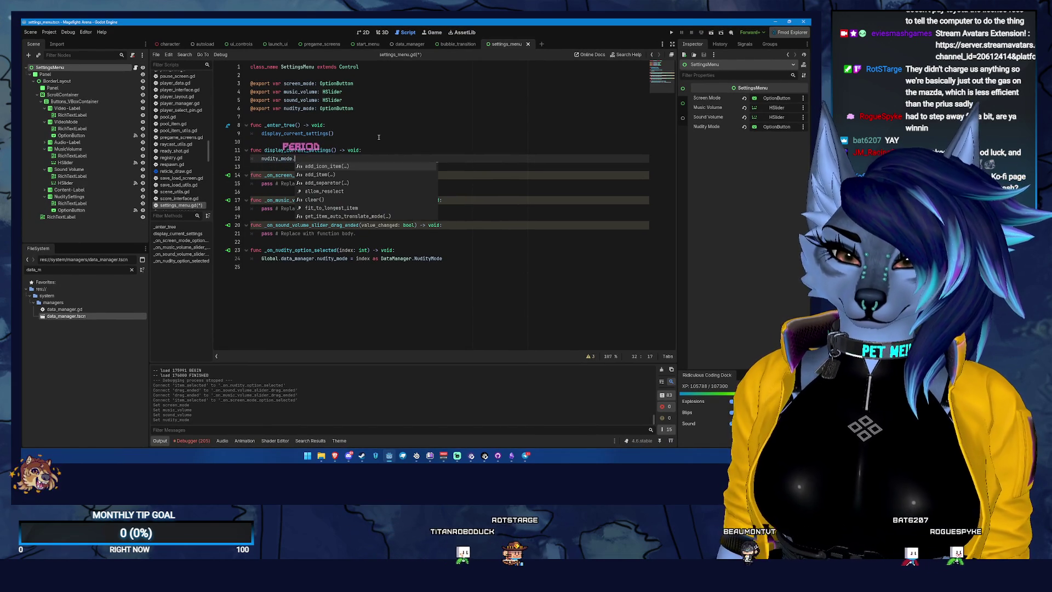
{"action": "type", "text": "val"}
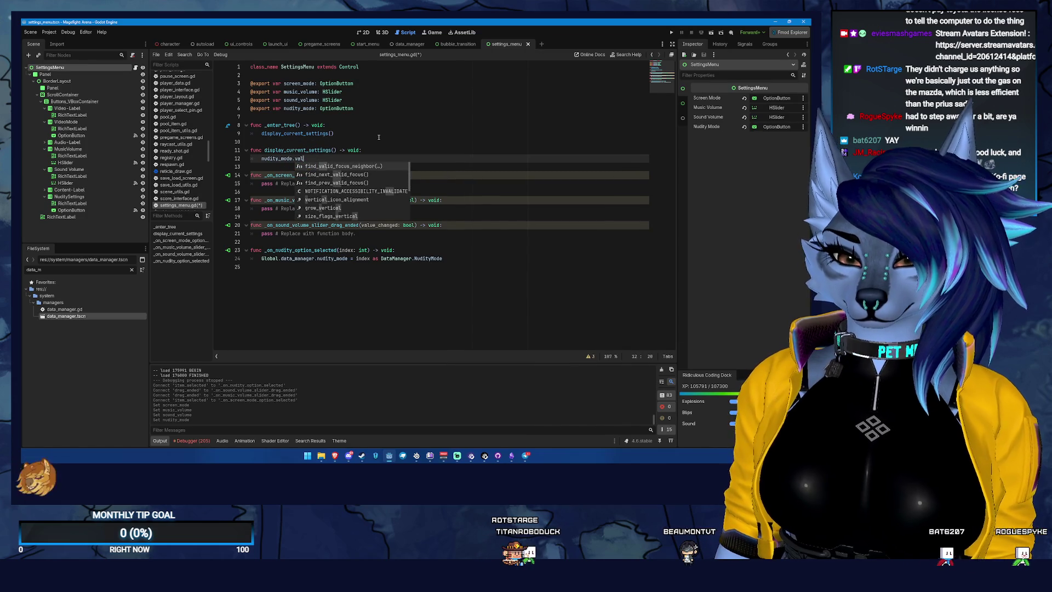
{"action": "key", "text": "BackSpace"}
{"action": "key", "text": "BackSpace"}
{"action": "key", "text": "BackSpace"}
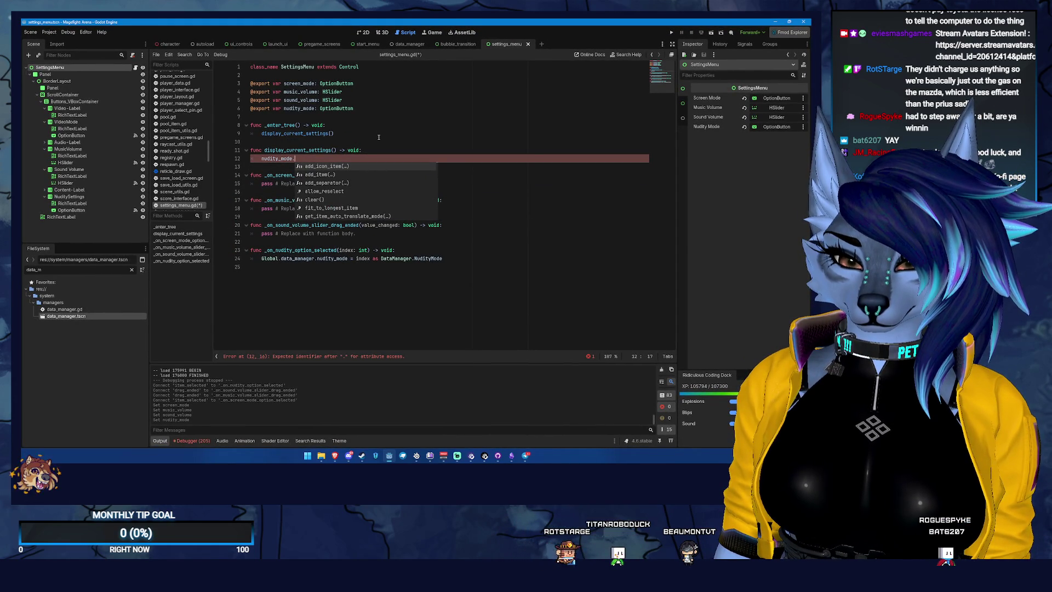
{"action": "type", "text": "set"}
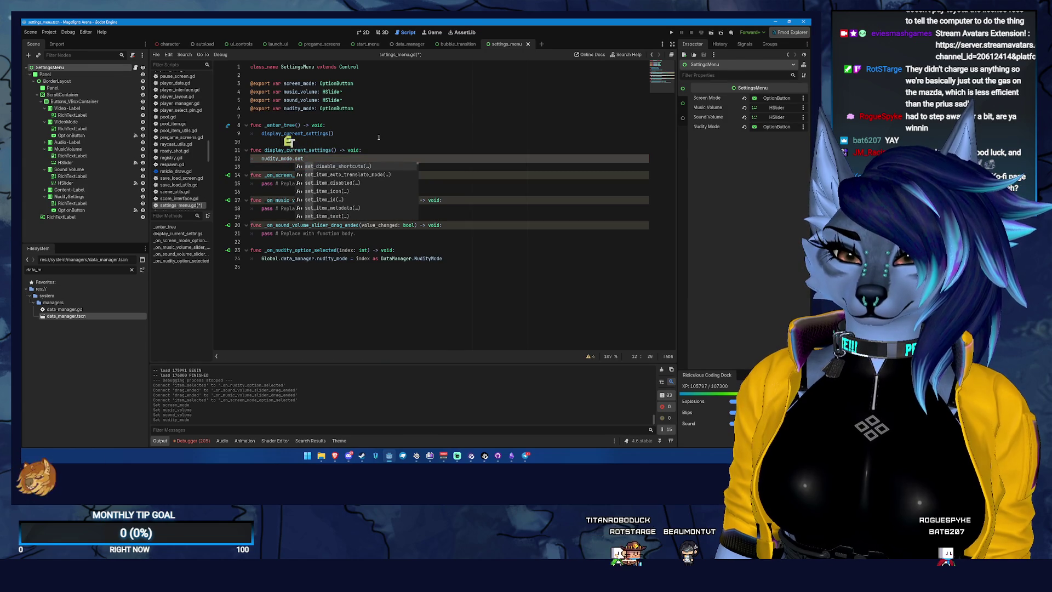
{"action": "key", "text": "BackSpace"}
{"action": "key", "text": "BackSpace"}
{"action": "key", "text": "BackSpace"}
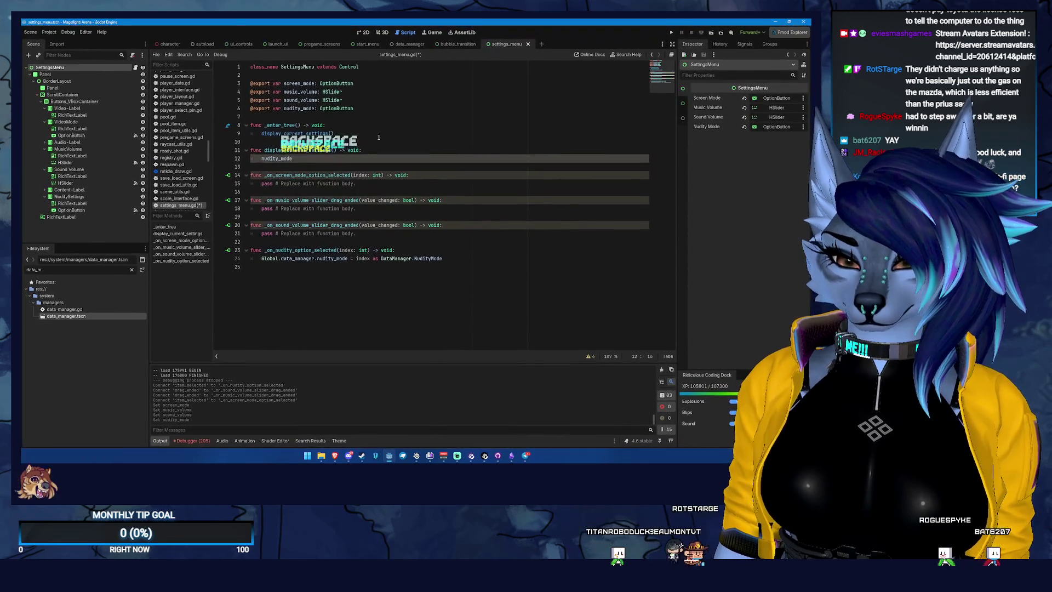
{"action": "left_click", "coordinate": [102, 210]}
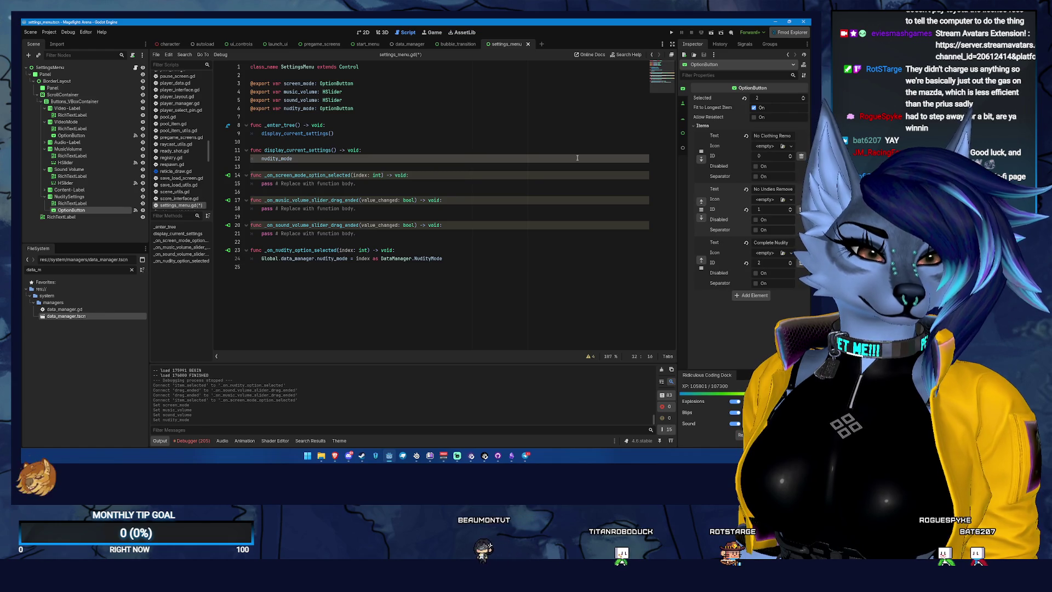
{"action": "left_click", "coordinate": [355, 164]}
Step: Complete nudity_mode.selected = Global.data_manager.nudity_mode, add a blank line above, and save
{"action": "type", "text": ".se"}
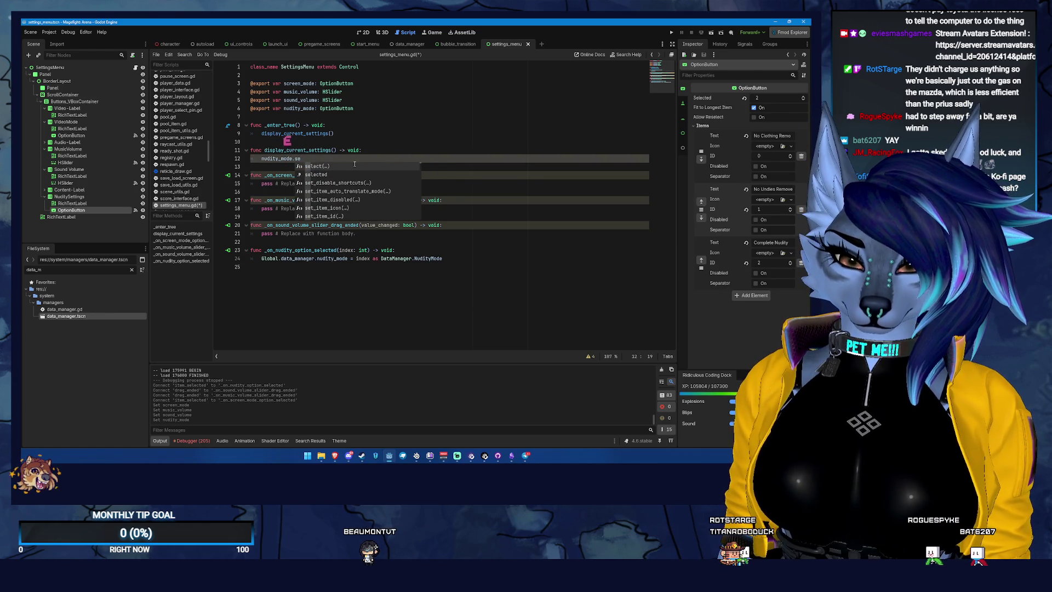
{"action": "key", "text": "Down"}
{"action": "key", "text": "Return"}
{"action": "type", "text": "= "}
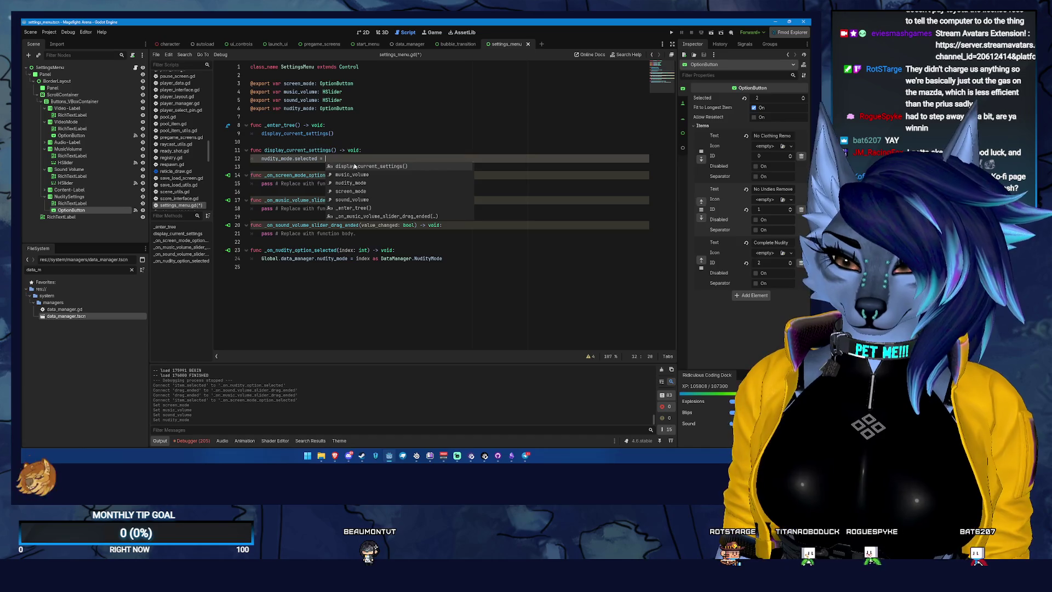
{"action": "type", "text": "G"}
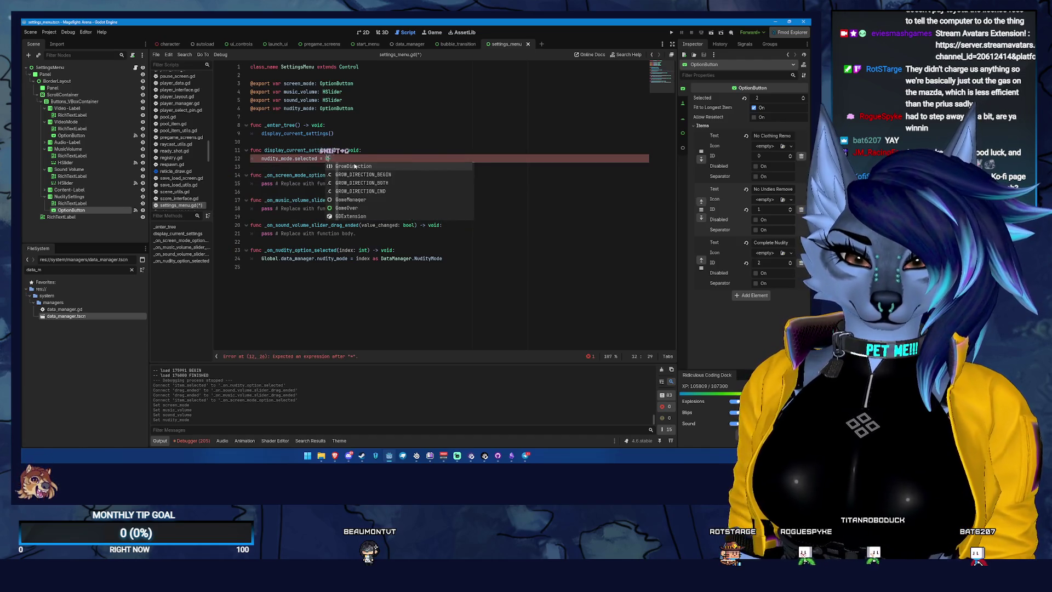
{"action": "type", "text": "lobal.data_m"}
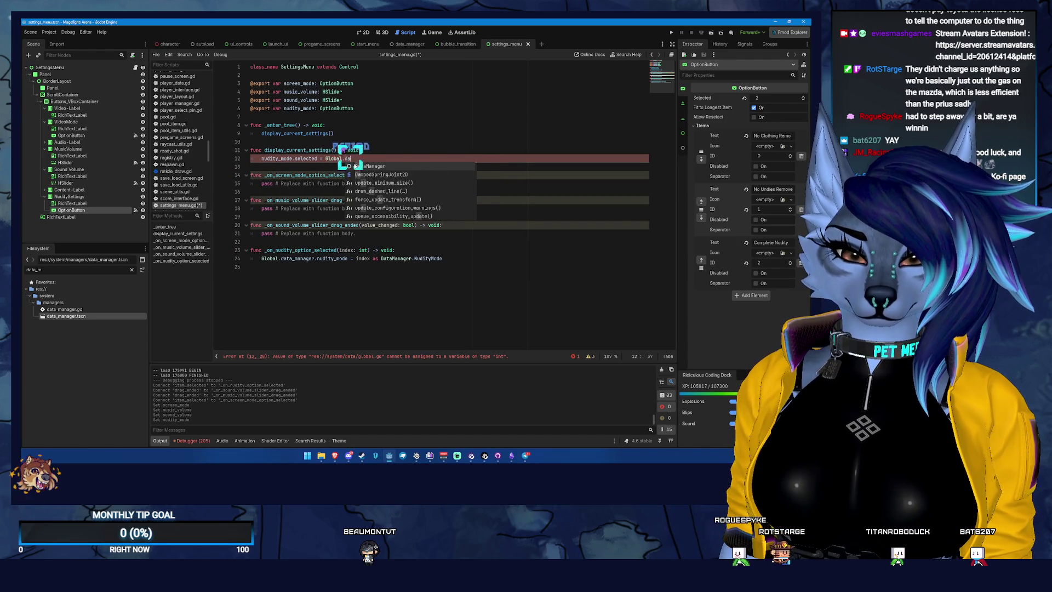
{"action": "key", "text": "Return"}
{"action": "type", "text": ".nud"}
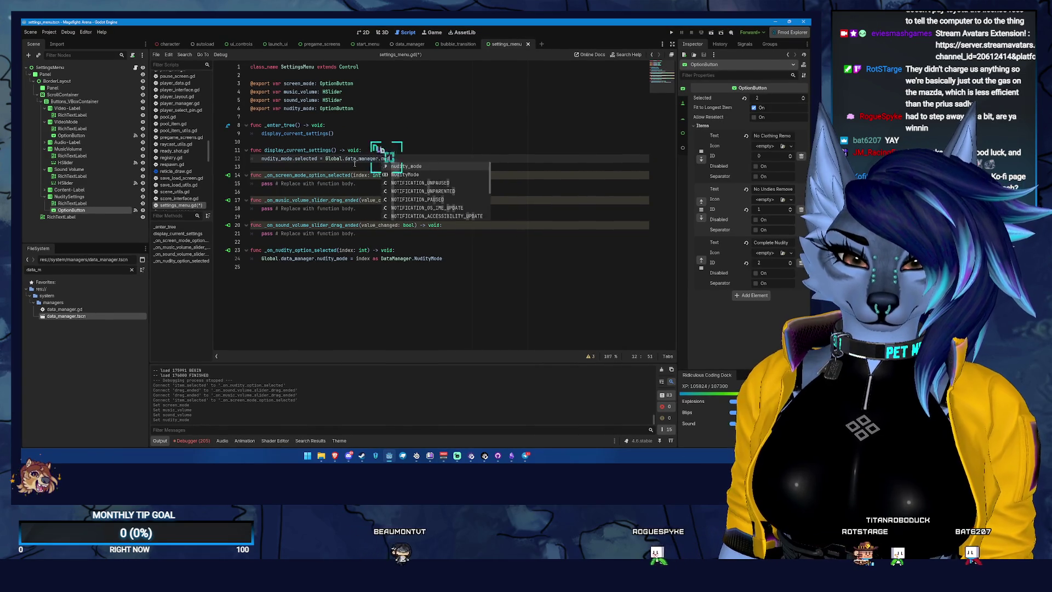
{"action": "key", "text": "Return"}
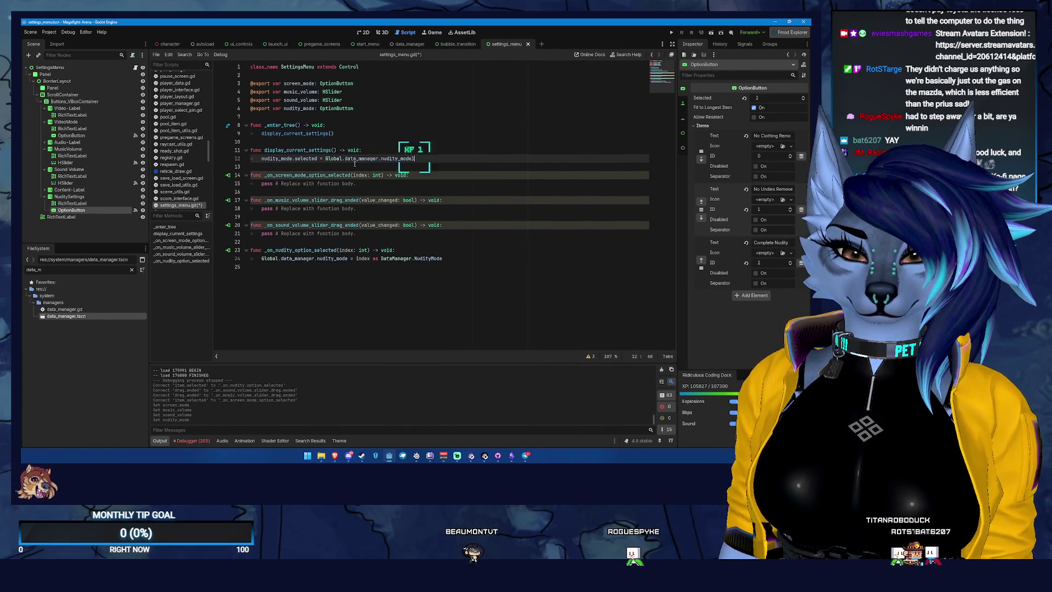
{"action": "key", "text": "BackSpace"}
{"action": "key", "text": "Return"}
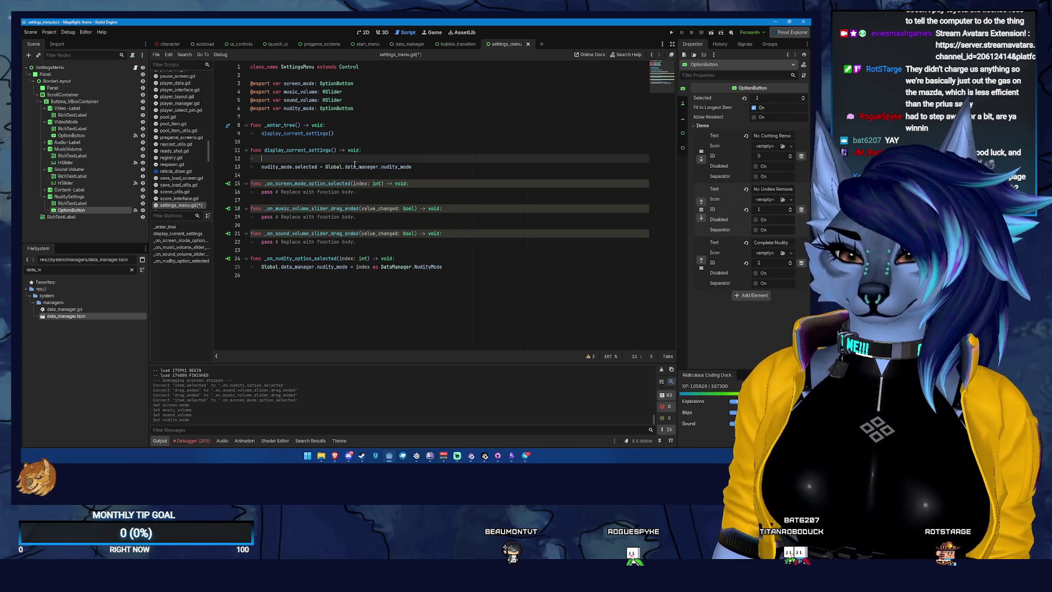
{"action": "key", "text": "ctrl+s"}
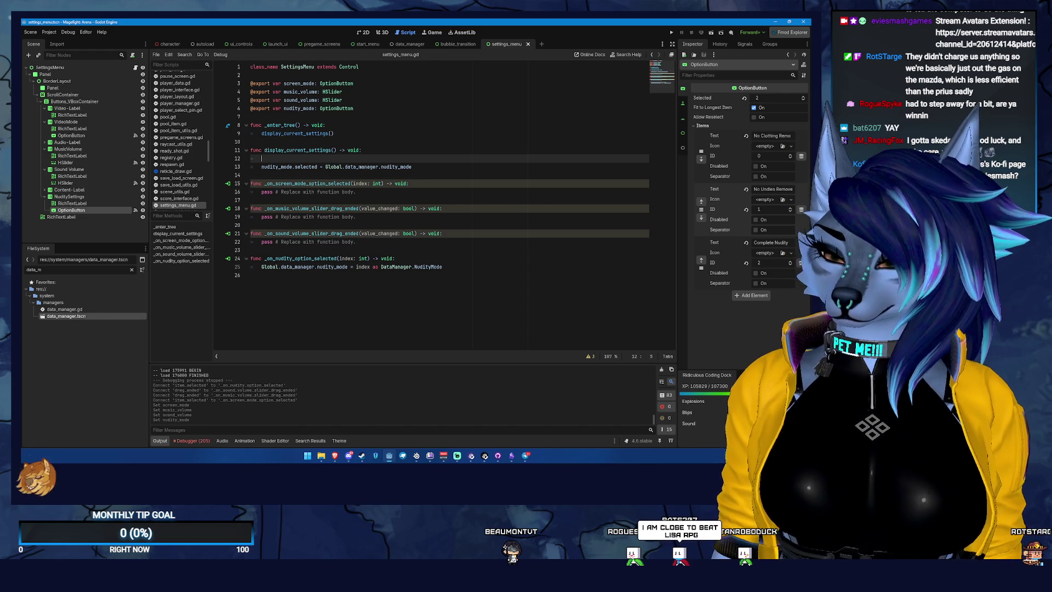
{"action": "key", "text": "alt+Tab"}
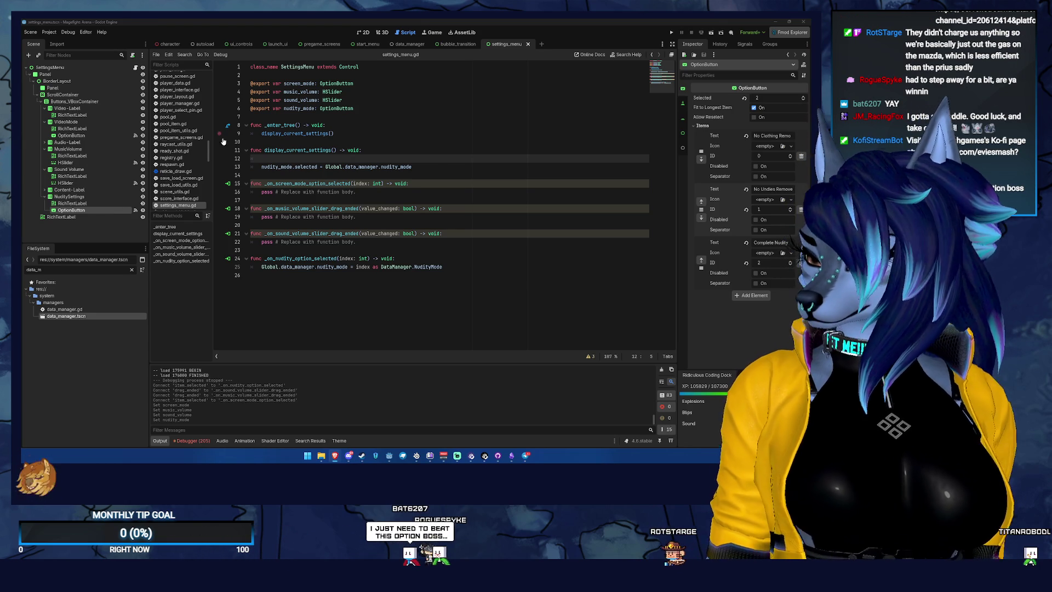
{"action": "left_click", "coordinate": [284, 159]}
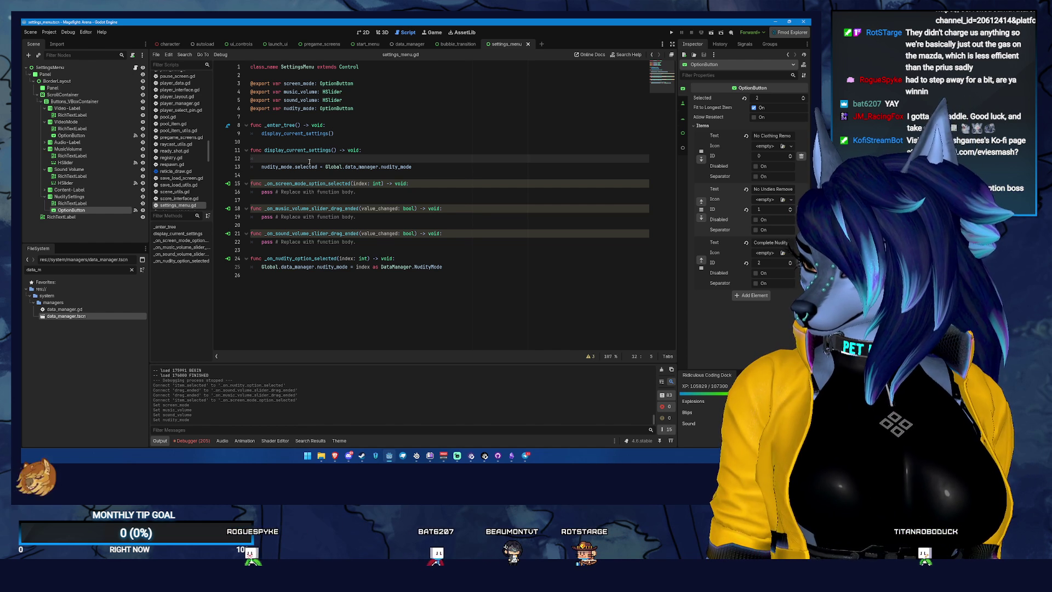
{"action": "type", "text": "Display"}
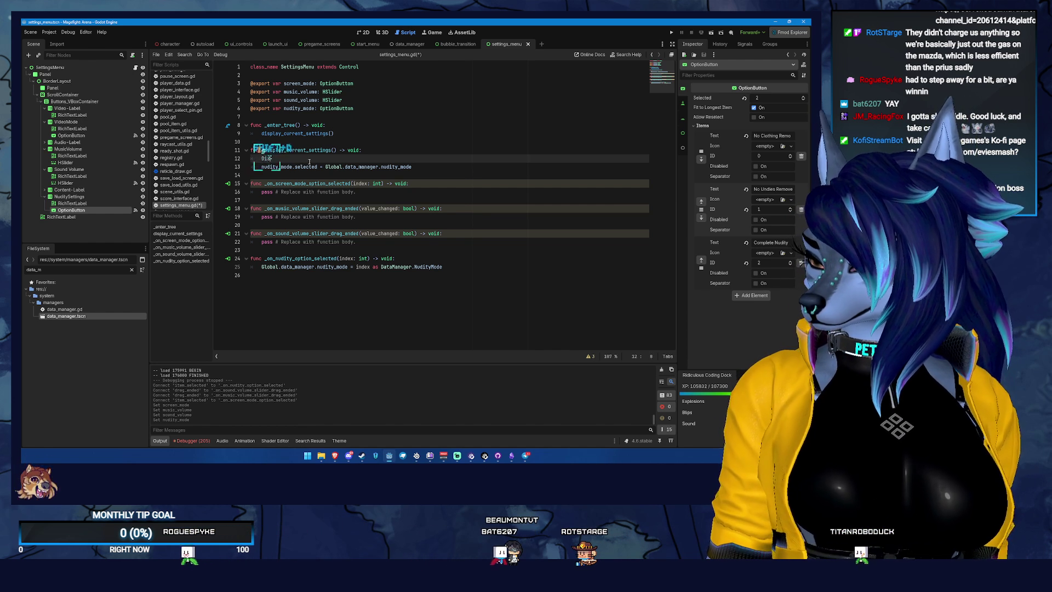
Step: Add DisplayServer.WINDOW_MODE_FULLSCREEN and WINDOW_MODE_WINDOWED lines in display_current_settings
{"action": "key", "text": "BackSpace"}
{"action": "key", "text": "BackSpace"}
{"action": "type", "text": "Server."}
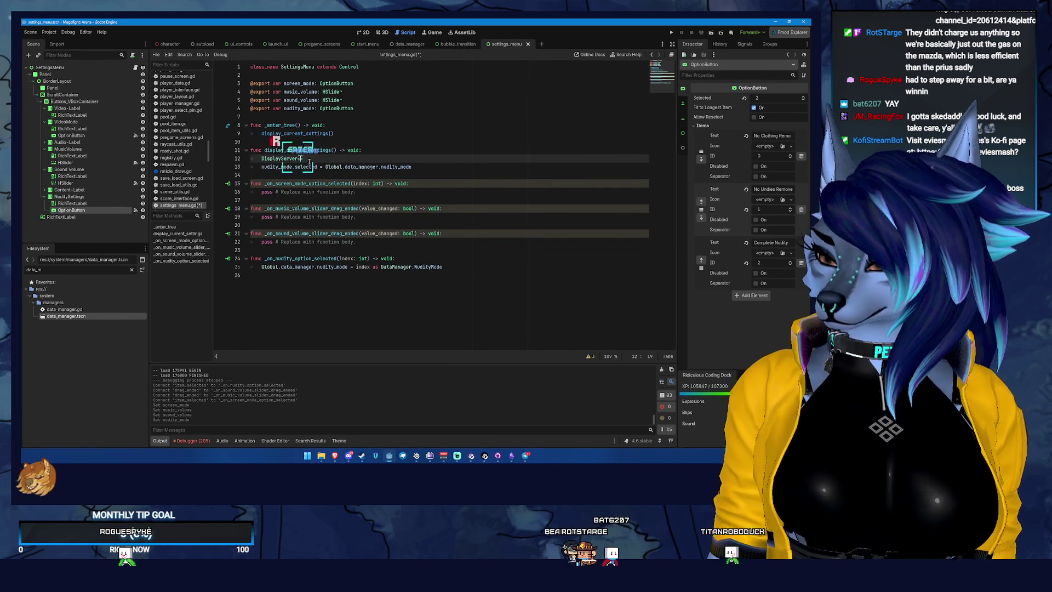
{"action": "type", "text": "WINDOW_MODE"}
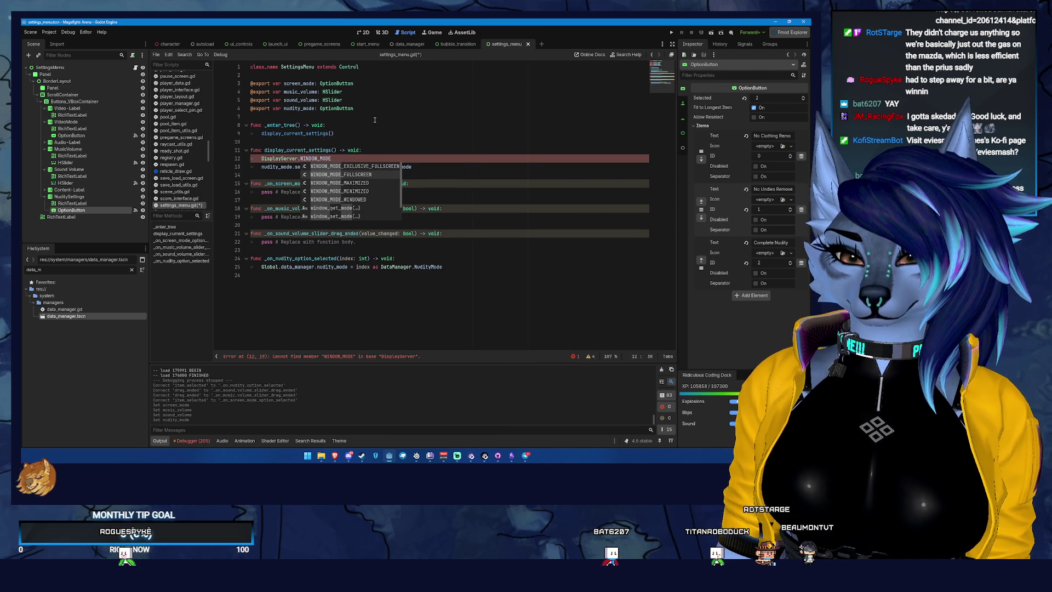
{"action": "left_click", "coordinate": [359, 174]}
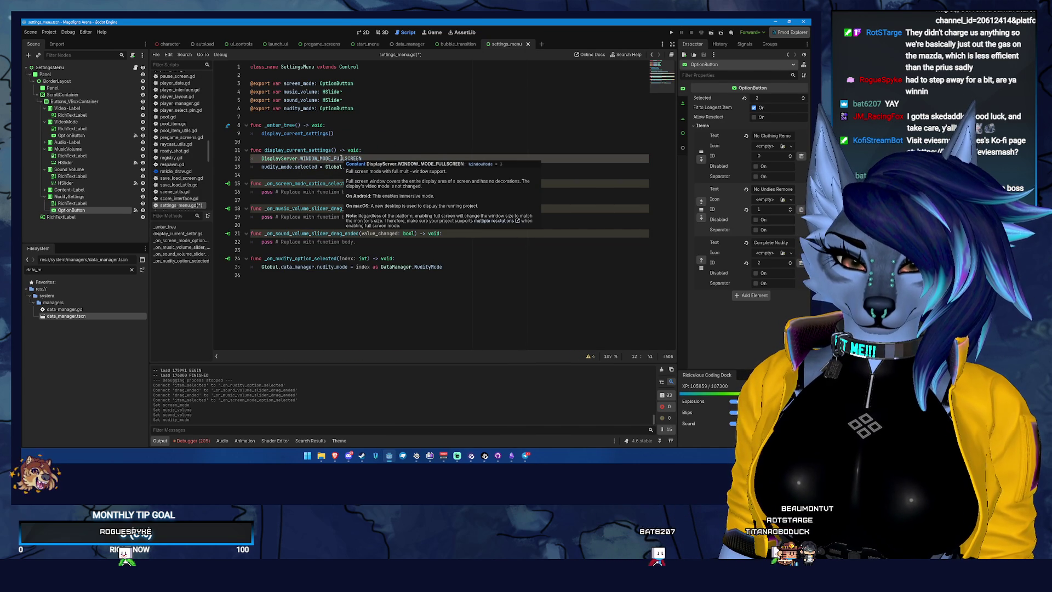
{"action": "key", "text": "Return"}
{"action": "type", "text": "D"}
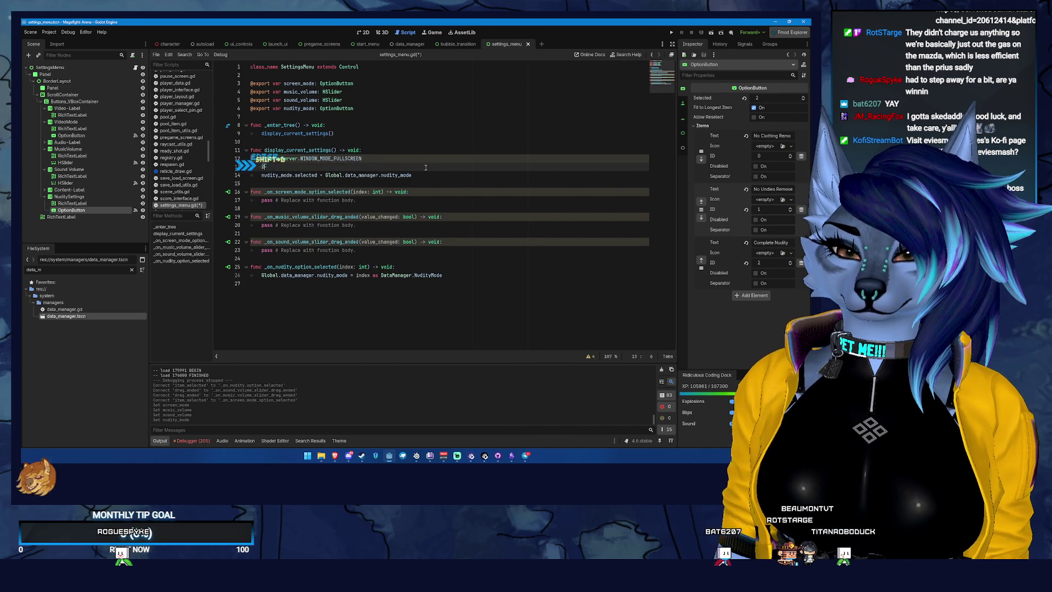
{"action": "type", "text": "isplayServer."}
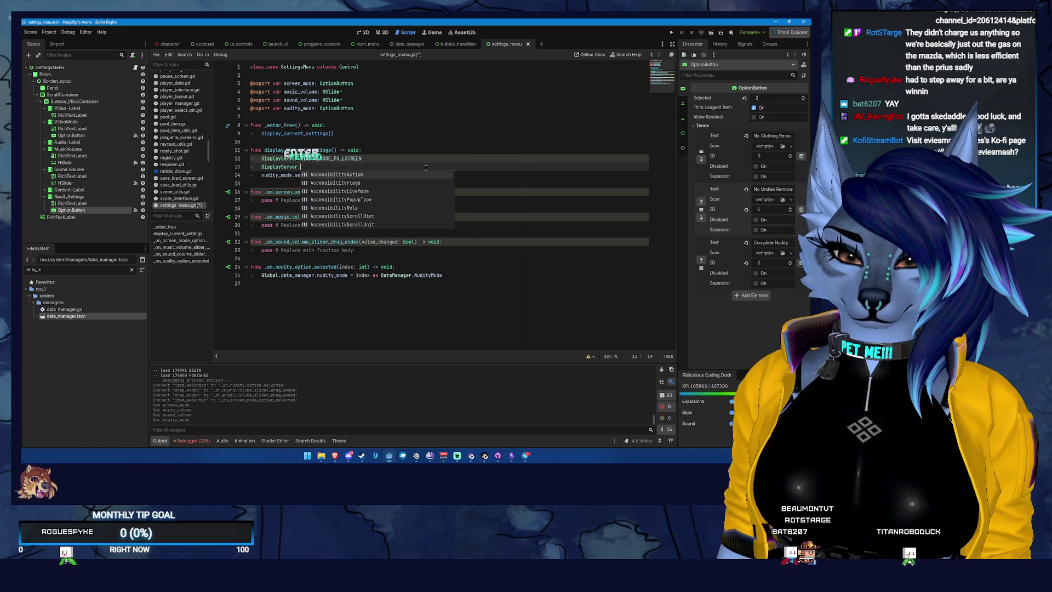
{"action": "type", "text": "WindowMode"}
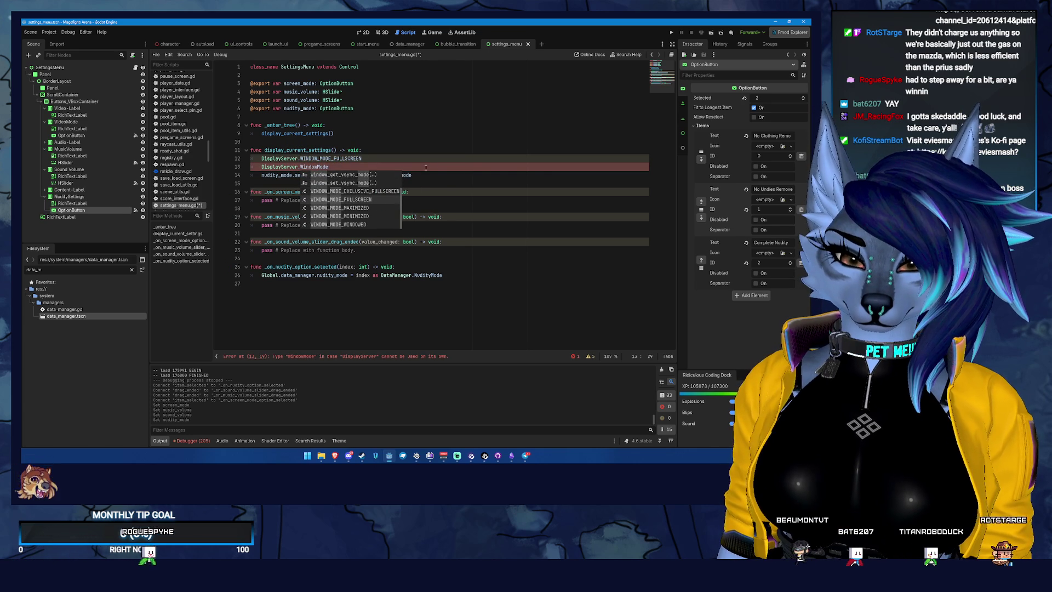
{"action": "key", "text": "Return"}
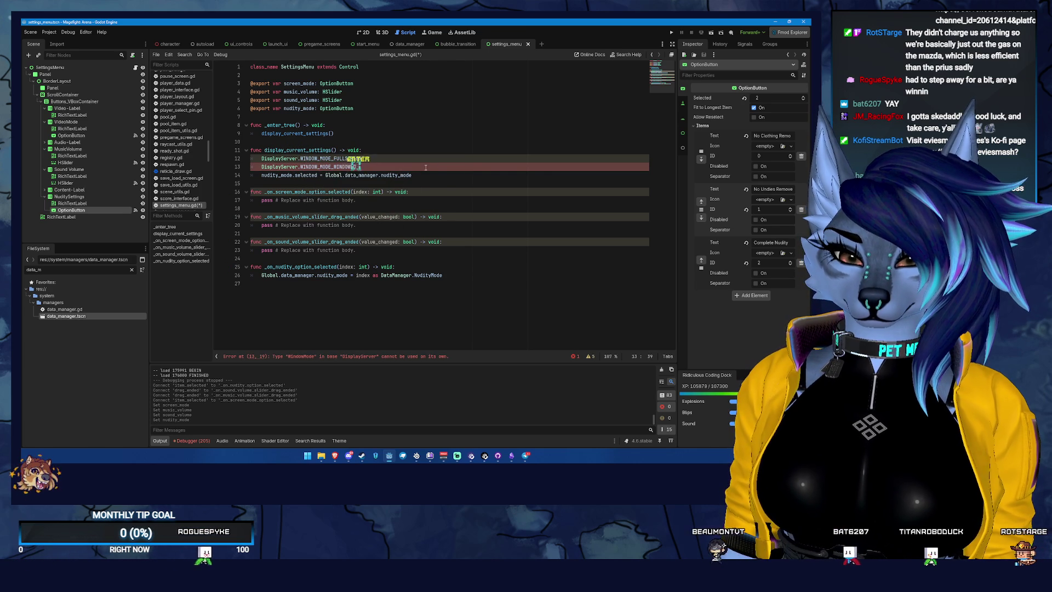
Step: Add a WINDOW_MODE_EXCLUSIVE_FULLSCREEN line, then insert blank lines below the exported variables
{"action": "key", "text": "Return"}
{"action": "type", "text": "DisplayS"}
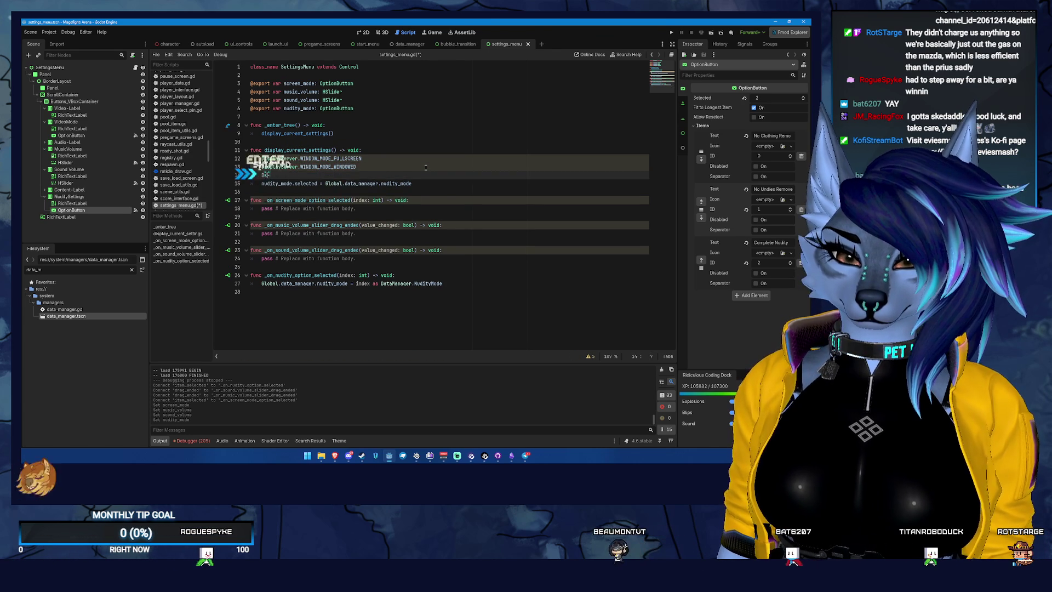
{"action": "key", "text": "Return"}
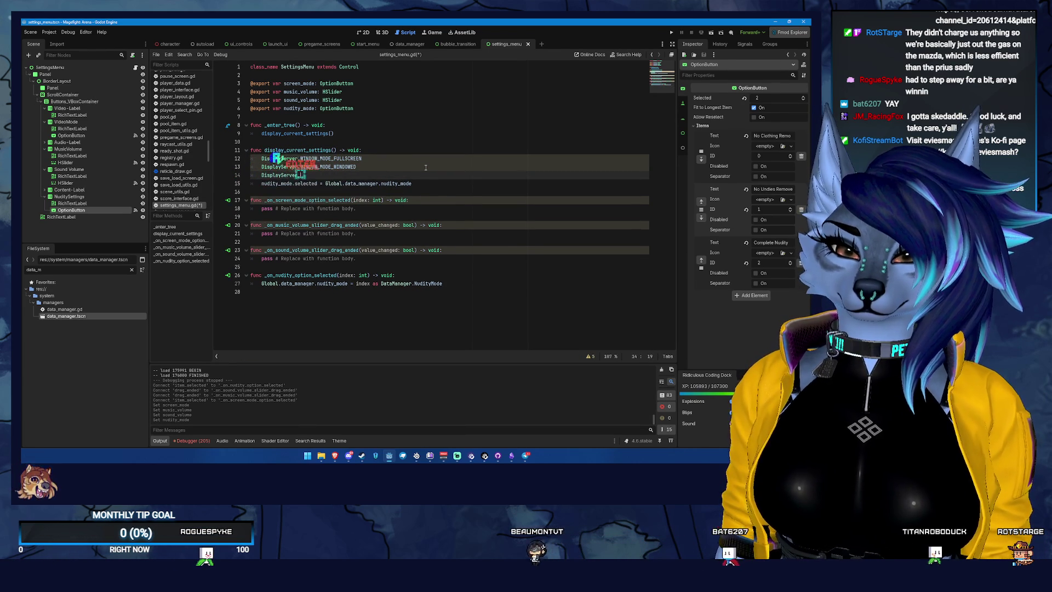
{"action": "type", "text": ".WindowM"}
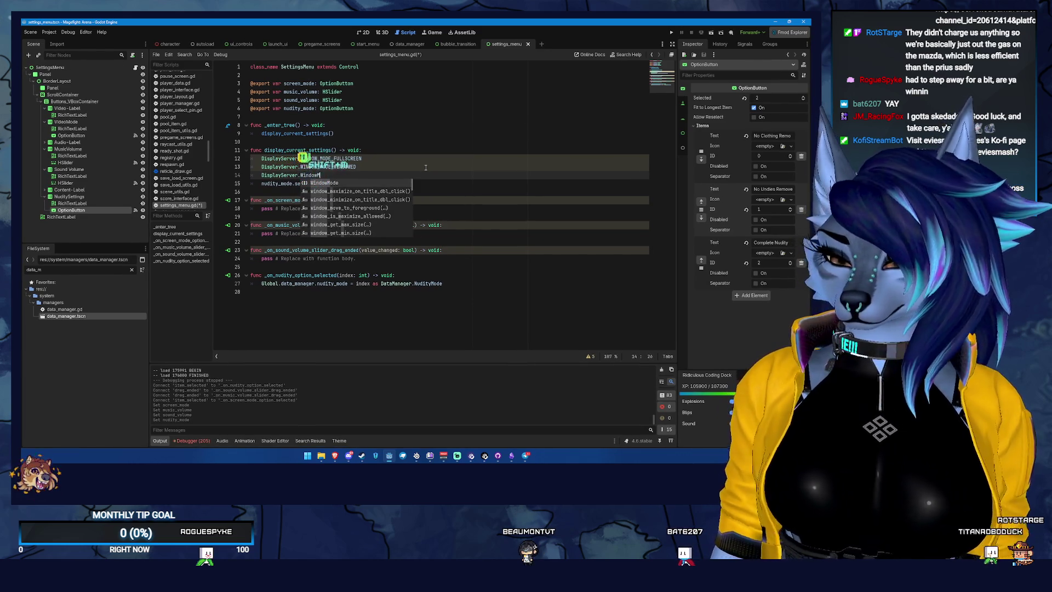
{"action": "key", "text": "BackSpace"}
{"action": "type", "text": "_Mode"}
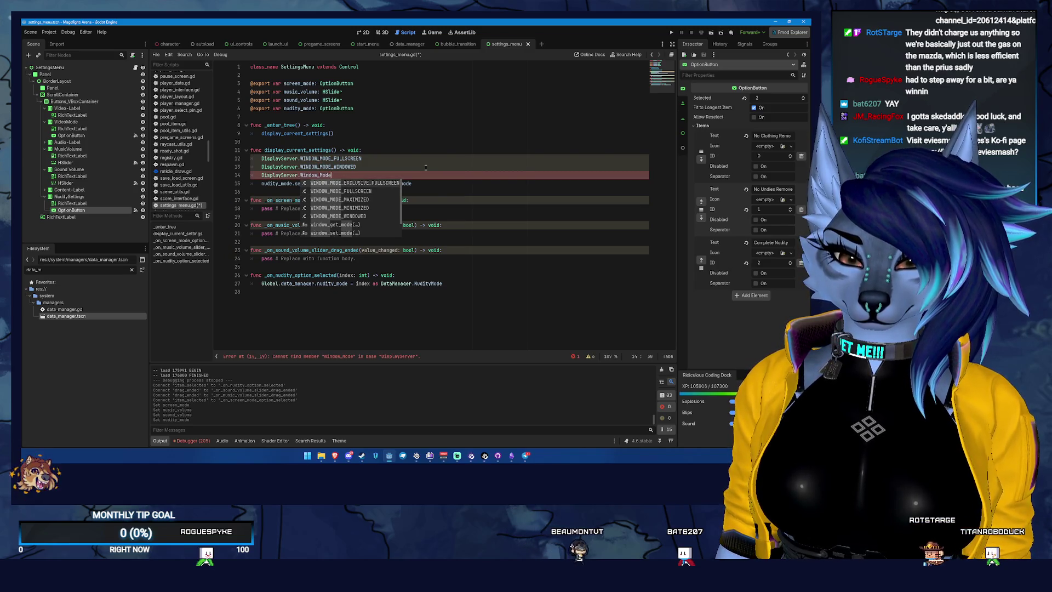
{"action": "key", "text": "Return"}
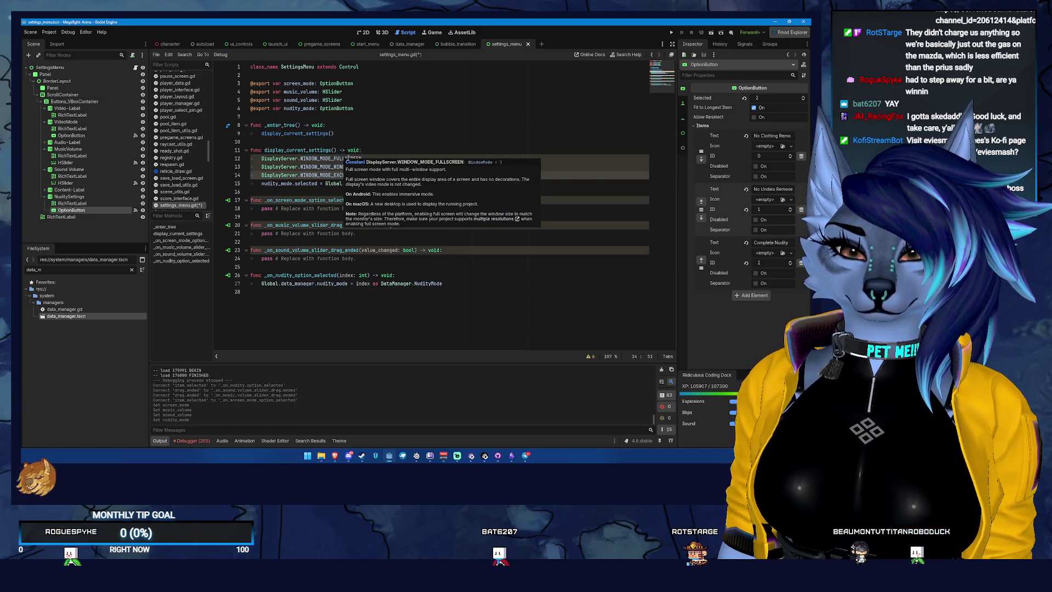
{"action": "left_click", "coordinate": [340, 118]}
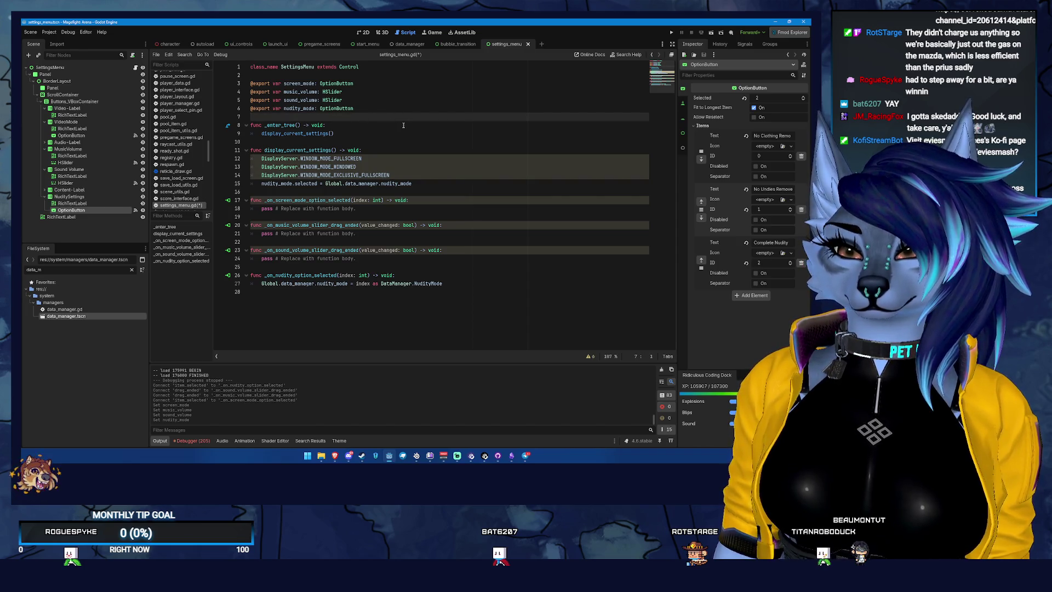
{"action": "key", "text": "Return"}
{"action": "key", "text": "Return"}
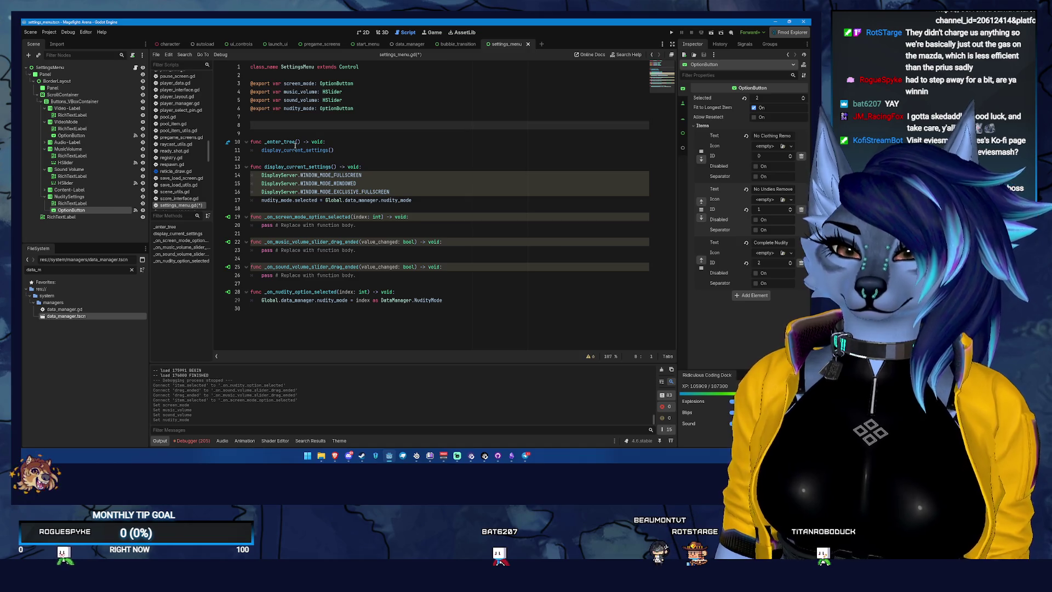
Step: Start a window_modes array declaration with DisplayServer.WINDOW_MODE_WINDOWED as its first entry
{"action": "key", "text": "Tab"}
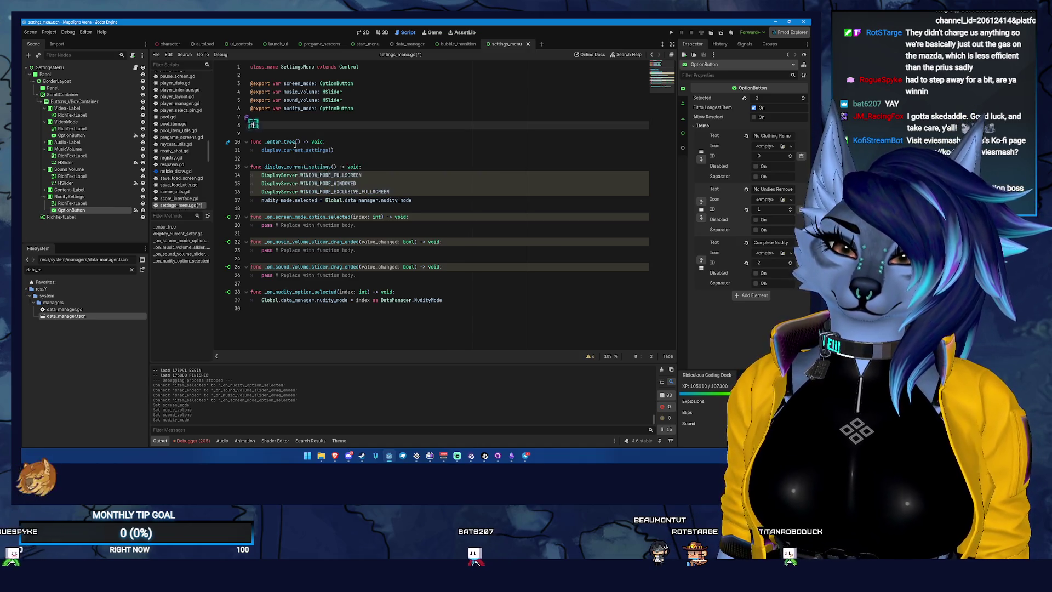
{"action": "key", "text": "BackSpace"}
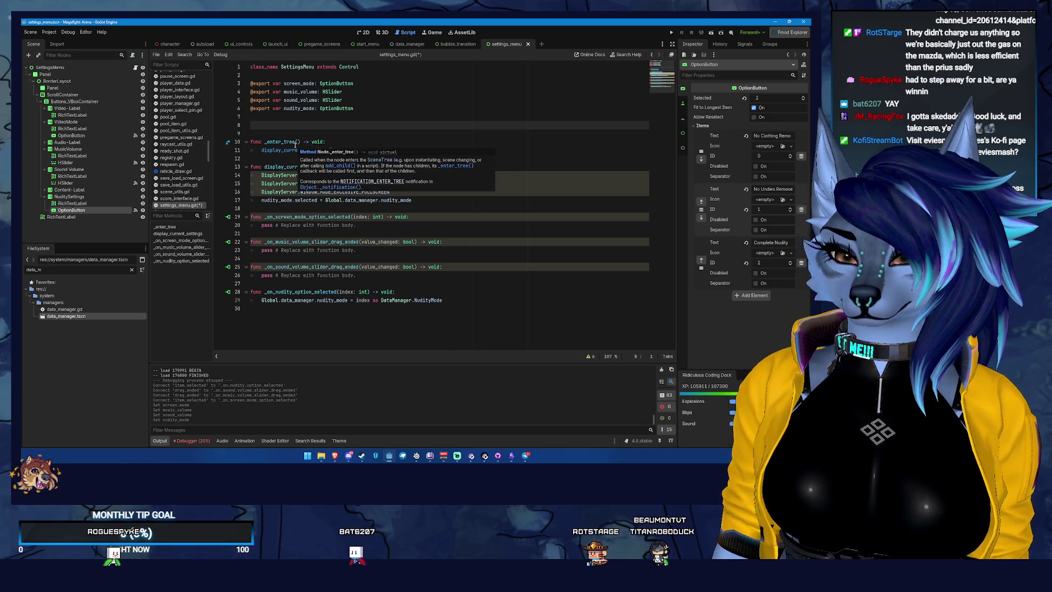
{"action": "type", "text": "var "}
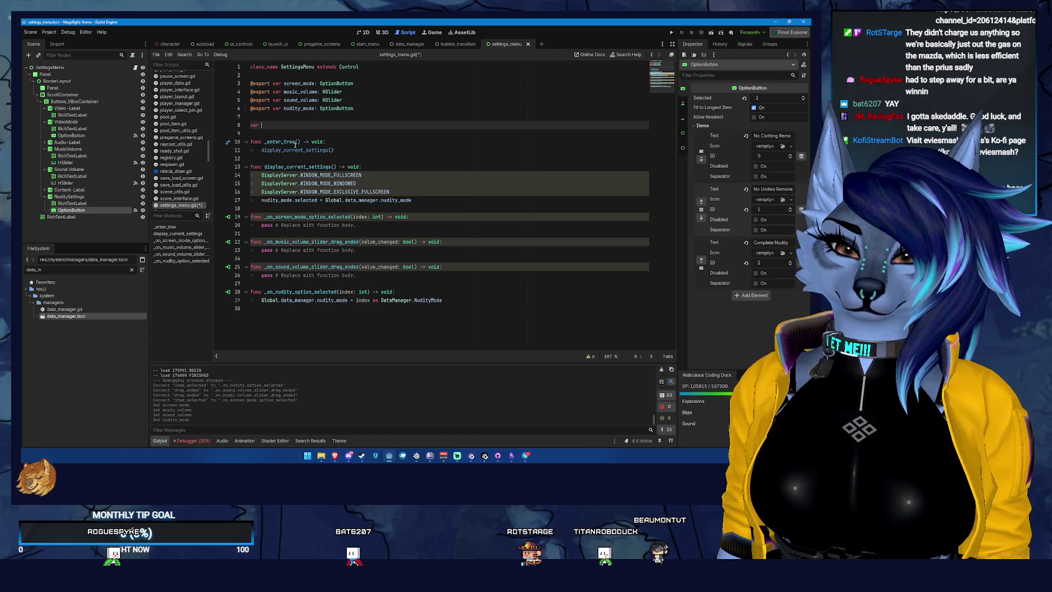
{"action": "type", "text": "window_modes :"}
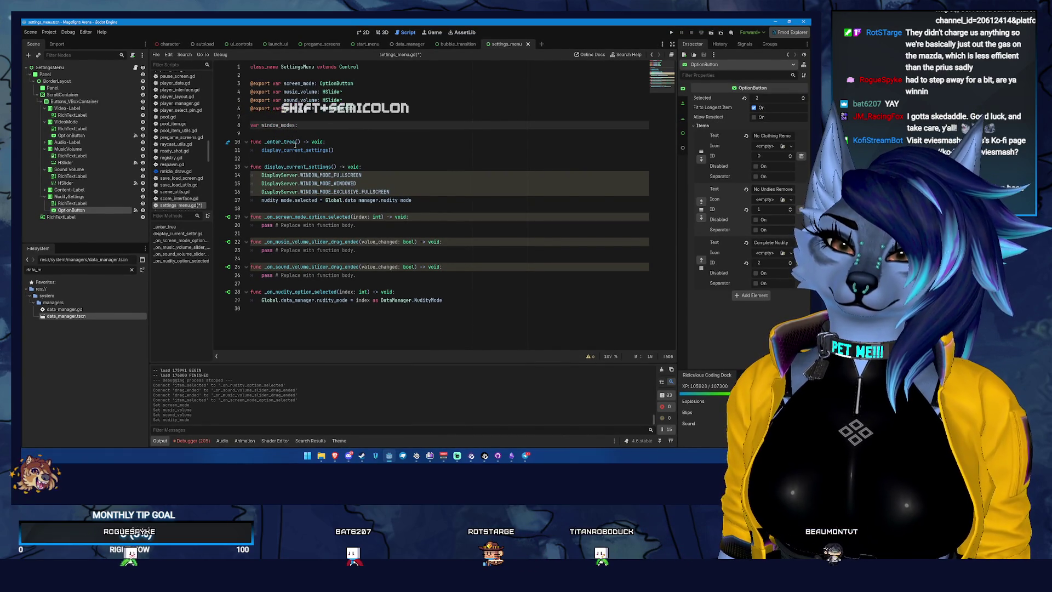
{"action": "type", "text": "= {"}
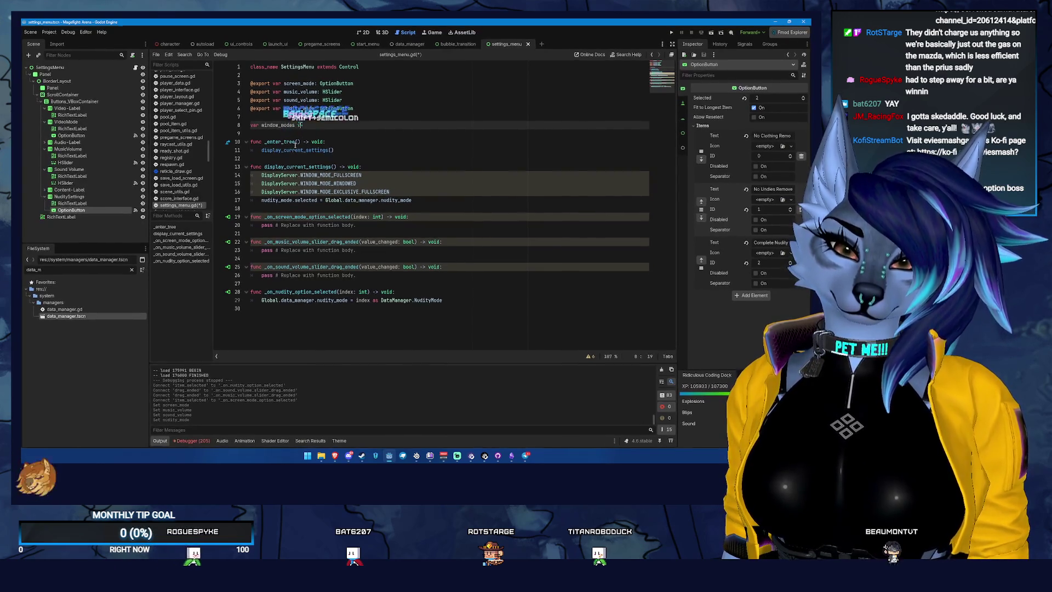
{"action": "key", "text": "Return"}
{"action": "key", "text": "ctrl+z"}
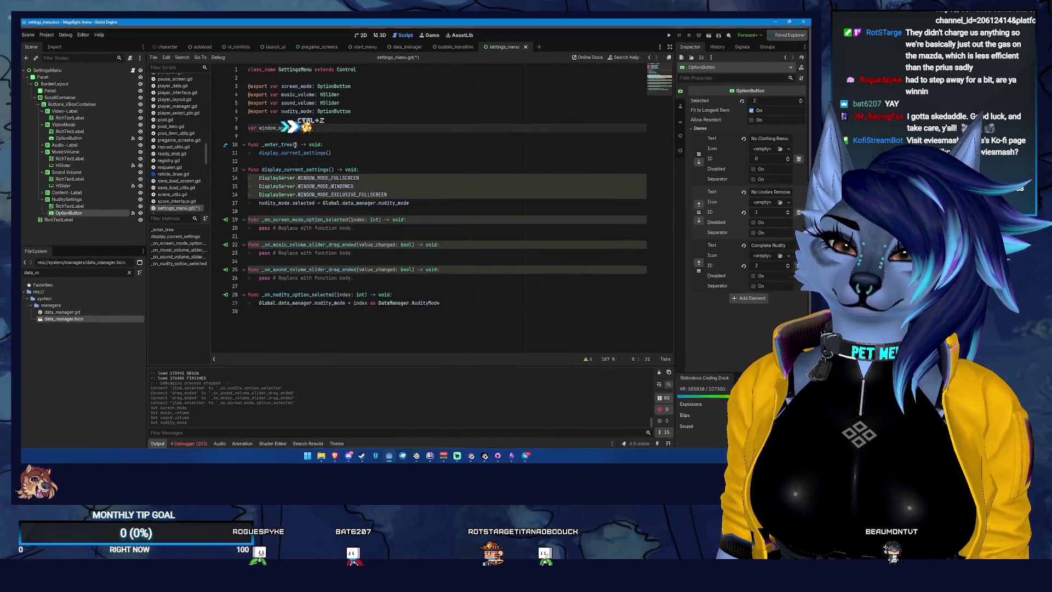
{"action": "key", "text": "Return"}
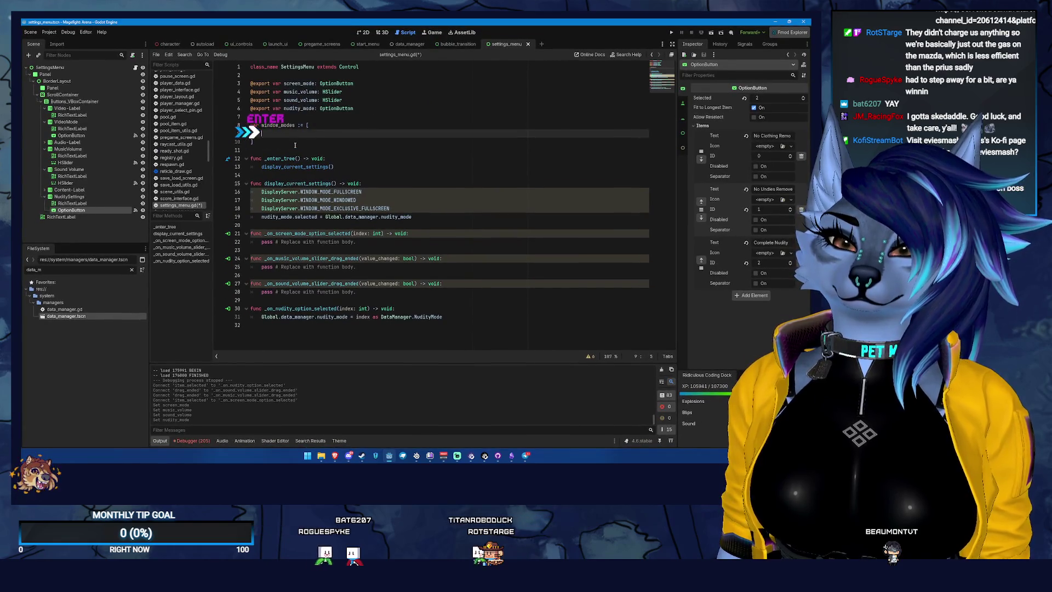
{"action": "type", "text": "DisplayServer."}
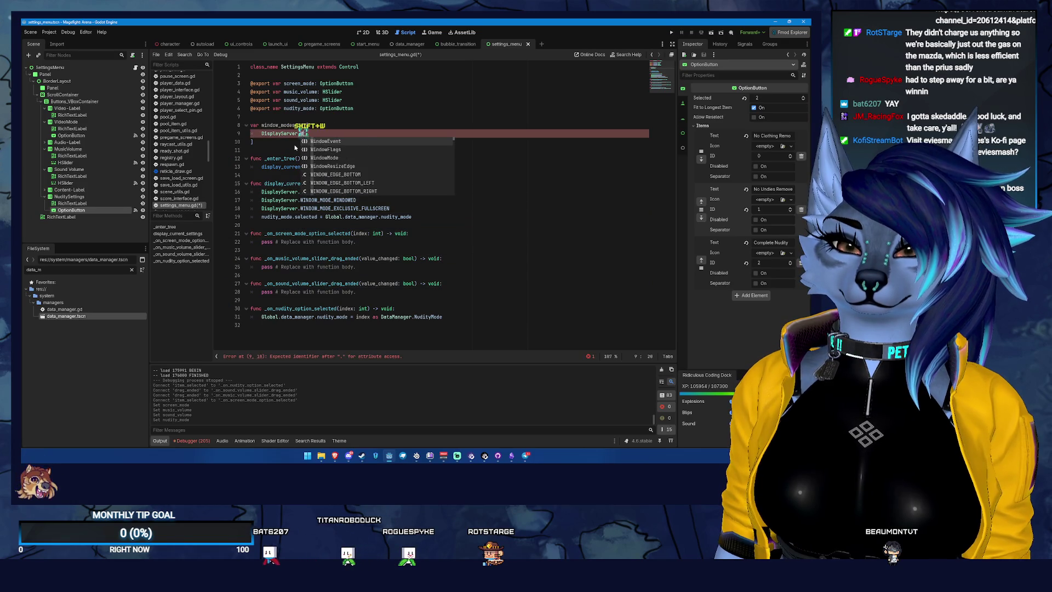
{"action": "type", "text": "WINDOW_MODE"}
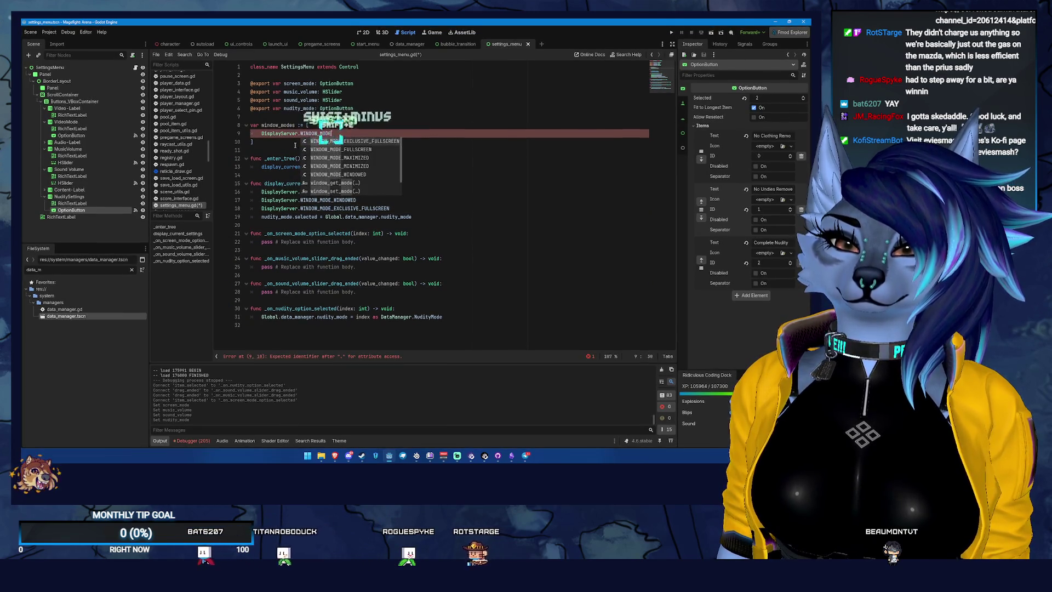
{"action": "type", "text": "_WIND"}
{"action": "key", "text": "Return"}
Step: Append WINDOW_MODE_EXCLUSIVE_FULLSCREEN and WINDOW_MODE_FULLSCREEN to window_modes and save the script
{"action": "type", "text": ", "}
{"action": "type", "text": "Disp"}
{"action": "key", "text": "Return"}
{"action": "type", "text": "."}
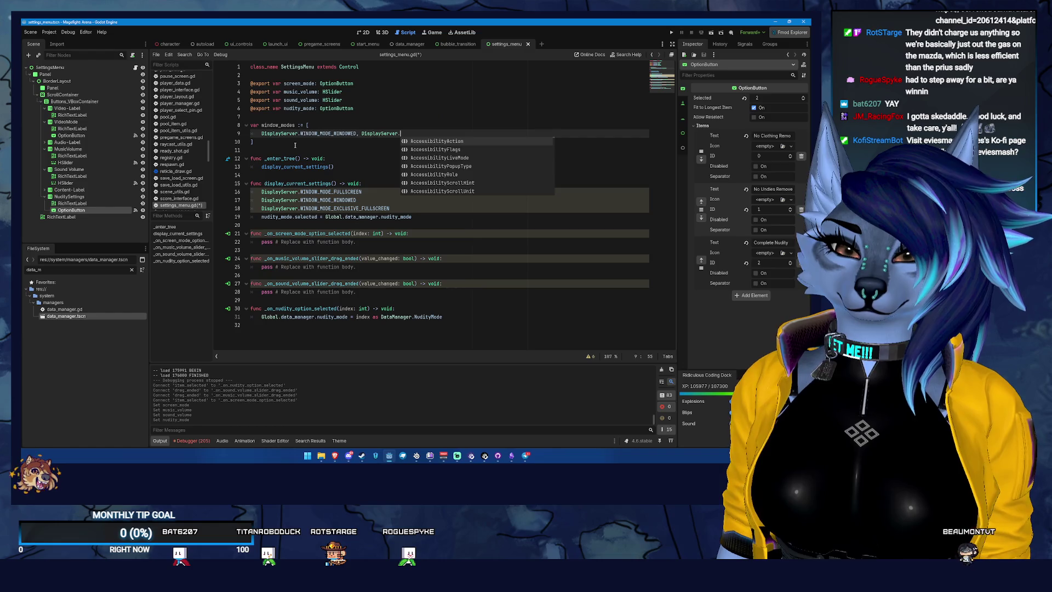
{"action": "type", "text": "WindowM"}
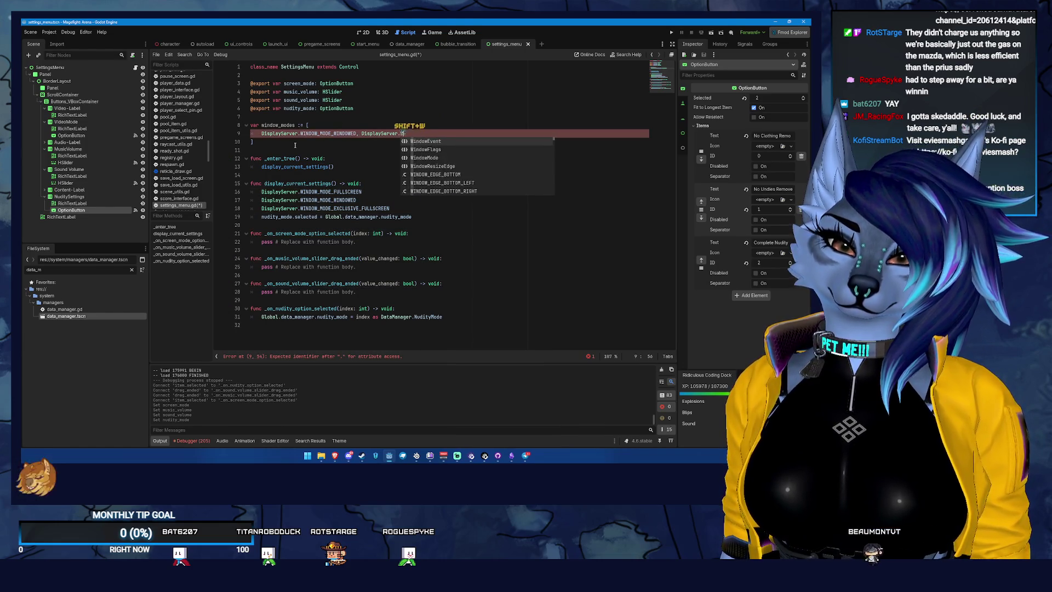
{"action": "key", "text": "BackSpace"}
{"action": "type", "text": "_MOD"}
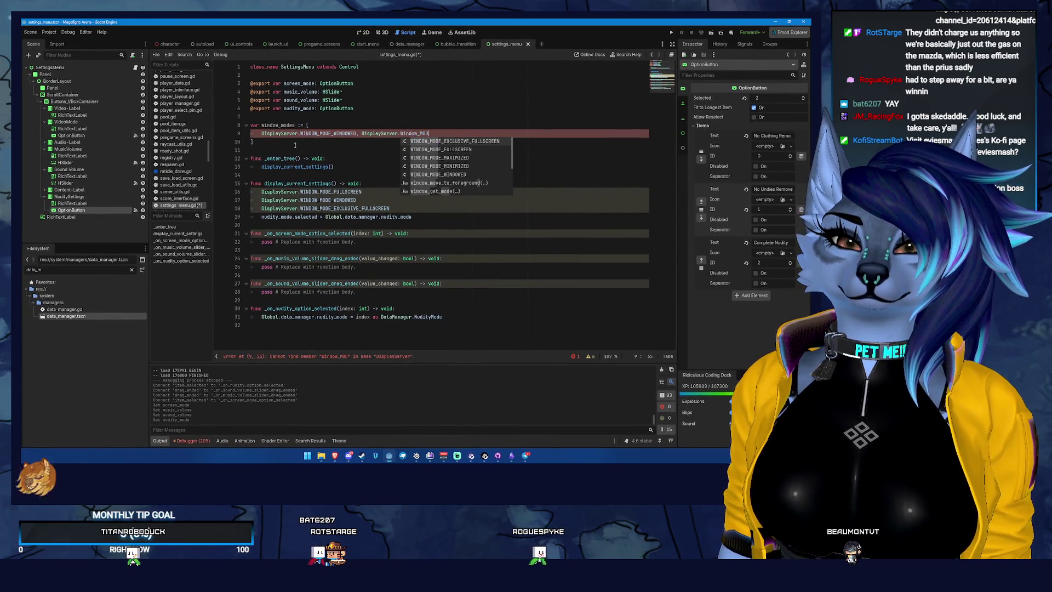
{"action": "key", "text": "Return"}
{"action": "type", "text": ", Display"}
{"action": "key", "text": "Return"}
{"action": "type", "text": "Window"}
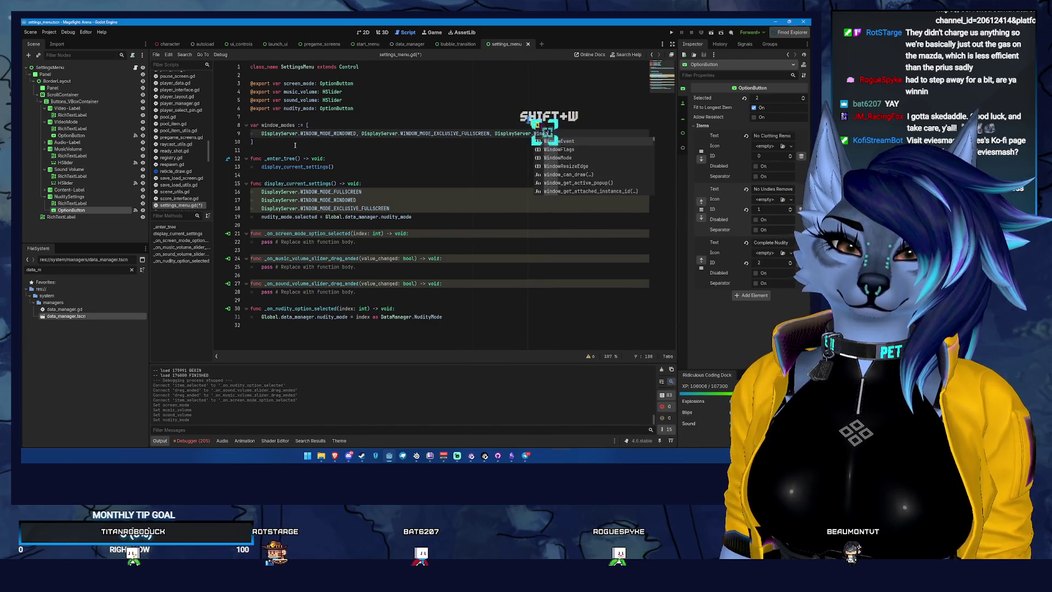
{"action": "type", "text": "_Mode"}
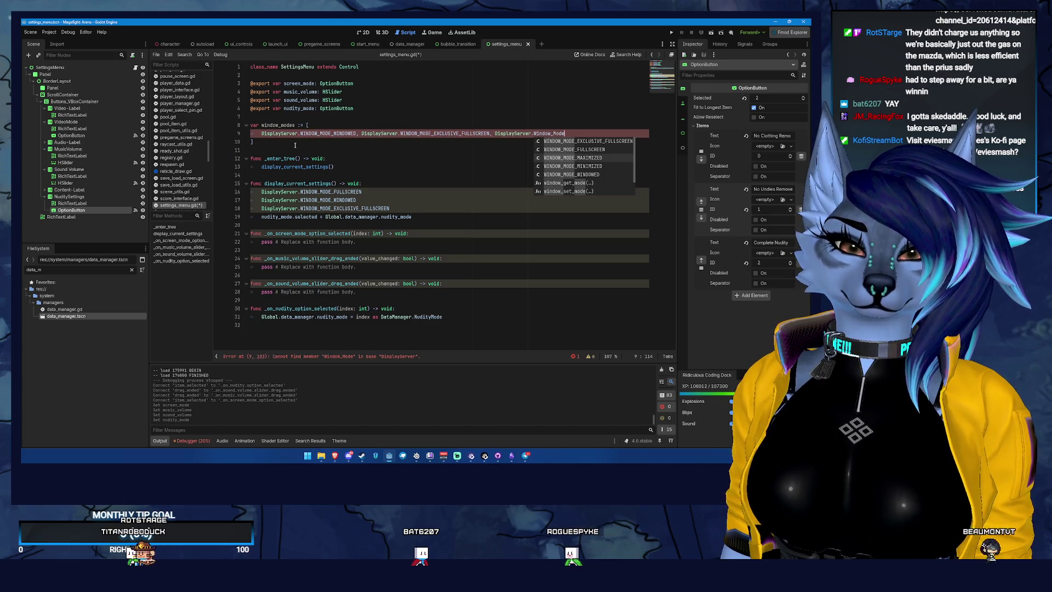
{"action": "key", "text": "Down"}
{"action": "key", "text": "Down"}
{"action": "key", "text": "Up"}
{"action": "key", "text": "Up"}
{"action": "key", "text": "Up"}
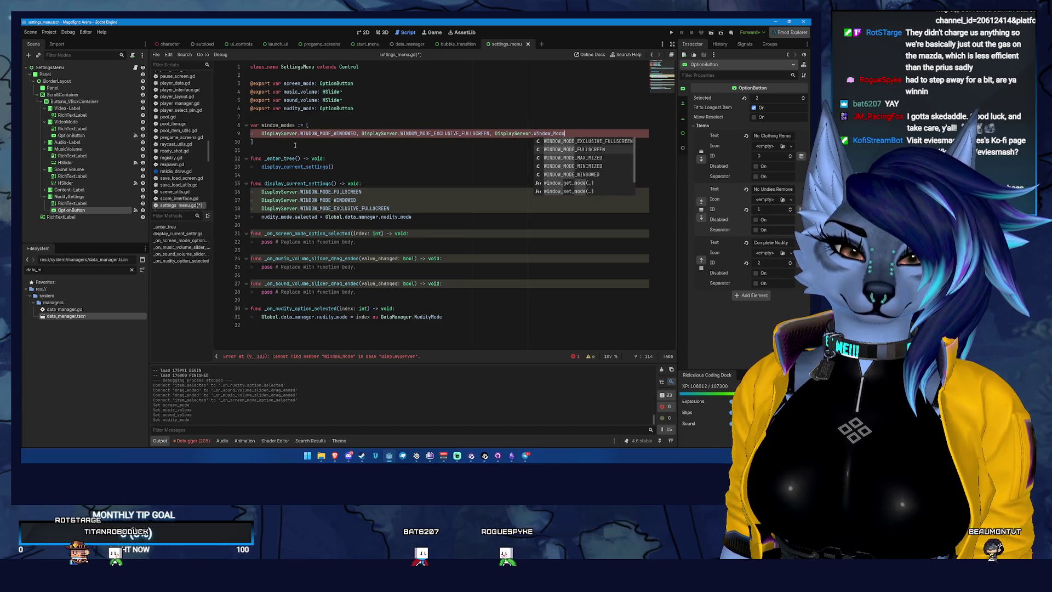
{"action": "key", "text": "Return"}
{"action": "type", "text": ","}
{"action": "key", "text": "ctrl+s"}
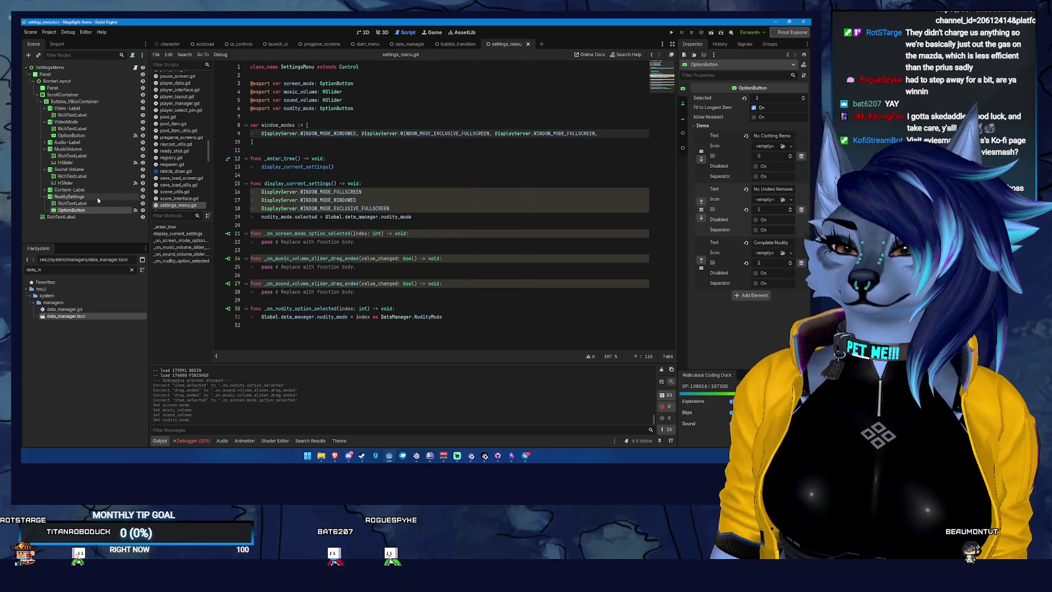
Step: Add a Windowed item with ID 0 to the VideoMode OptionButton
{"action": "left_click", "coordinate": [74, 136]}
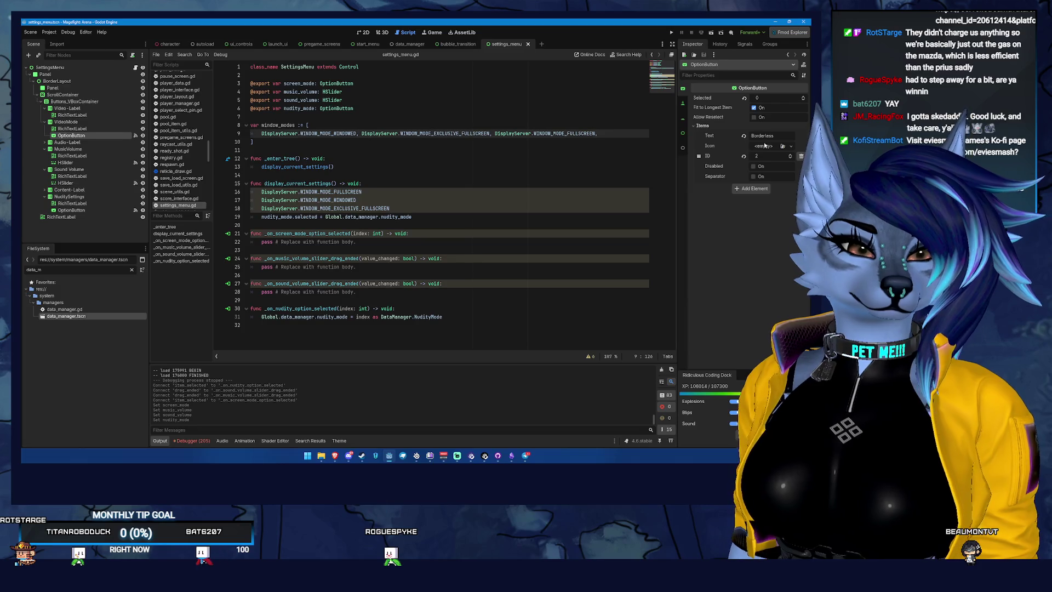
{"action": "left_click", "coordinate": [758, 189]}
{"action": "left_click", "coordinate": [777, 188]}
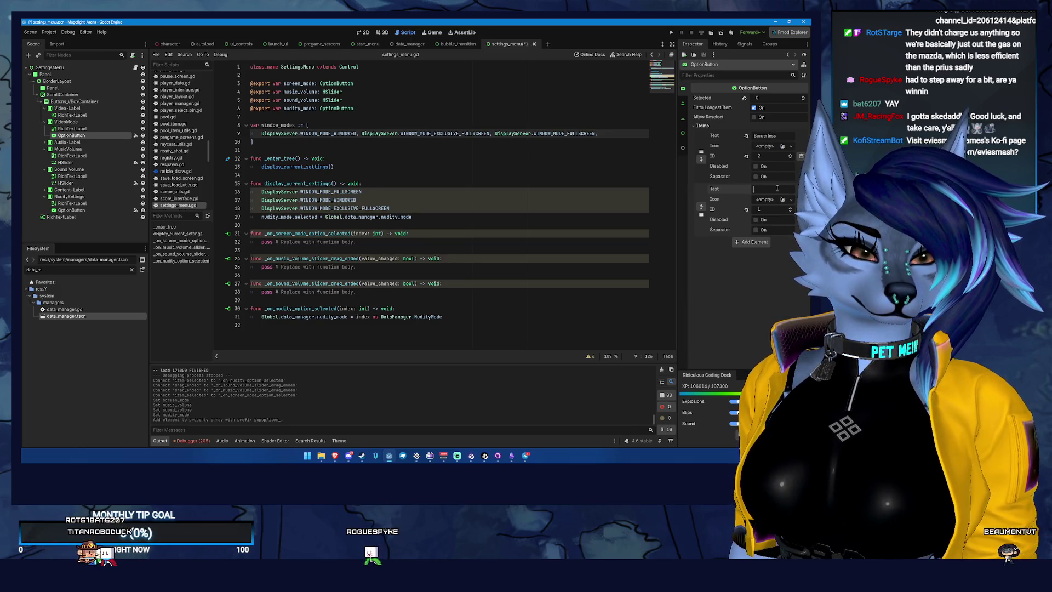
{"action": "type", "text": "Windowed"}
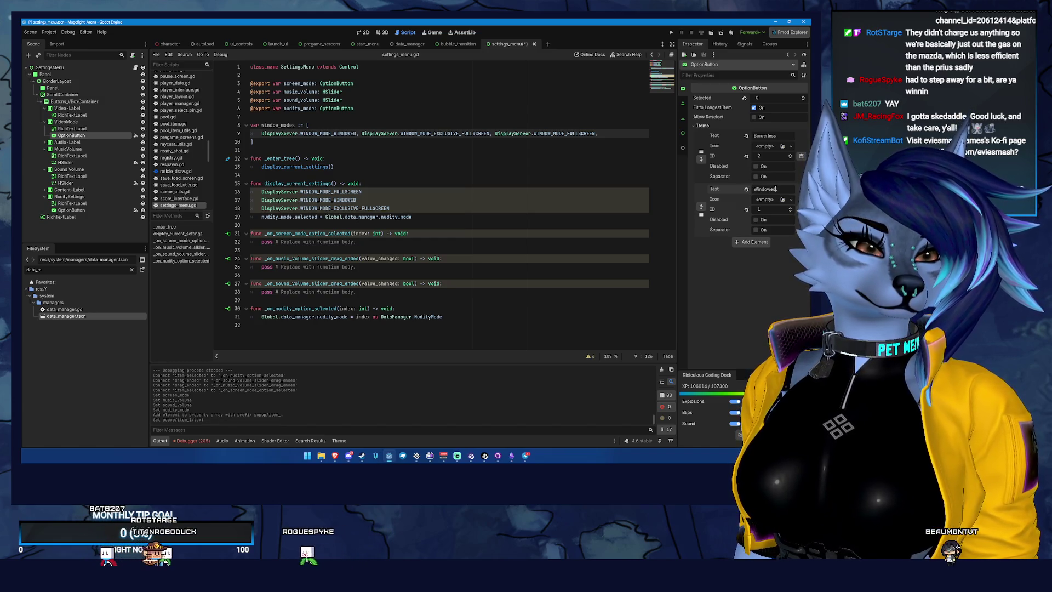
{"action": "left_click", "coordinate": [701, 207]}
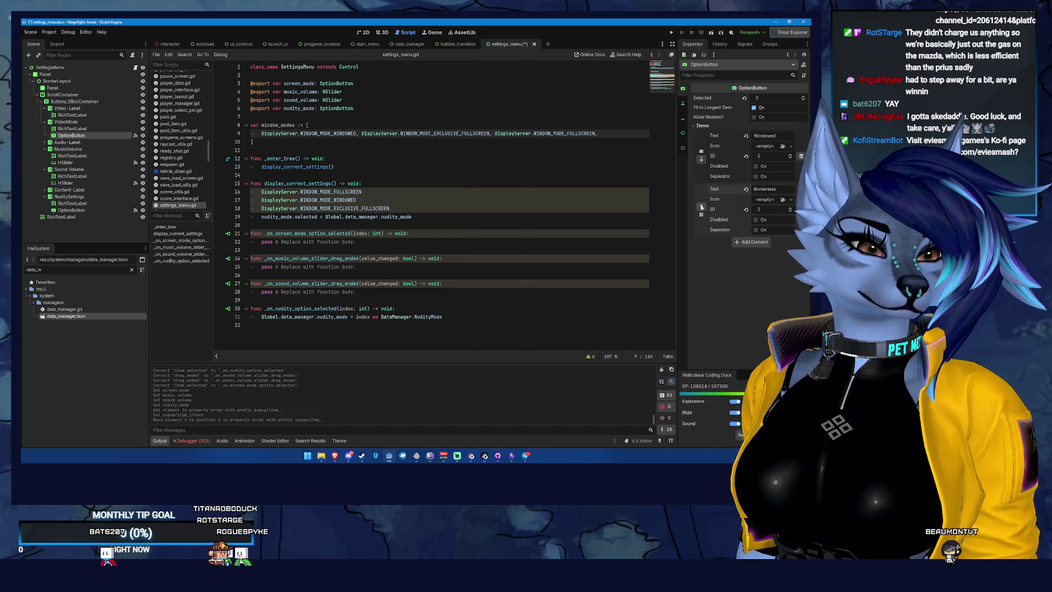
{"action": "left_click", "coordinate": [778, 154]}
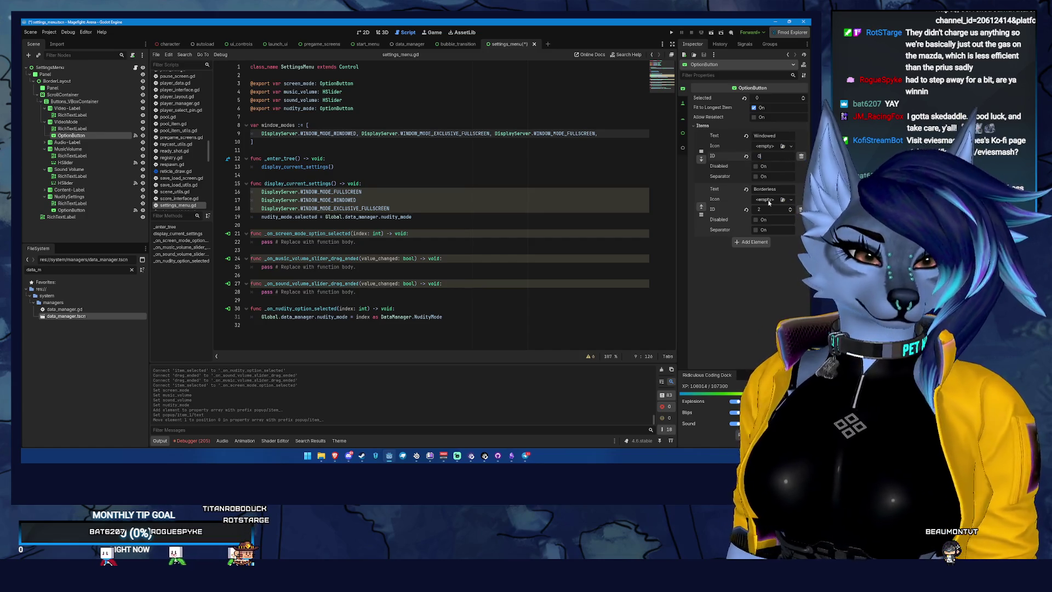
{"action": "key", "text": "Return"}
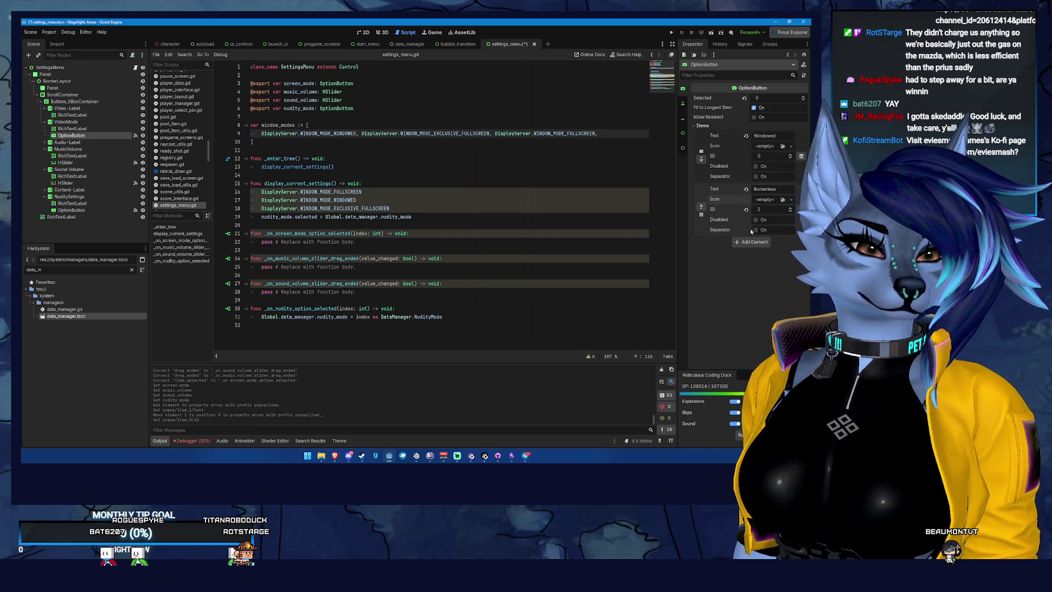
Step: Add Borderless and Fullscreen items to the option button and save the scene
{"action": "left_click", "coordinate": [752, 242]}
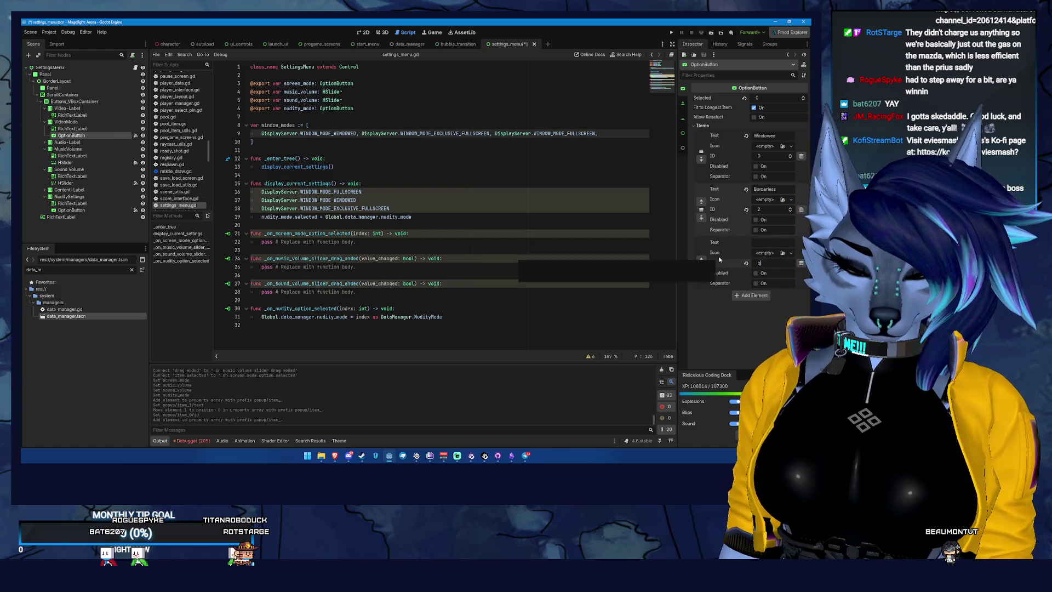
{"action": "left_click", "coordinate": [702, 261]}
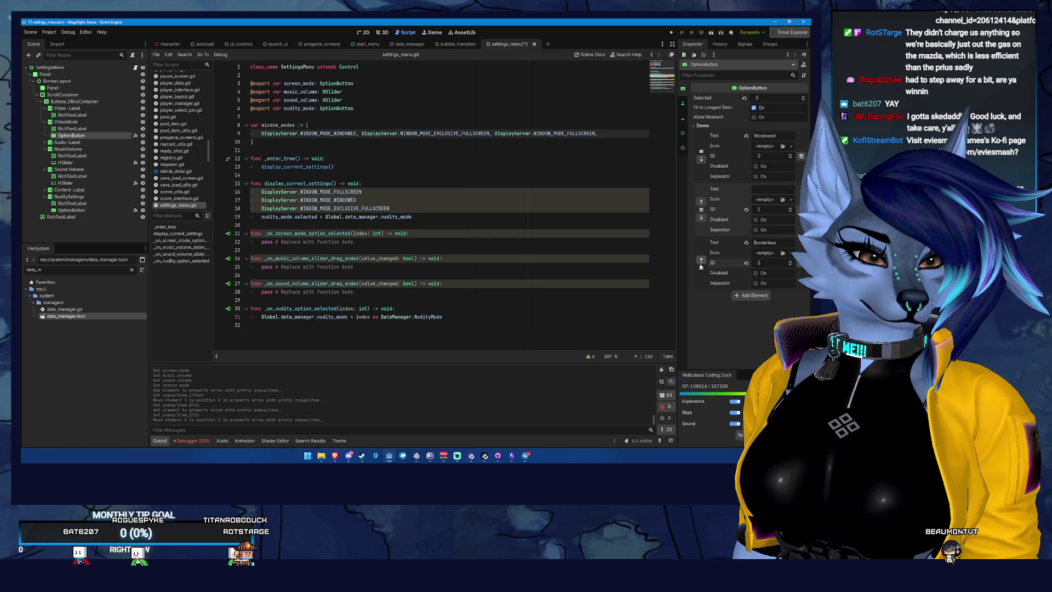
{"action": "left_click", "coordinate": [769, 188]}
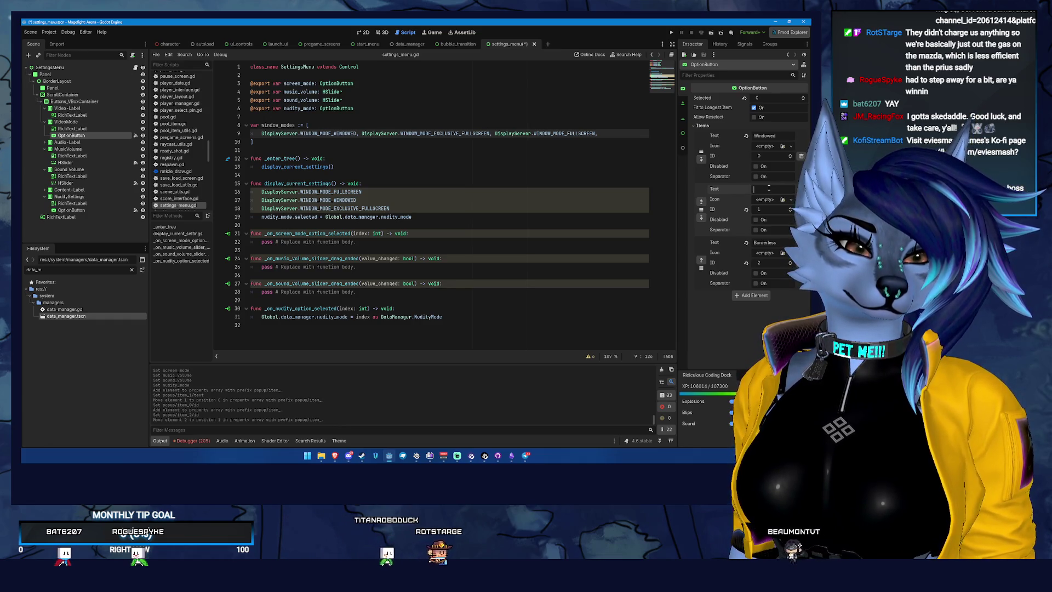
{"action": "type", "text": "Borderless"}
{"action": "key", "text": "Tab"}
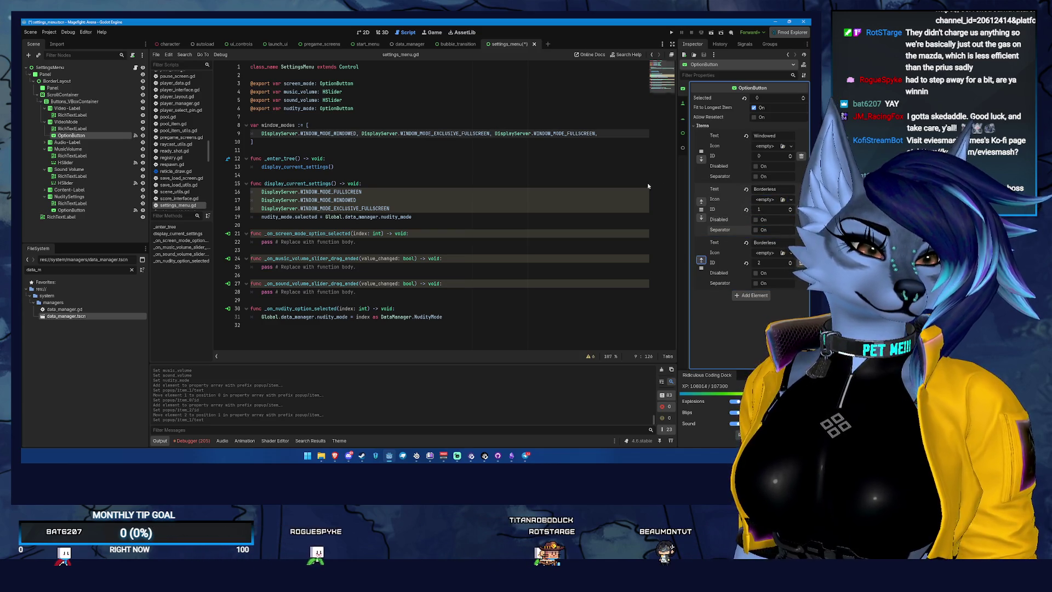
{"action": "double_click", "coordinate": [770, 242]}
{"action": "type", "text": "Ful"}
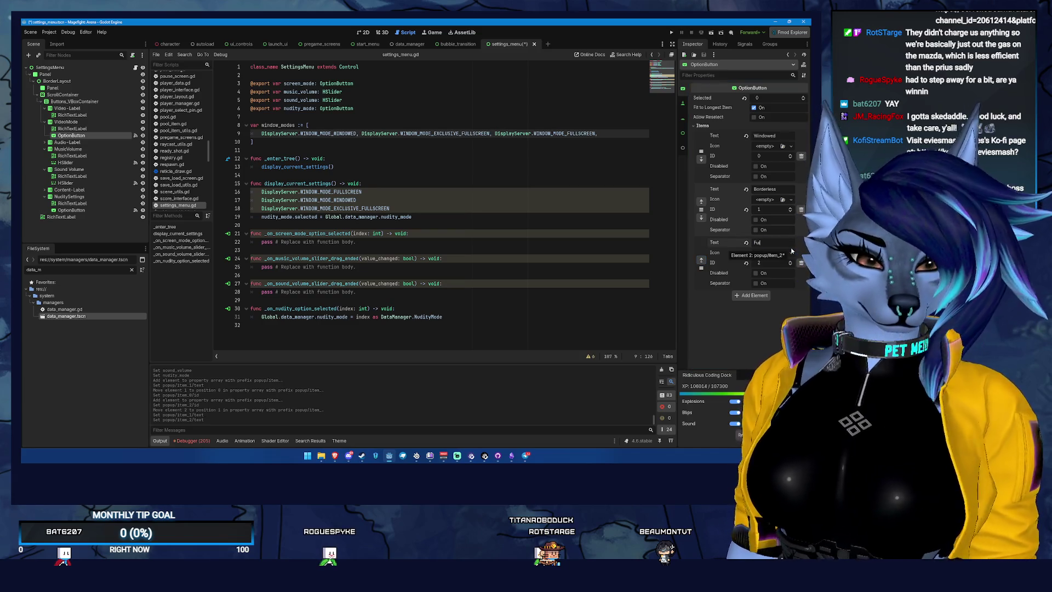
{"action": "type", "text": "lscreen"}
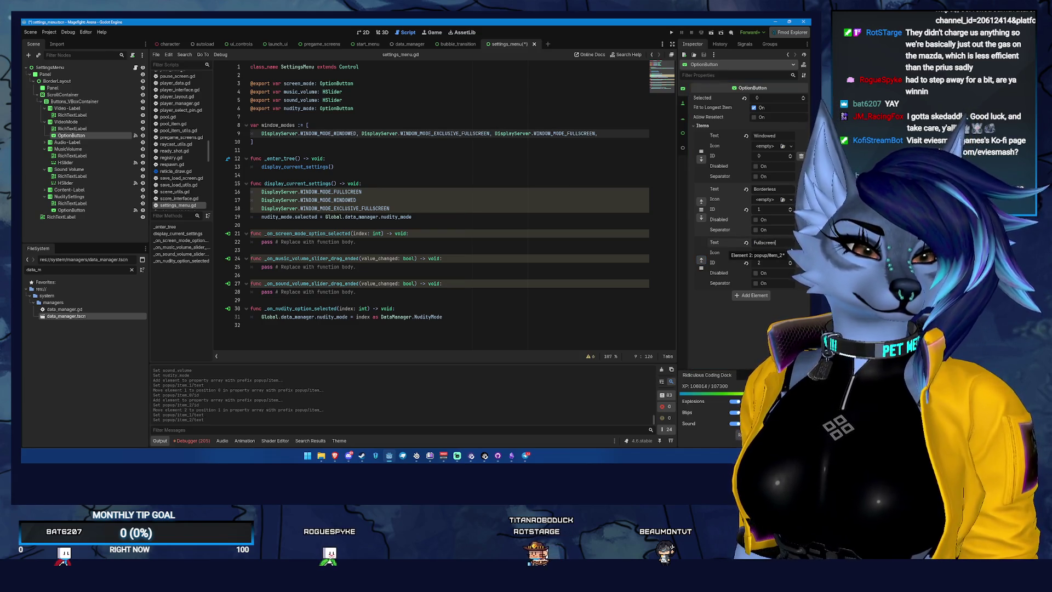
{"action": "key", "text": "ctrl+s"}
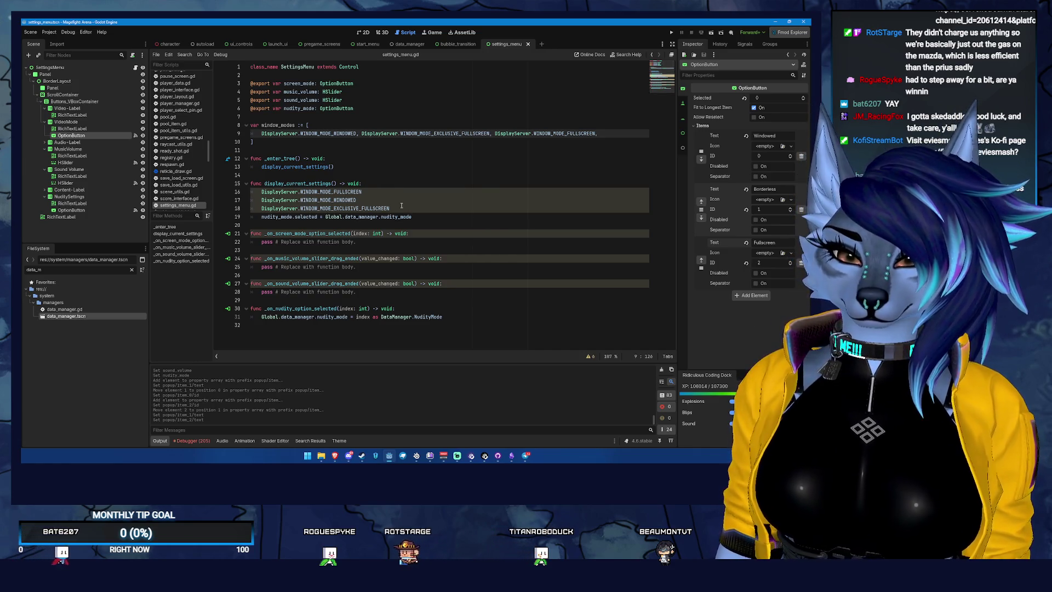
Step: Replace the three window-mode constant lines with var mode := DisplayServer.window_get_mode()
{"action": "left_click_drag", "start_coordinate": [402, 208], "coordinate": [259, 192]}
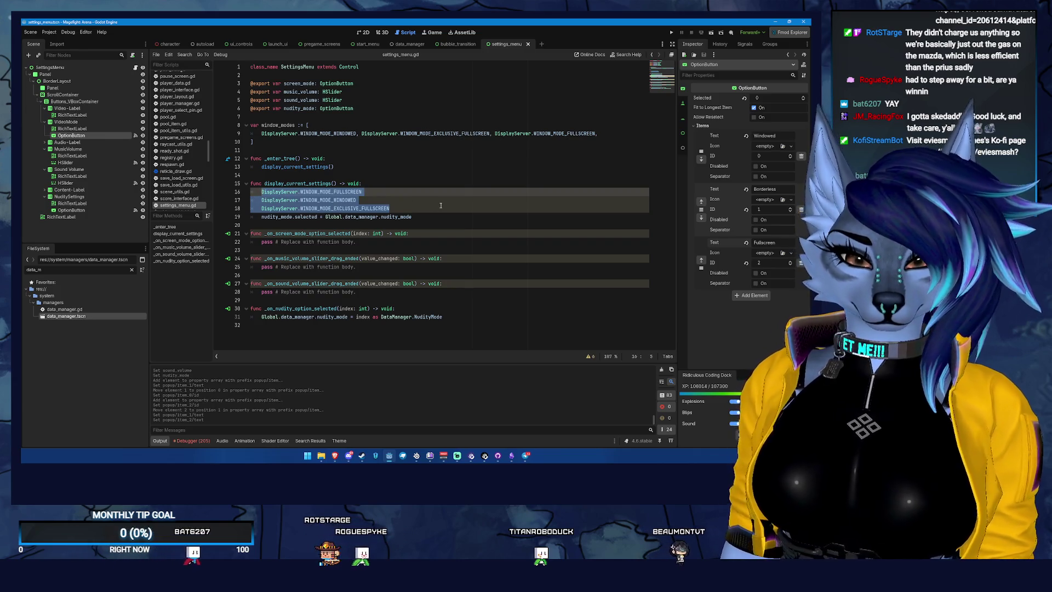
{"action": "type", "text": "DisplayServer.get_s"}
{"action": "key", "text": "BackSpace"}
{"action": "type", "text": "window_"}
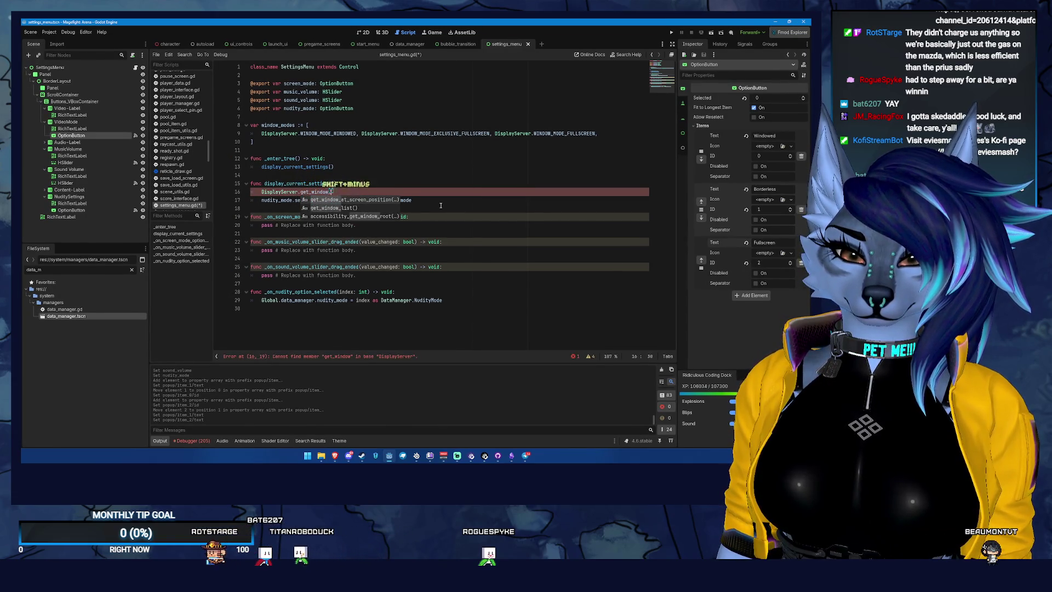
{"action": "key", "text": "BackSpace"}
{"action": "key", "text": "BackSpace"}
{"action": "key", "text": "BackSpace"}
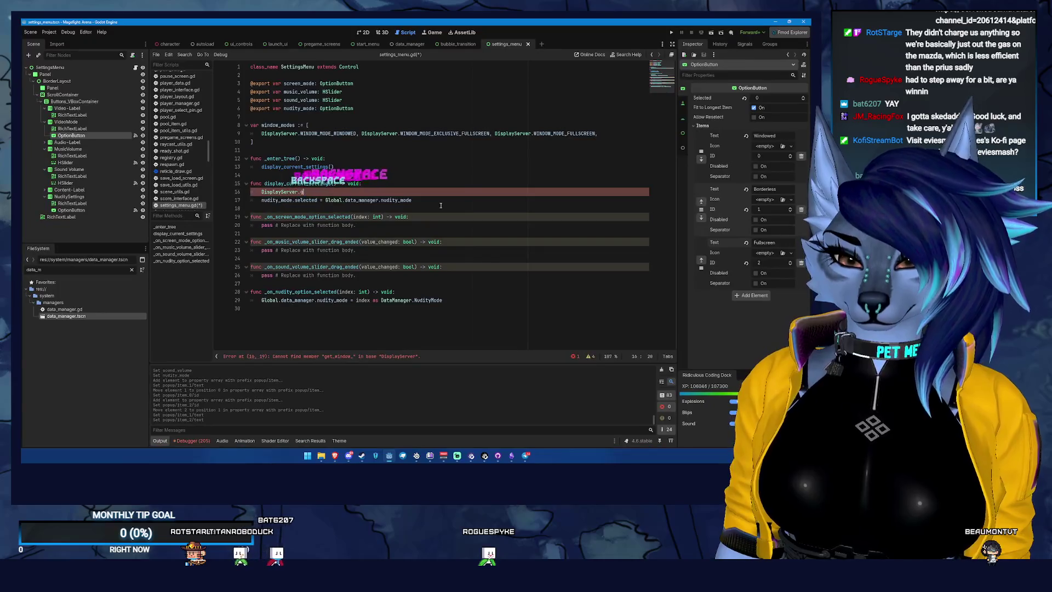
{"action": "key", "text": "BackSpace"}
{"action": "type", "text": "windo"}
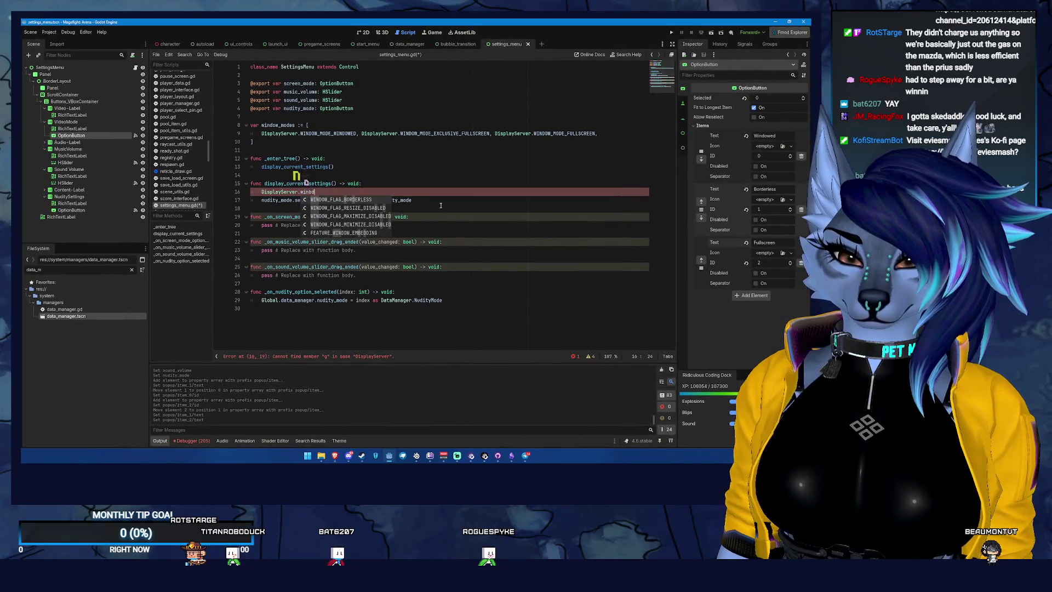
{"action": "key", "text": "BackSpace"}
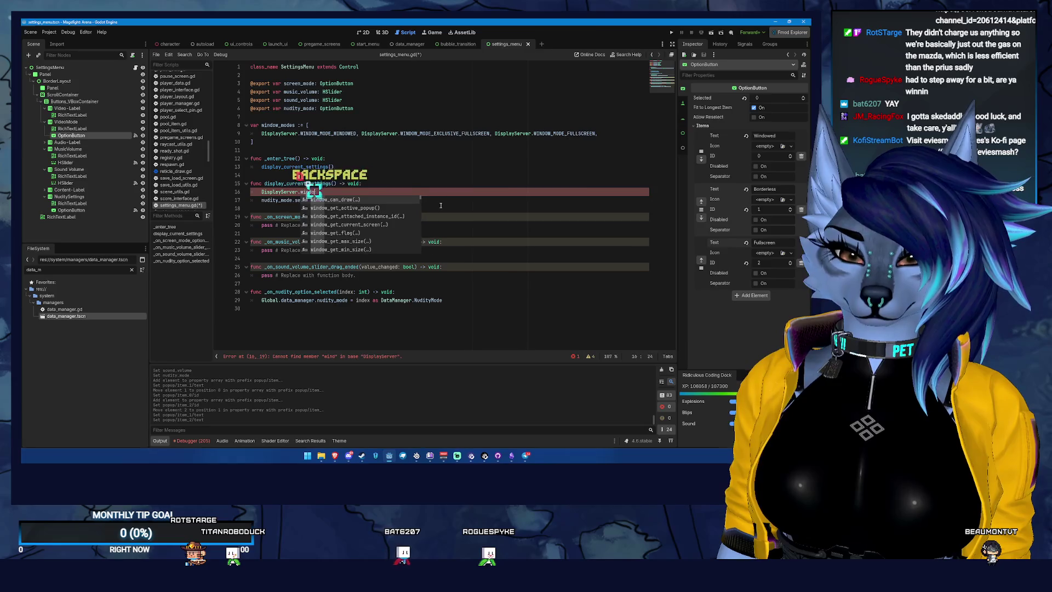
{"action": "type", "text": "mode"}
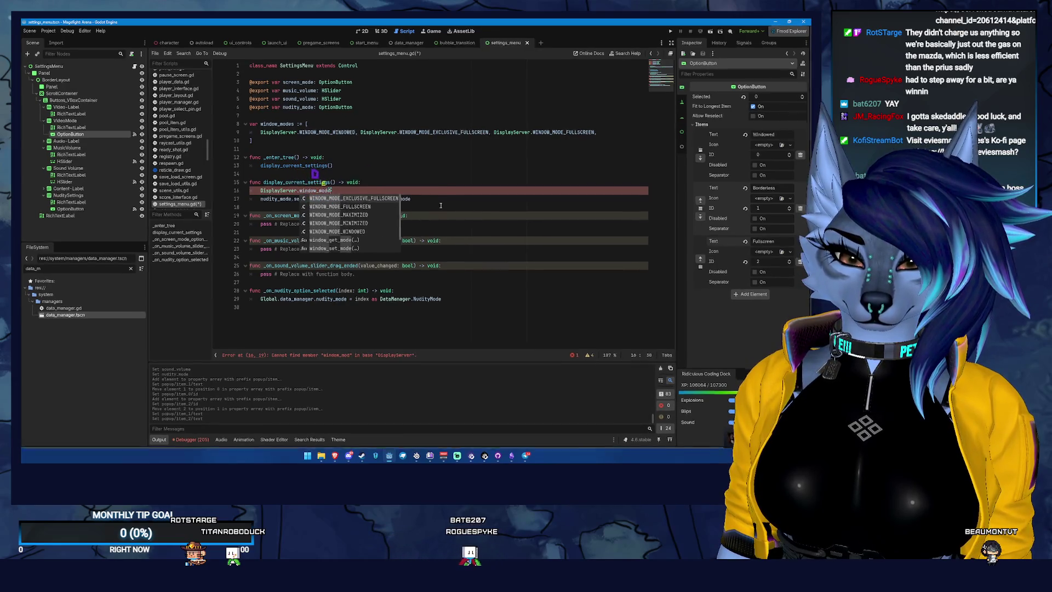
{"action": "key", "text": "Down"}
{"action": "key", "text": "Down"}
{"action": "key", "text": "Down"}
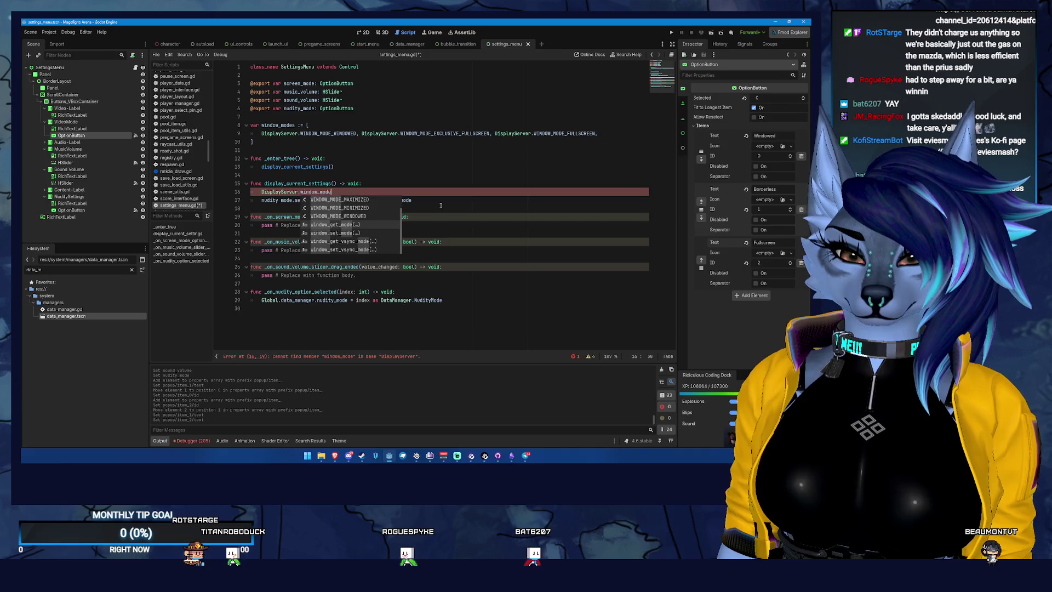
{"action": "key", "text": "Return"}
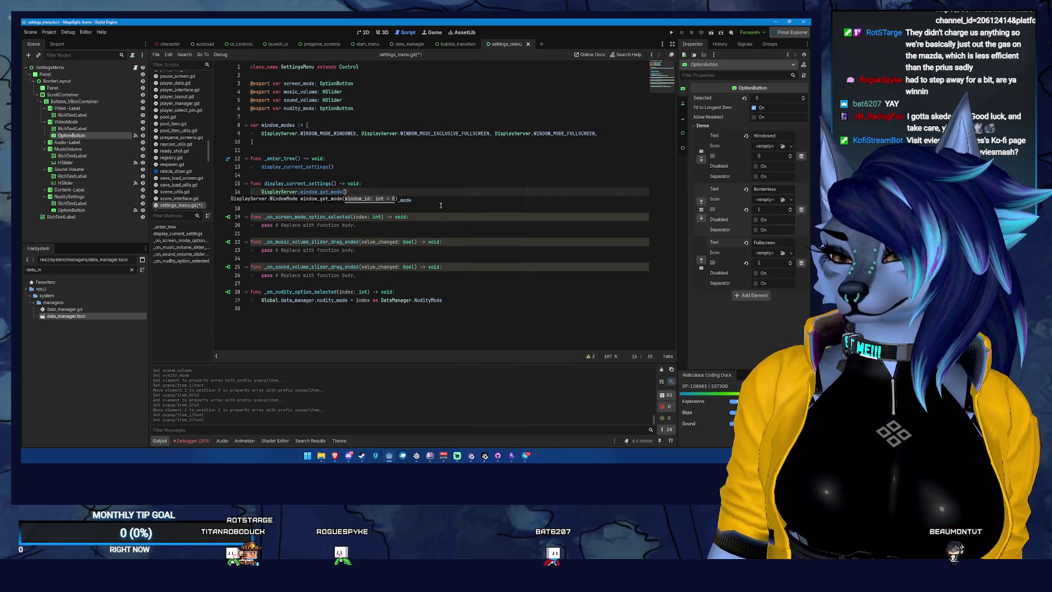
{"action": "key", "text": "Home"}
{"action": "key", "text": "Home"}
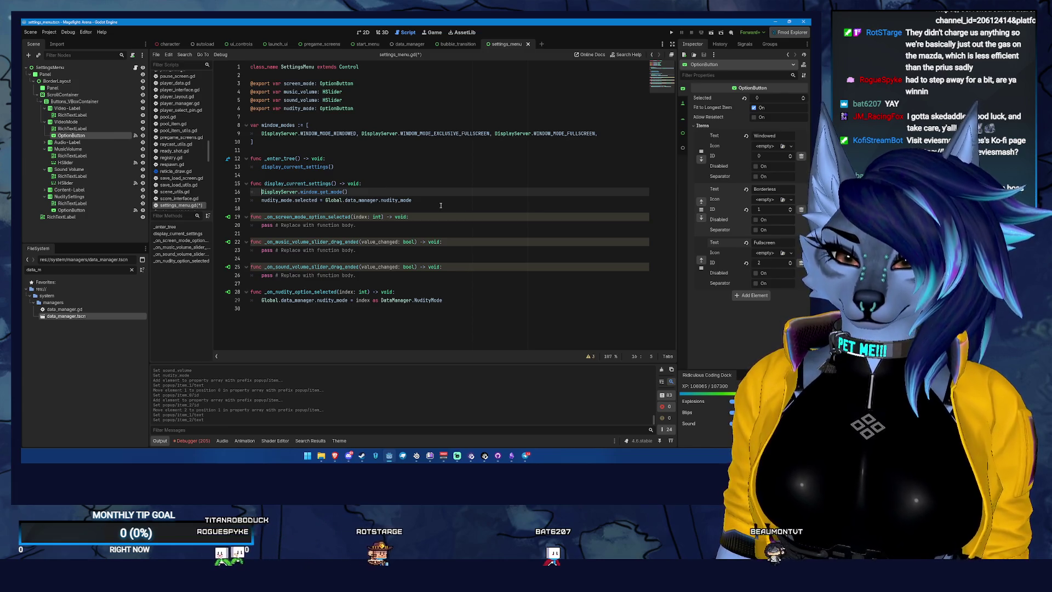
{"action": "type", "text": "var mode :="}
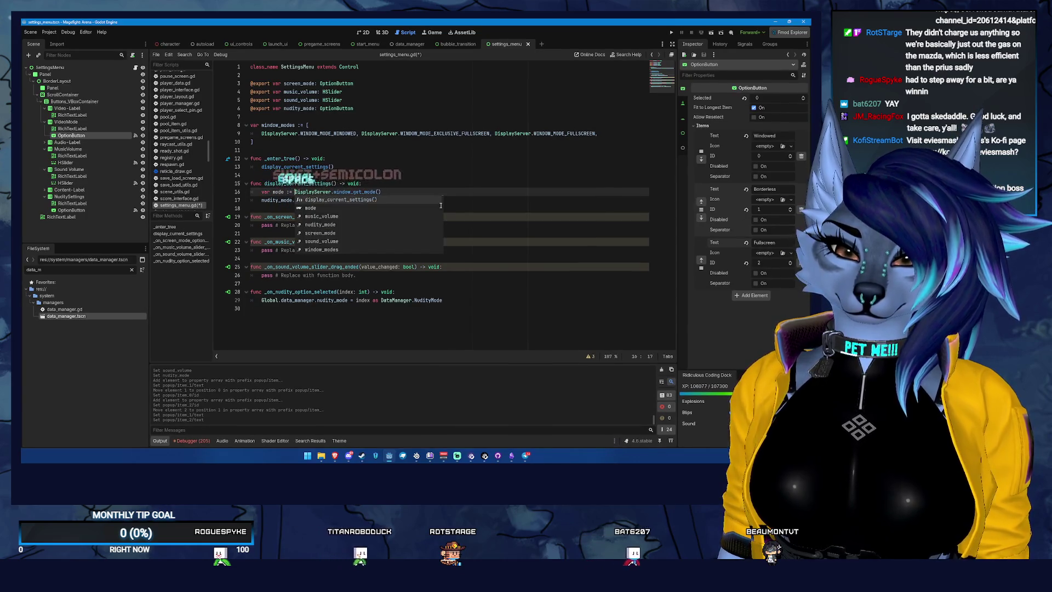
Step: Add var index := window_modes.find(mode) below the mode line and start a new line
{"action": "left_click", "coordinate": [421, 196]}
{"action": "key", "text": "Return"}
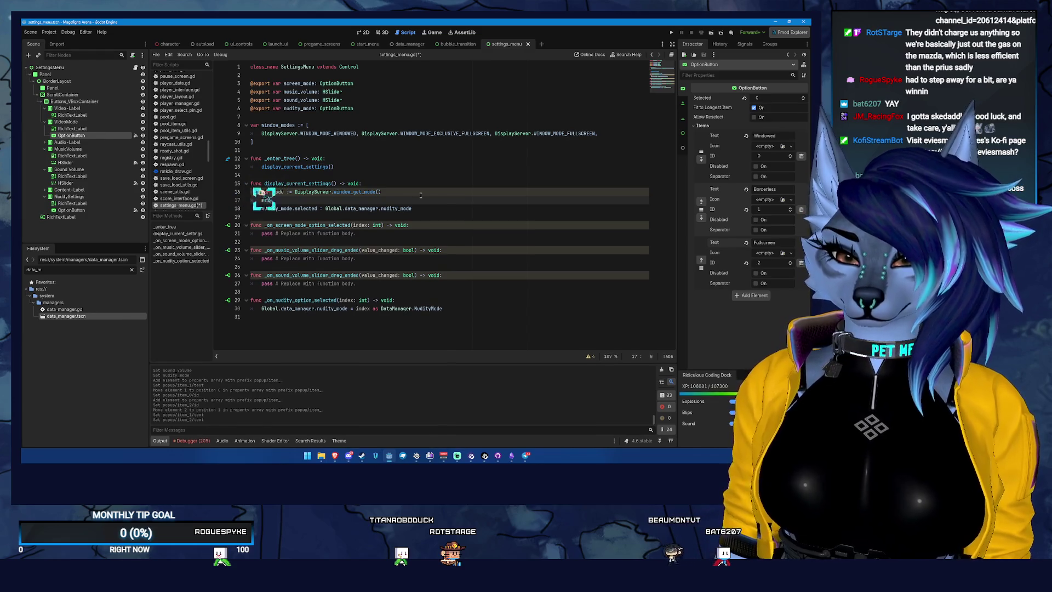
{"action": "key", "text": "BackSpace"}
{"action": "key", "text": "BackSpace"}
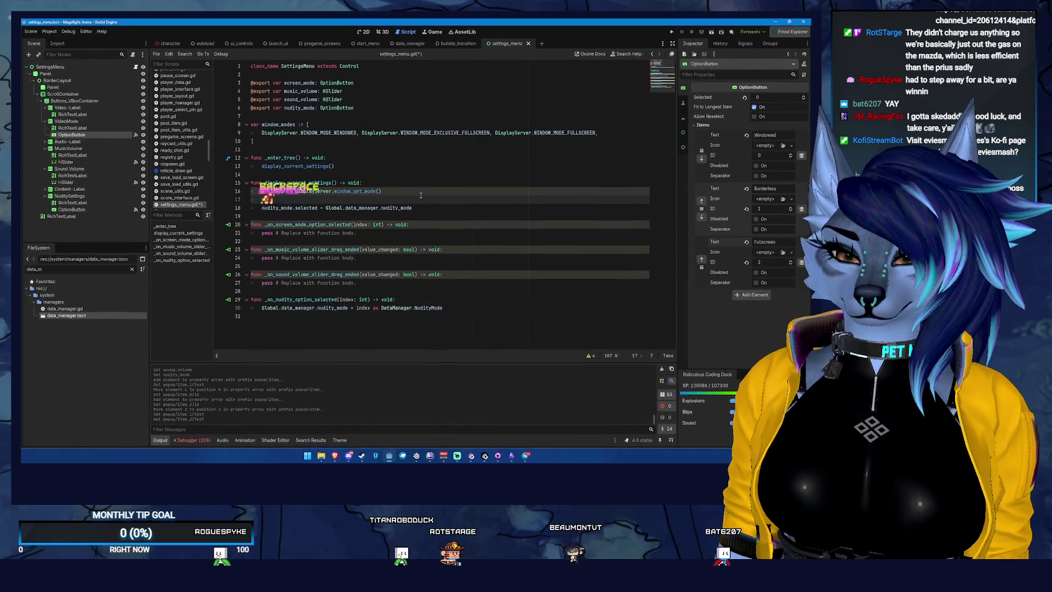
{"action": "type", "text": "window_"}
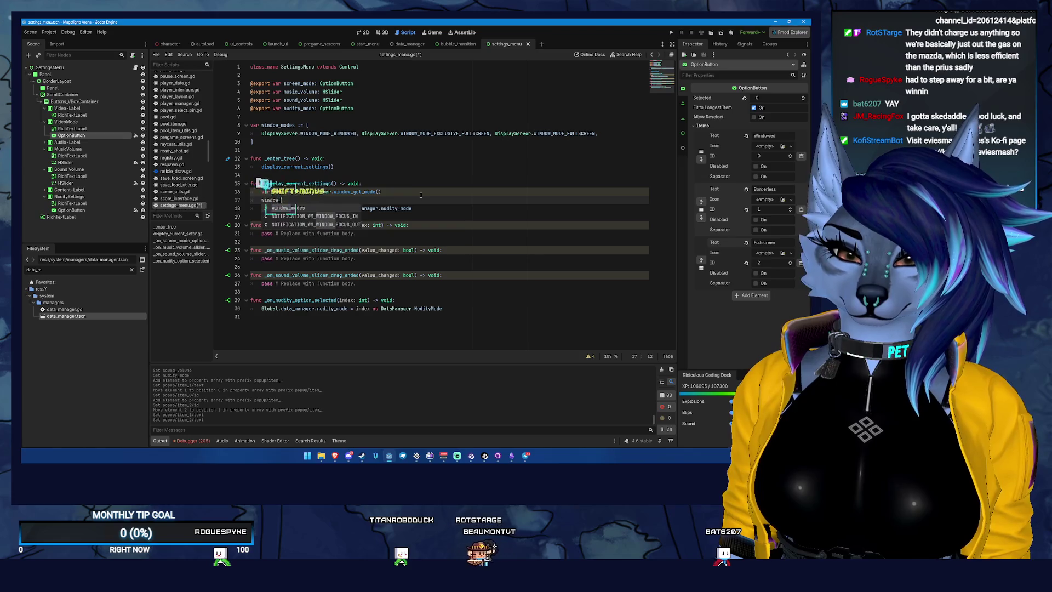
{"action": "type", "text": "modes.inde"}
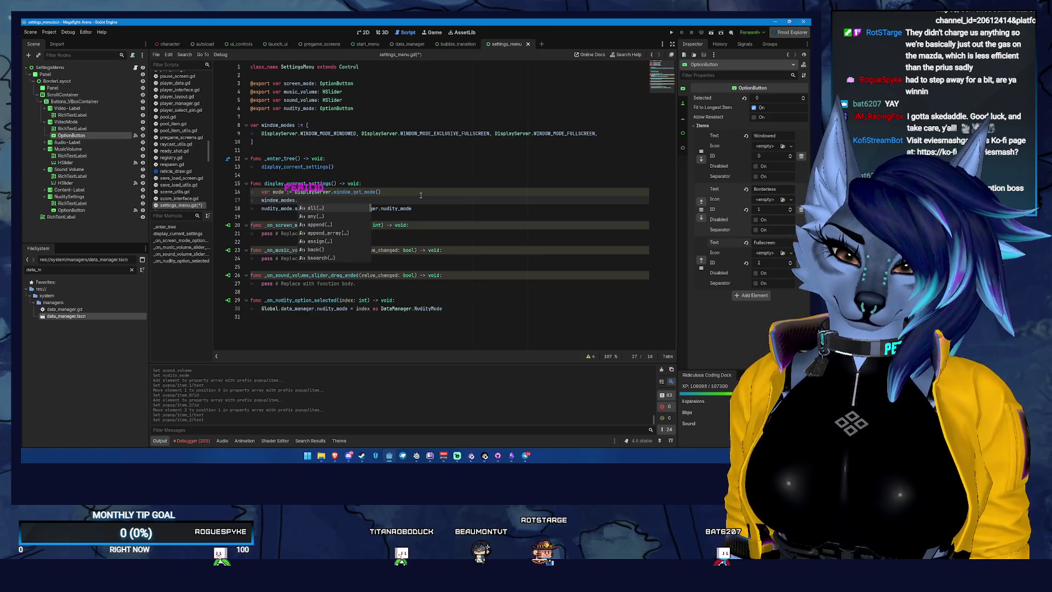
{"action": "key", "text": "BackSpace"}
{"action": "key", "text": "BackSpace"}
{"action": "key", "text": "BackSpace"}
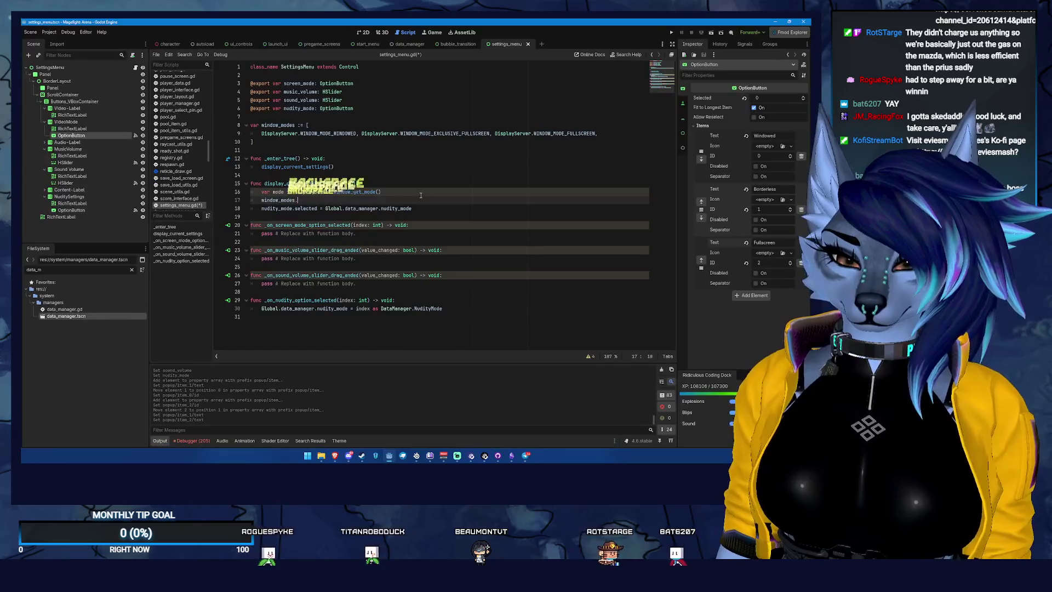
{"action": "type", "text": "find("}
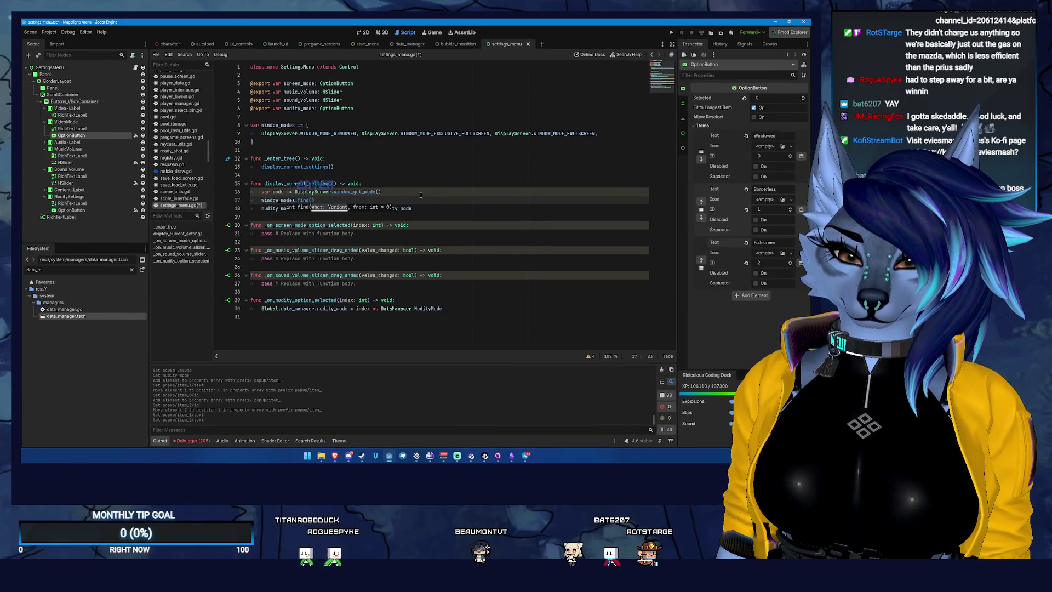
{"action": "key", "text": "Return"}
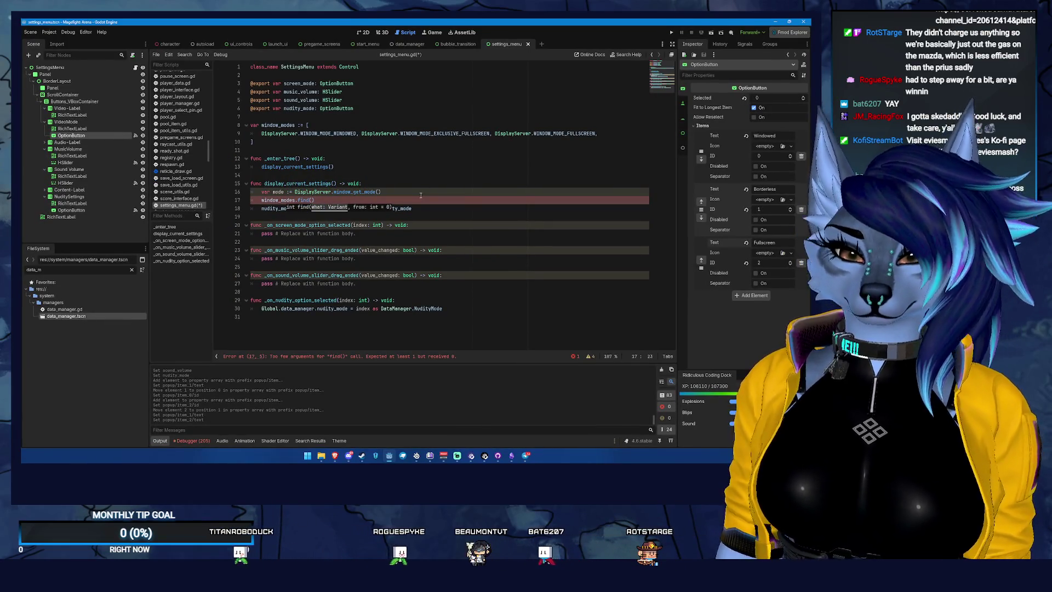
{"action": "type", "text": "mode"}
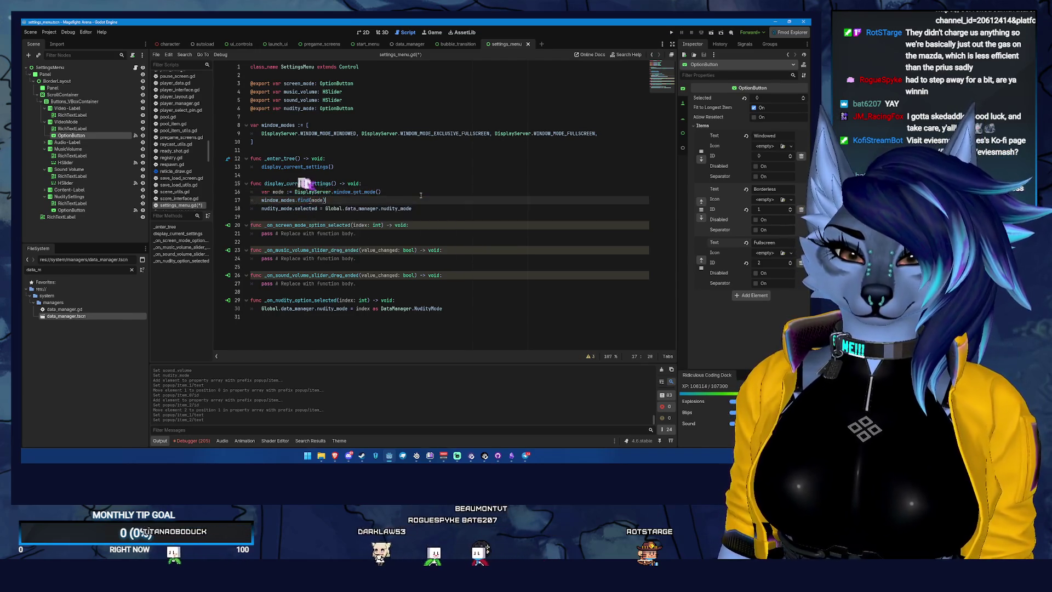
{"action": "key", "text": "Home"}
{"action": "type", "text": "var index"}
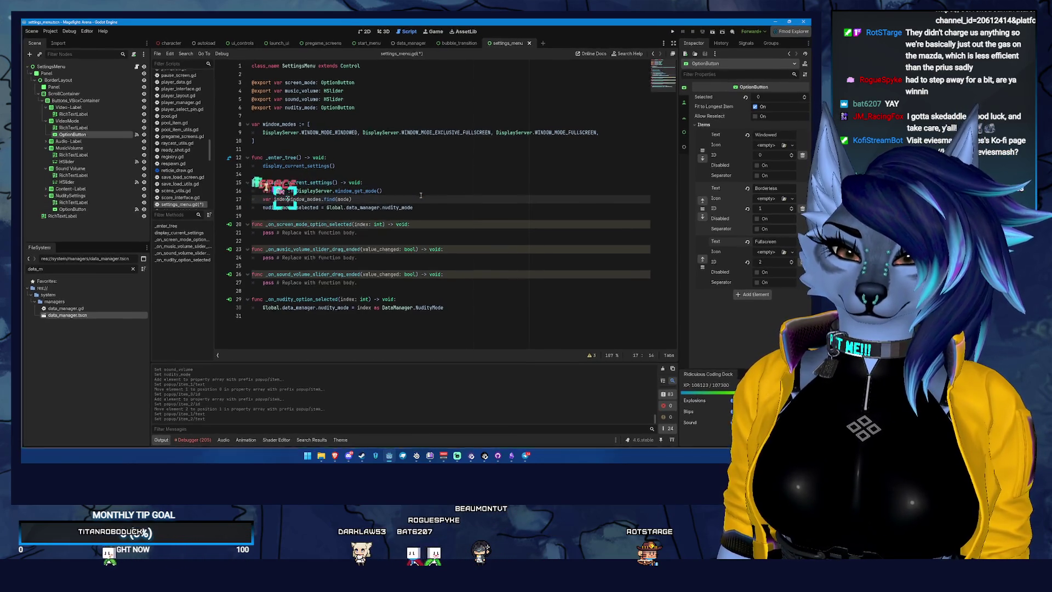
{"action": "type", "text": " :="}
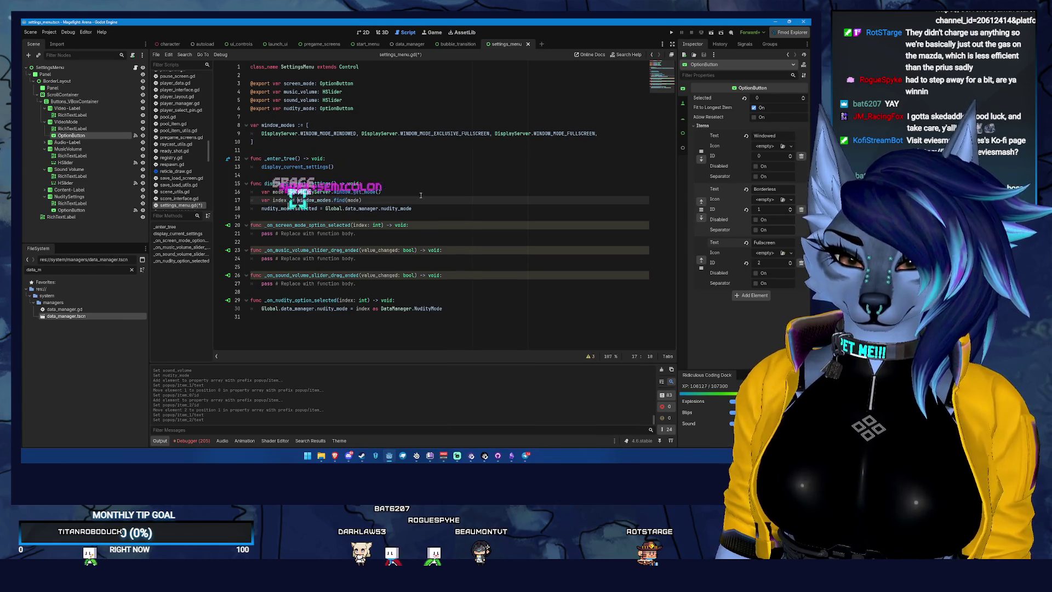
{"action": "key", "text": "ctrl+Right"}
{"action": "key", "text": "ctrl+Right"}
{"action": "key", "text": "End"}
{"action": "key", "text": "Return"}
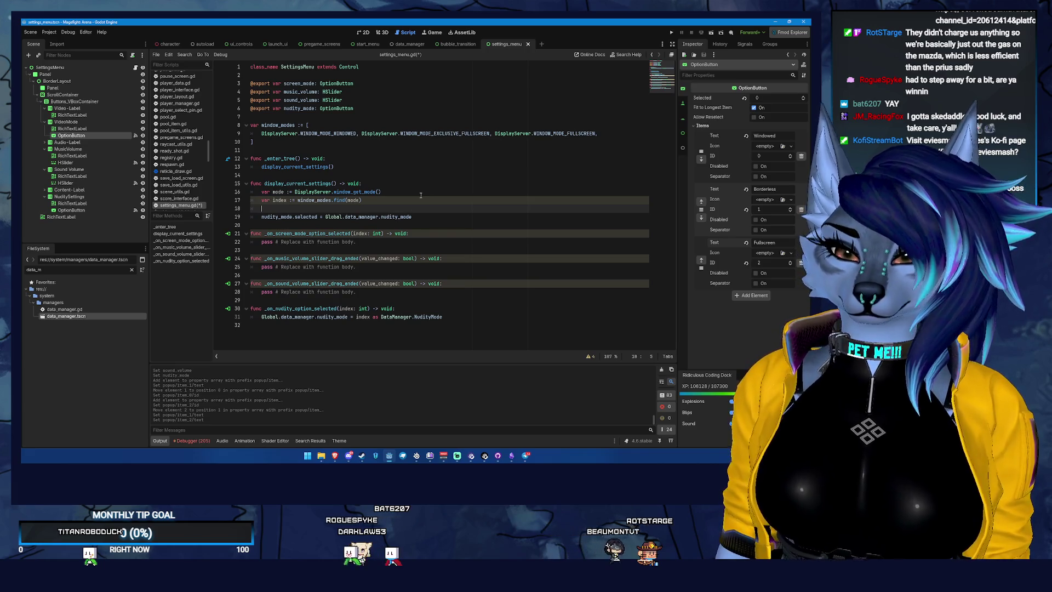
Step: Write screen_mode.selected = index on line 18, then select the placeholder pass line
{"action": "type", "text": "screen_mode."}
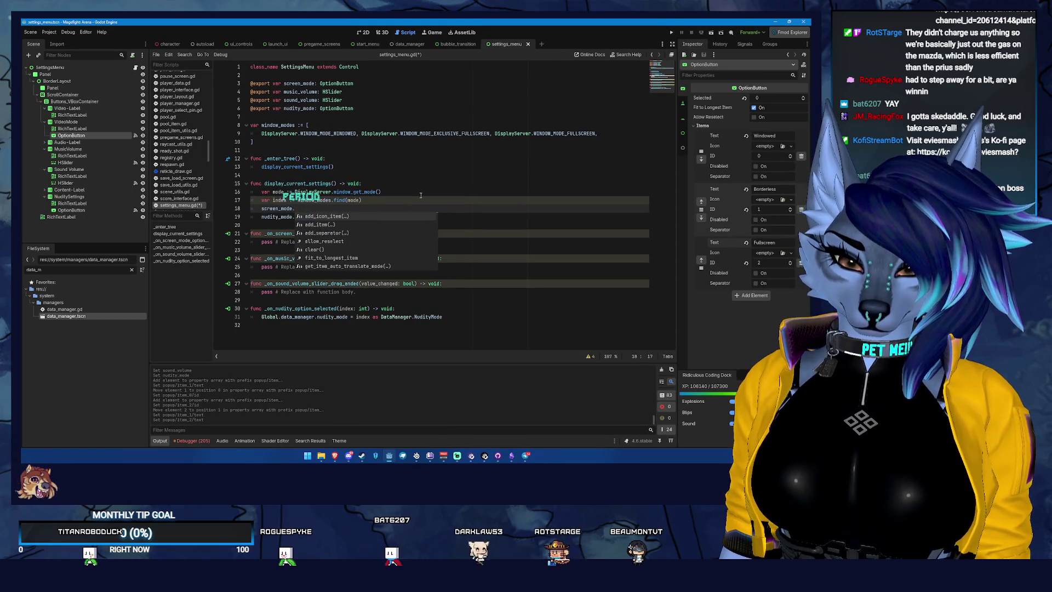
{"action": "type", "text": "sele"}
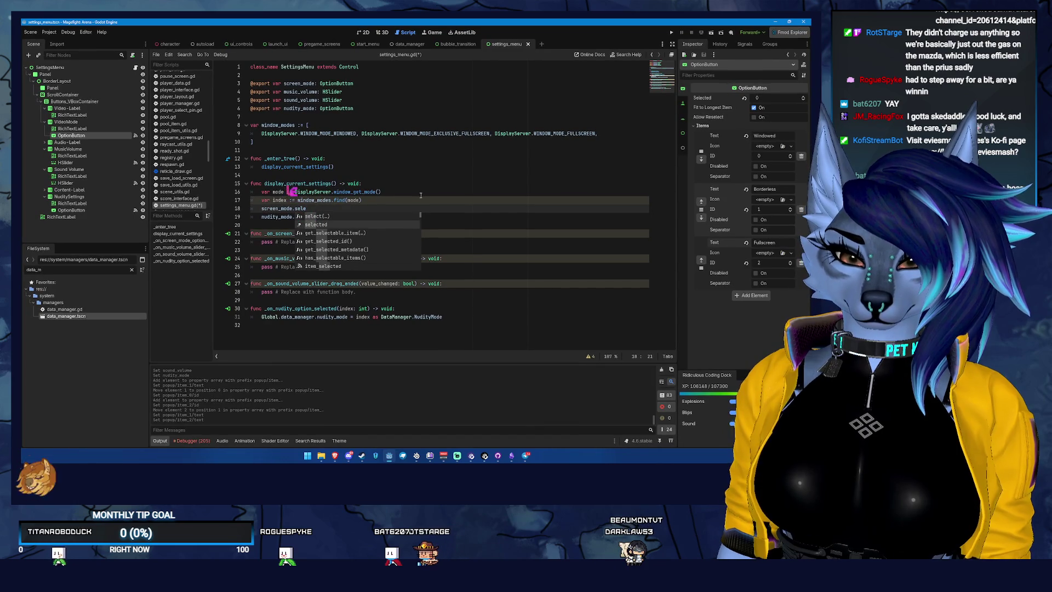
{"action": "key", "text": "Return"}
{"action": "type", "text": "= inde"}
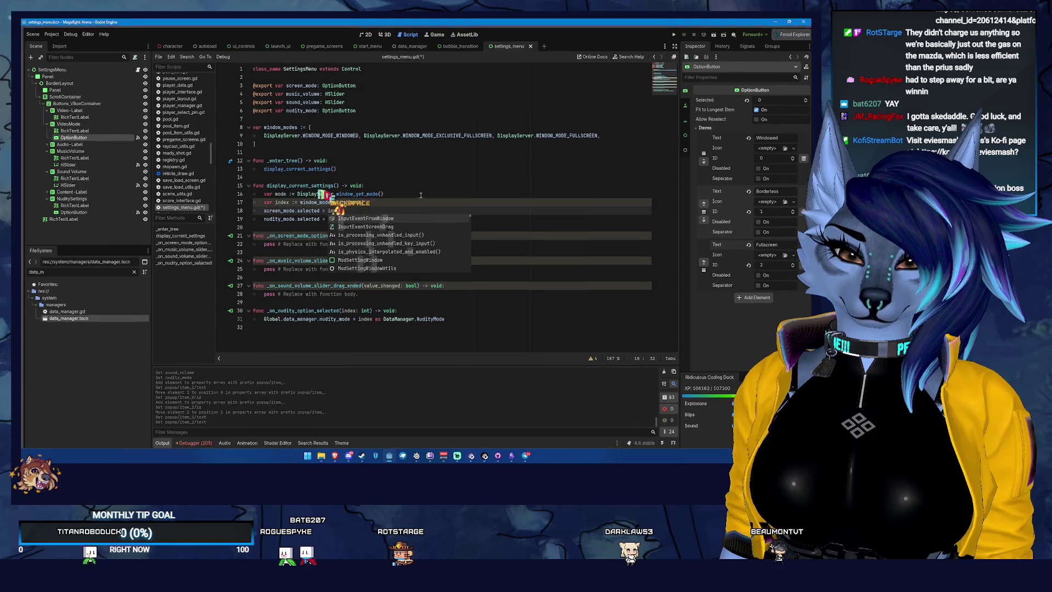
{"action": "type", "text": "x"}
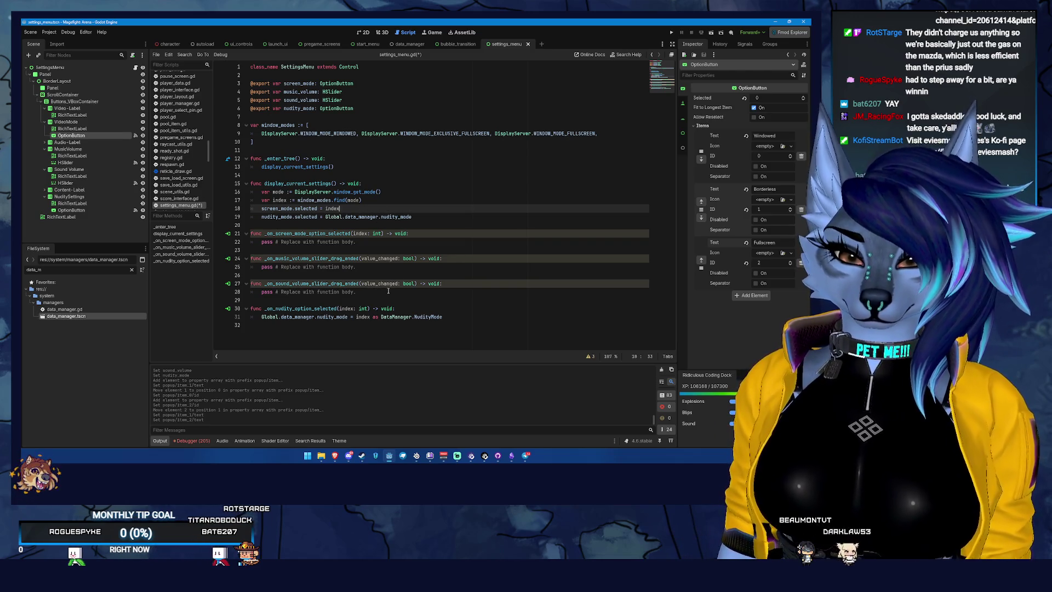
{"action": "left_click_drag", "start_coordinate": [372, 242], "coordinate": [258, 242]}
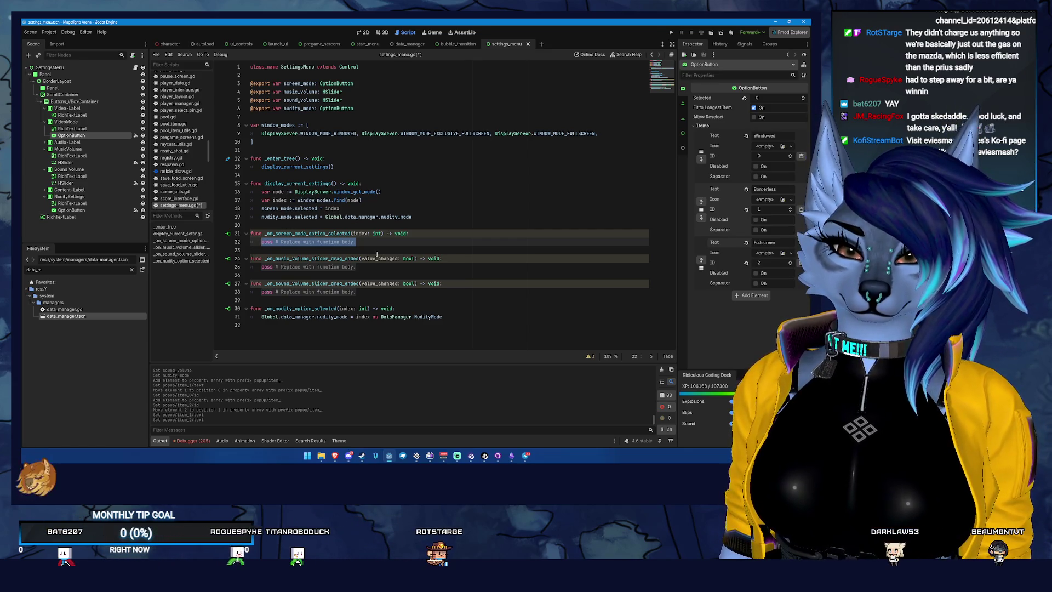
Step: Replace the pass placeholder with a DisplayServer.window_set_mode() call
{"action": "type", "text": "Display"}
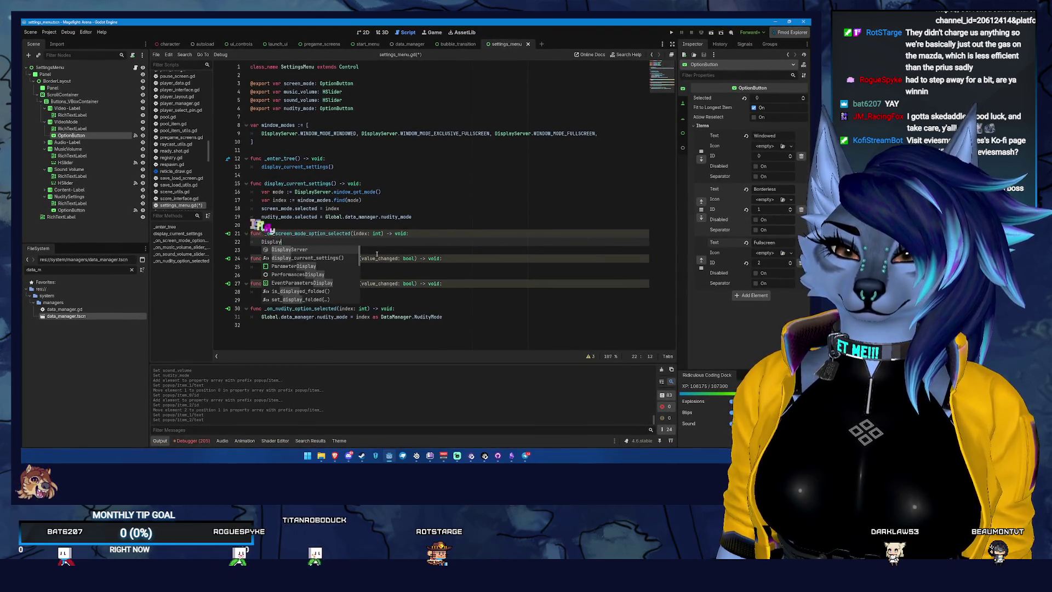
{"action": "key", "text": "Return"}
{"action": "type", "text": "."}
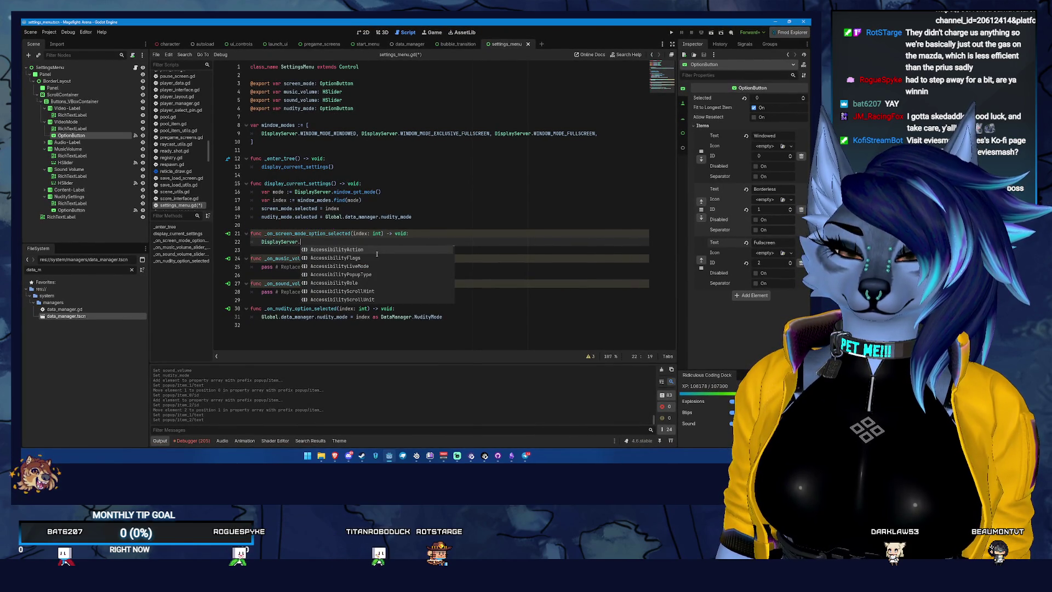
{"action": "type", "text": "wi"}
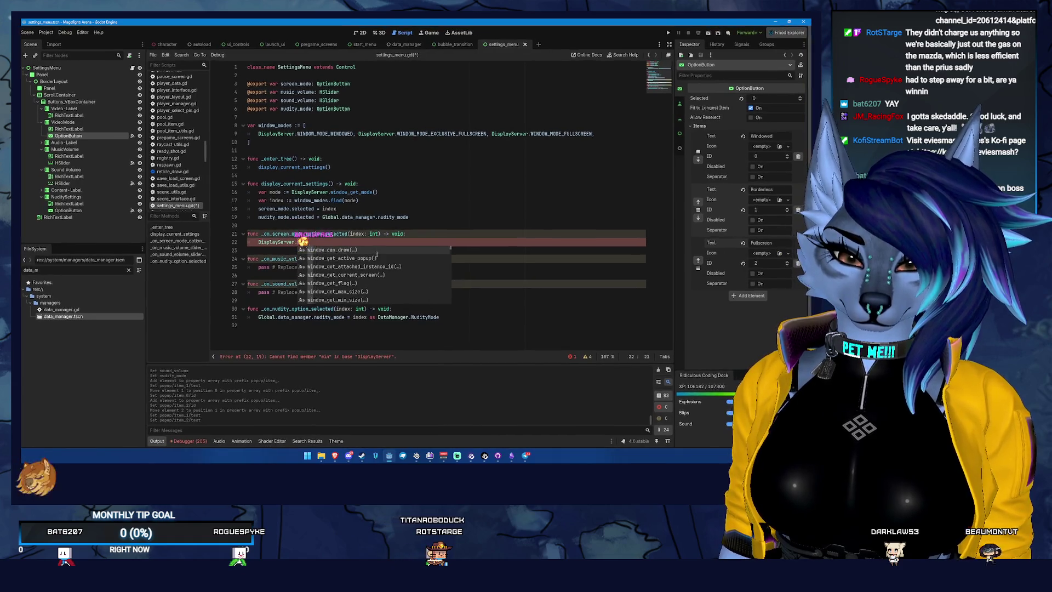
{"action": "key", "text": "BackSpace"}
{"action": "key", "text": "BackSpace"}
{"action": "type", "text": "_wind"}
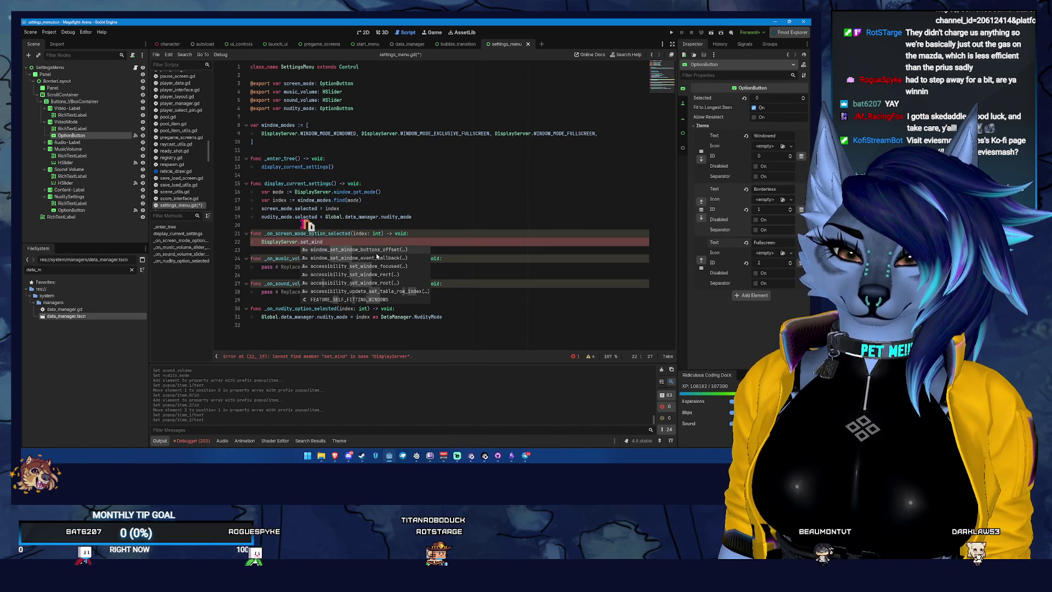
{"action": "key", "text": "BackSpace"}
{"action": "key", "text": "BackSpace"}
{"action": "key", "text": "BackSpace"}
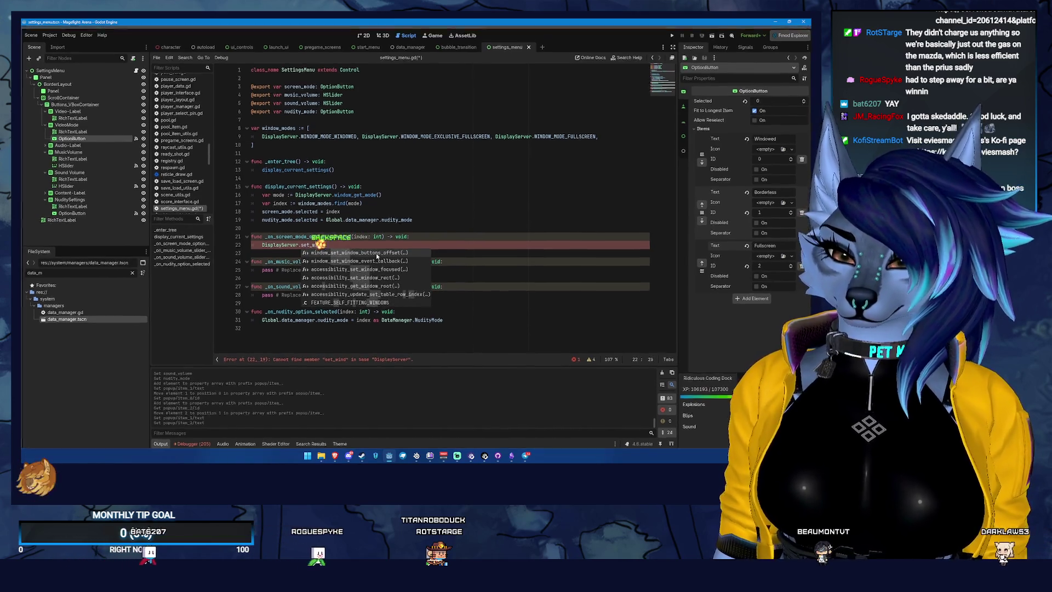
{"action": "type", "text": "window_set_mod"}
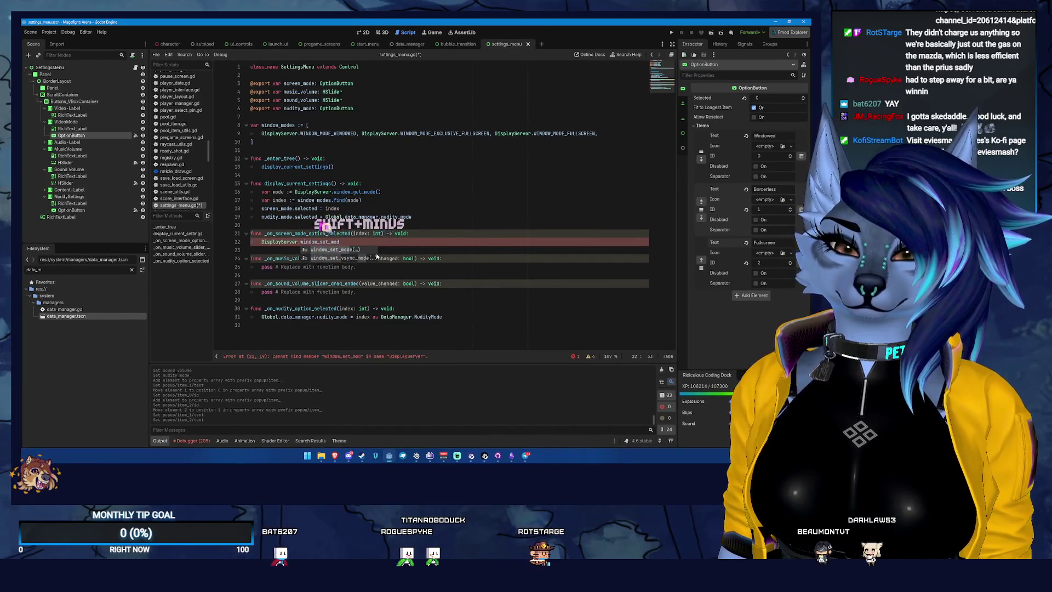
{"action": "key", "text": "Return"}
{"action": "key", "text": "BackSpace"}
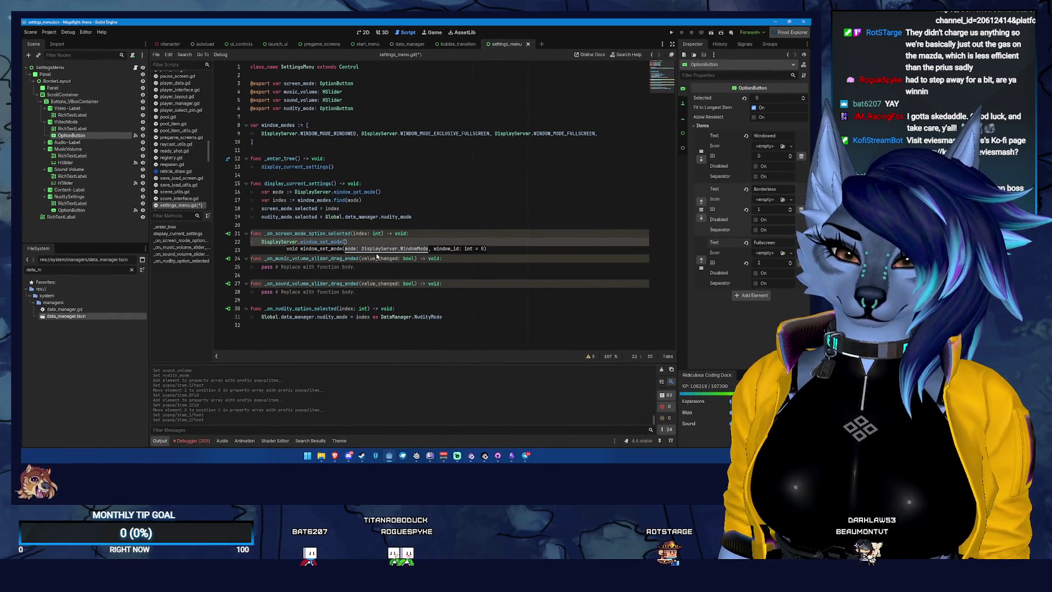
{"action": "key", "text": "Return"}
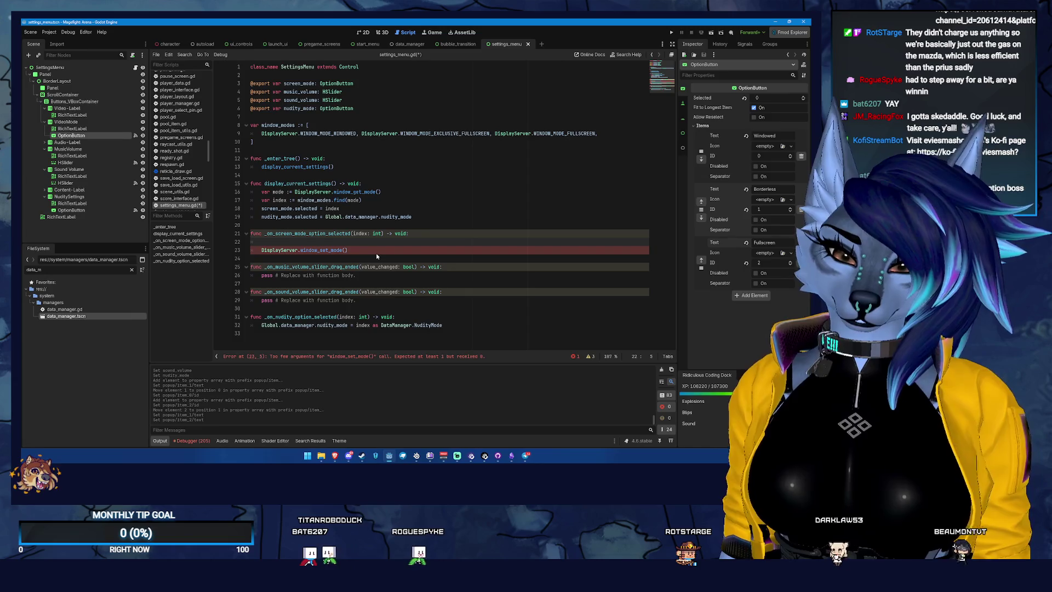
Step: Add var mode = window_modes[index] above the call, pass mode into it, and save
{"action": "type", "text": "var mo"}
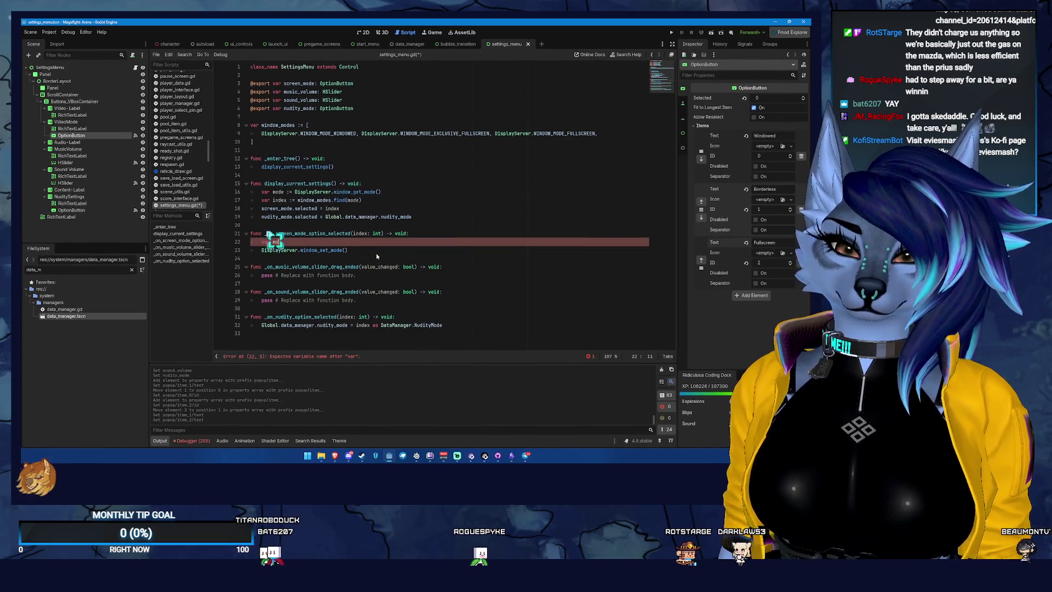
{"action": "type", "text": "de = "}
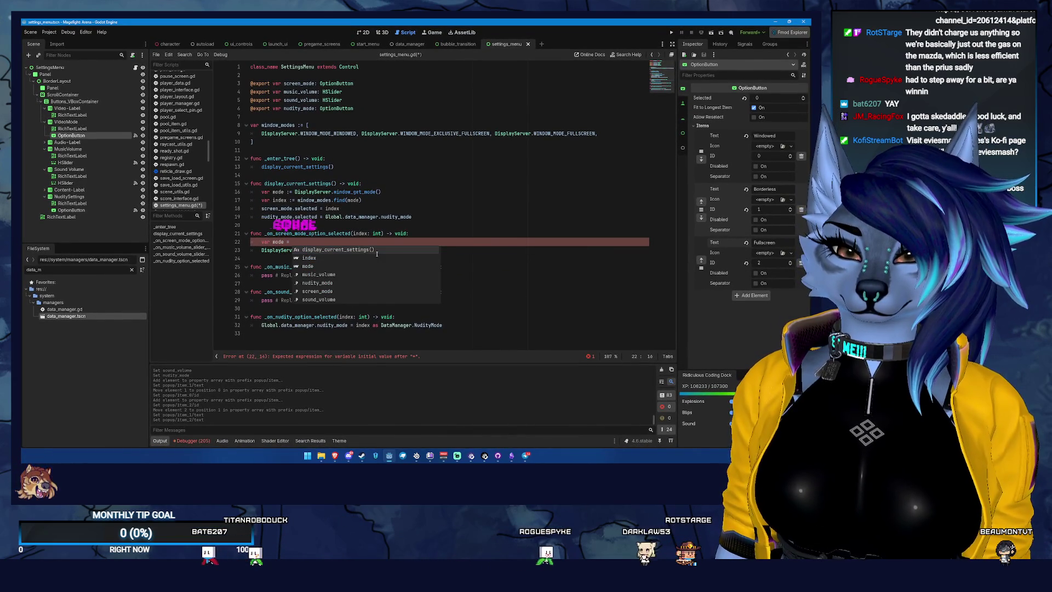
{"action": "type", "text": "window"}
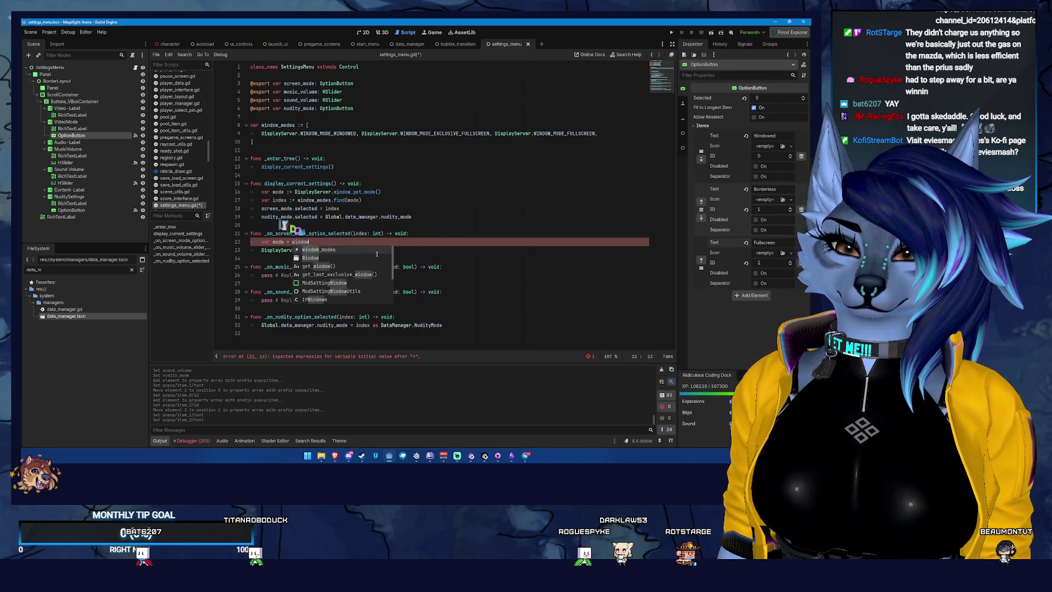
{"action": "type", "text": "_modes[index]"}
{"action": "key", "text": "Down"}
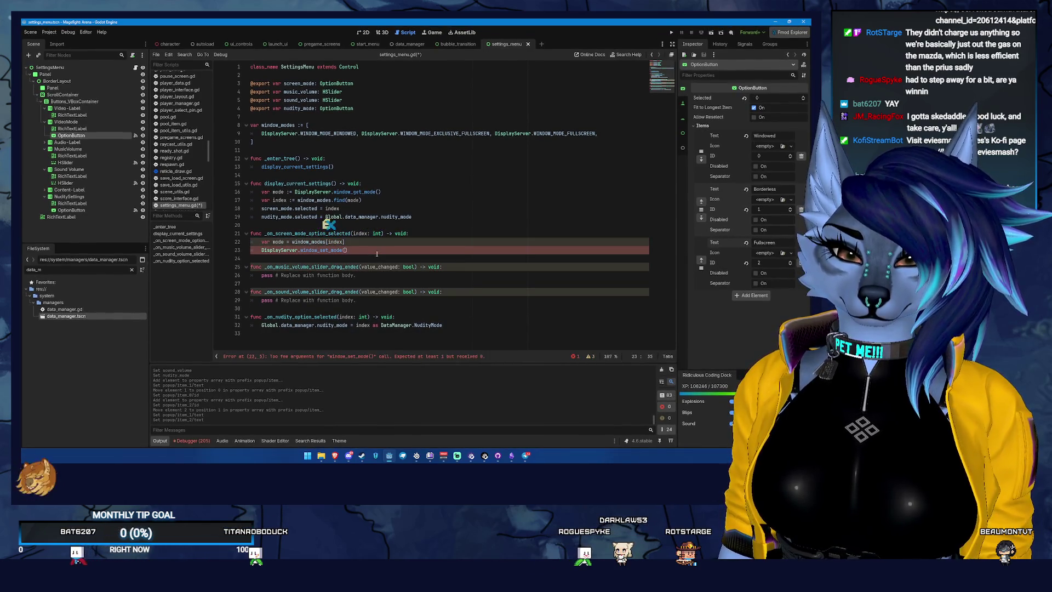
{"action": "type", "text": "mode)"}
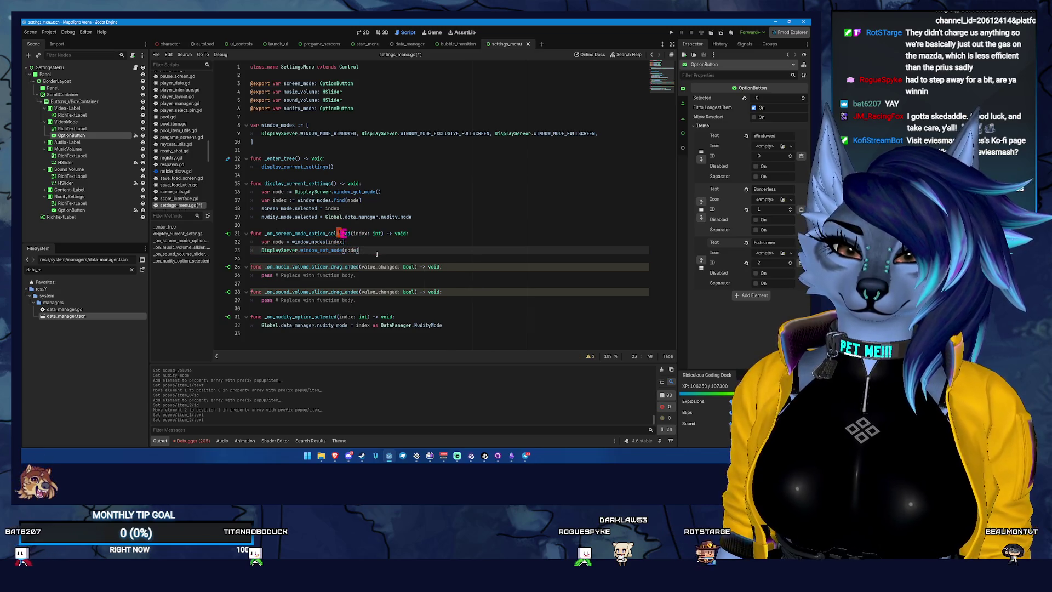
{"action": "key", "text": "ctrl+s"}
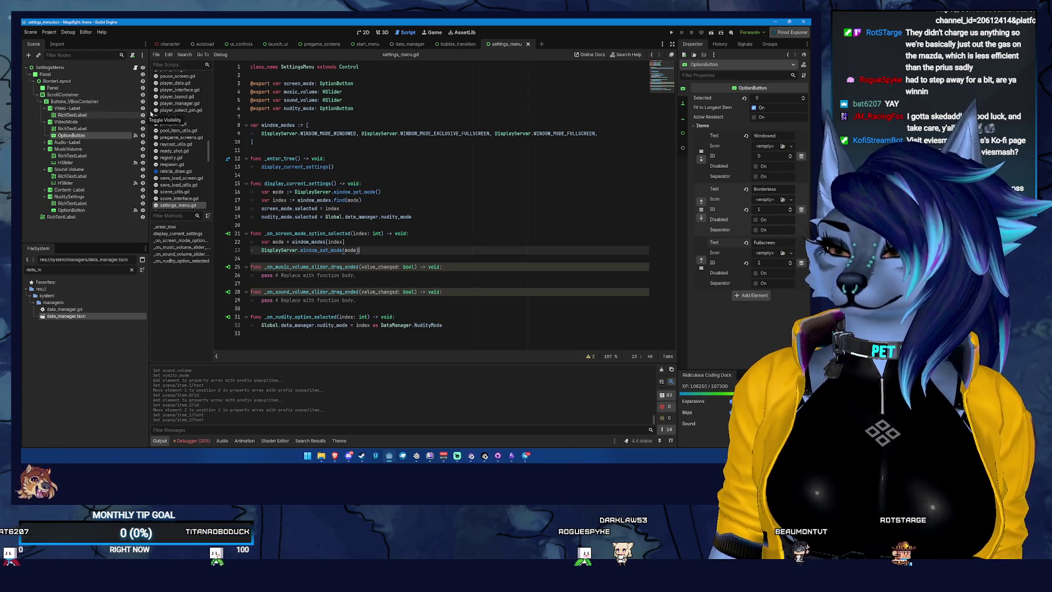
Step: Run the project and get past the warning, preferences and title screens to the main menu
{"action": "left_click", "coordinate": [670, 34]}
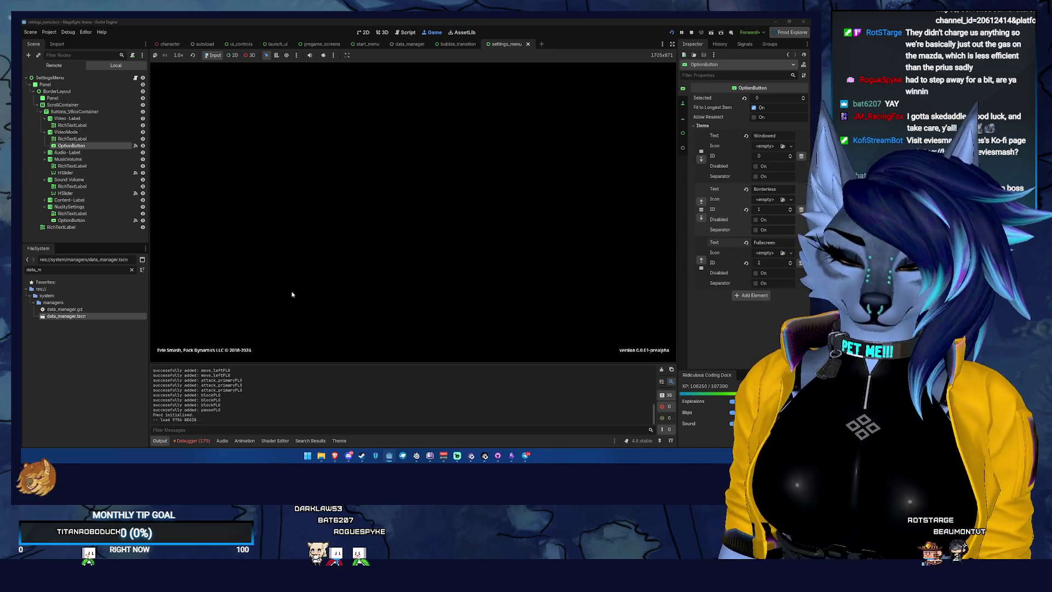
{"action": "left_click", "coordinate": [305, 329]}
{"action": "left_click", "coordinate": [309, 330]}
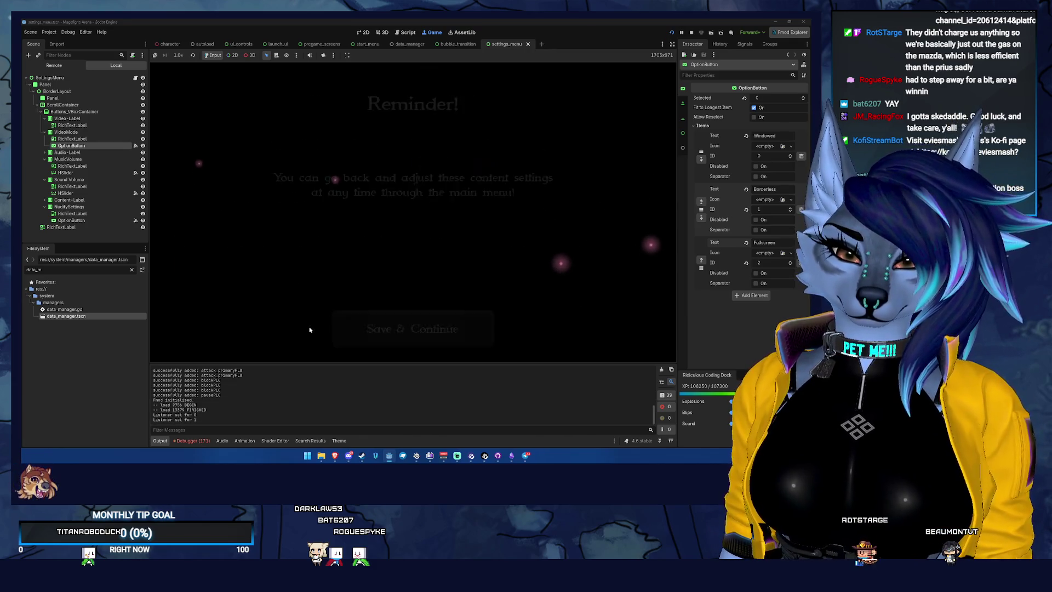
{"action": "left_click", "coordinate": [352, 330]}
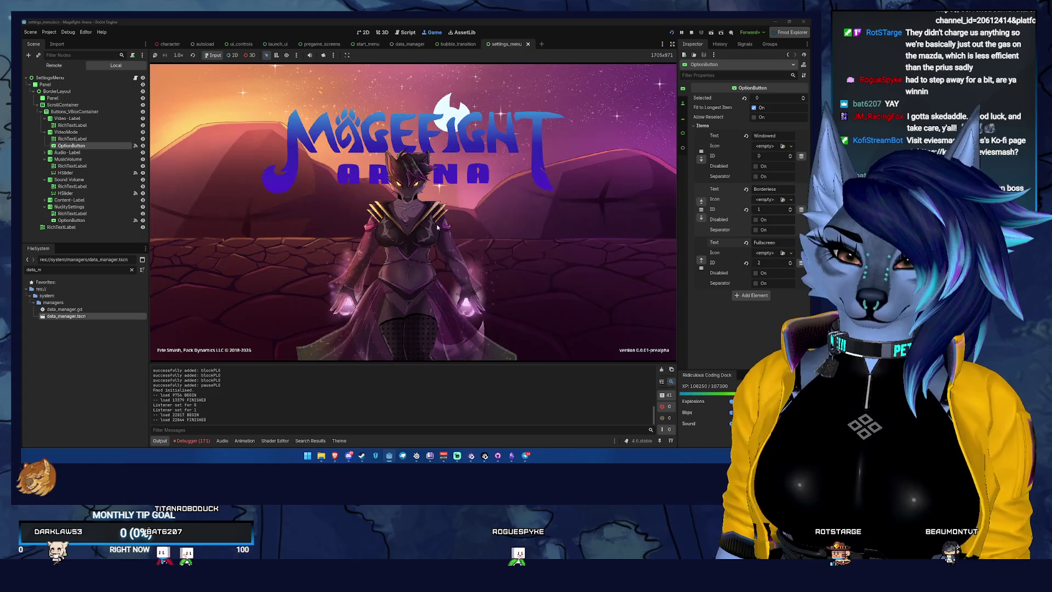
{"action": "left_click", "coordinate": [438, 226]}
Step: Set the game's Nudity Settings to No Undies Removed and close Settings
{"action": "left_click", "coordinate": [632, 99]}
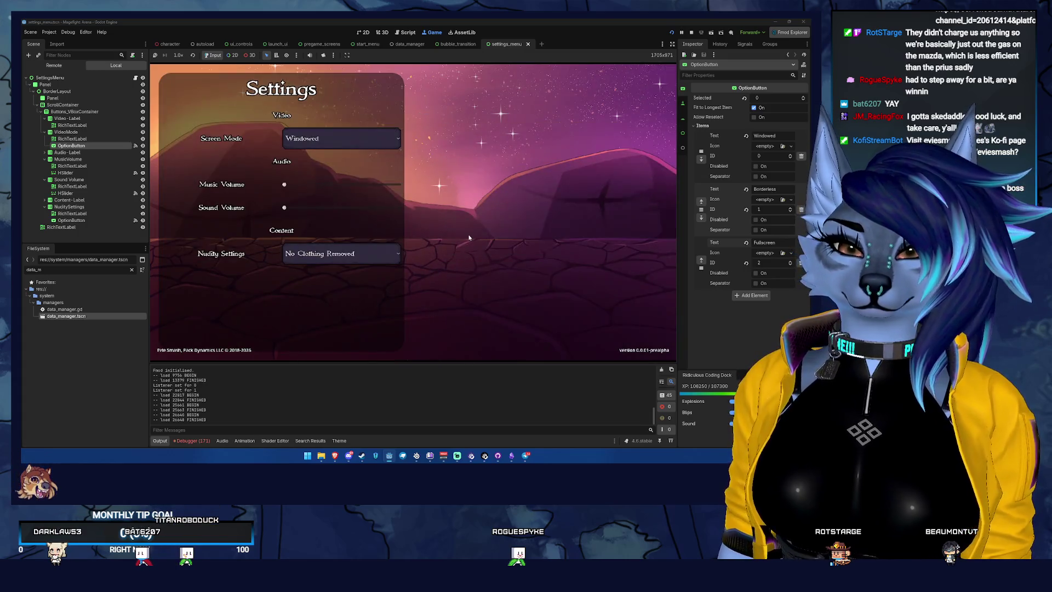
{"action": "left_click", "coordinate": [309, 254]}
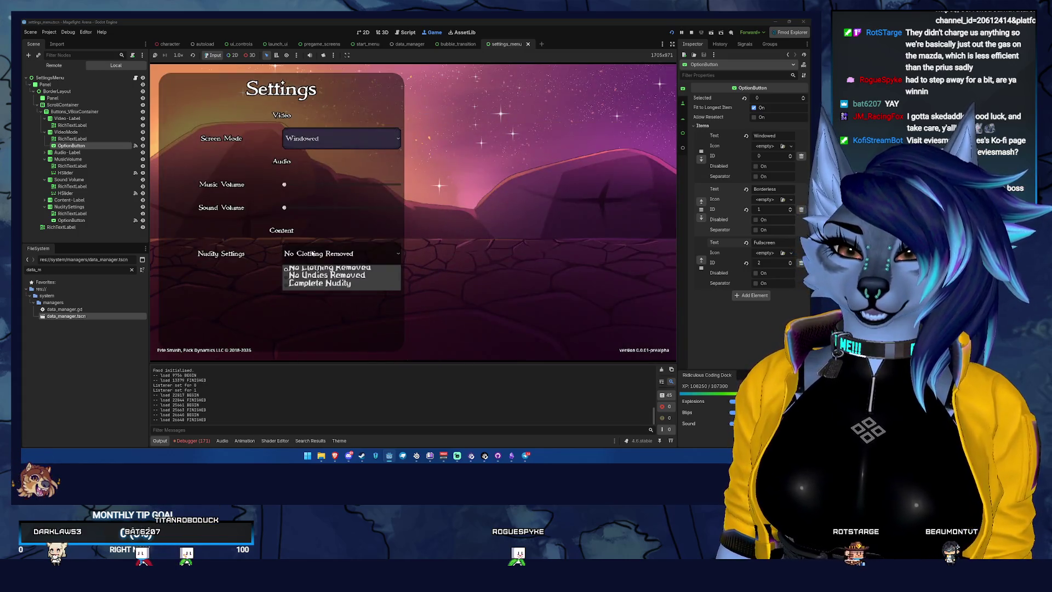
{"action": "left_click", "coordinate": [335, 276]}
{"action": "key", "text": "Escape"}
{"action": "key", "text": "Escape"}
{"action": "key", "text": "Escape"}
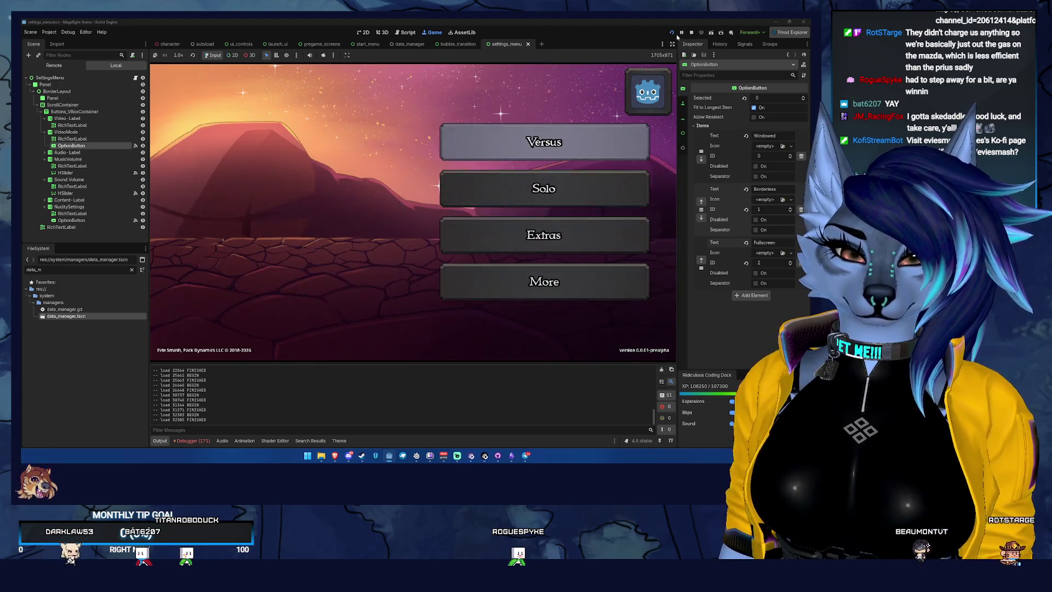
Step: Start a Versus duel, fire one charged orb, quit to the main menu, and stop the game
{"action": "left_click", "coordinate": [582, 155]}
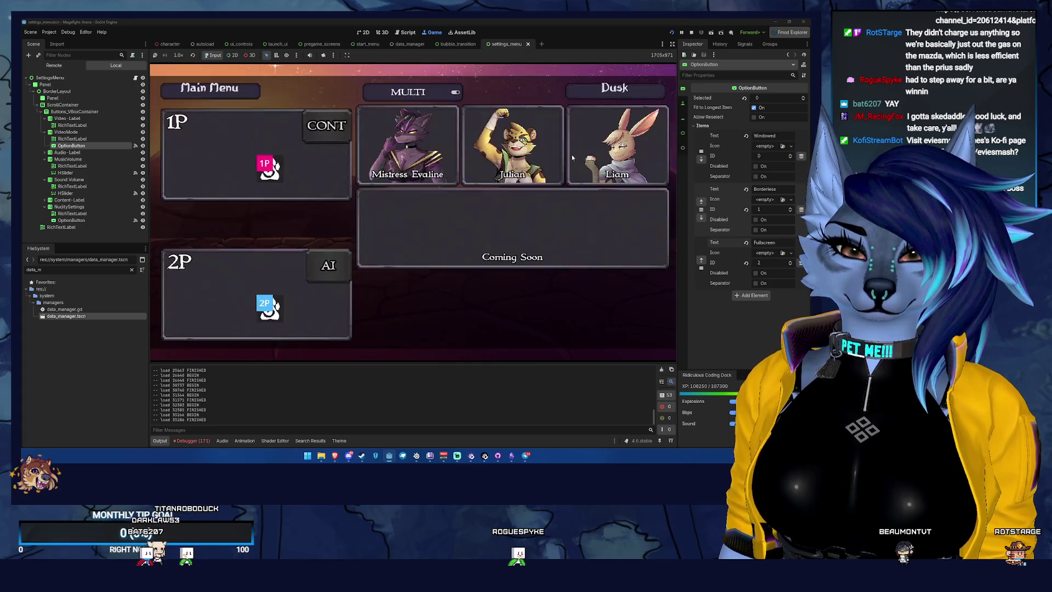
{"action": "left_click", "coordinate": [608, 91]}
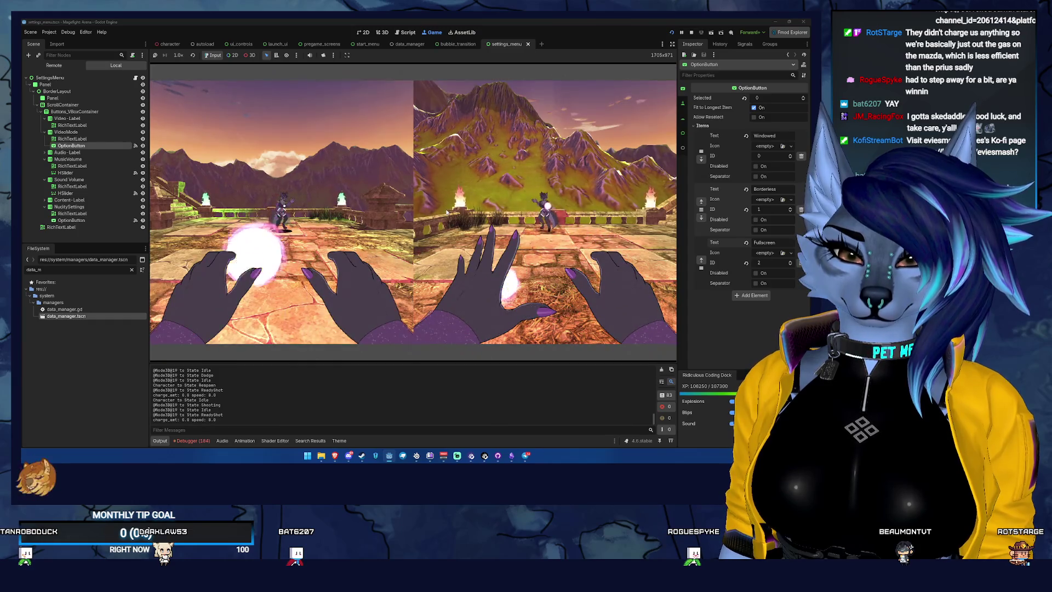
{"action": "left_click", "coordinate": [600, 235]}
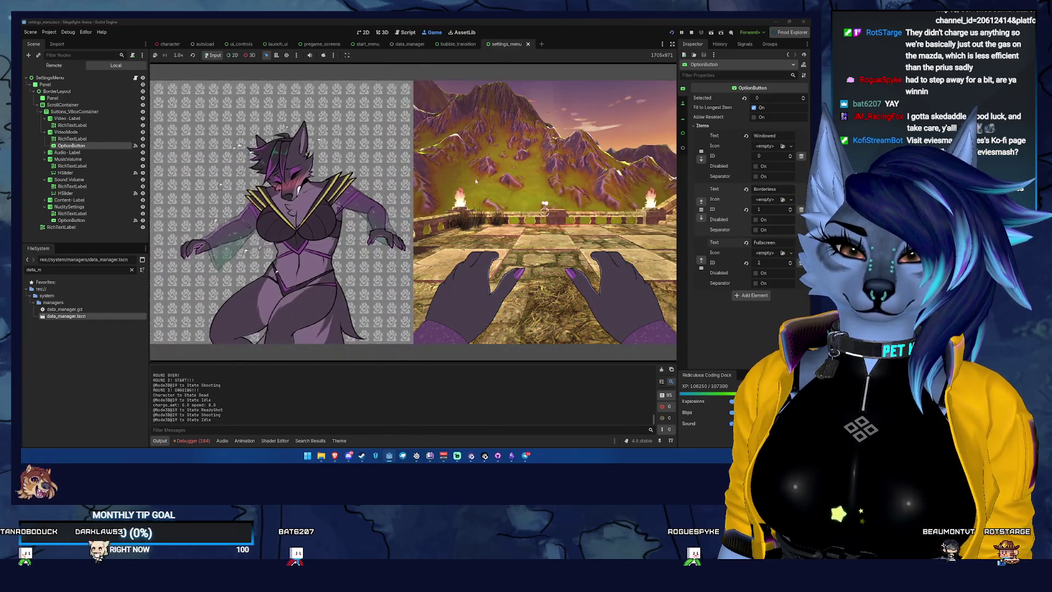
{"action": "left_click", "coordinate": [413, 242]}
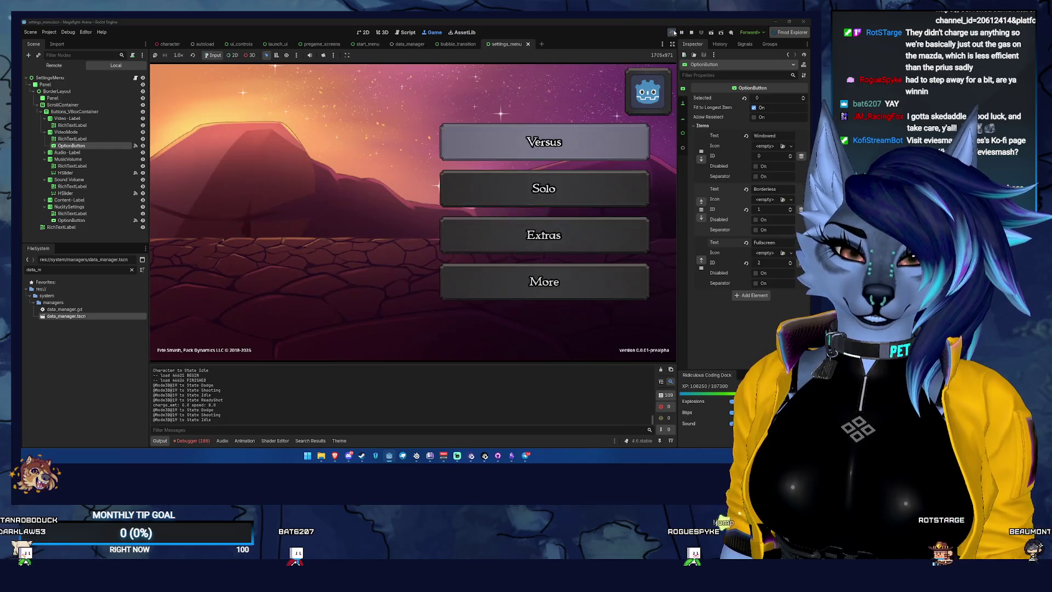
{"action": "left_click", "coordinate": [691, 33]}
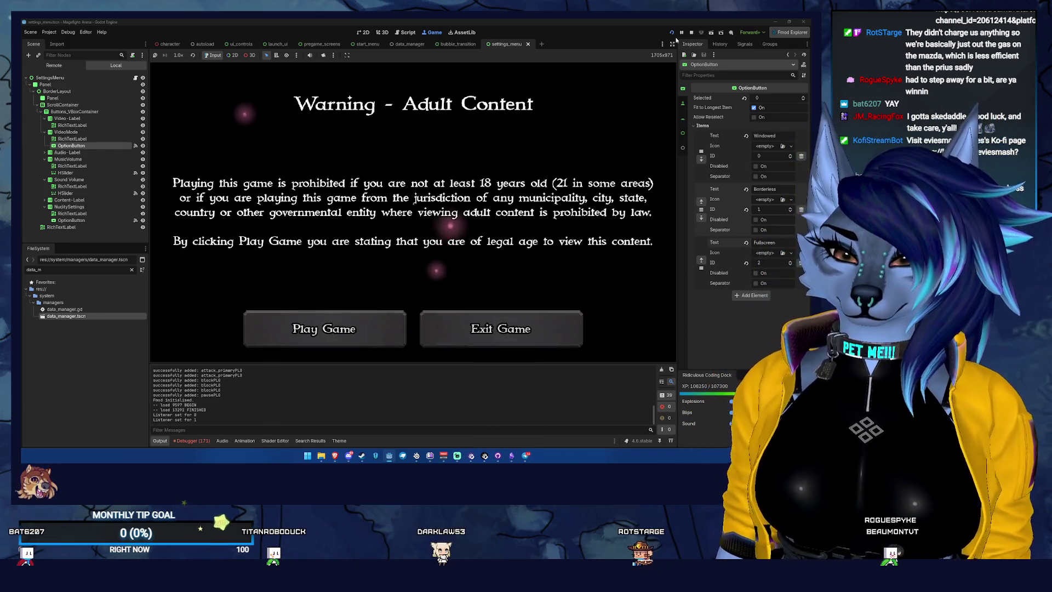
Step: Pass the startup screens and check the Settings panel twice for the saved values
{"action": "left_click", "coordinate": [305, 329]}
{"action": "left_click", "coordinate": [320, 326]}
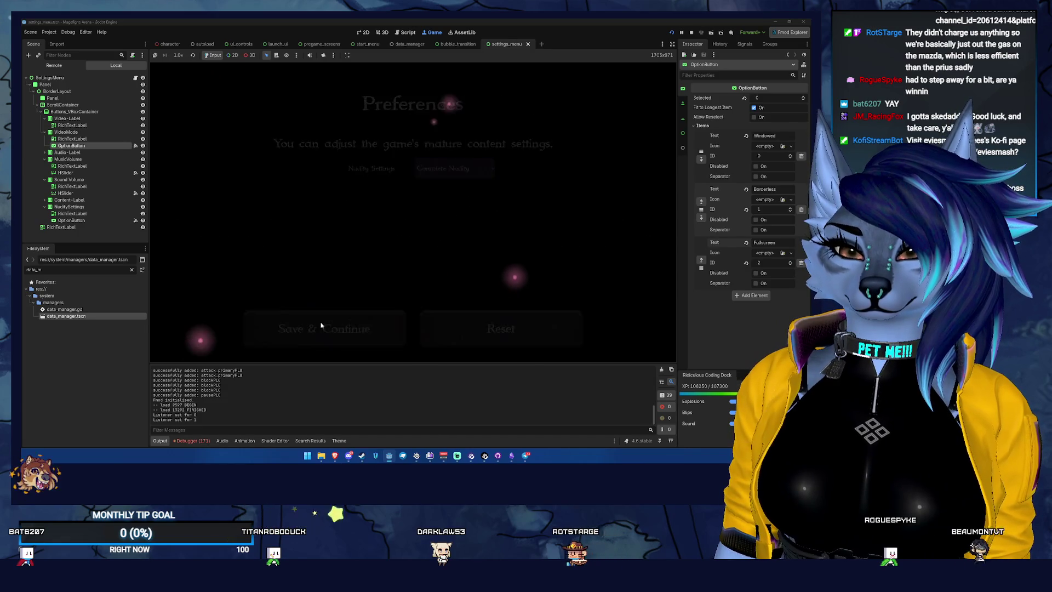
{"action": "left_click", "coordinate": [325, 326]}
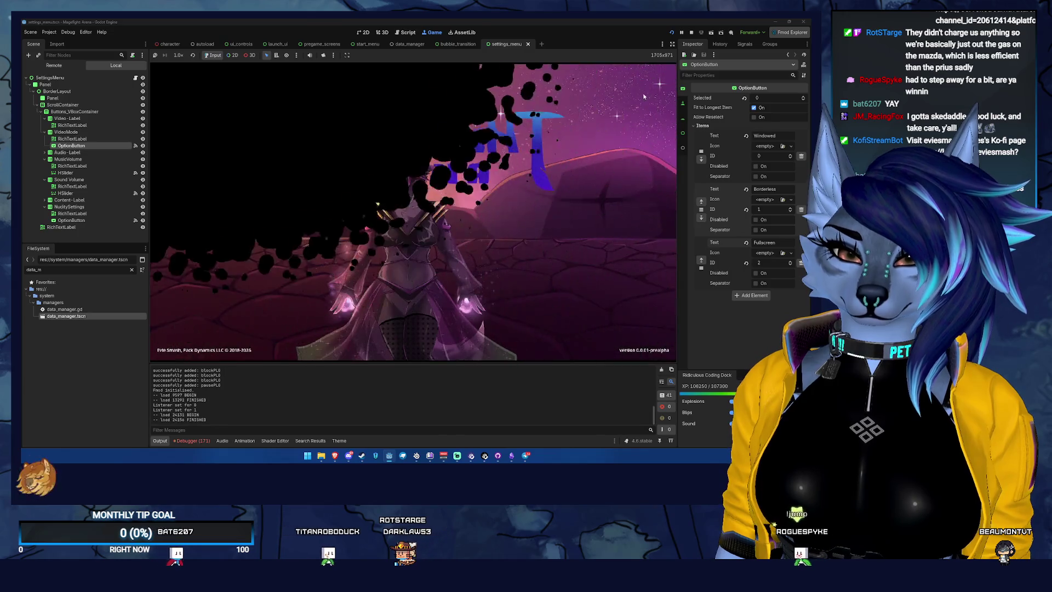
{"action": "left_click", "coordinate": [491, 188]}
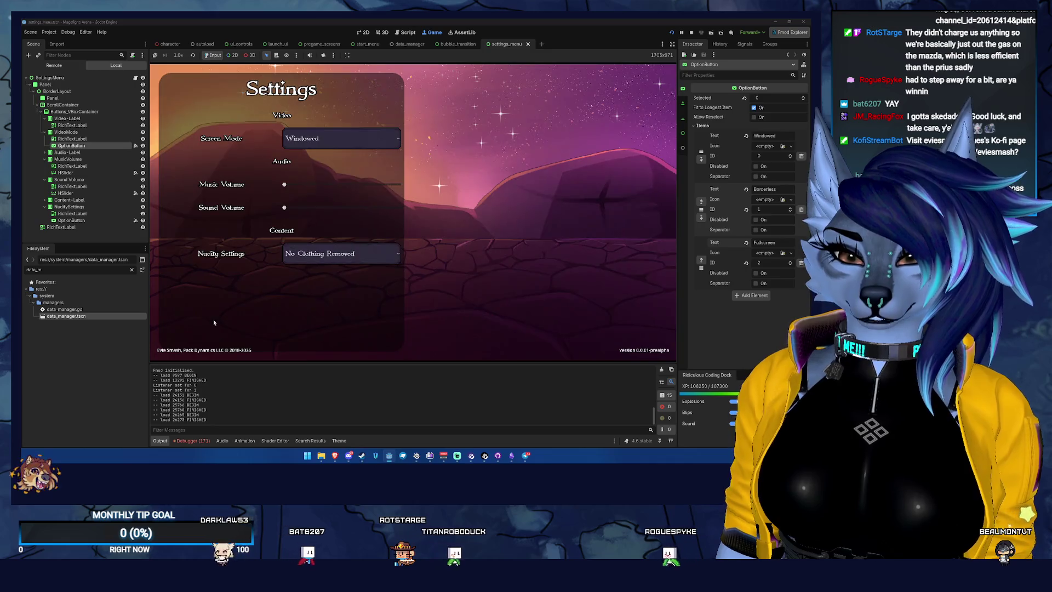
{"action": "key", "text": "Escape"}
{"action": "left_click", "coordinate": [486, 218]}
{"action": "key", "text": "Escape"}
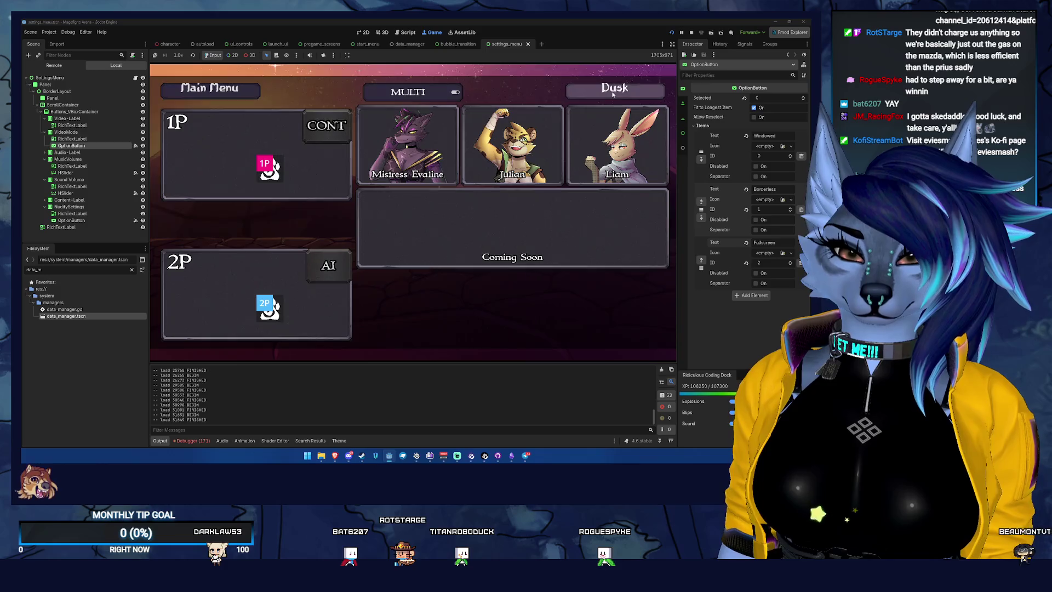
Step: Start a duel against Dusk, stop the game with F8, and return to settings_menu.gd
{"action": "left_click", "coordinate": [613, 94]}
{"action": "left_click", "coordinate": [439, 263]}
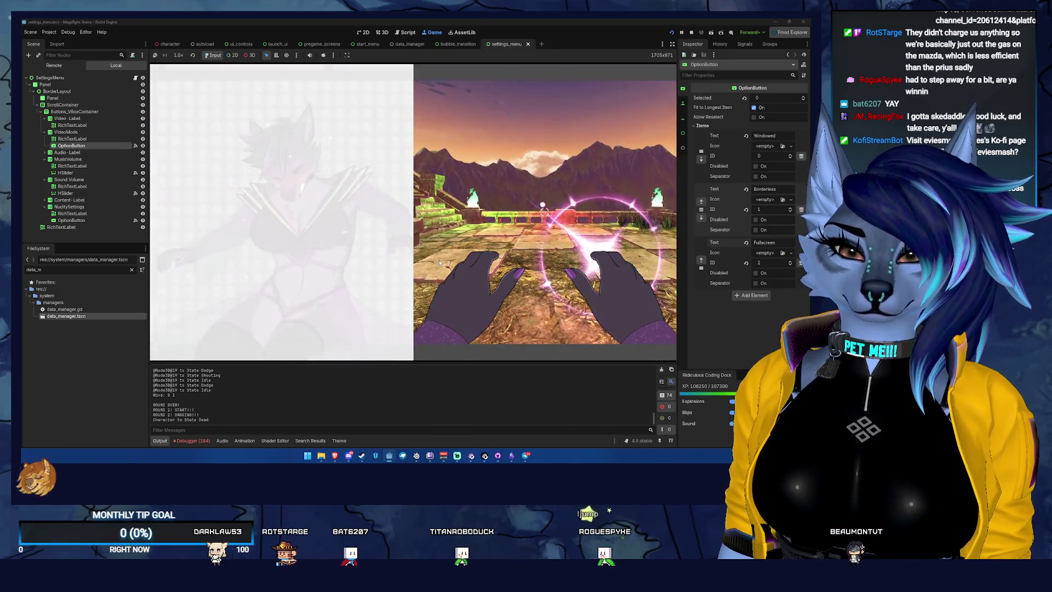
{"action": "key", "text": "F8"}
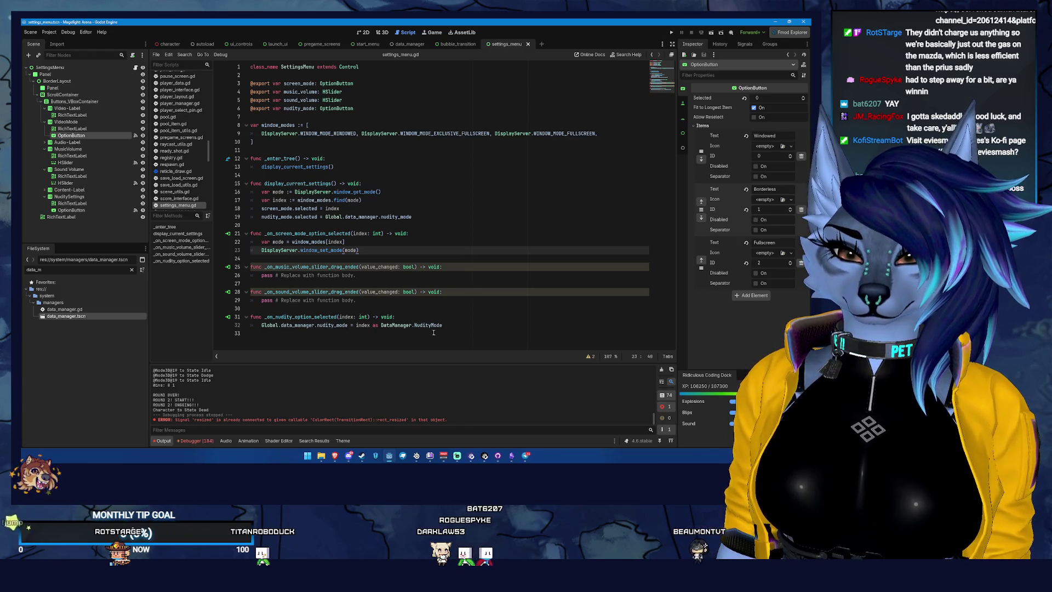
{"action": "left_click", "coordinate": [471, 326]}
Step: Add func _exit_tree() -> void: Global.data_manager.save() below _enter_tree, then jump to save()'s definition
{"action": "left_click", "coordinate": [354, 167]}
{"action": "key", "text": "Return"}
{"action": "key", "text": "Return"}
{"action": "type", "text": "func _exit_tree() -> void:"}
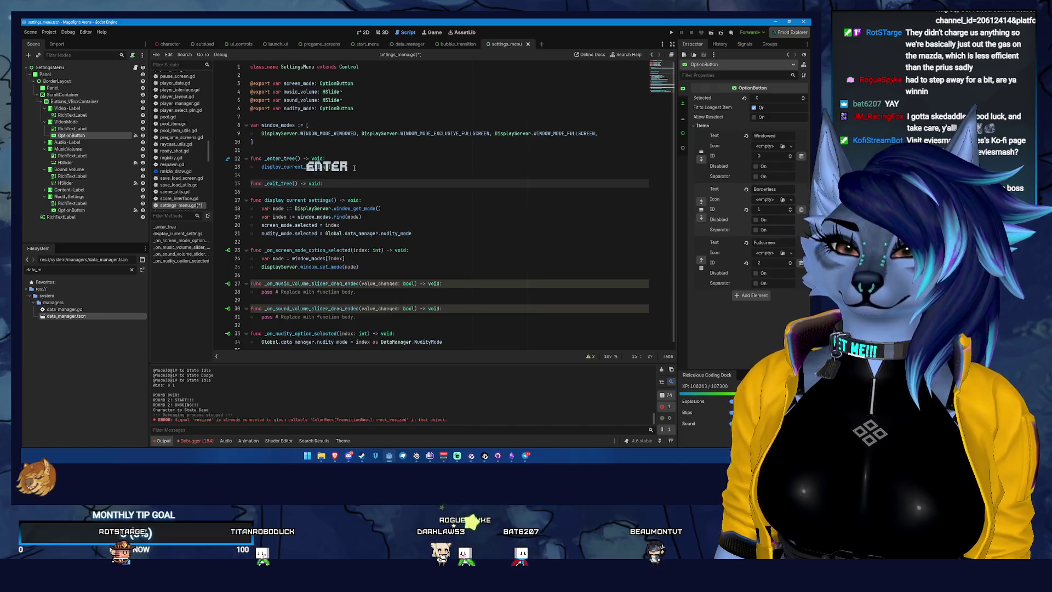
{"action": "key", "text": "Return"}
{"action": "type", "text": "pass"}
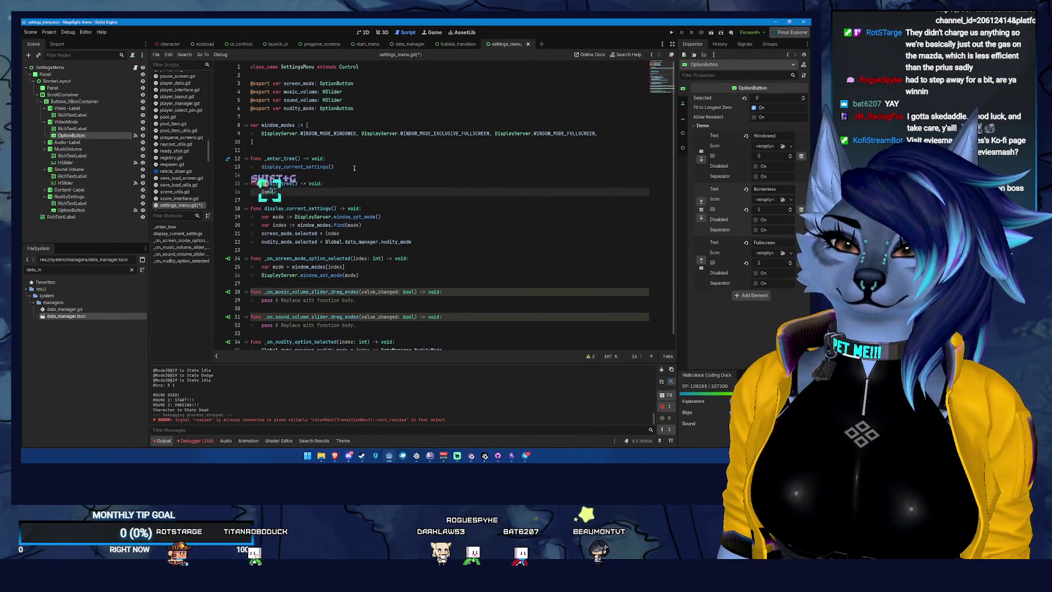
{"action": "type", "text": "Game"}
{"action": "key", "text": "BackSpace"}
{"action": "key", "text": "BackSpace"}
{"action": "key", "text": "BackSpace"}
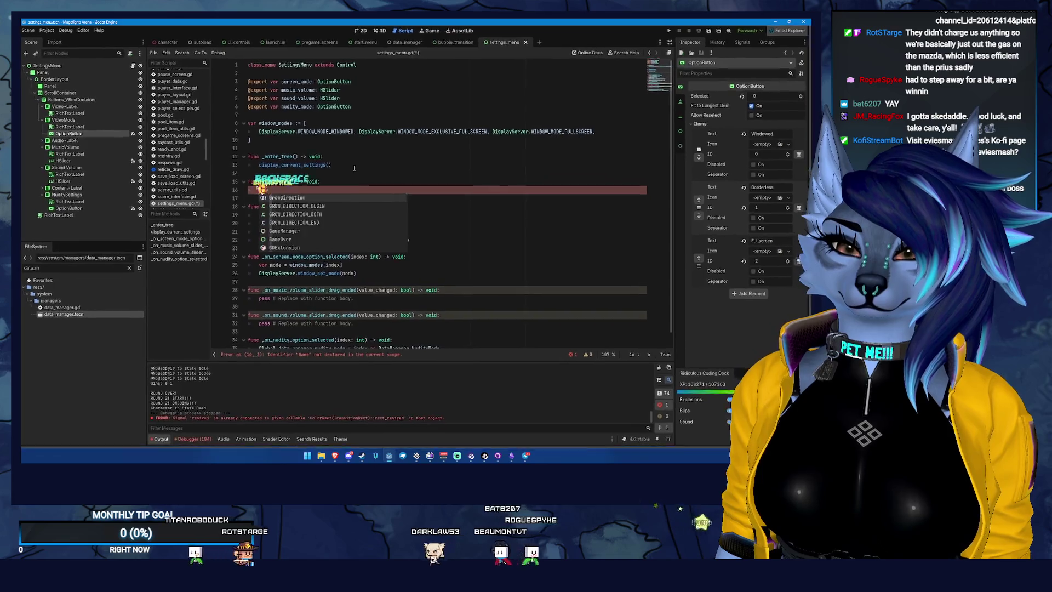
{"action": "key", "text": "BackSpace"}
{"action": "type", "text": "Global.d"}
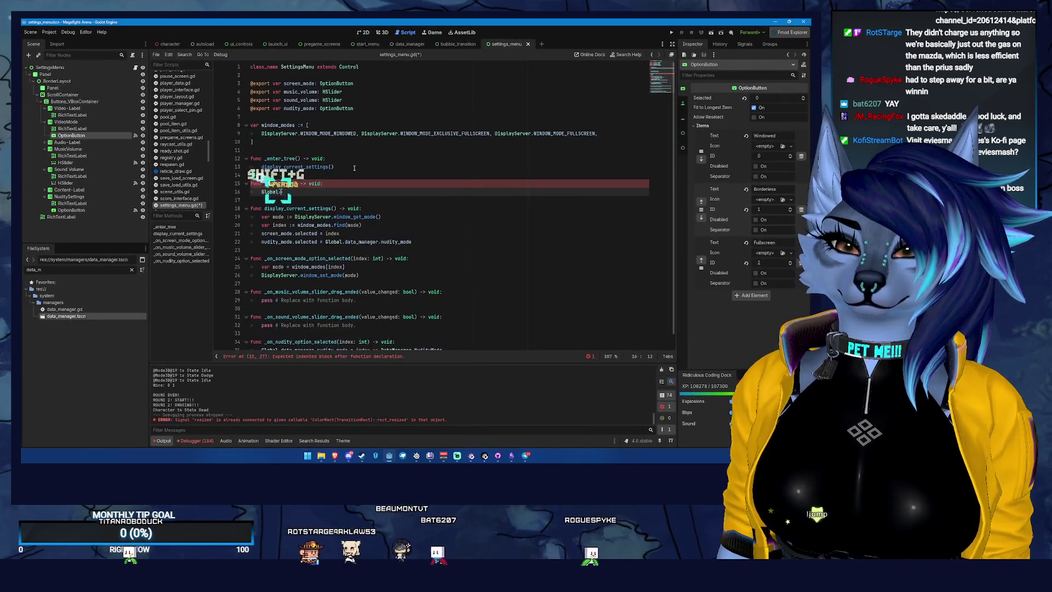
{"action": "key", "text": "Return"}
{"action": "type", "text": "."}
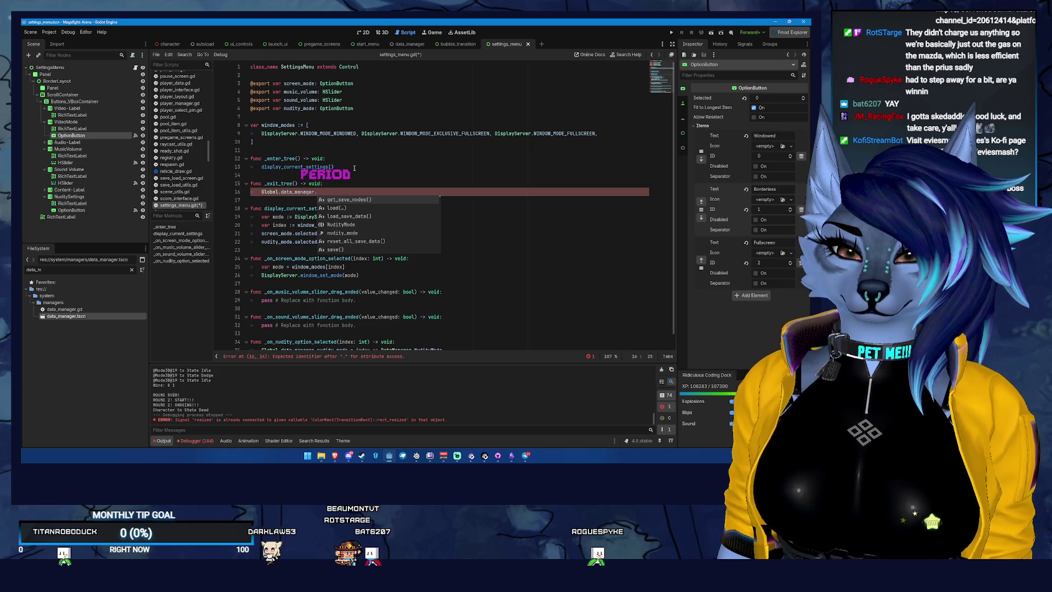
{"action": "type", "text": "sav"}
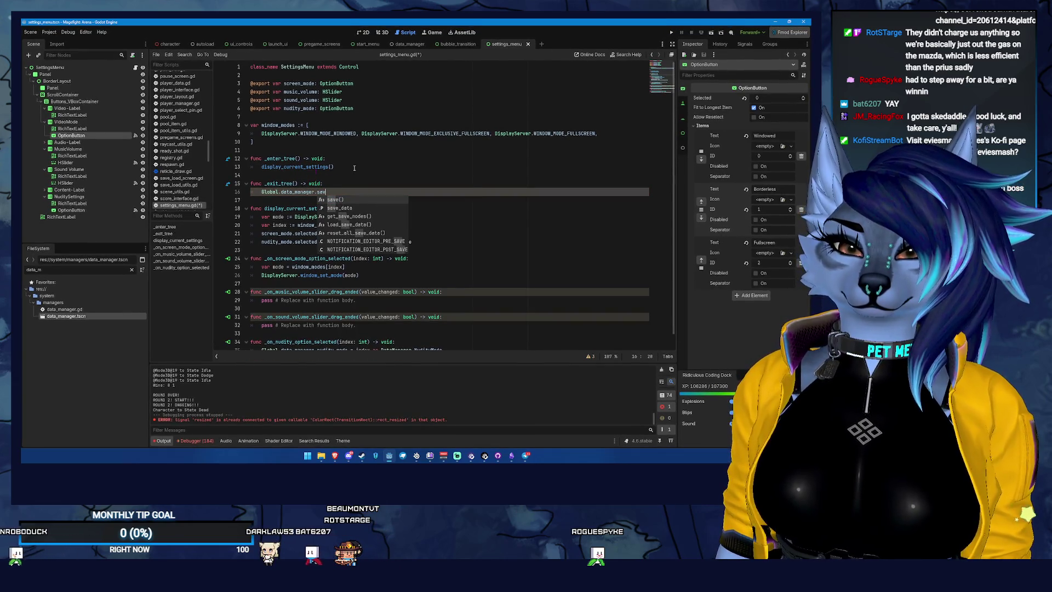
{"action": "key", "text": "Return"}
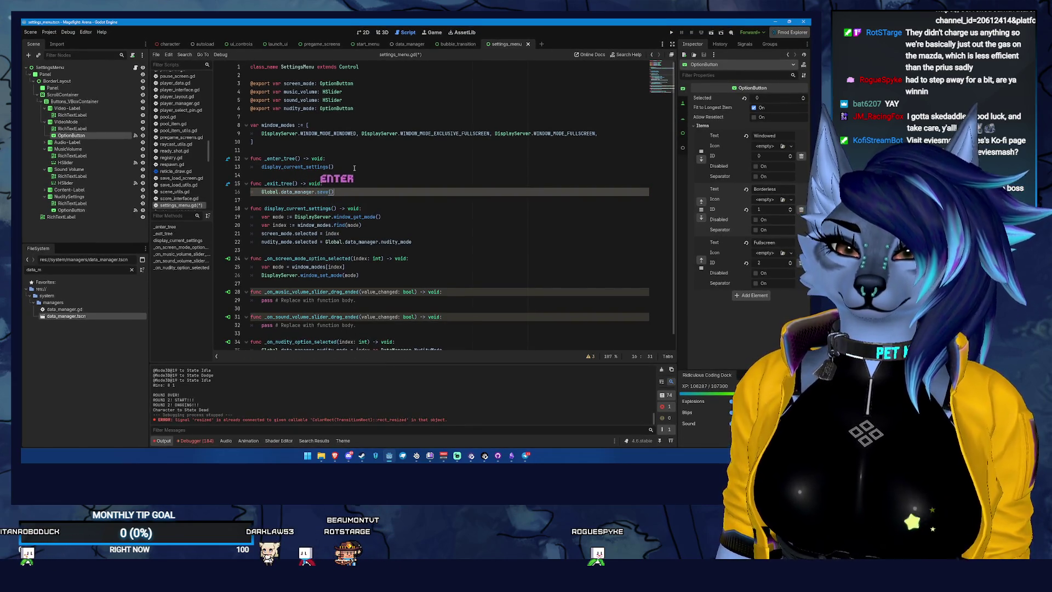
{"action": "left_click", "coordinate": [322, 191], "text": "ctrl"}
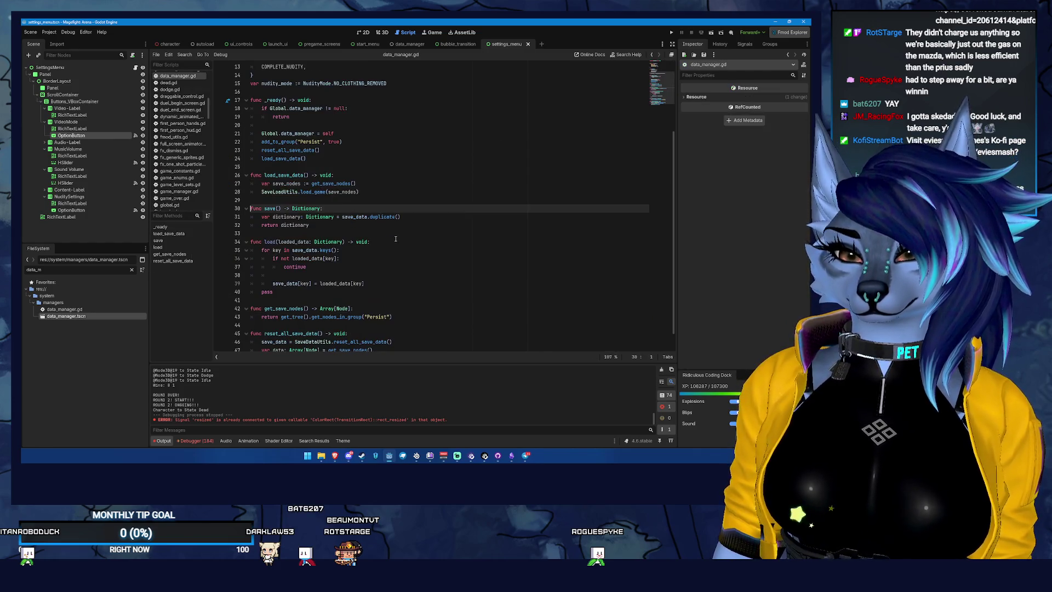
Step: Review data_manager.gd, highlighting the save_data reference inside save()
{"action": "scroll", "coordinate": [385, 248], "scroll_direction": "up", "scroll_amount": 4}
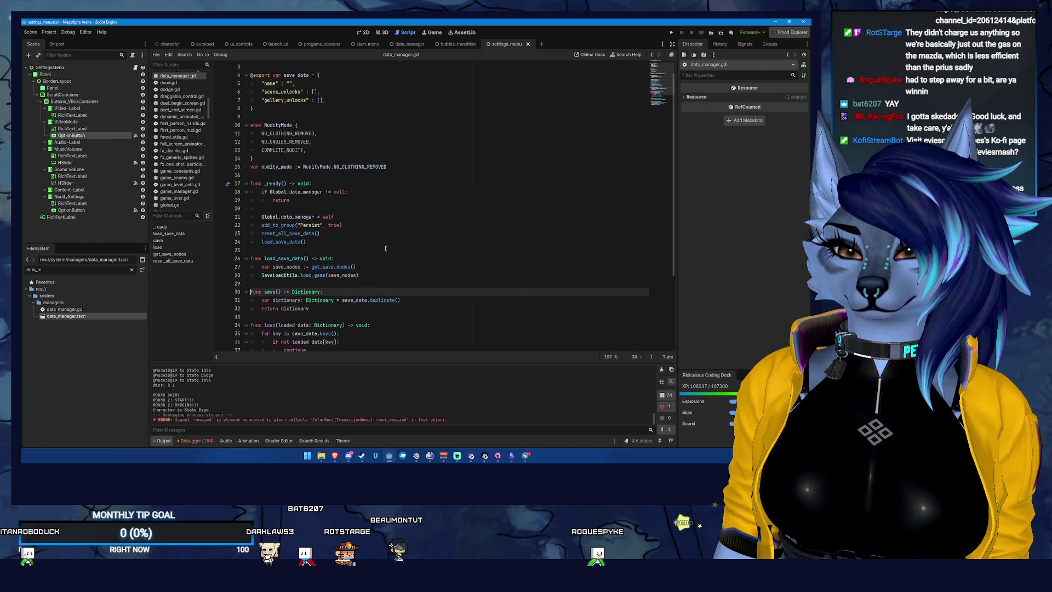
{"action": "scroll", "coordinate": [386, 249], "scroll_direction": "down", "scroll_amount": 3}
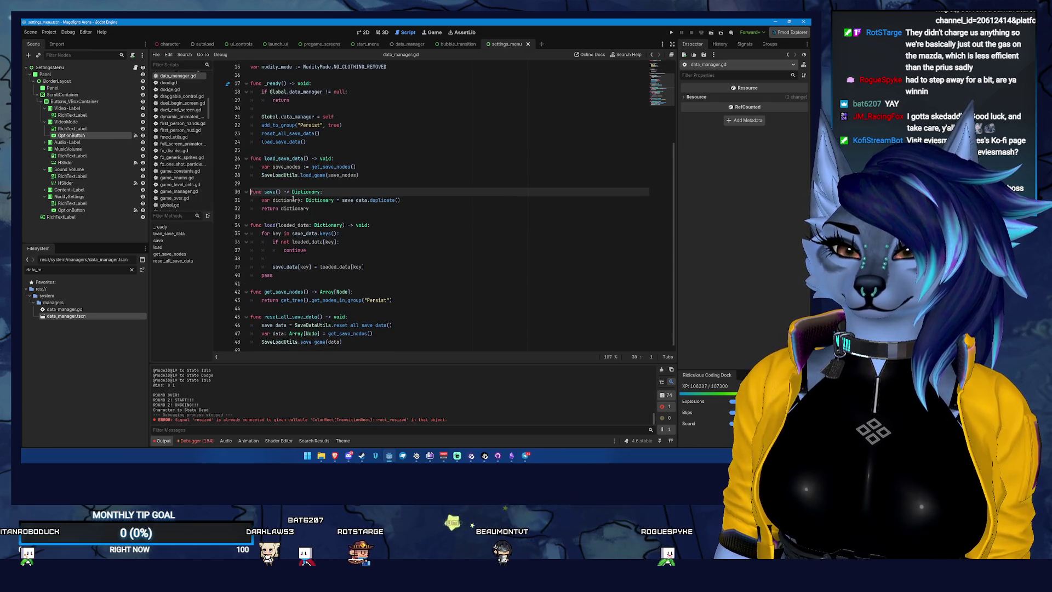
{"action": "double_click", "coordinate": [353, 200]}
{"action": "scroll", "coordinate": [353, 202], "scroll_direction": "up", "scroll_amount": 4}
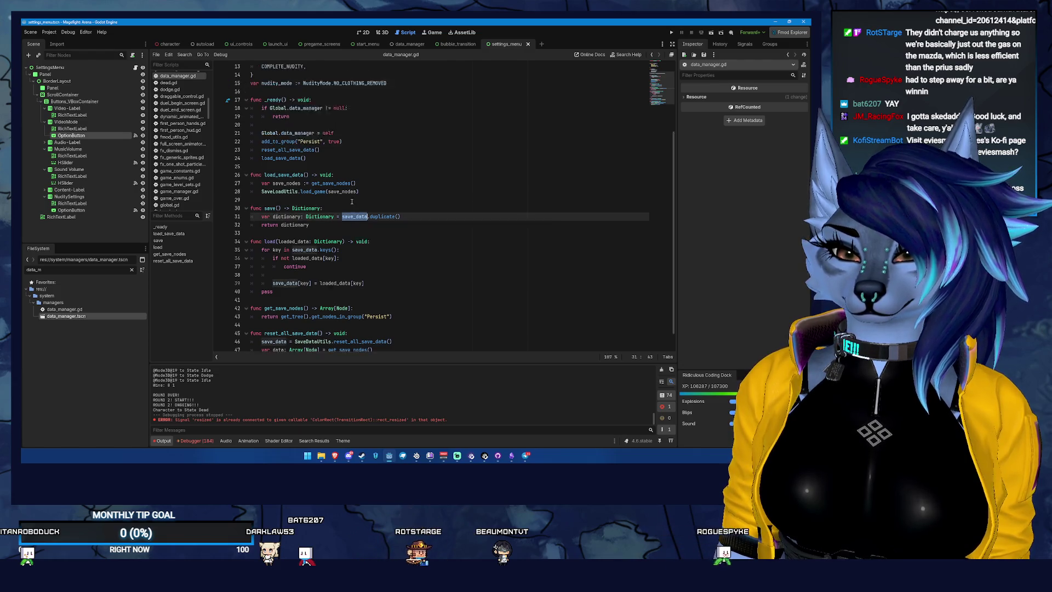
{"action": "scroll", "coordinate": [353, 201], "scroll_direction": "up", "scroll_amount": 1}
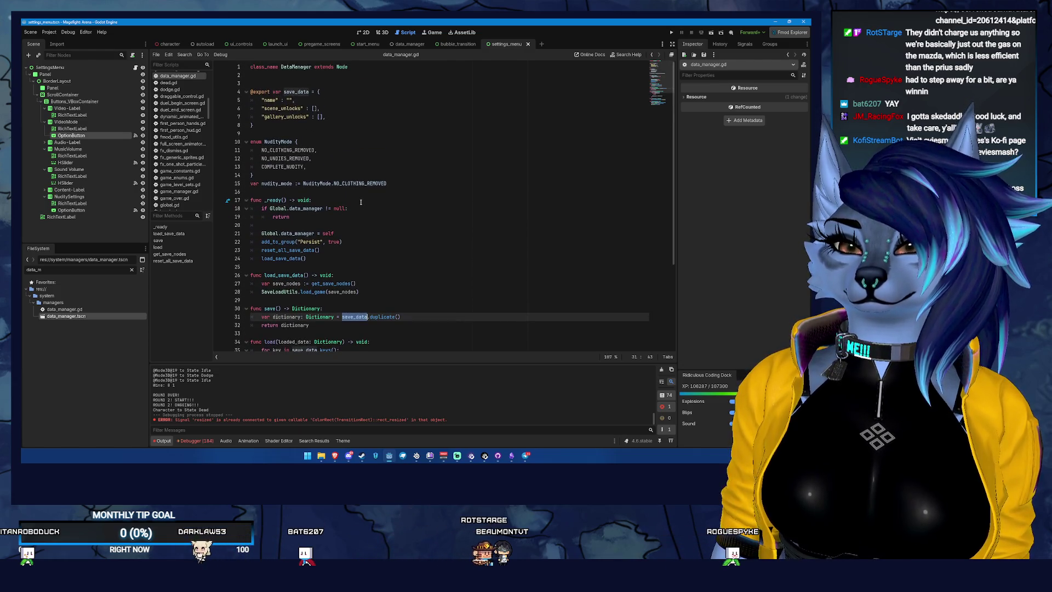
{"action": "scroll", "coordinate": [361, 202], "scroll_direction": "down", "scroll_amount": 3}
{"action": "scroll", "coordinate": [371, 199], "scroll_direction": "up", "scroll_amount": 2}
{"action": "scroll", "coordinate": [371, 199], "scroll_direction": "up", "scroll_amount": 1}
Step: Start and undo a 'nud' entry after gallery_unlocks, save the script, and run the project
{"action": "left_click", "coordinate": [348, 120]}
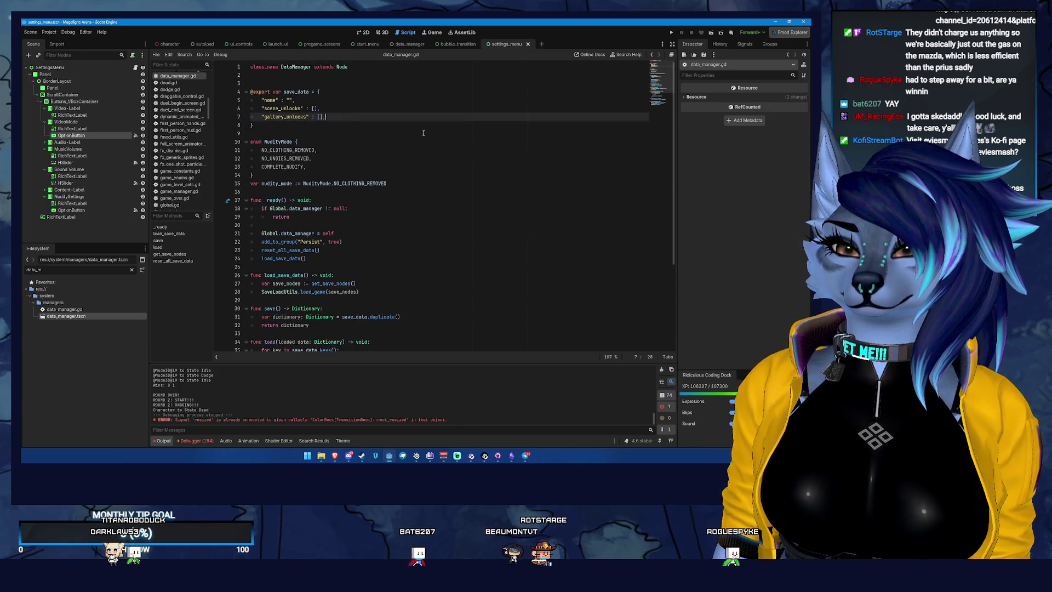
{"action": "key", "text": "Return"}
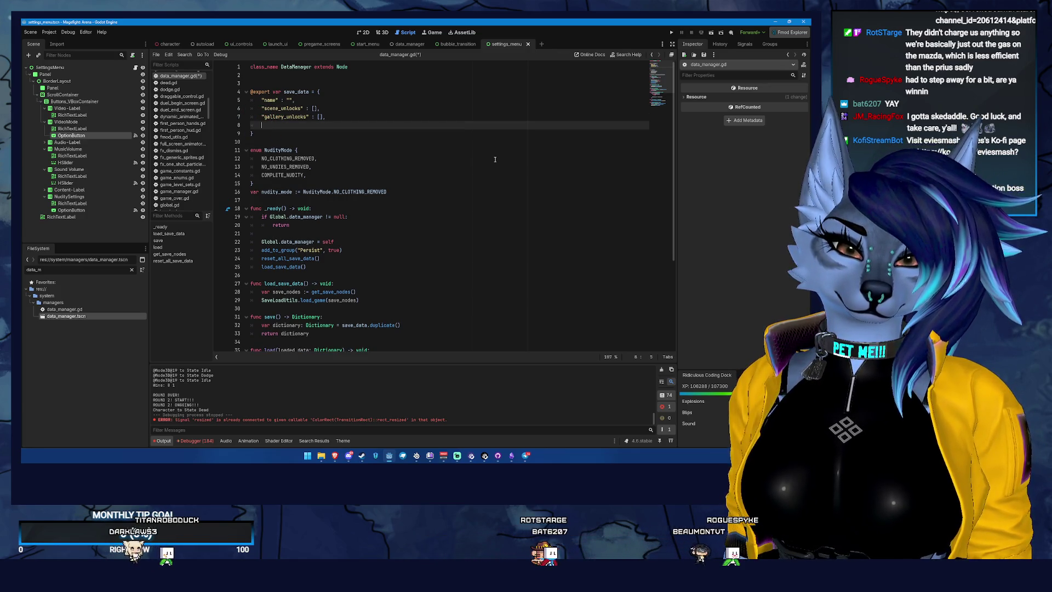
{"action": "type", "text": "\"nud"}
{"action": "key", "text": "BackSpace"}
{"action": "key", "text": "BackSpace"}
{"action": "key", "text": "BackSpace"}
{"action": "key", "text": "ctrl+s"}
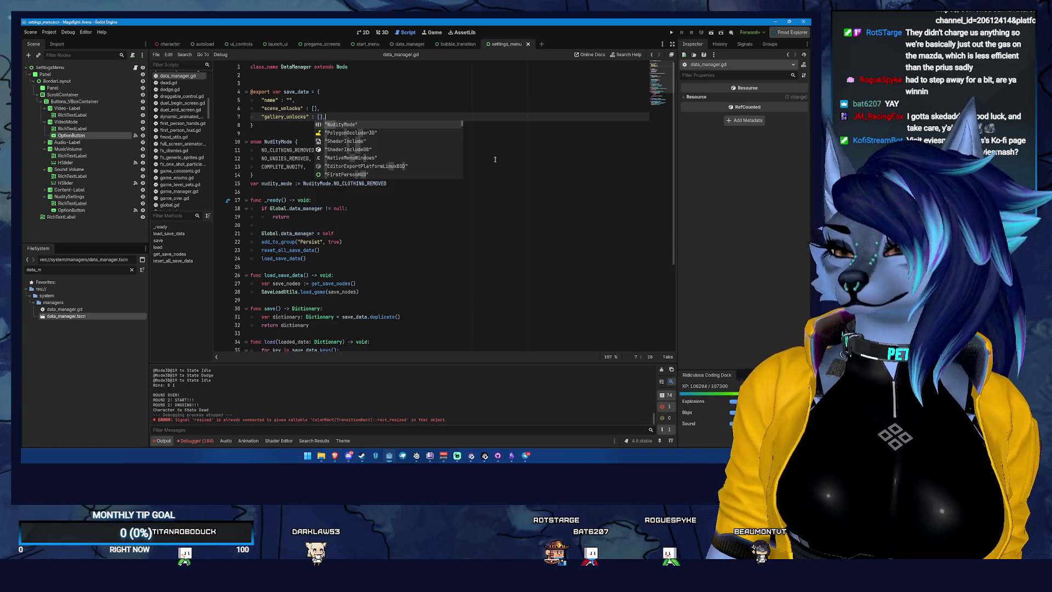
{"action": "key", "text": "Escape"}
{"action": "key", "text": "Up"}
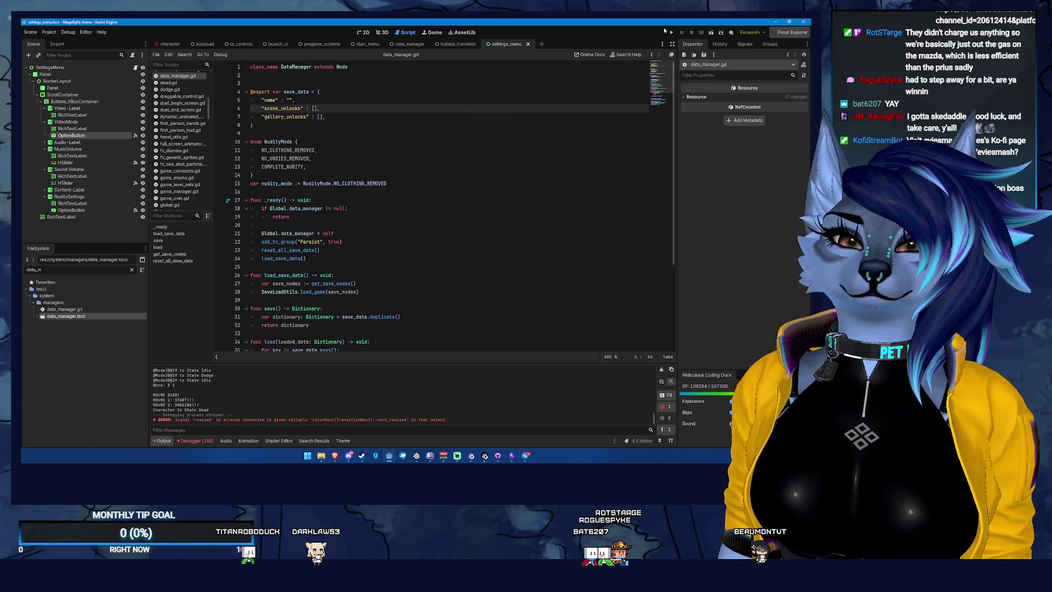
{"action": "left_click", "coordinate": [671, 32]}
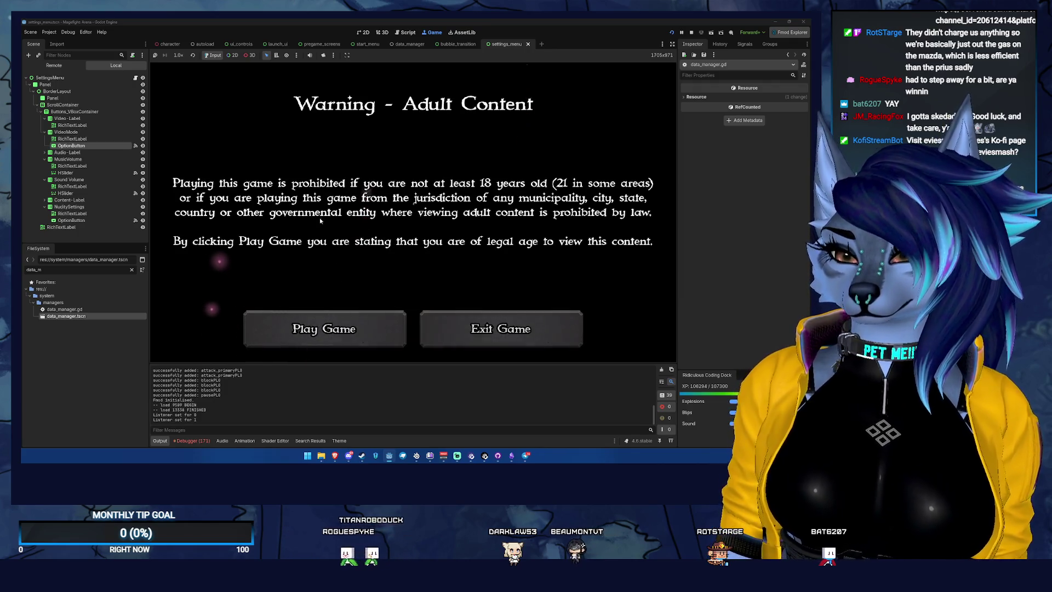
Step: Get past the adult-content warning, preferences and reminder screens with Play Game and Save & Continue
{"action": "left_click", "coordinate": [350, 328]}
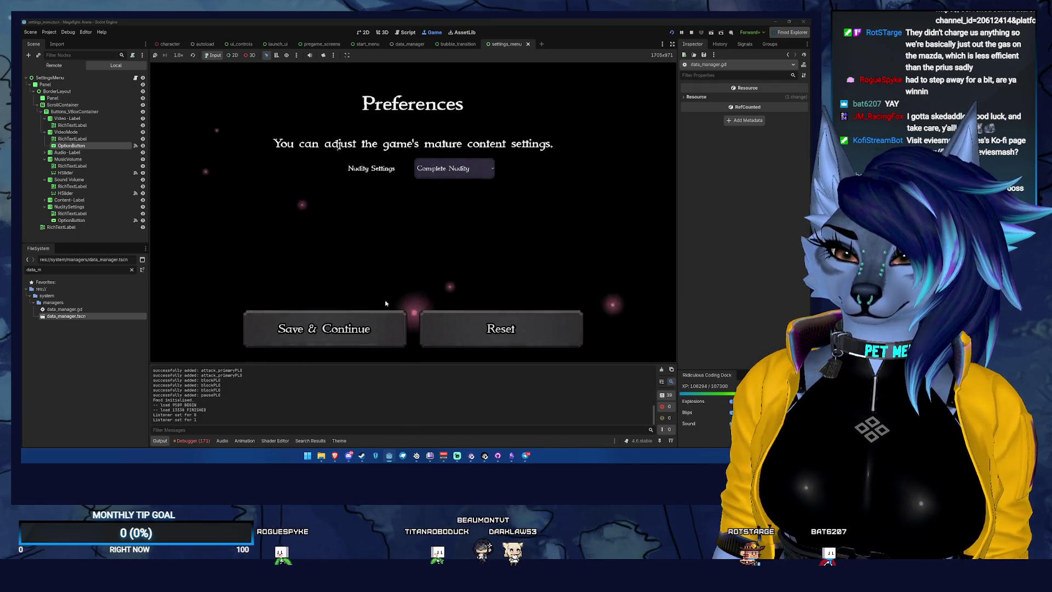
{"action": "left_click", "coordinate": [359, 315]}
{"action": "left_click", "coordinate": [404, 312]}
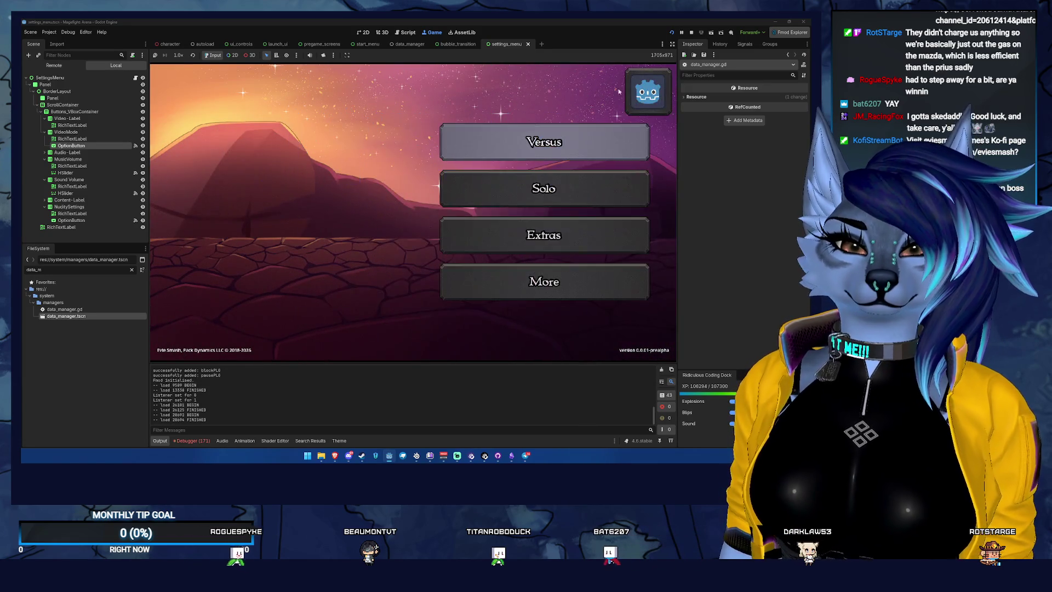
Step: Set Nudity Settings to No Undies Removed, back out to the title screen, and stop the game
{"action": "left_click", "coordinate": [545, 281]}
{"action": "left_click", "coordinate": [330, 253]}
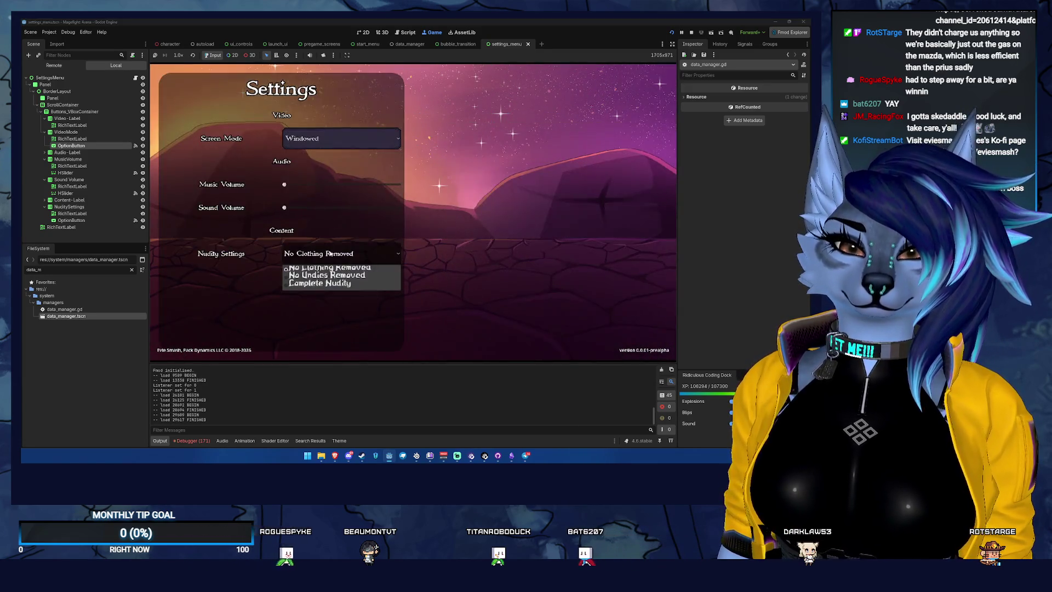
{"action": "left_click", "coordinate": [350, 278]}
{"action": "key", "text": "Escape"}
{"action": "key", "text": "Escape"}
{"action": "key", "text": "Escape"}
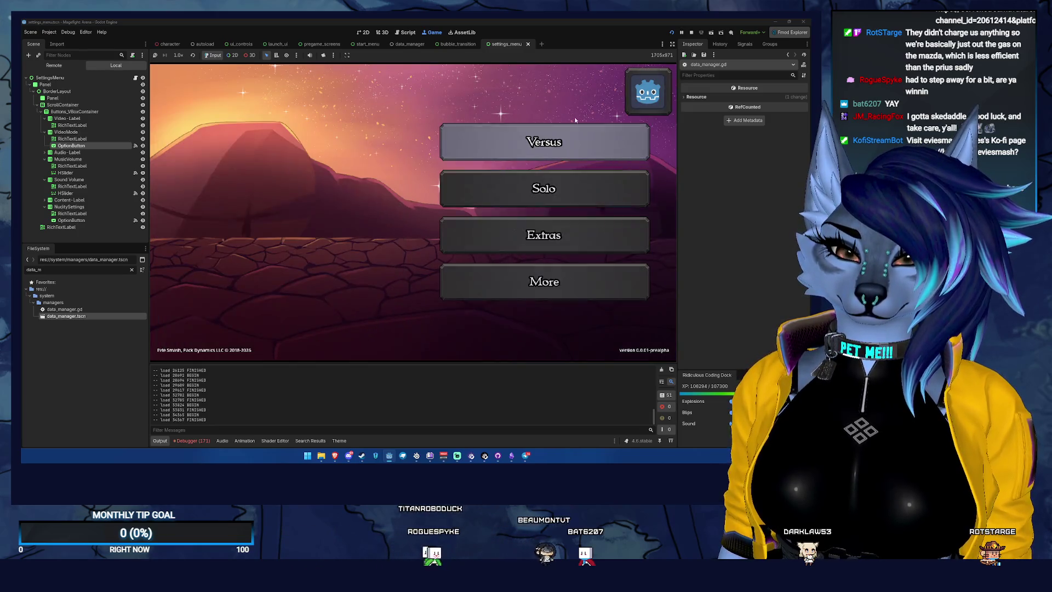
{"action": "key", "text": "Escape"}
{"action": "left_click", "coordinate": [691, 33]}
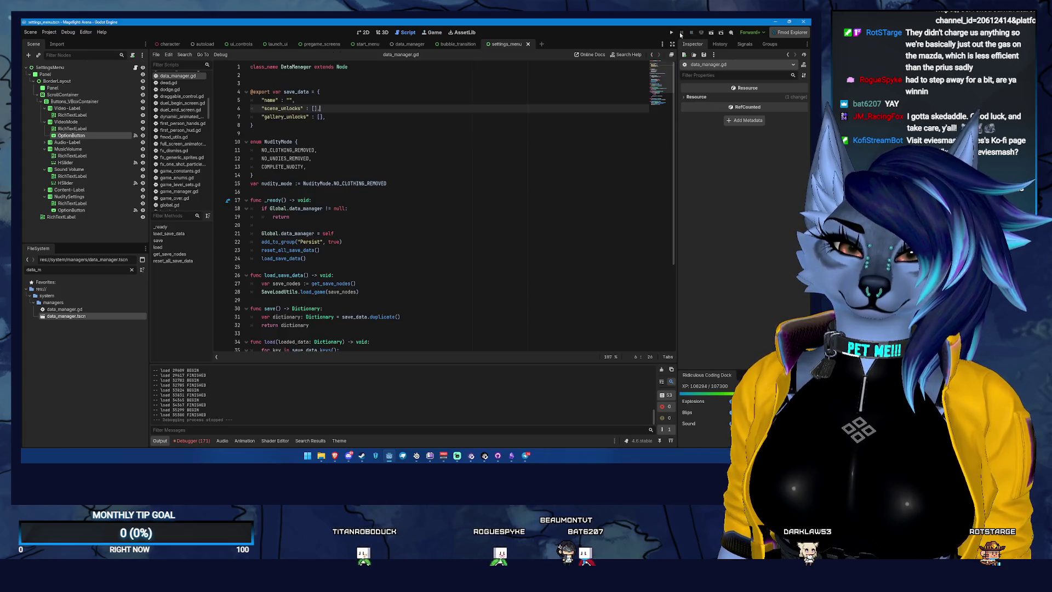
Step: Rerun the game, confirm Nudity Settings still shows No Clothing Removed, then stop it
{"action": "left_click", "coordinate": [670, 34]}
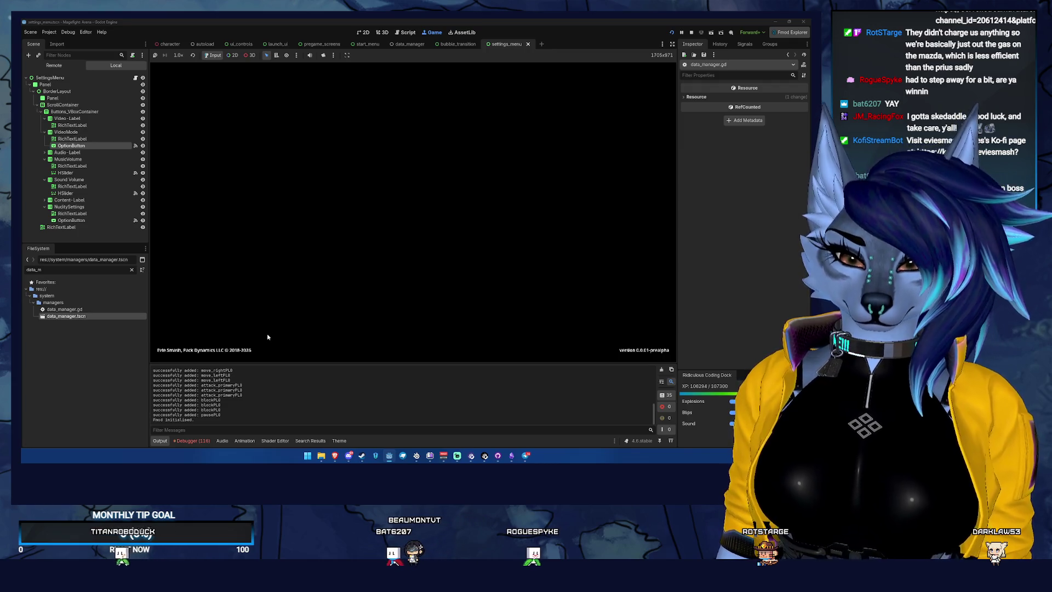
{"action": "left_click", "coordinate": [278, 323]}
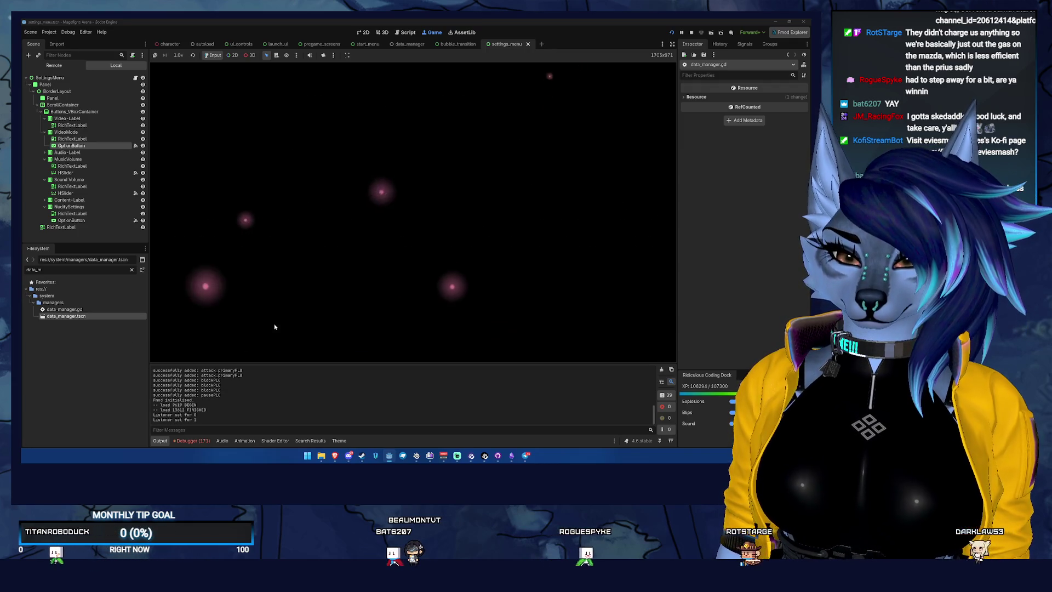
{"action": "left_click", "coordinate": [296, 321]}
{"action": "left_click", "coordinate": [336, 327]}
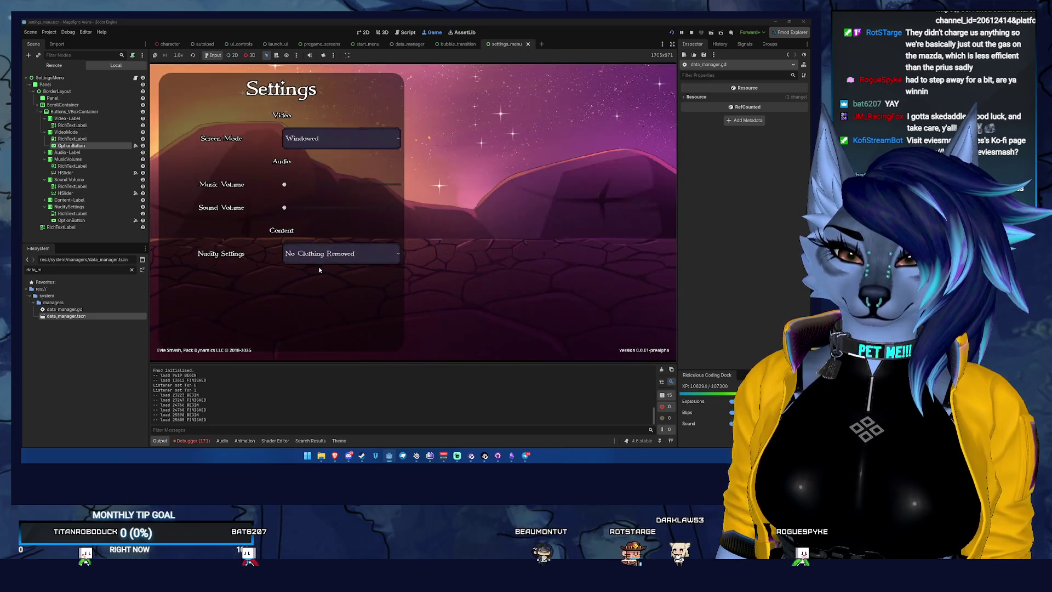
{"action": "left_click", "coordinate": [351, 253]}
{"action": "left_click", "coordinate": [517, 239]}
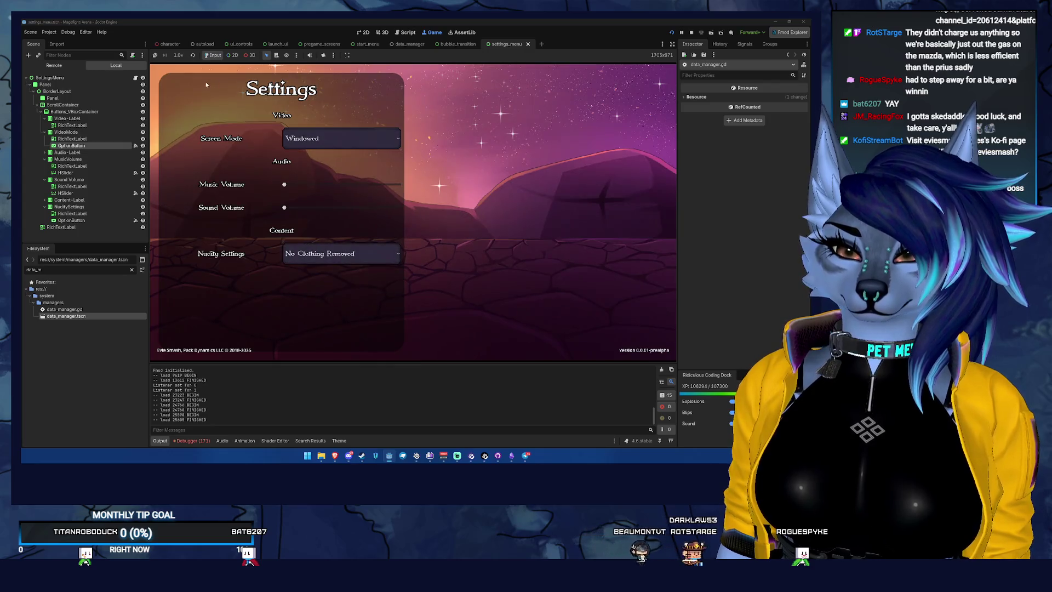
{"action": "left_click", "coordinate": [691, 33]}
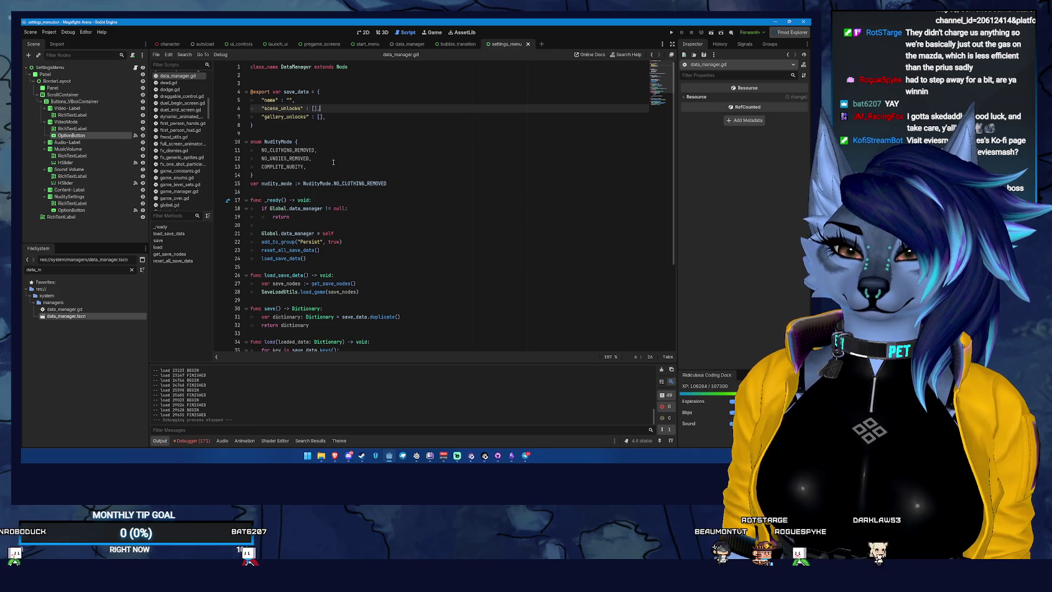
Step: Open an empty line after "gallery_unlocks": [], on line 7 of save_data
{"action": "scroll", "coordinate": [347, 159], "scroll_direction": "down", "scroll_amount": 5}
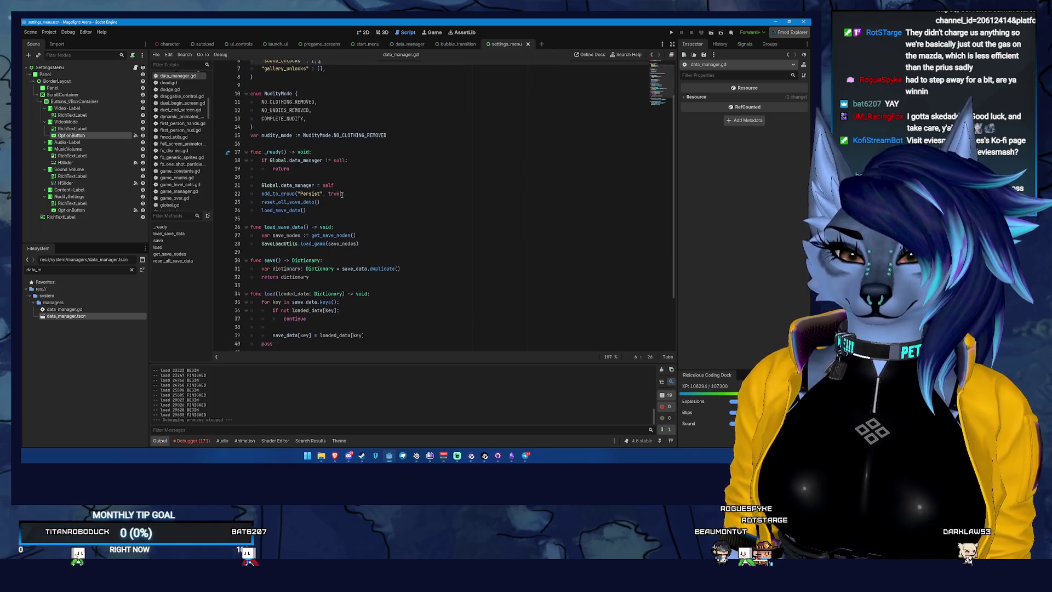
{"action": "scroll", "coordinate": [305, 226], "scroll_direction": "up", "scroll_amount": 5}
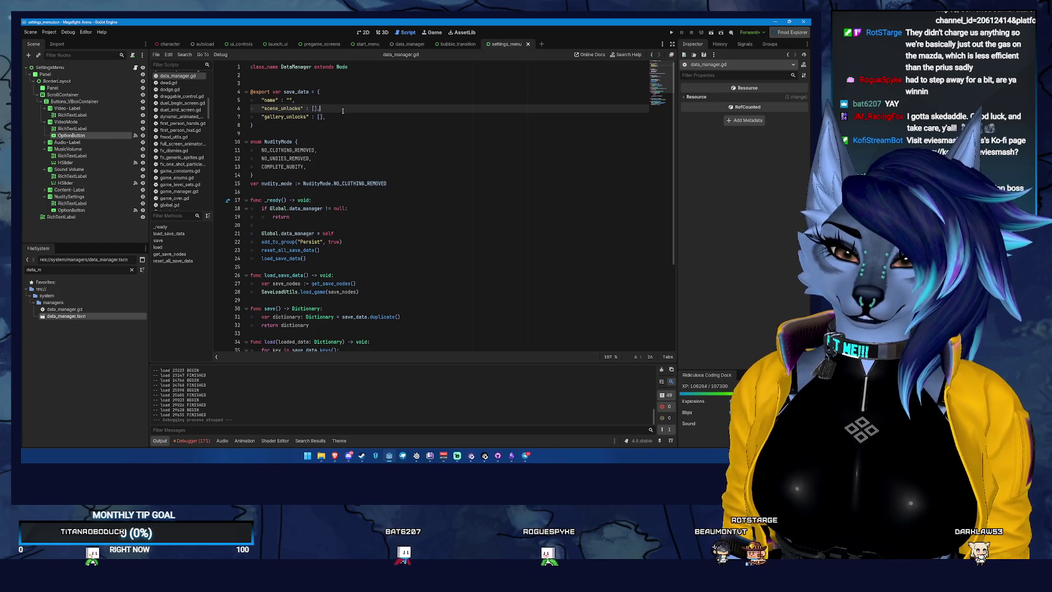
{"action": "left_click", "coordinate": [361, 117]}
{"action": "scroll", "coordinate": [367, 131], "scroll_direction": "down", "scroll_amount": 2}
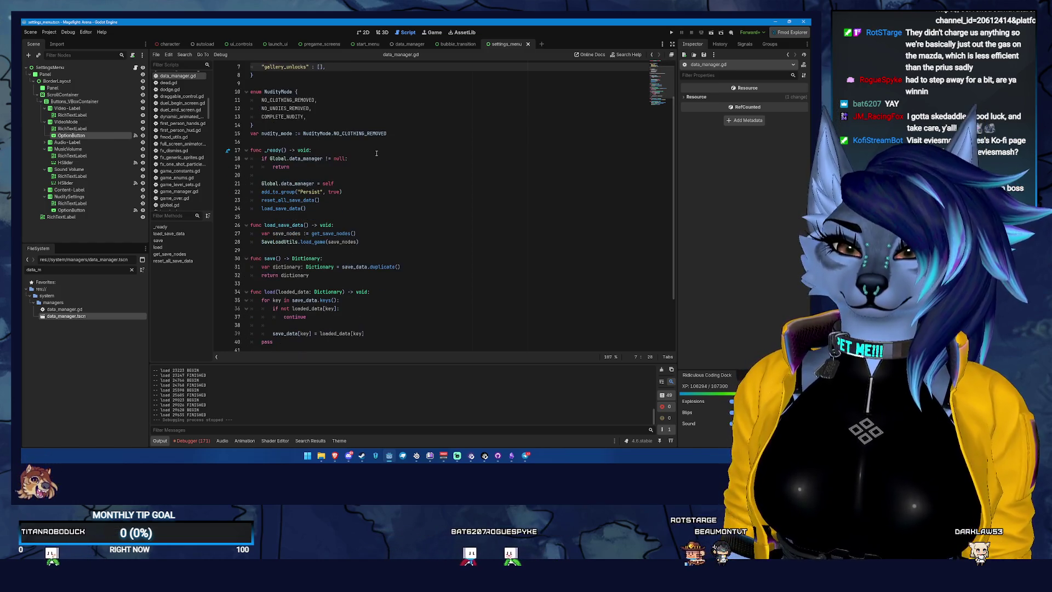
{"action": "scroll", "coordinate": [377, 153], "scroll_direction": "up", "scroll_amount": 2}
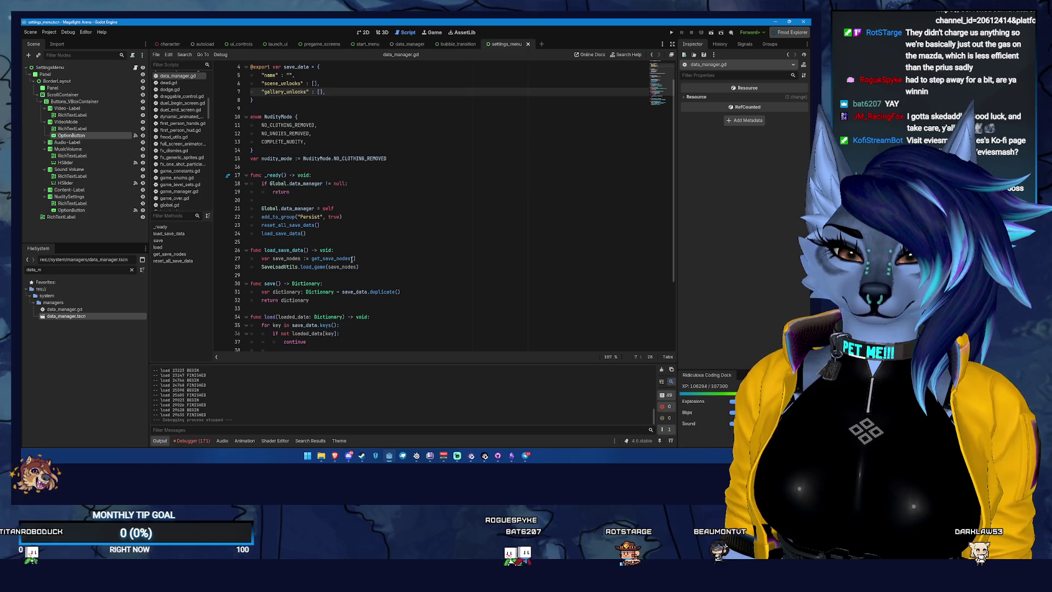
{"action": "scroll", "coordinate": [354, 248], "scroll_direction": "down", "scroll_amount": 1}
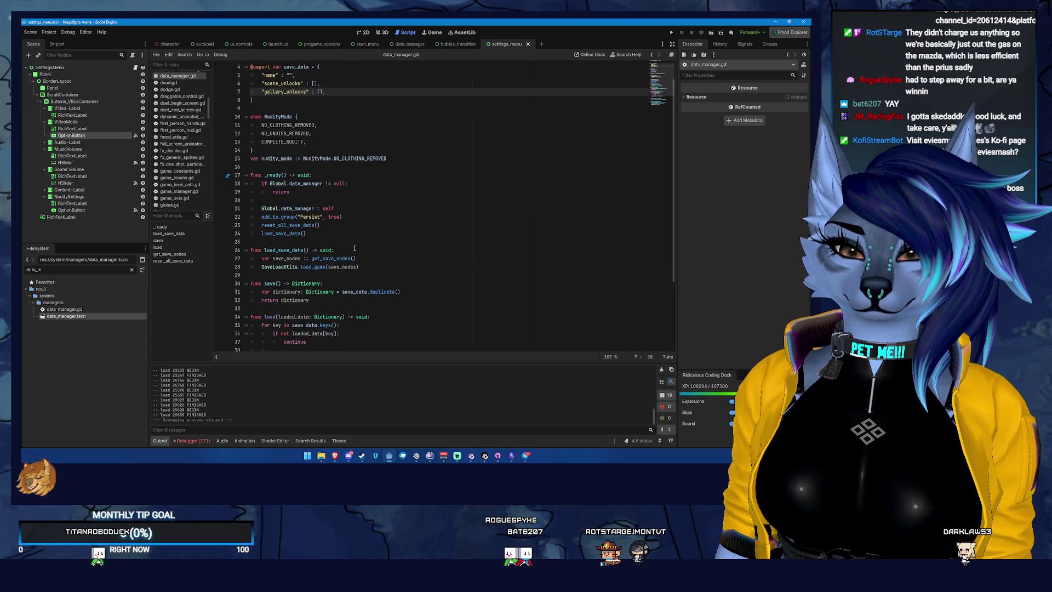
{"action": "scroll", "coordinate": [355, 248], "scroll_direction": "up", "scroll_amount": 1}
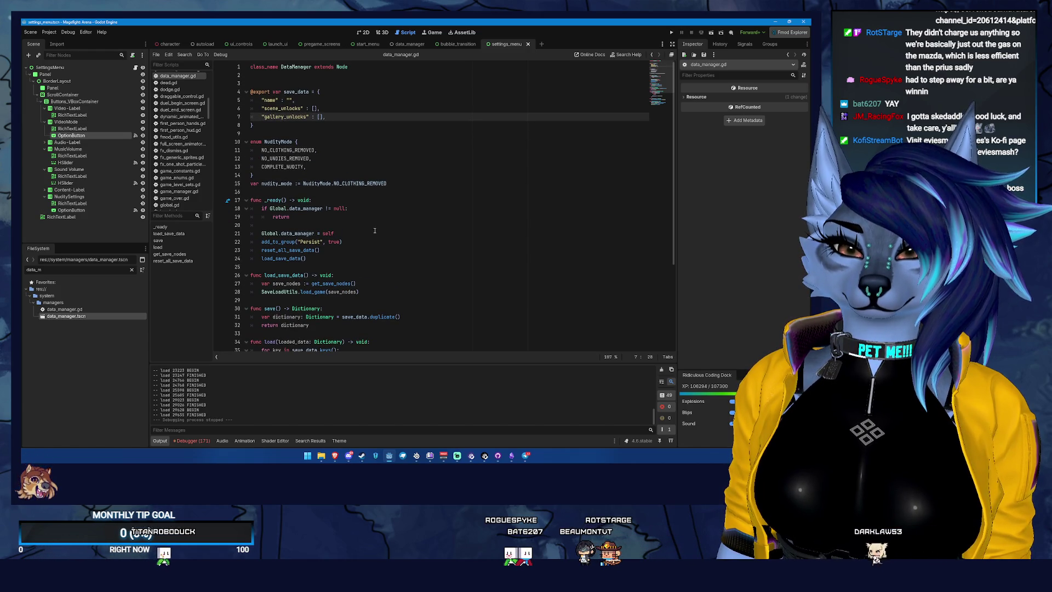
{"action": "scroll", "coordinate": [372, 196], "scroll_direction": "down", "scroll_amount": 5}
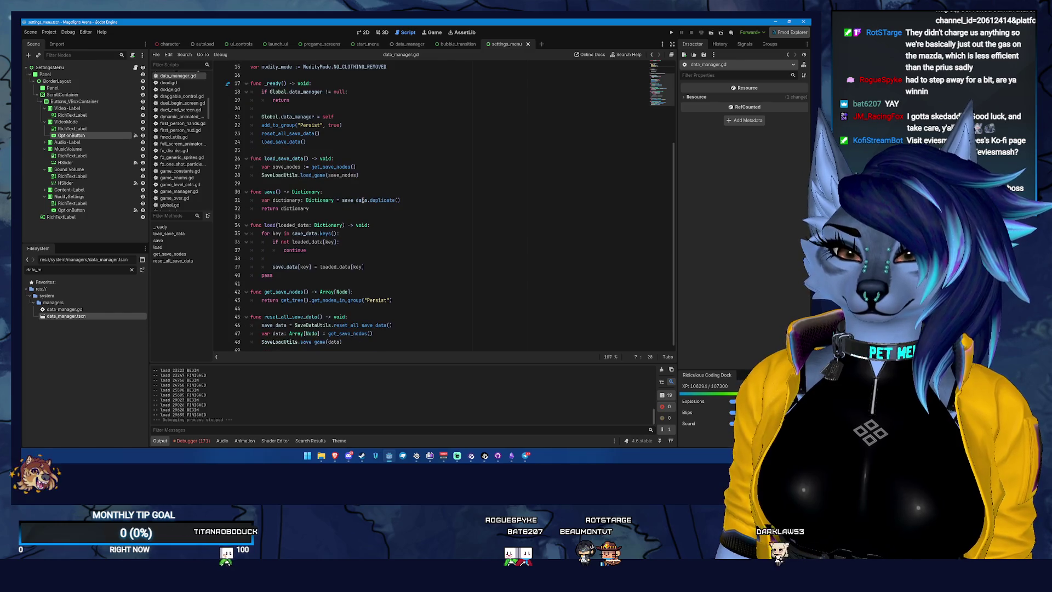
{"action": "scroll", "coordinate": [363, 200], "scroll_direction": "up", "scroll_amount": 3}
{"action": "scroll", "coordinate": [364, 200], "scroll_direction": "down", "scroll_amount": 3}
{"action": "scroll", "coordinate": [364, 200], "scroll_direction": "up", "scroll_amount": 5}
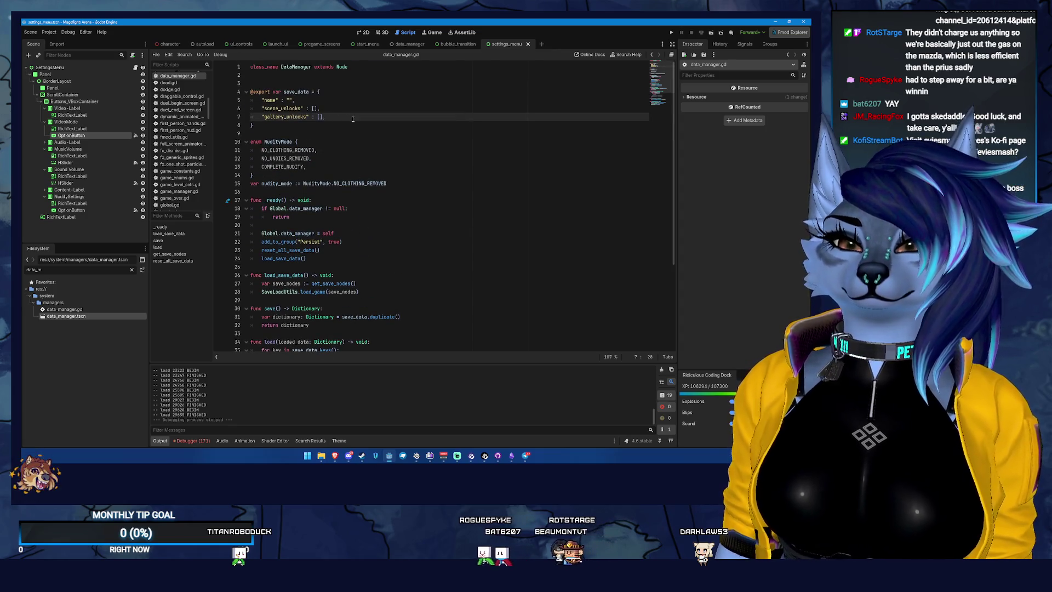
{"action": "key", "text": "Return"}
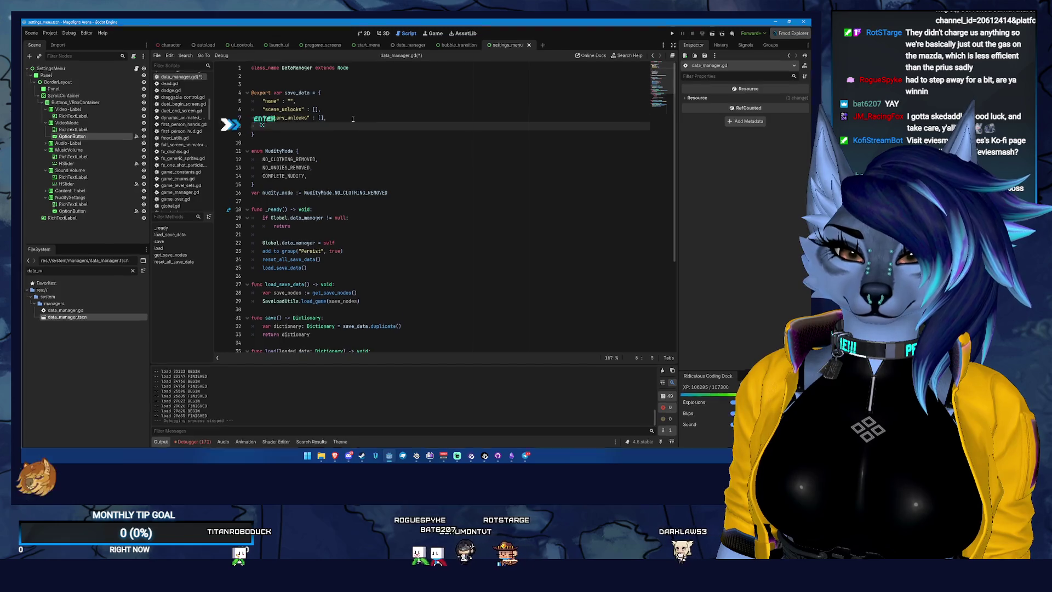
Step: Add a "nudity_mode" : nudity_mode, entry to save_data and open a blank line above it
{"action": "key", "text": "Return"}
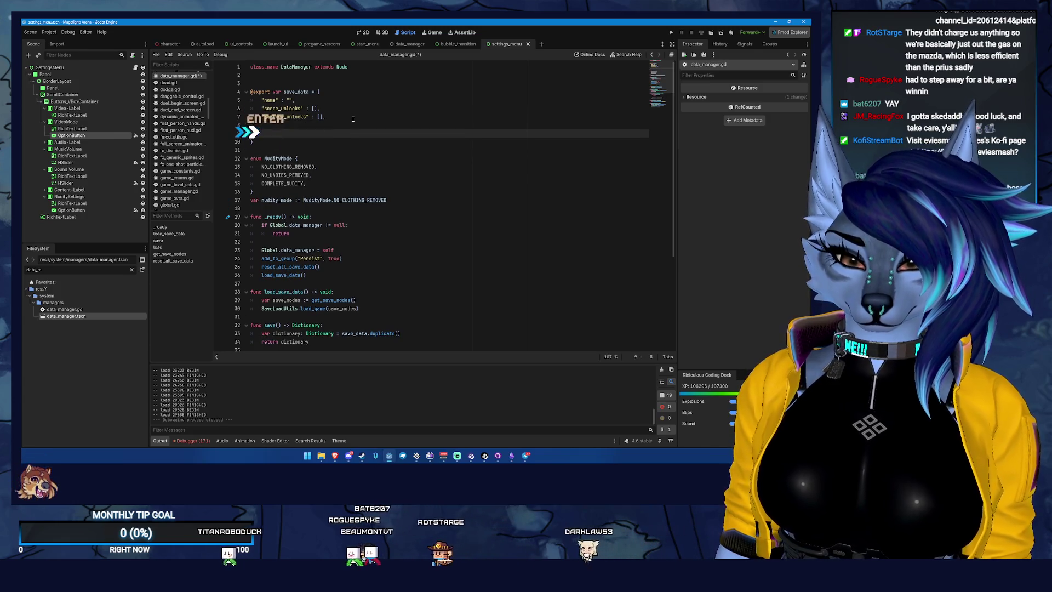
{"action": "type", "text": "\""}
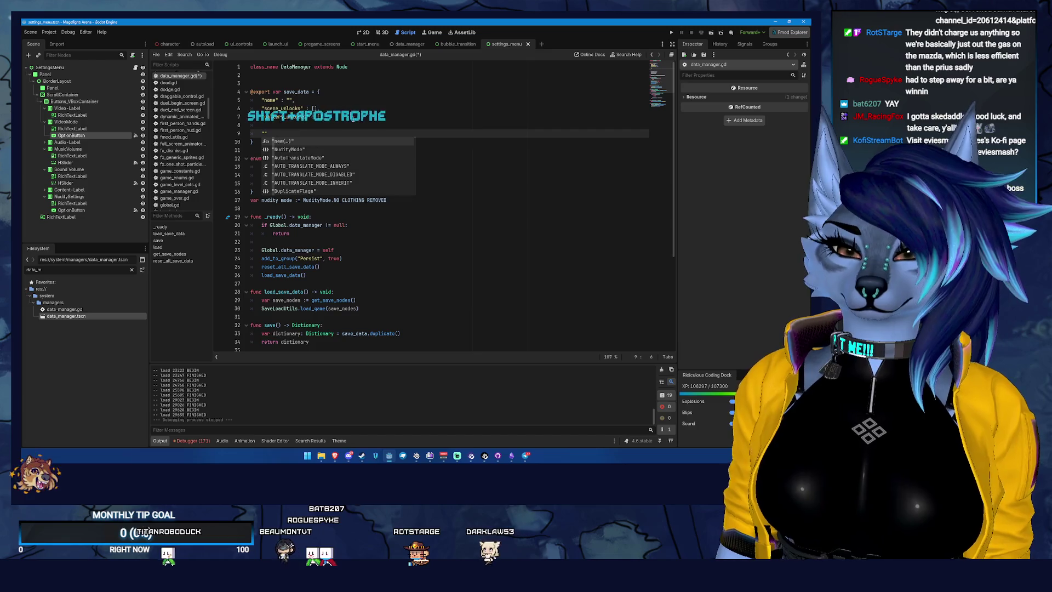
{"action": "type", "text": "nudity_"}
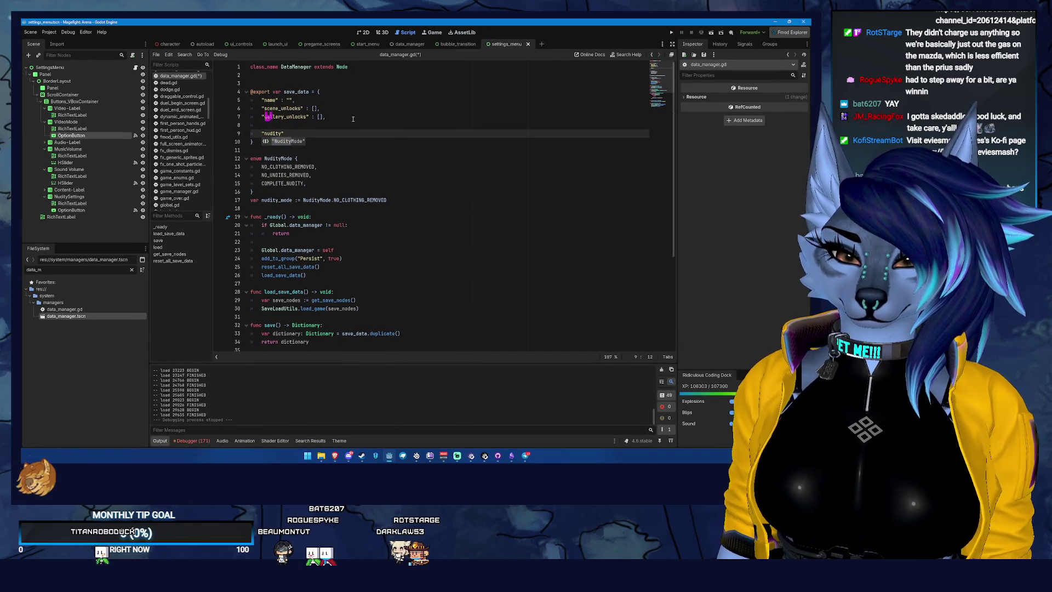
{"action": "type", "text": "mode\" : nud"}
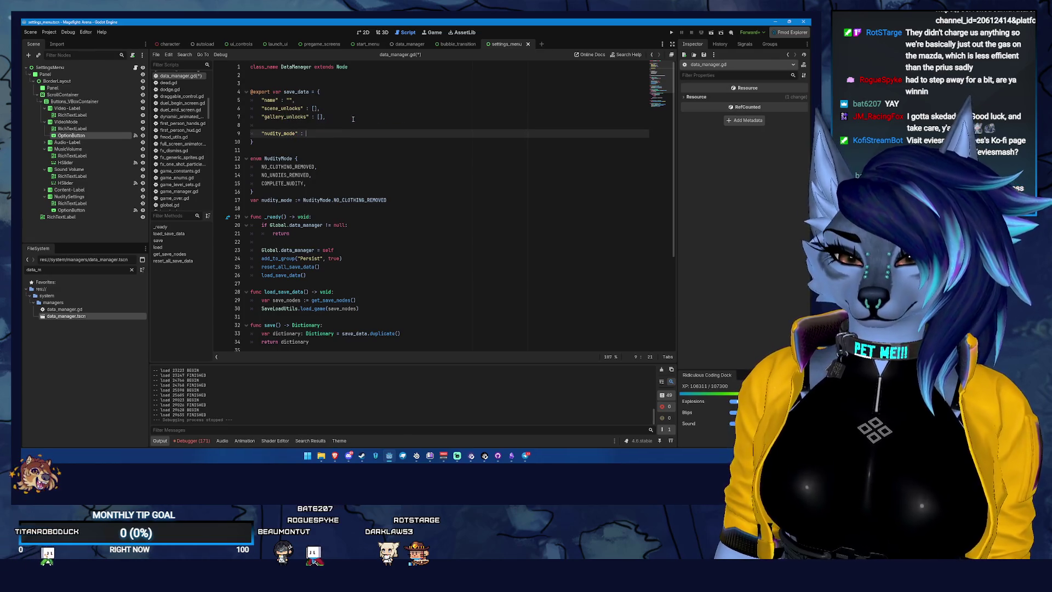
{"action": "type", "text": "ity"}
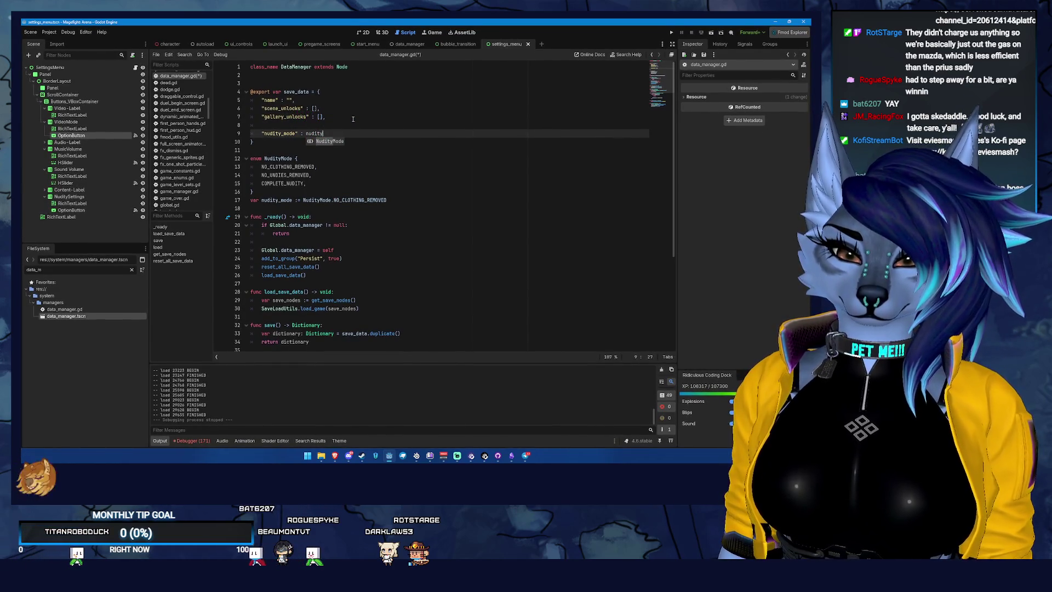
{"action": "type", "text": "_mode,"}
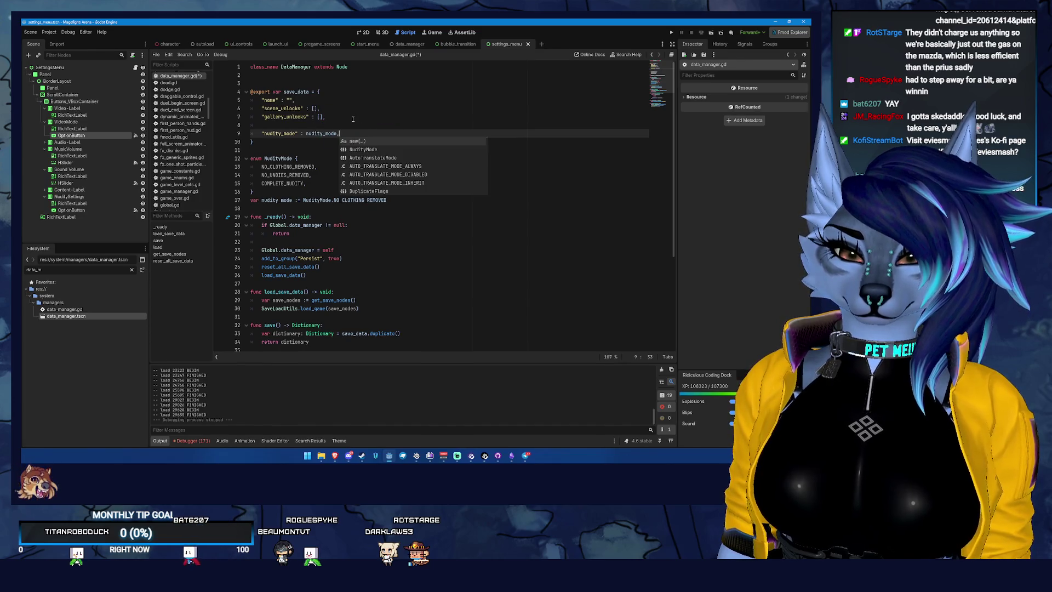
{"action": "key", "text": "Escape"}
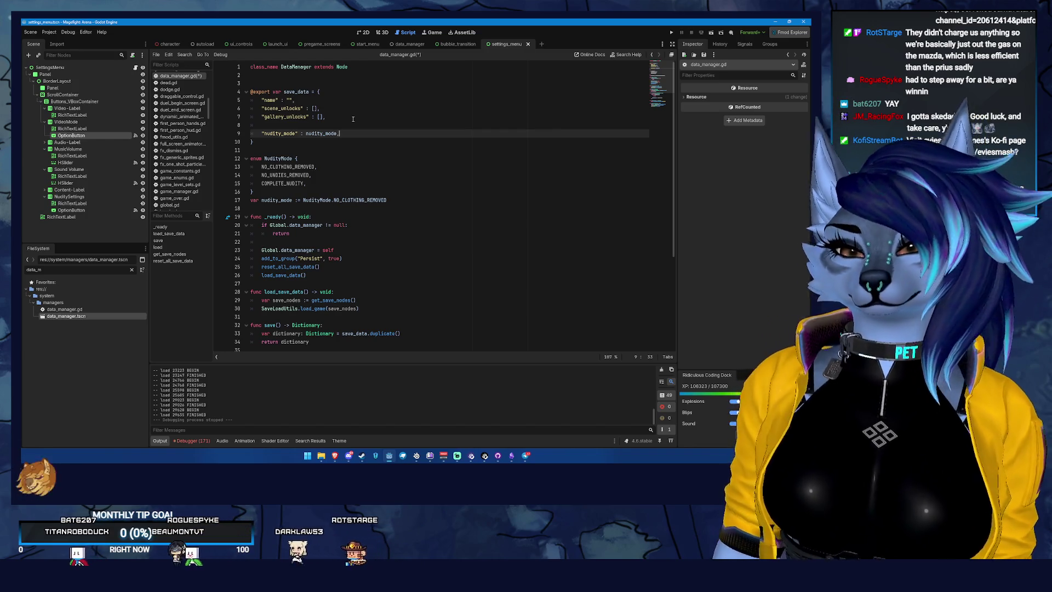
{"action": "type", "text": ","}
{"action": "key", "text": "Return"}
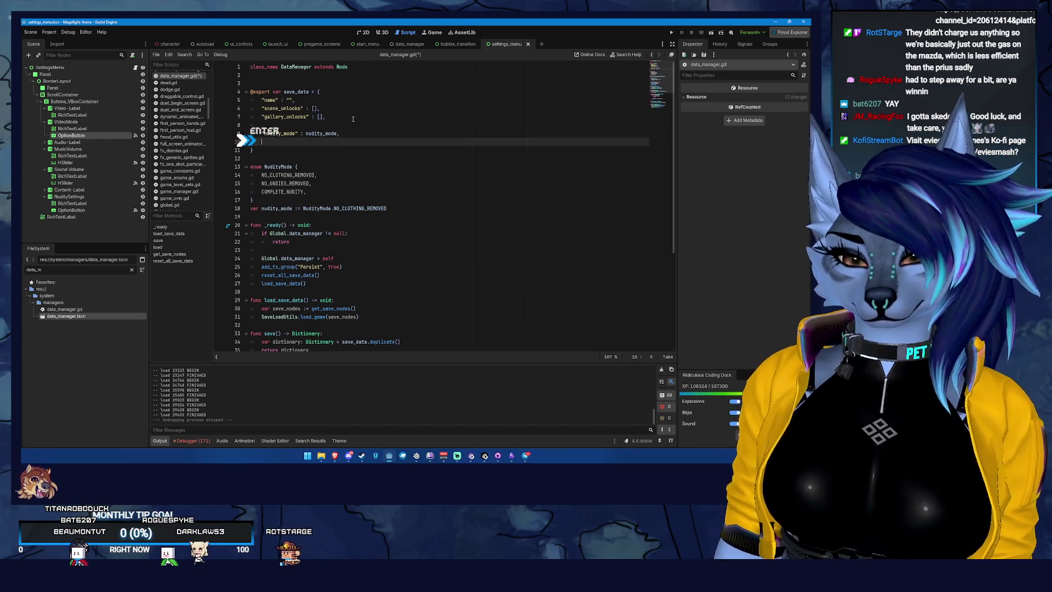
{"action": "key", "text": "BackSpace"}
{"action": "key", "text": "BackSpace"}
{"action": "key", "text": "Up"}
{"action": "key", "text": "Return"}
Step: Insert "screen_mode" : 0, above nudity_mode, save the script, and relaunch the project
{"action": "type", "text": "\""}
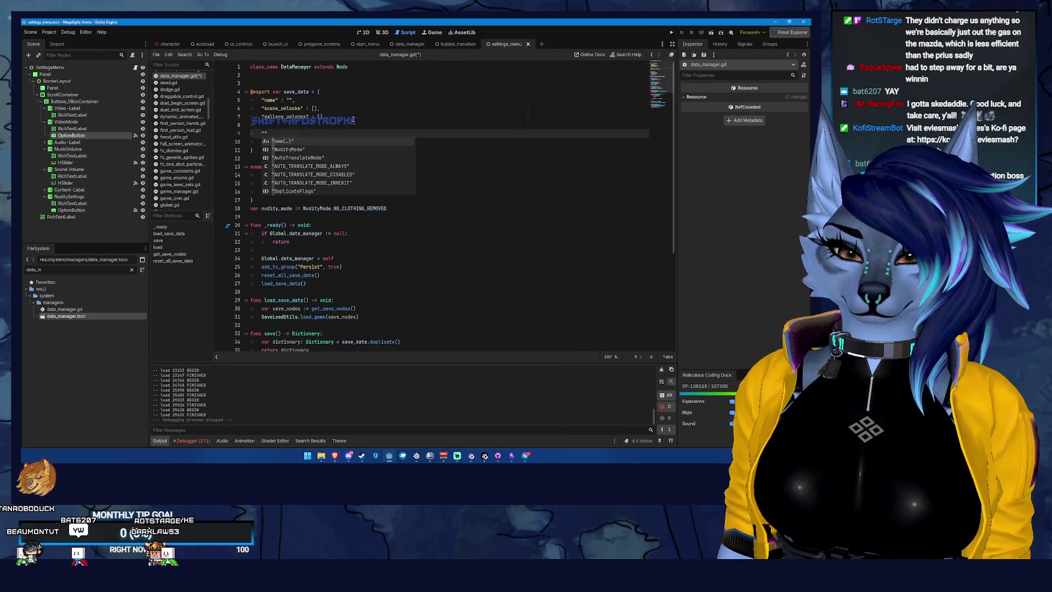
{"action": "type", "text": "screen_mod"}
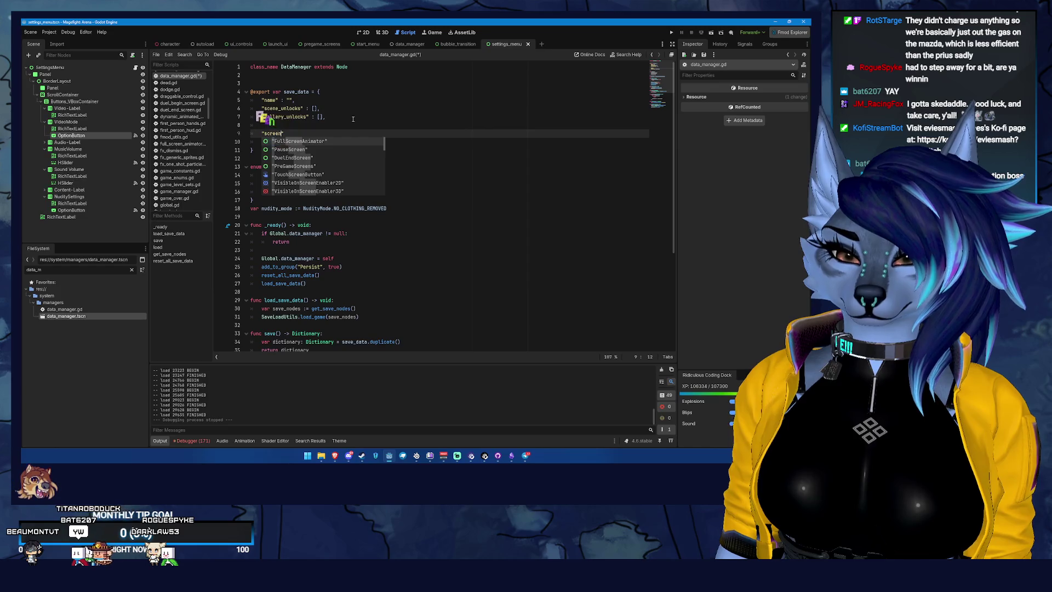
{"action": "type", "text": "e\" : 0"}
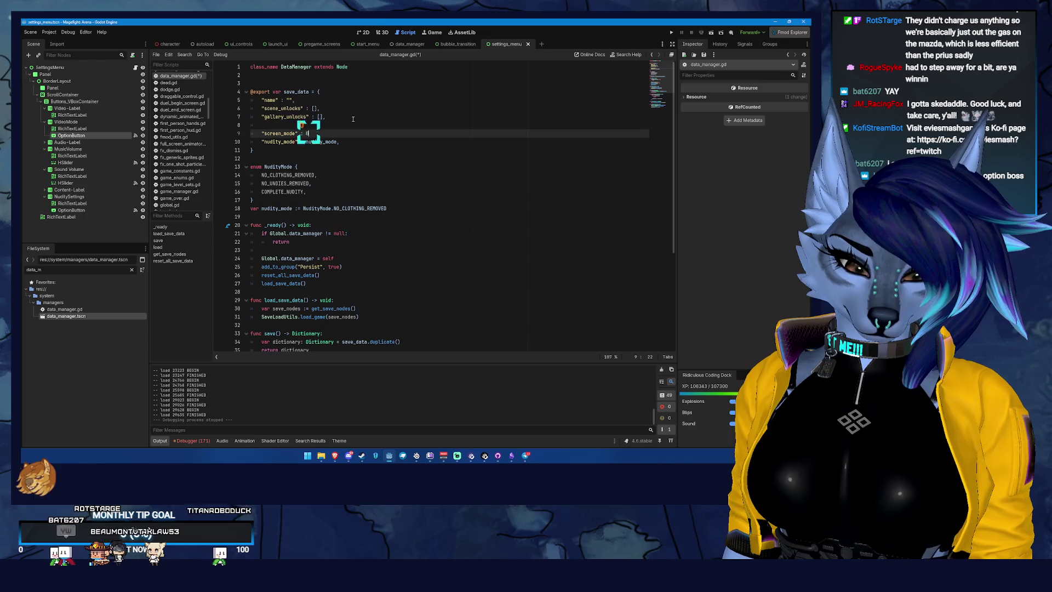
{"action": "type", "text": ","}
{"action": "key", "text": "ctrl+s"}
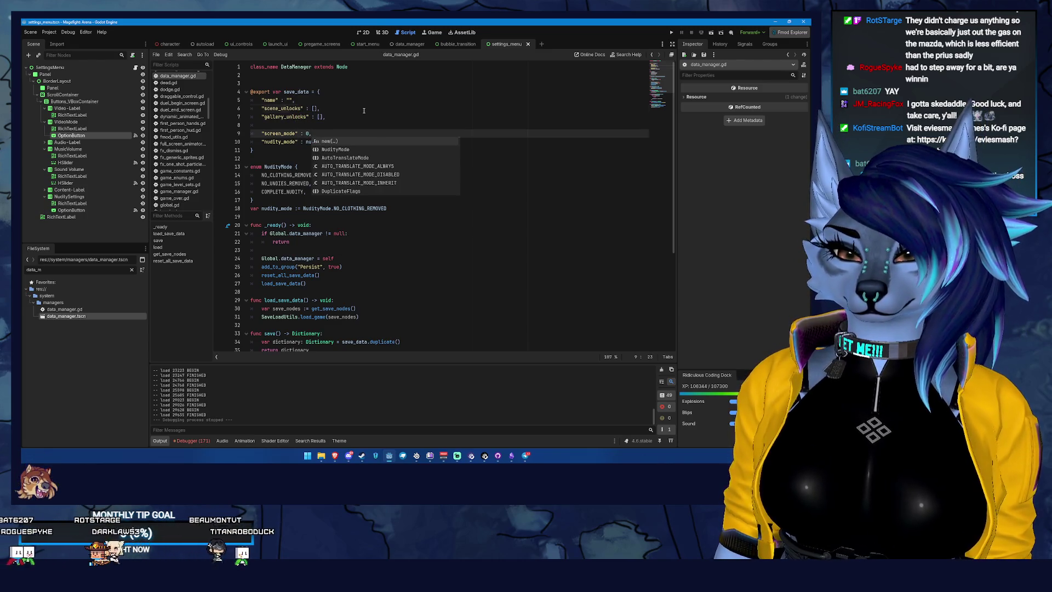
{"action": "left_click", "coordinate": [364, 109]}
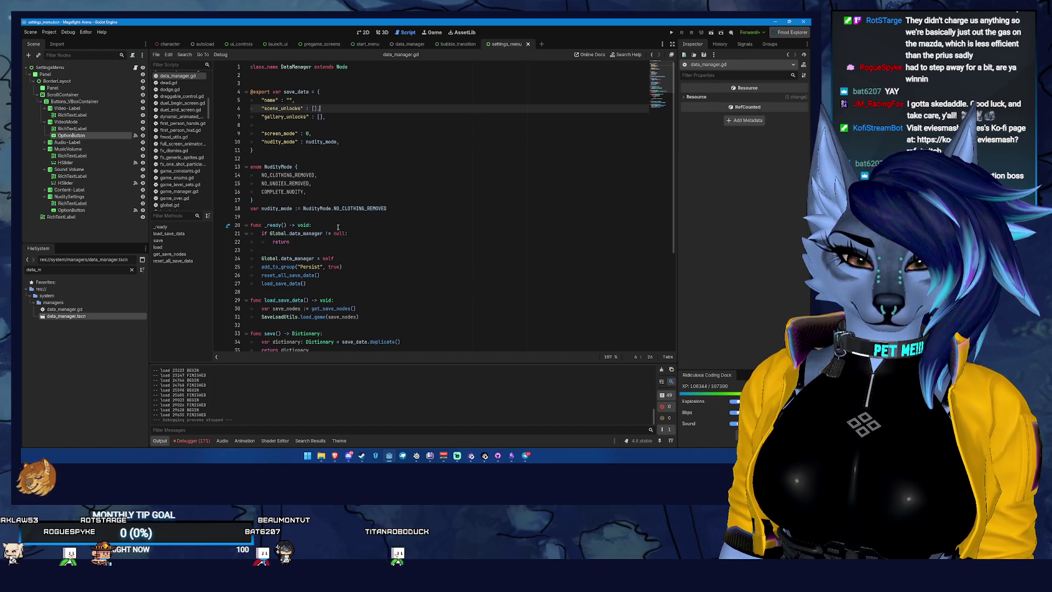
{"action": "left_click", "coordinate": [672, 34]}
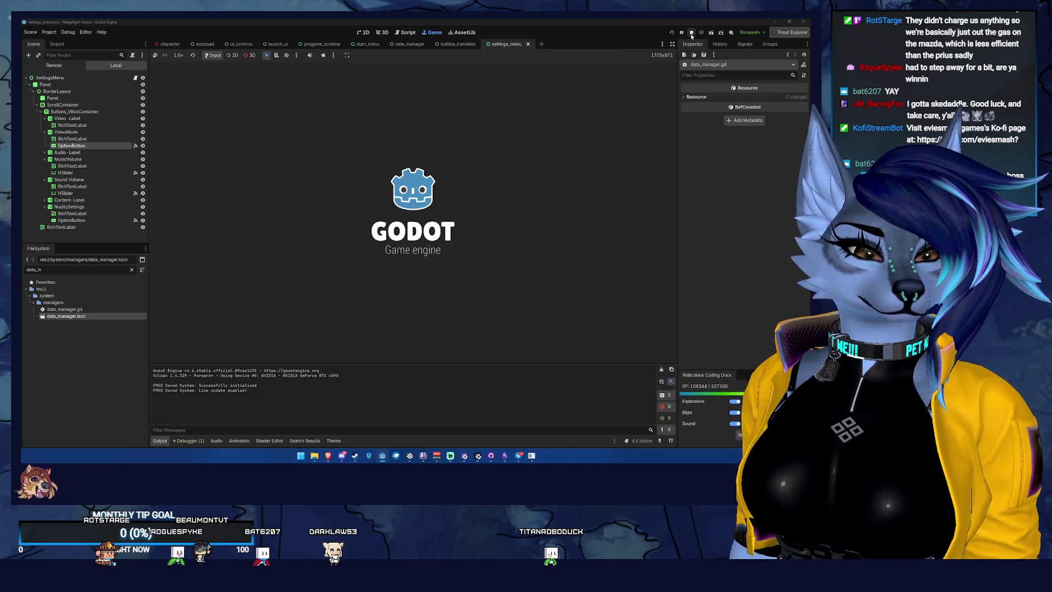
Step: Stop the running game and close the ui_controls, launch_ui and pregame_screens scene tabs
{"action": "left_click", "coordinate": [690, 34]}
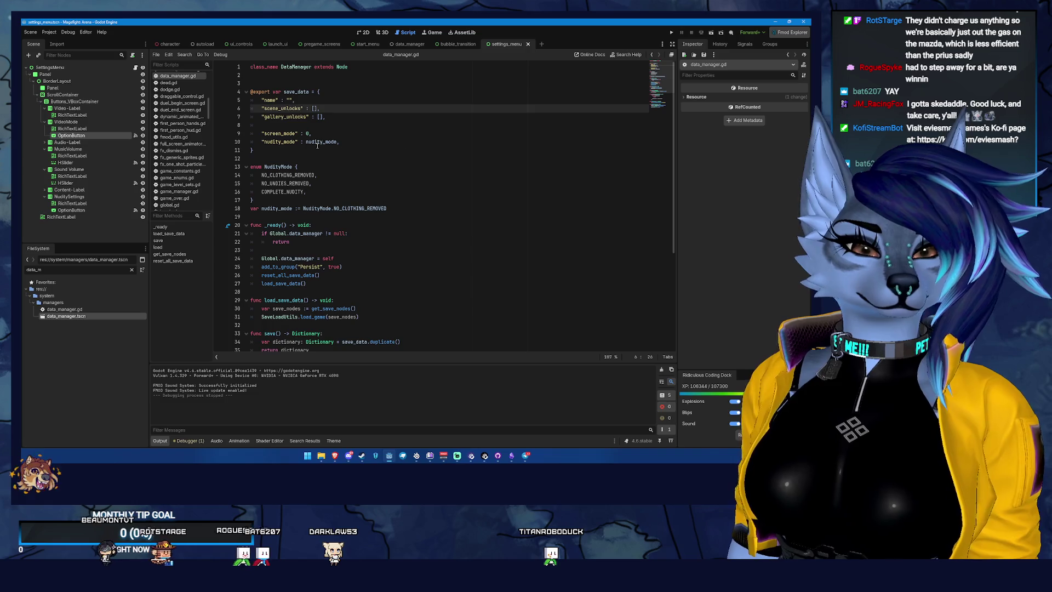
{"action": "left_click", "coordinate": [308, 134]}
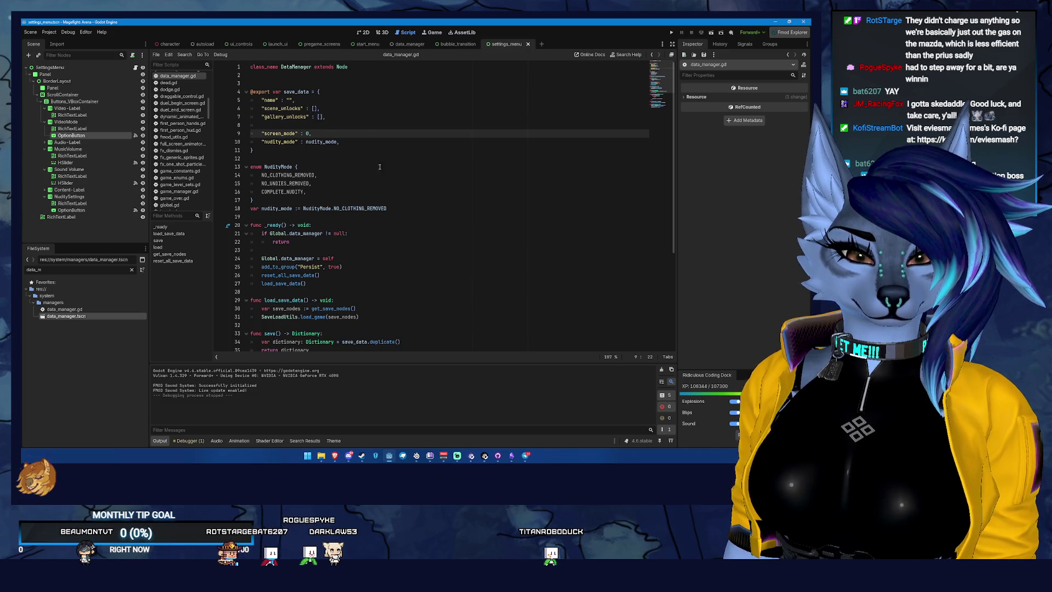
{"action": "left_click", "coordinate": [396, 210]}
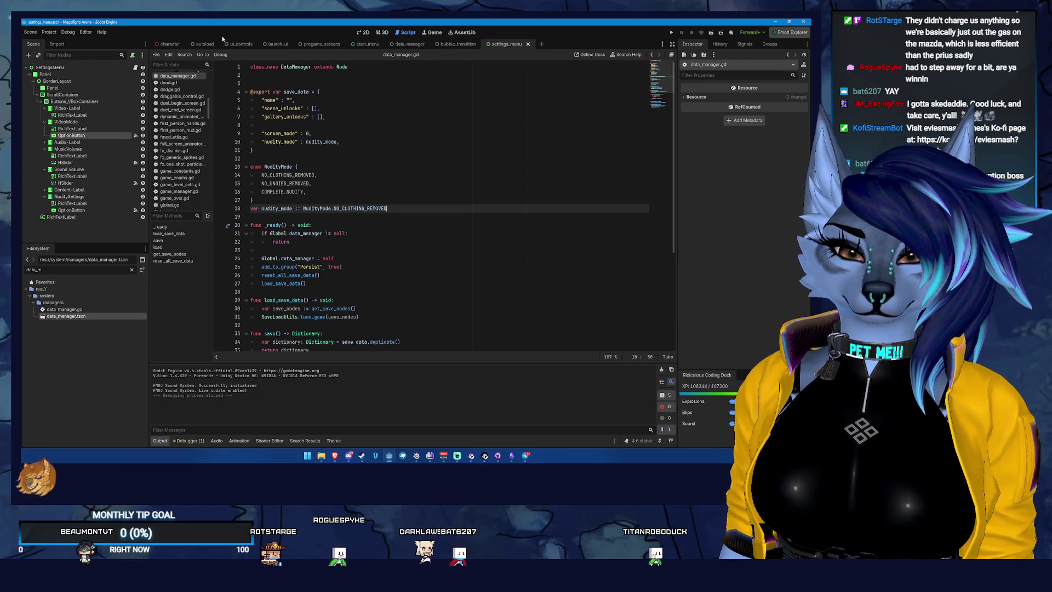
{"action": "middle_click", "coordinate": [241, 45]}
{"action": "middle_click", "coordinate": [242, 45]}
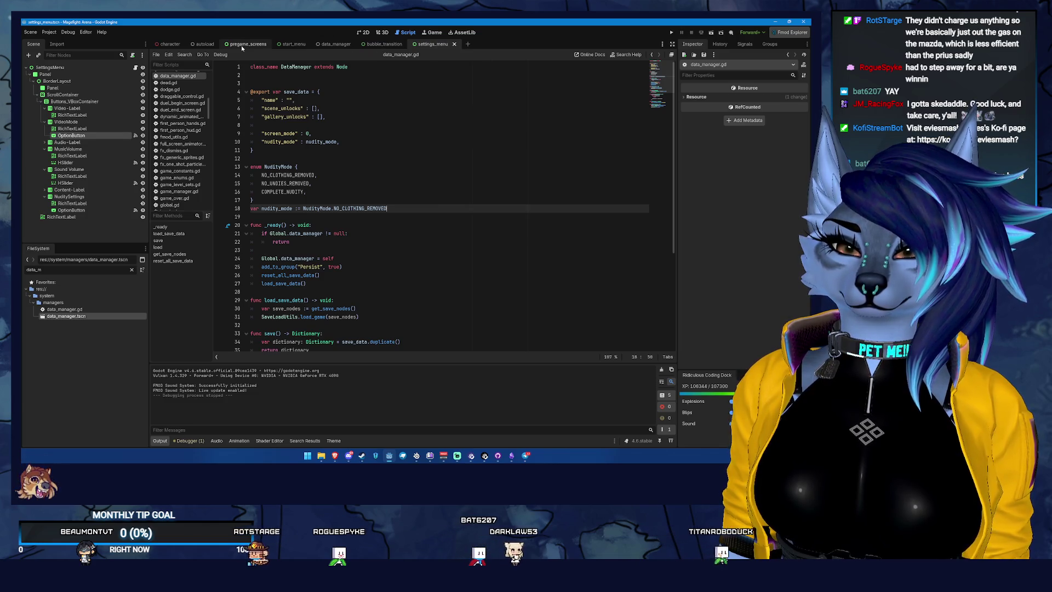
{"action": "middle_click", "coordinate": [241, 45]}
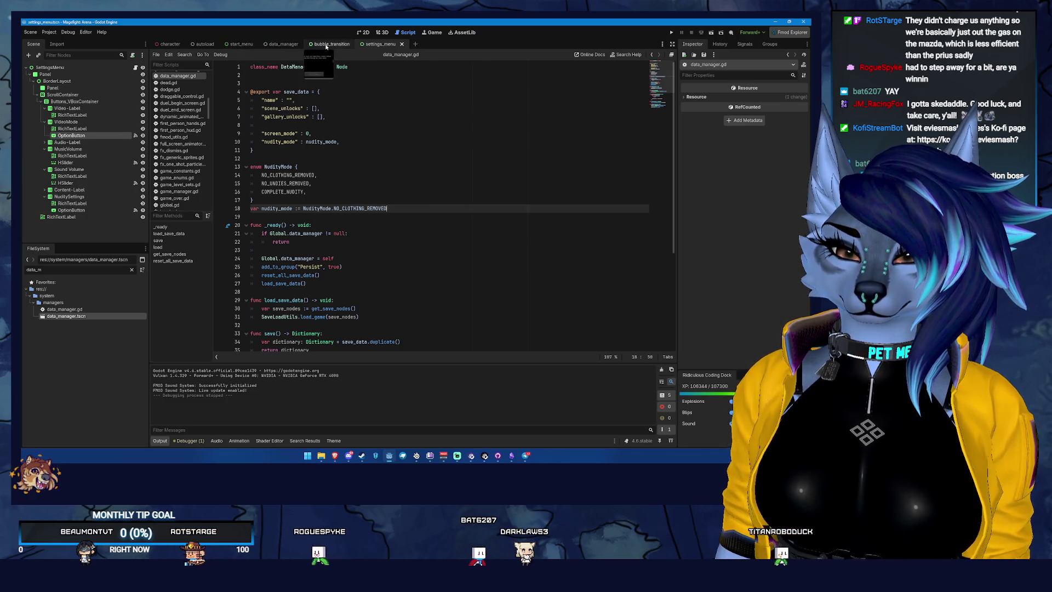
Step: Cut the window_modes array out of settings_menu.gd, then switch to data_manager.gd
{"action": "left_click", "coordinate": [135, 68]}
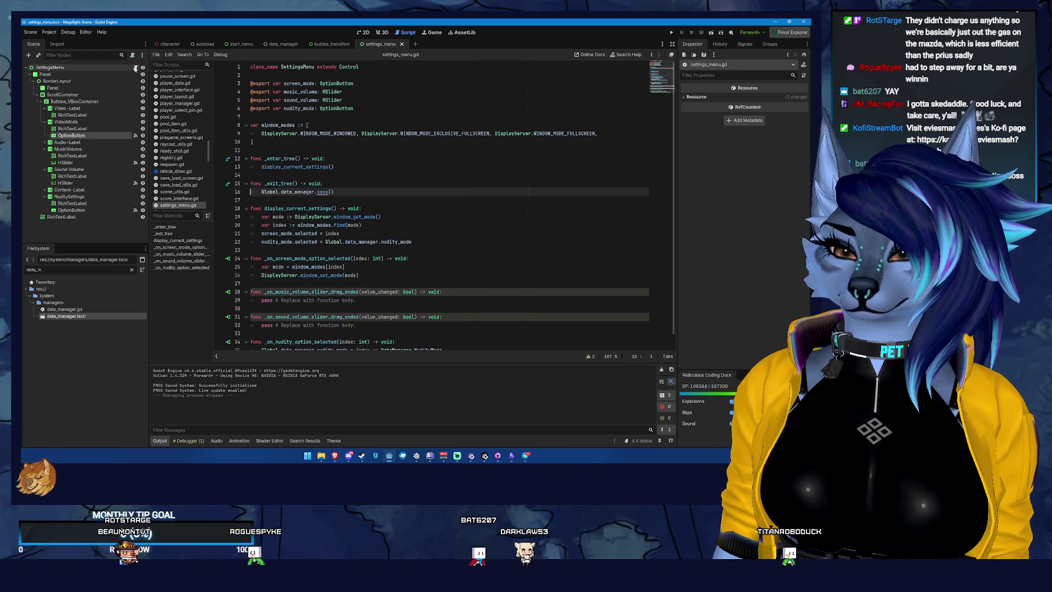
{"action": "left_click_drag", "start_coordinate": [292, 141], "coordinate": [248, 125]}
{"action": "key", "text": "ctrl+x"}
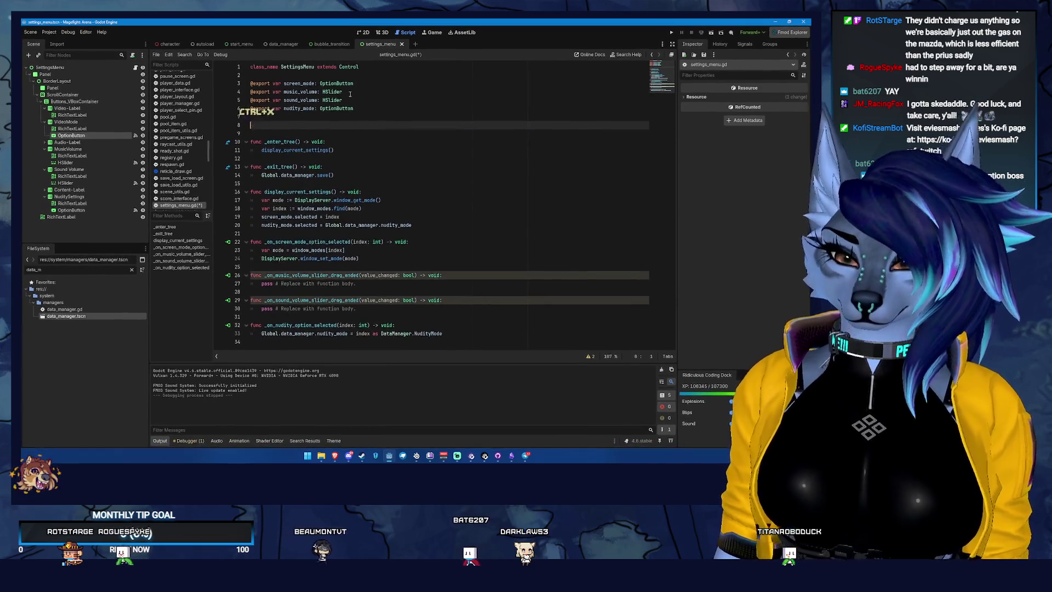
{"action": "key", "text": "BackSpace"}
{"action": "key", "text": "BackSpace"}
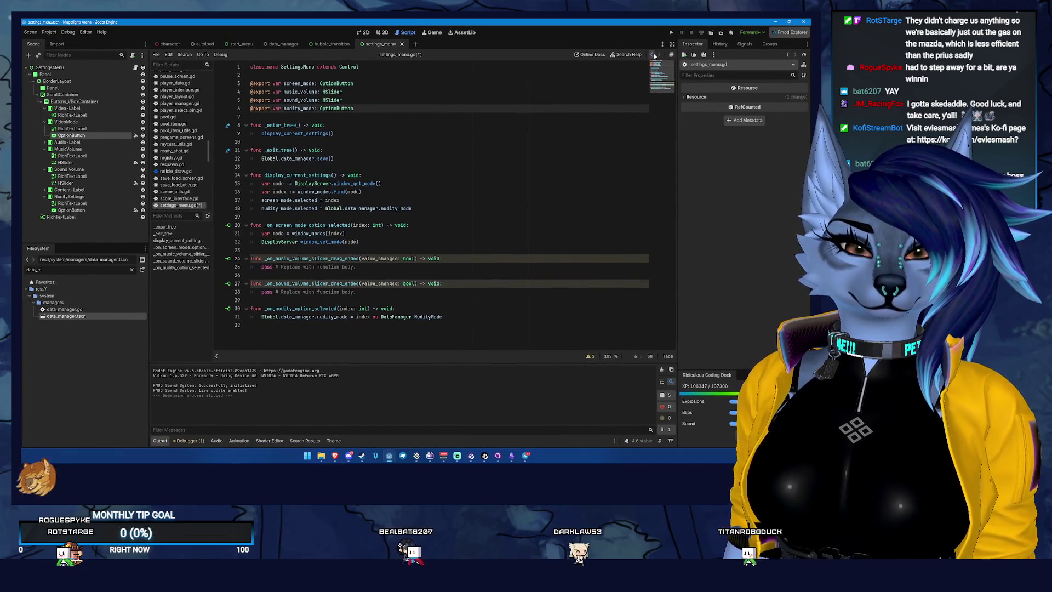
{"action": "left_click", "coordinate": [655, 56]}
Step: Paste the window_modes array below nudity_mode and add a window_mode variable assigned 0
{"action": "key", "text": "Return"}
{"action": "key", "text": "Return"}
{"action": "key", "text": "ctrl+v"}
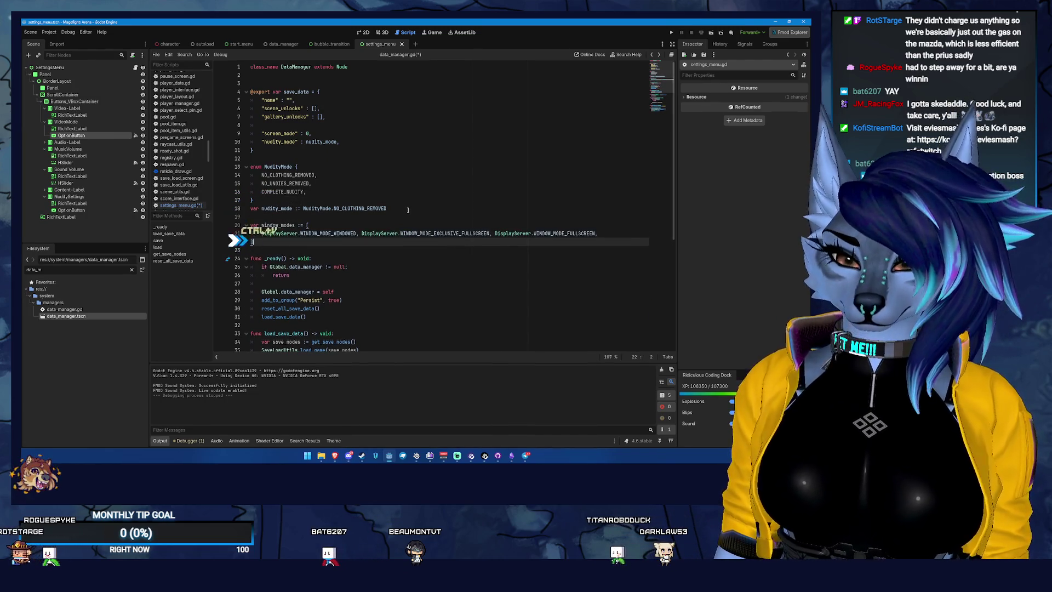
{"action": "key", "text": "Return"}
{"action": "type", "text": "var "}
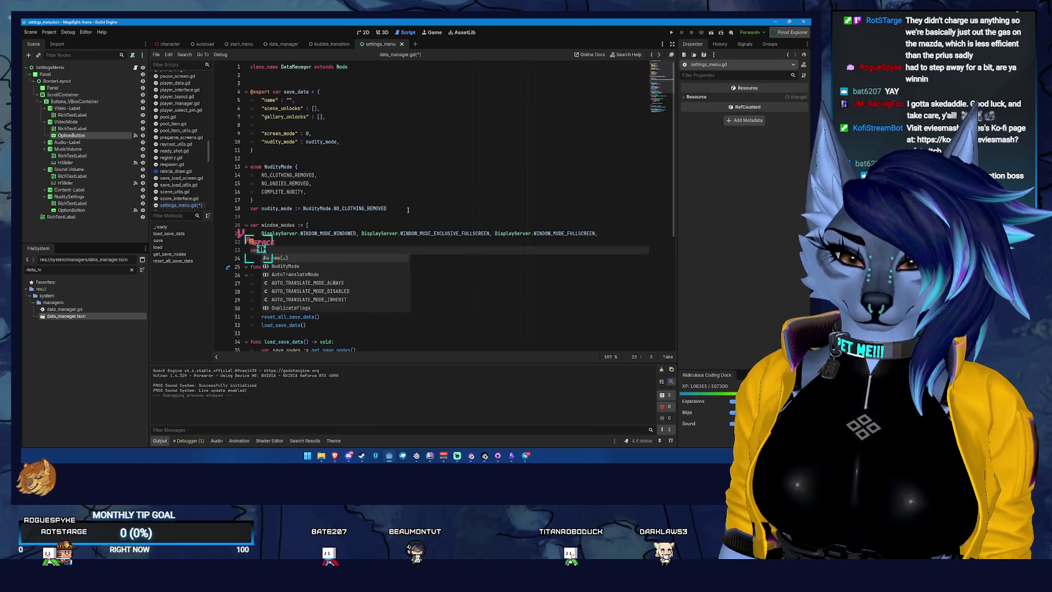
{"action": "type", "text": "window_mode :"}
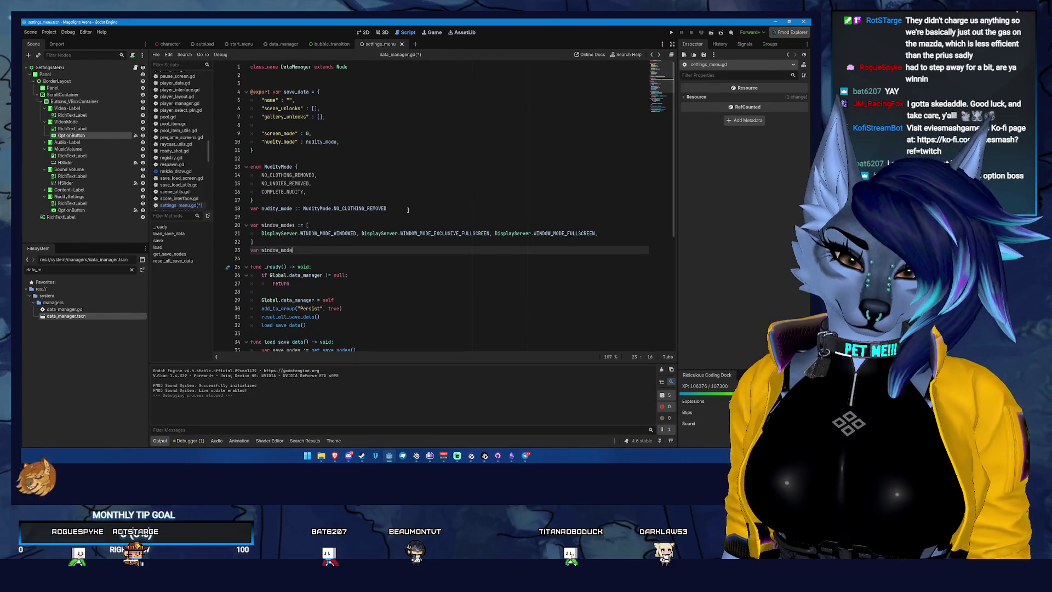
{"action": "type", "text": "="}
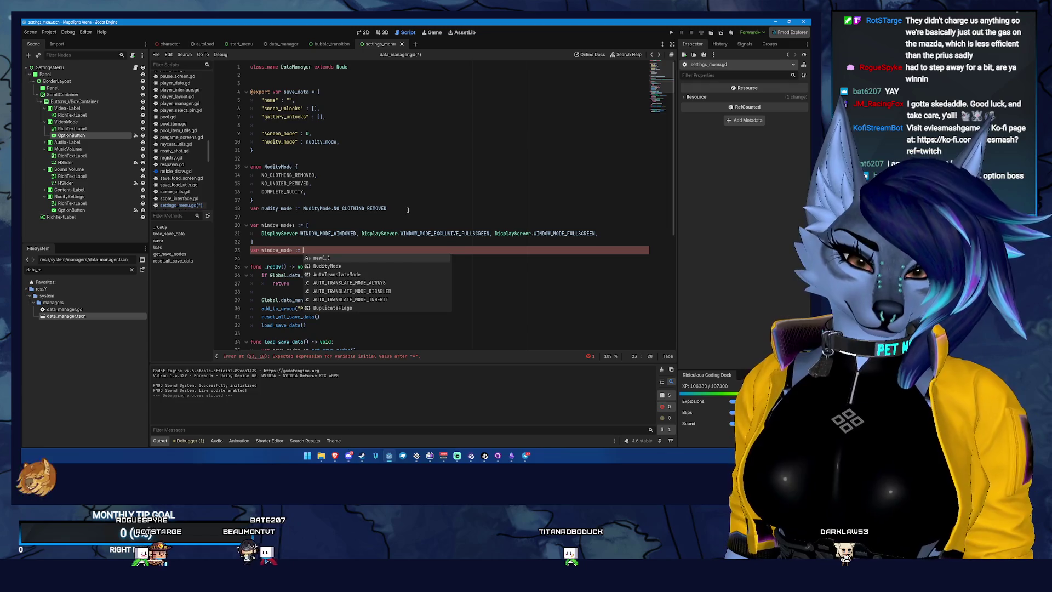
{"action": "type", "text": "windo"}
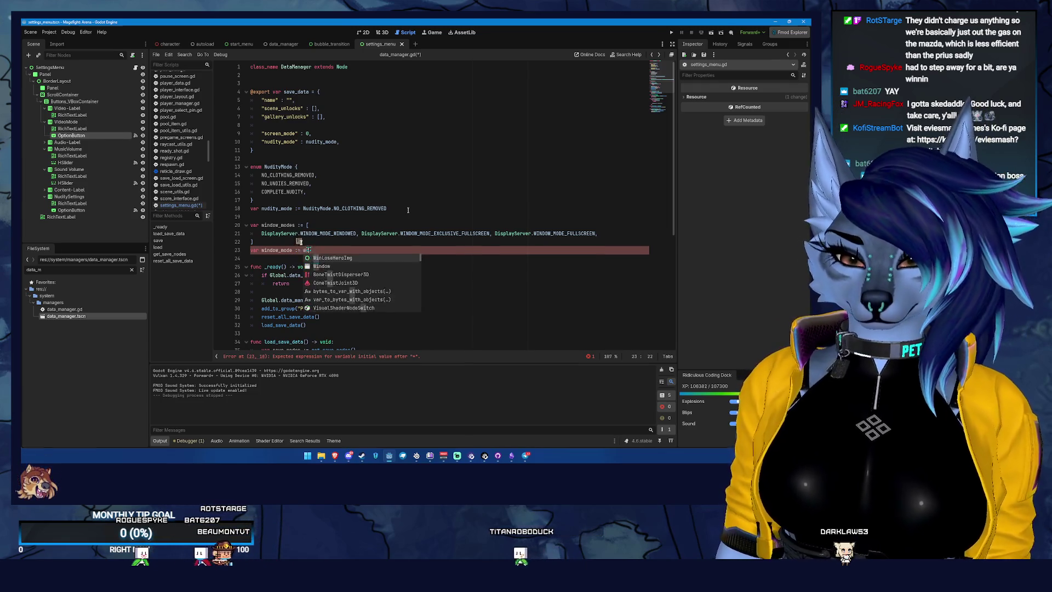
{"action": "type", "text": "w"}
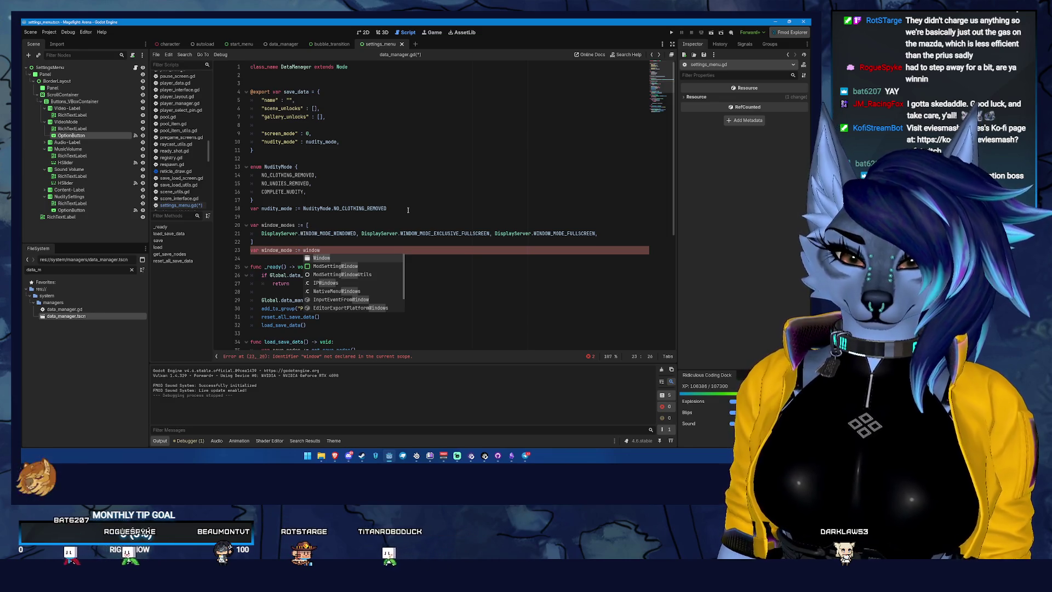
{"action": "key", "text": "BackSpace"}
{"action": "key", "text": "BackSpace"}
{"action": "key", "text": "BackSpace"}
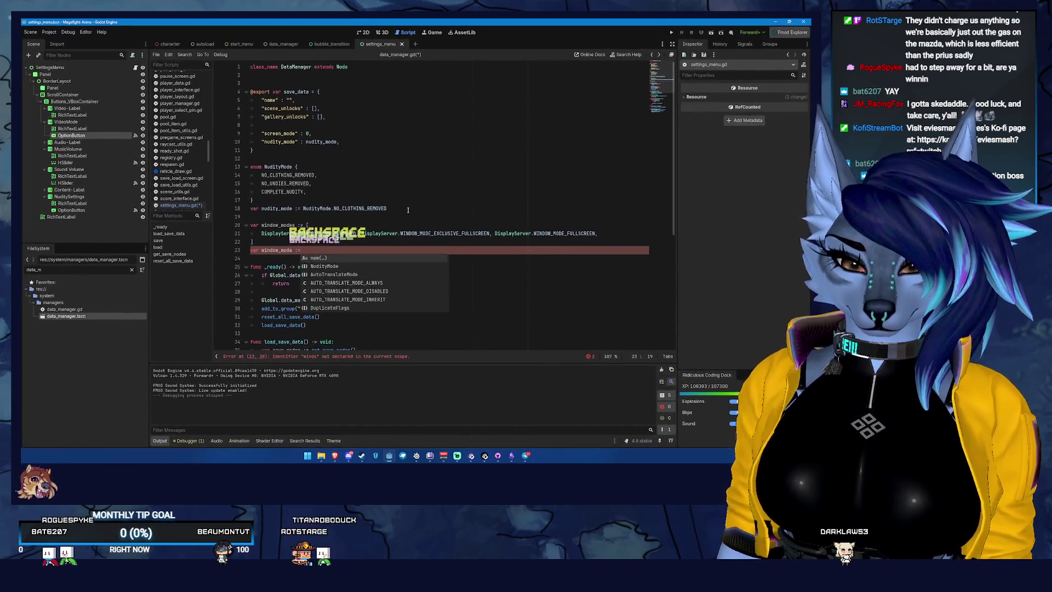
{"action": "type", "text": "0"}
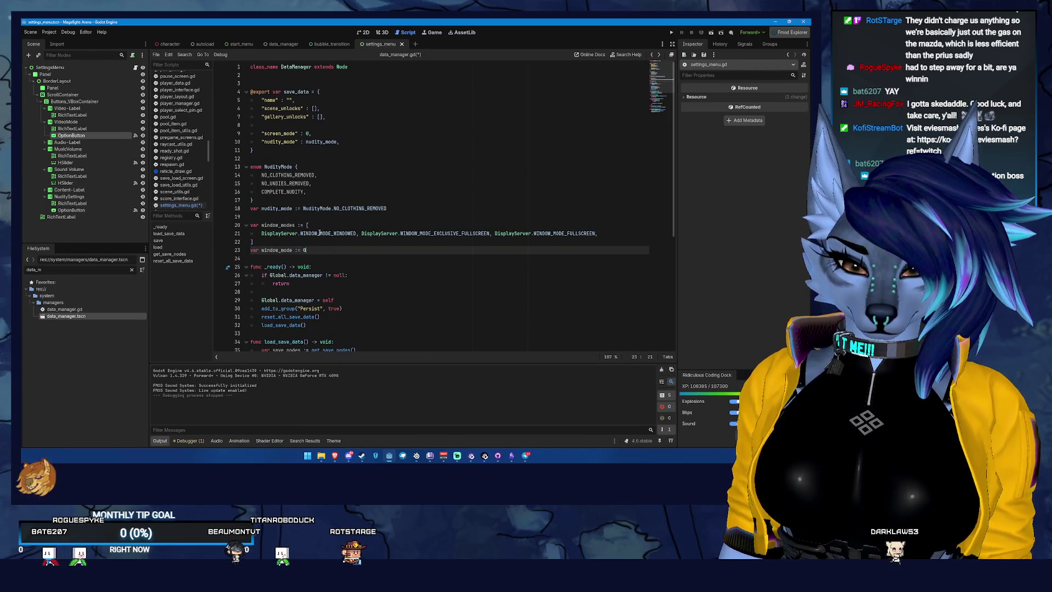
{"action": "mouse_move", "coordinate": [323, 233]}
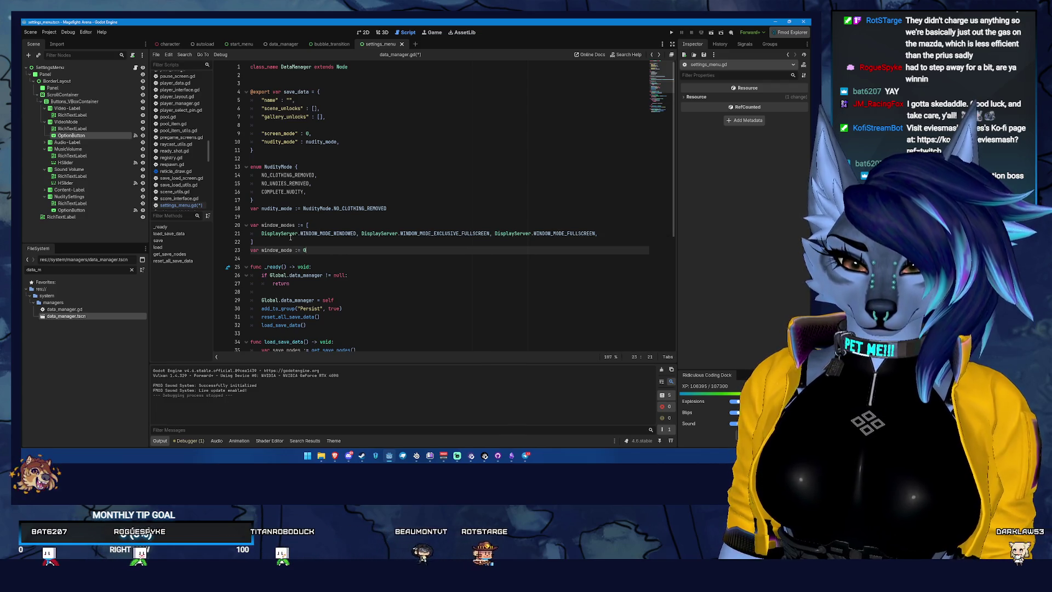
{"action": "key", "text": "Left"}
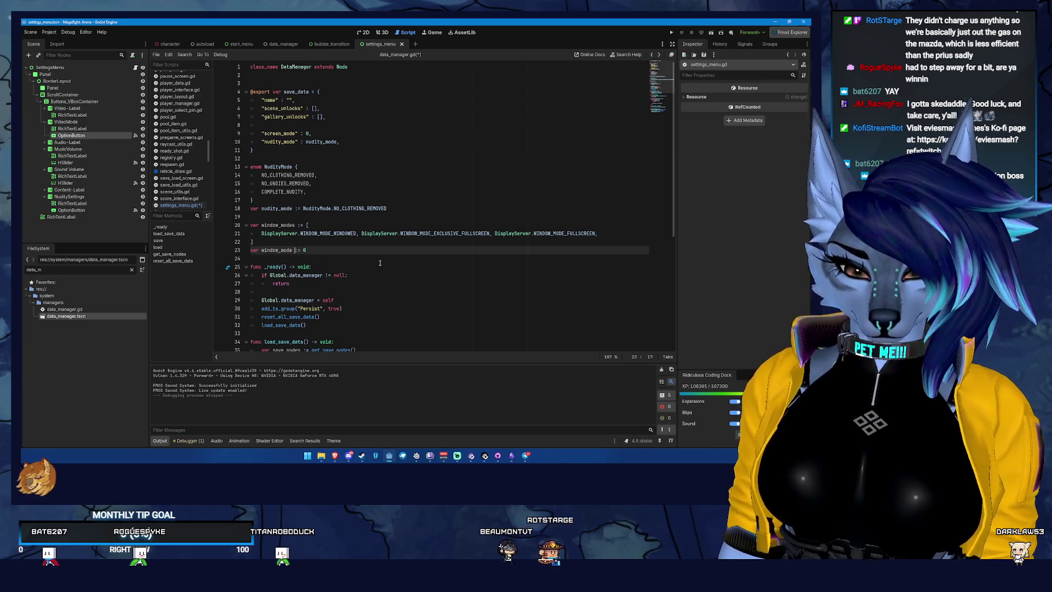
{"action": "key", "text": "BackSpace"}
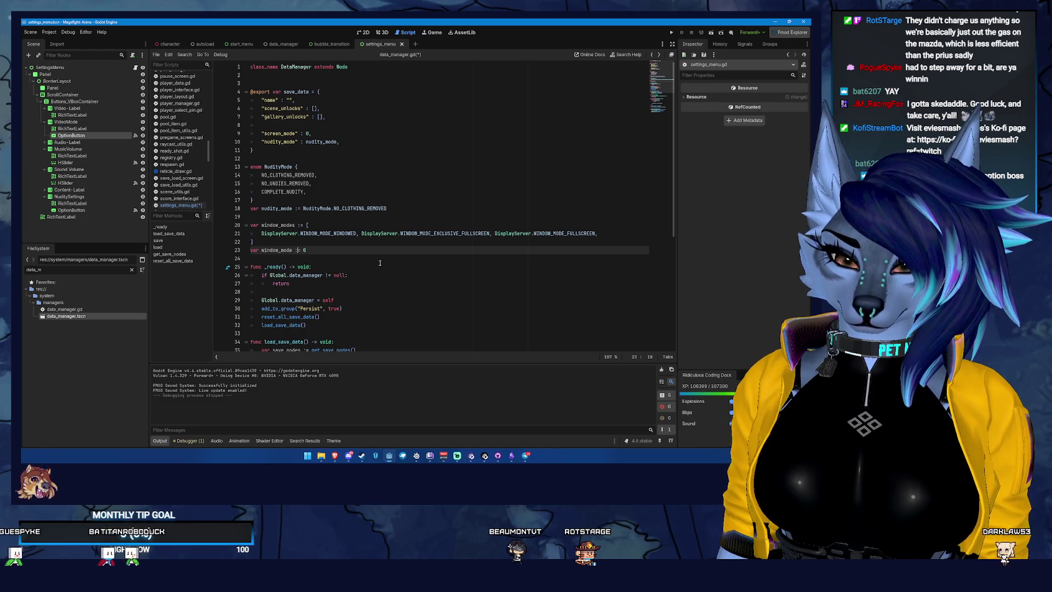
Step: Type window_mode as int, save data_manager.gd, and select the window_modes array lines
{"action": "key", "text": "ctrl+s"}
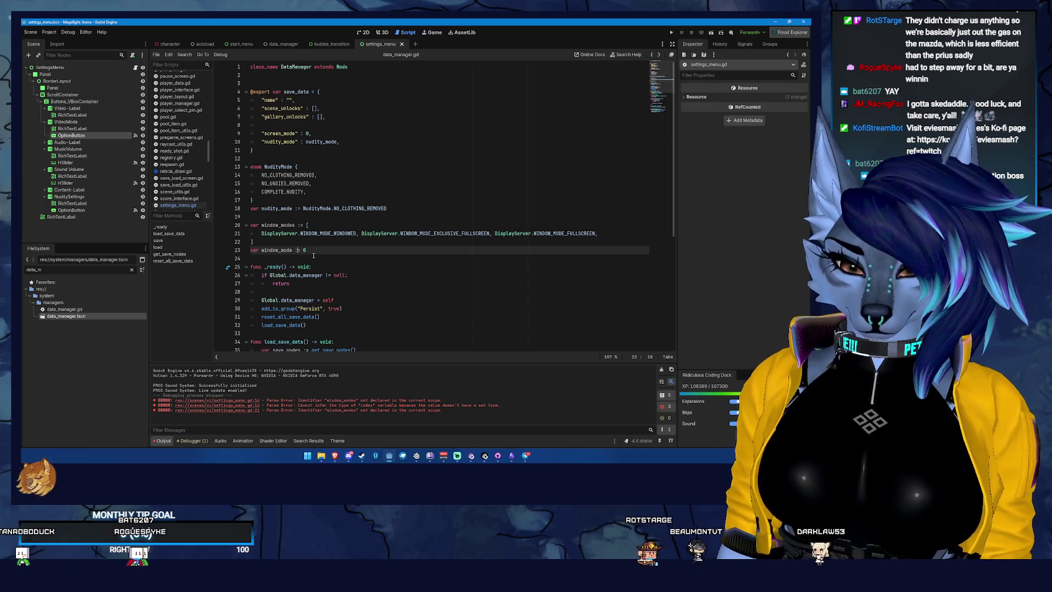
{"action": "type", "text": "int"}
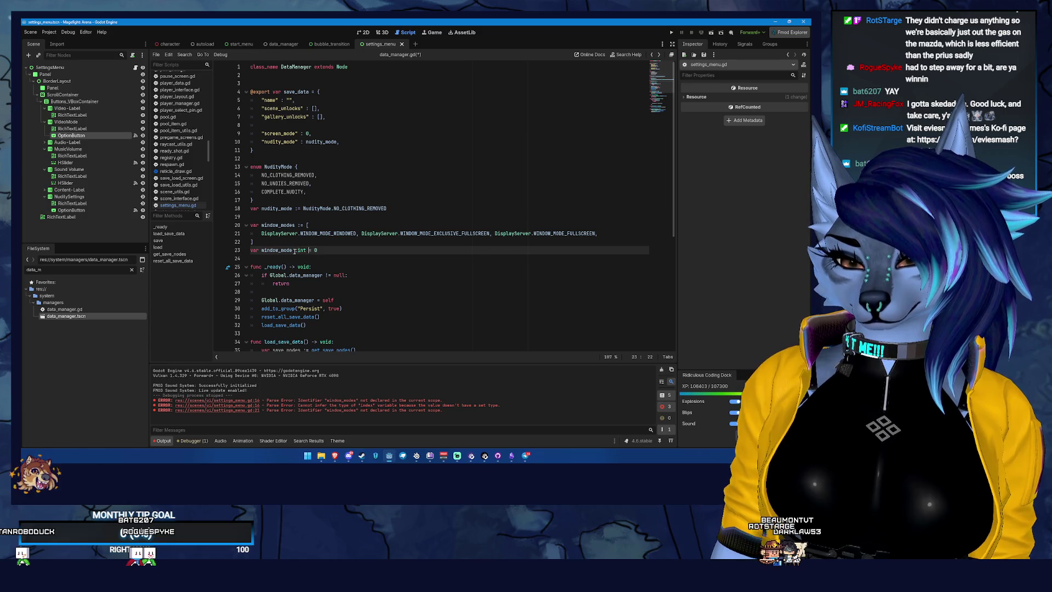
{"action": "key", "text": "BackSpace"}
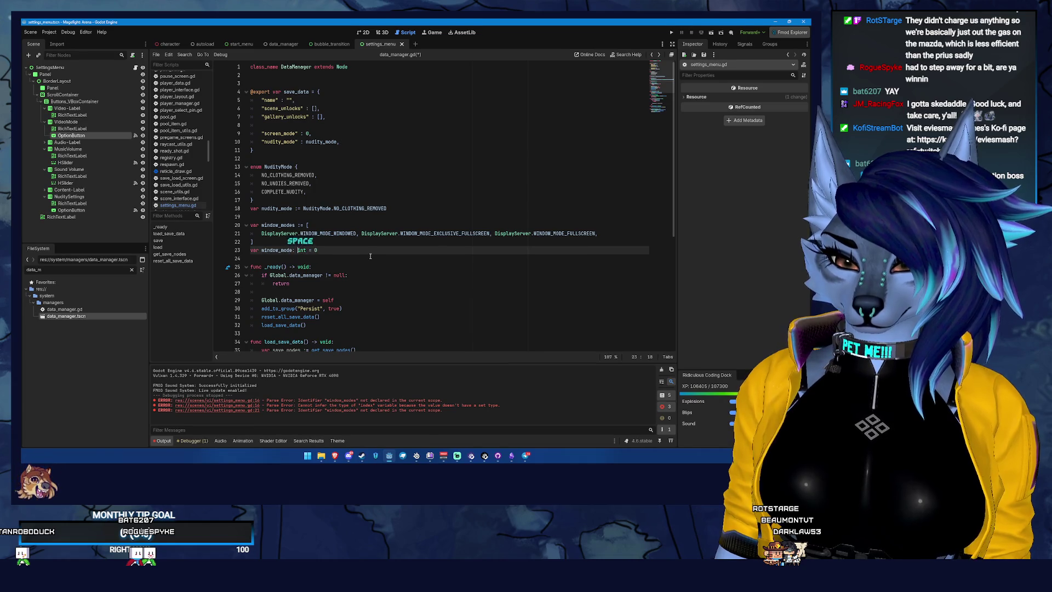
{"action": "key", "text": "ctrl+s"}
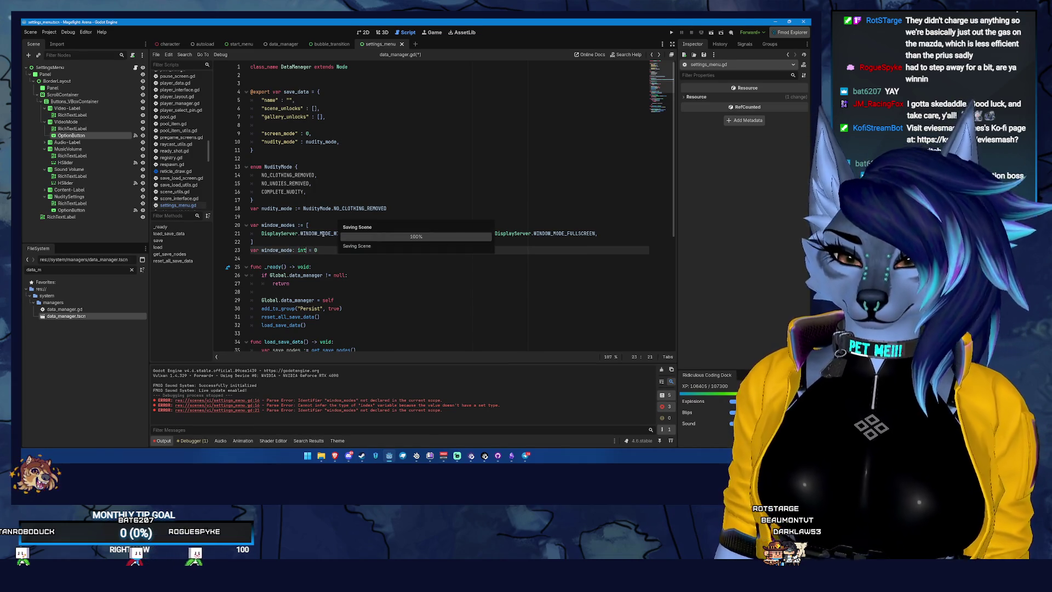
{"action": "key", "text": "Home"}
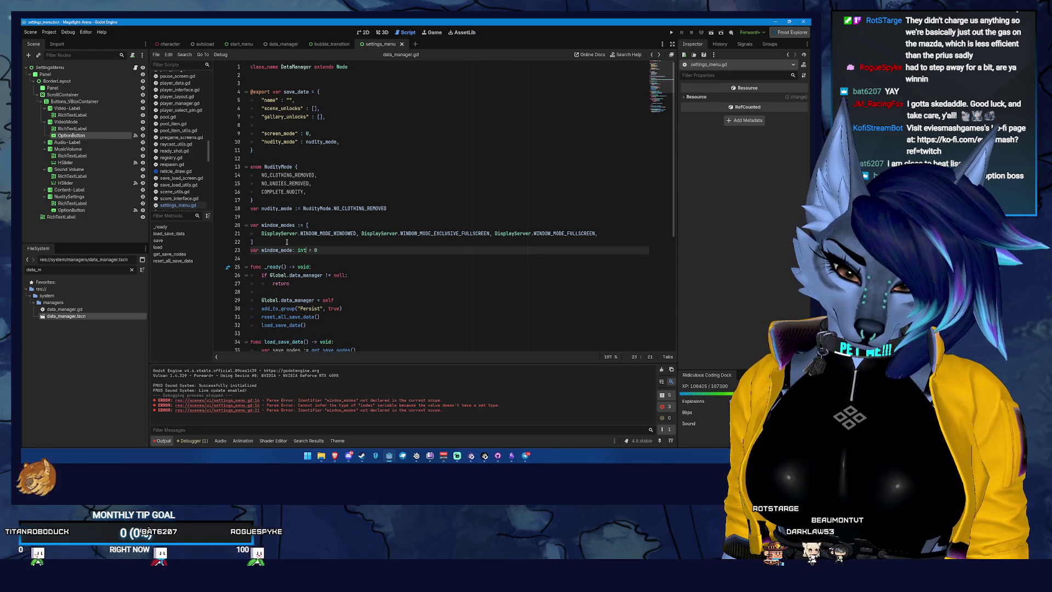
{"action": "key", "text": "shift+Up"}
{"action": "key", "text": "shift+Up"}
{"action": "key", "text": "shift+Up"}
{"action": "key", "text": "ctrl+c"}
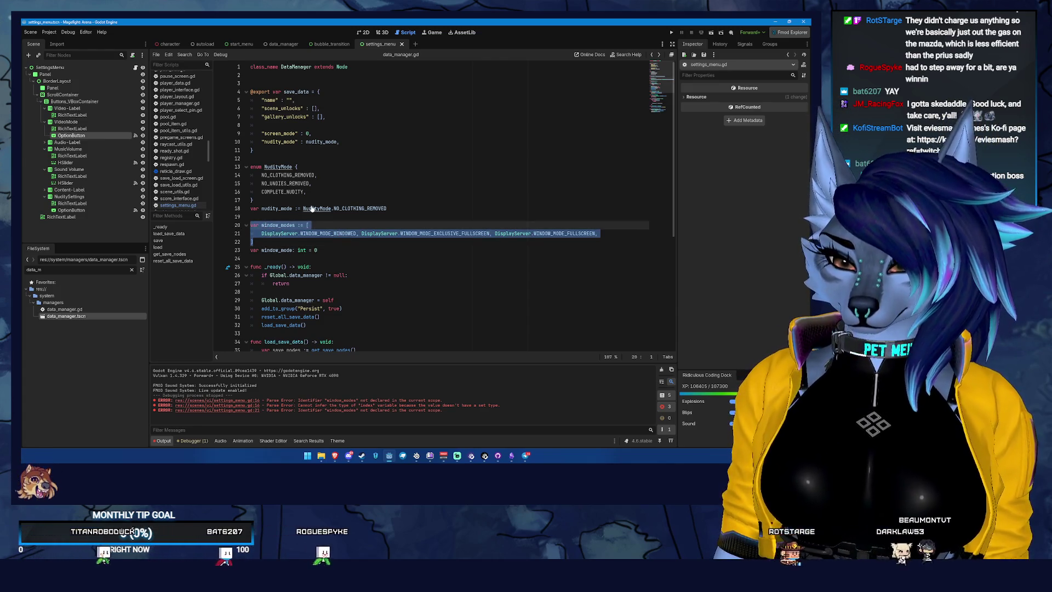
Step: Step back through editing history to settings_menu.gd, undoing and redoing the last edit
{"action": "left_click", "coordinate": [652, 54]}
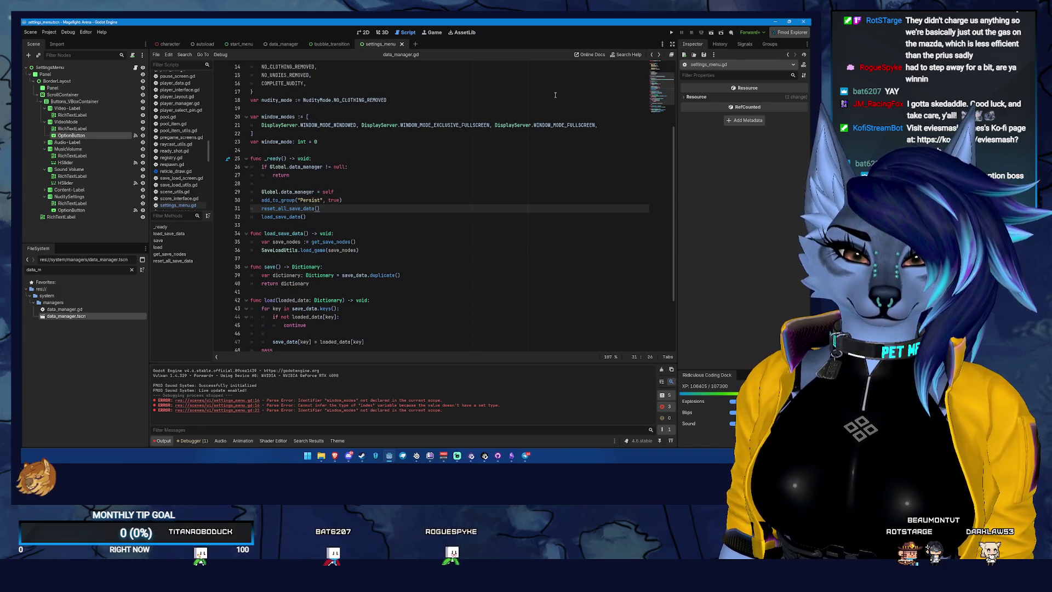
{"action": "left_click", "coordinate": [653, 55]}
{"action": "key", "text": "ctrl+z"}
{"action": "key", "text": "ctrl+shift+z"}
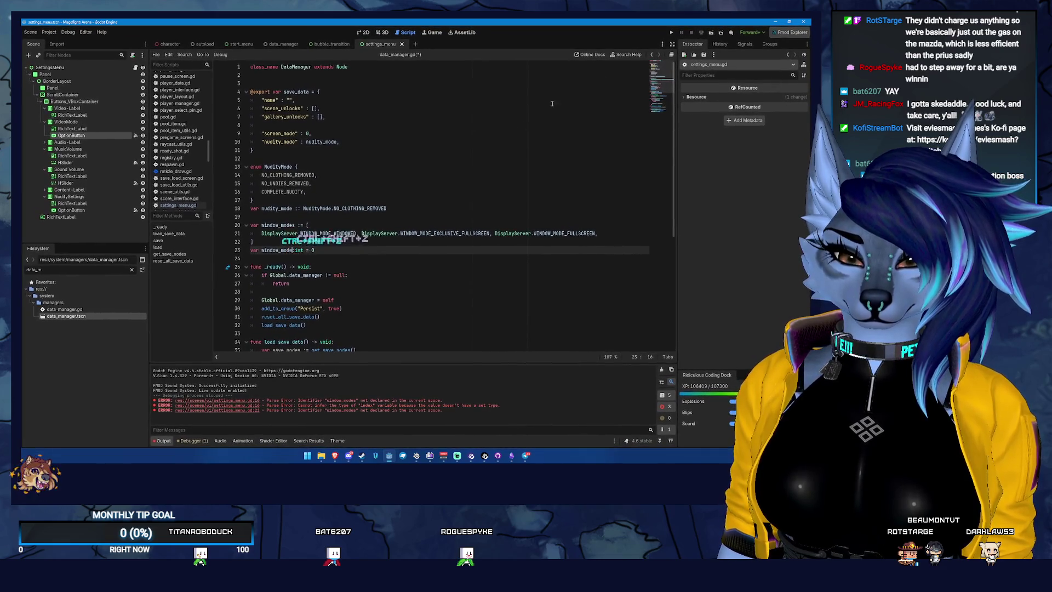
{"action": "left_click", "coordinate": [652, 55]}
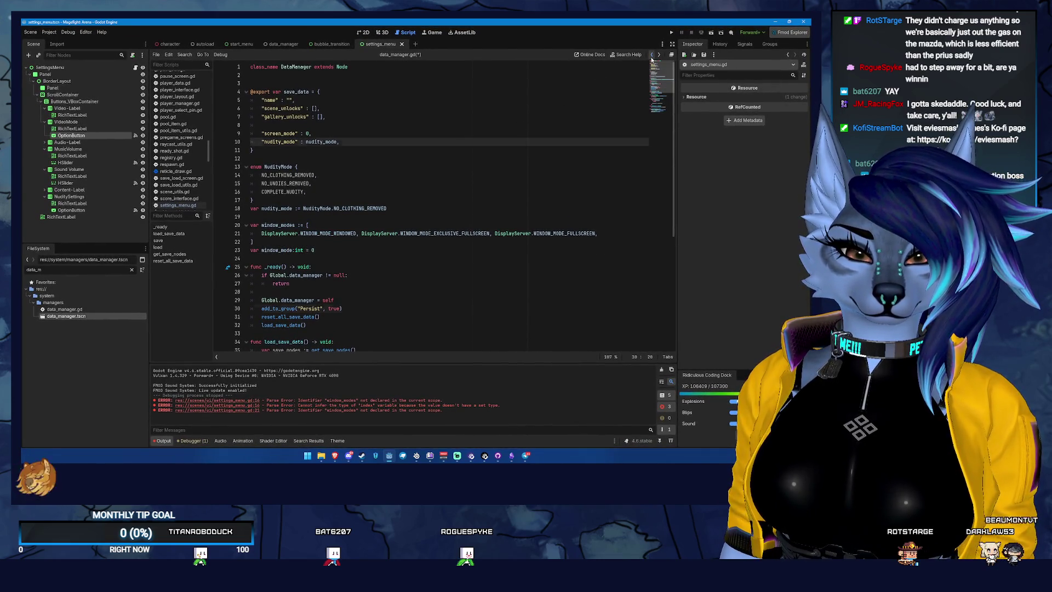
{"action": "left_click", "coordinate": [652, 55]}
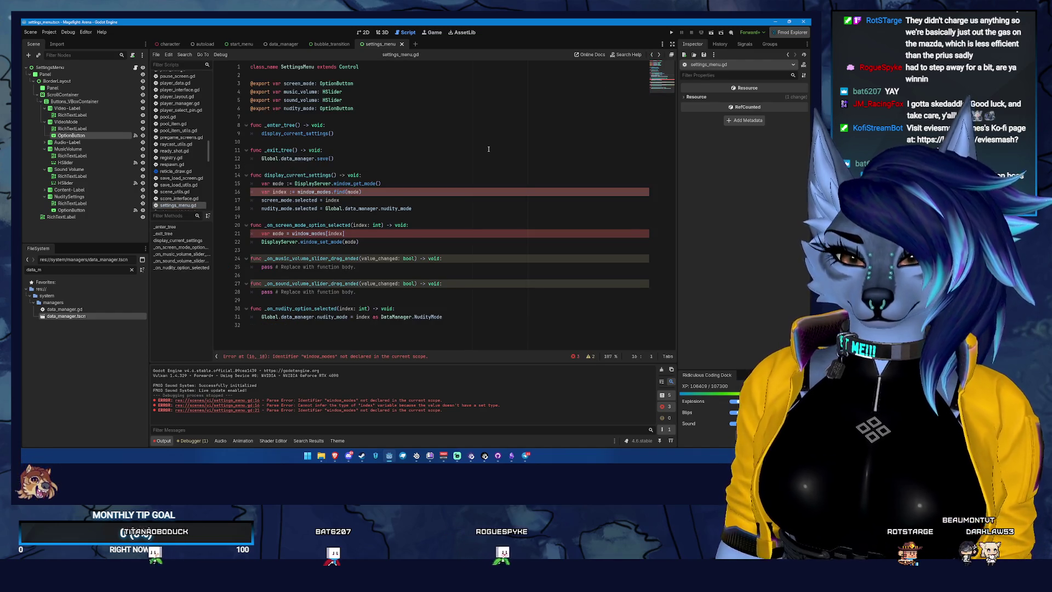
Step: Paste the window_modes array below settings_menu.gd's exports, then reselect it and cut it to the clipboard
{"action": "left_click", "coordinate": [234, 115]}
{"action": "key", "text": "ctrl+v"}
{"action": "key", "text": "ctrl+z"}
{"action": "key", "text": "ctrl+shift+z"}
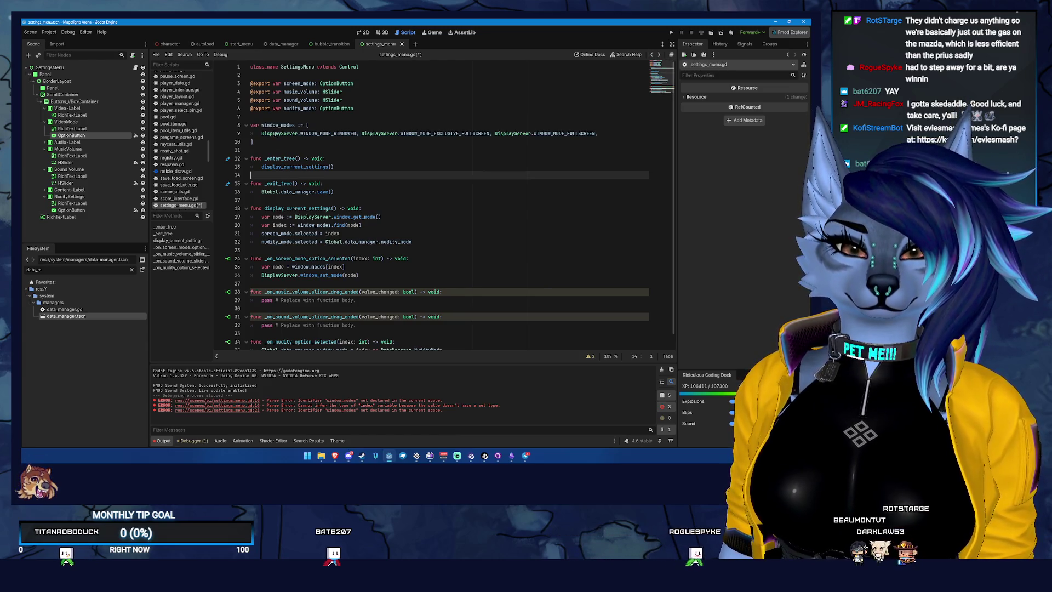
{"action": "left_click", "coordinate": [323, 139]}
{"action": "left_click_drag", "start_coordinate": [323, 140], "coordinate": [251, 125]}
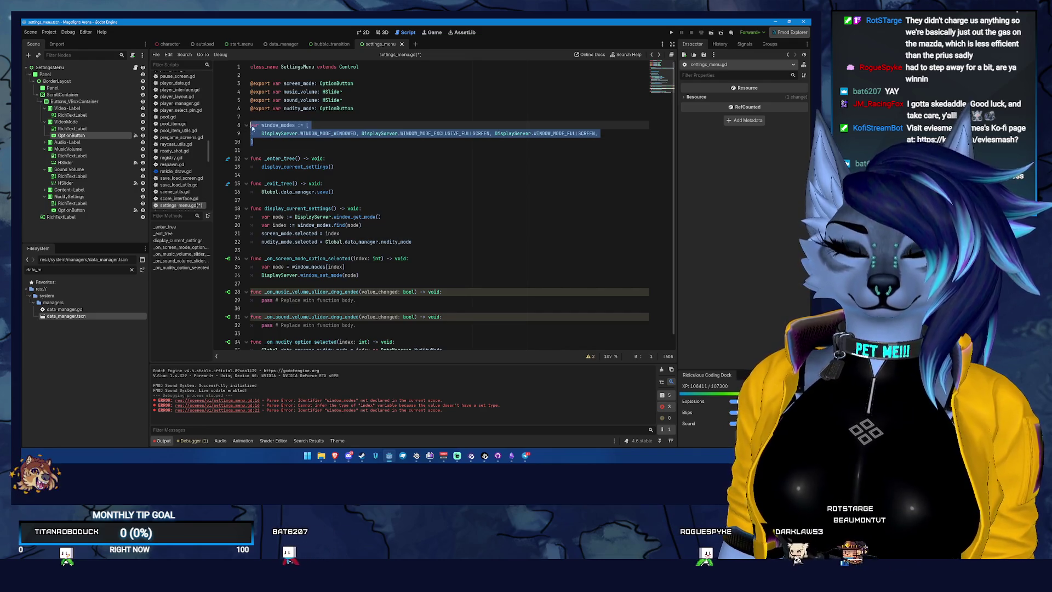
{"action": "key", "text": "ctrl+x"}
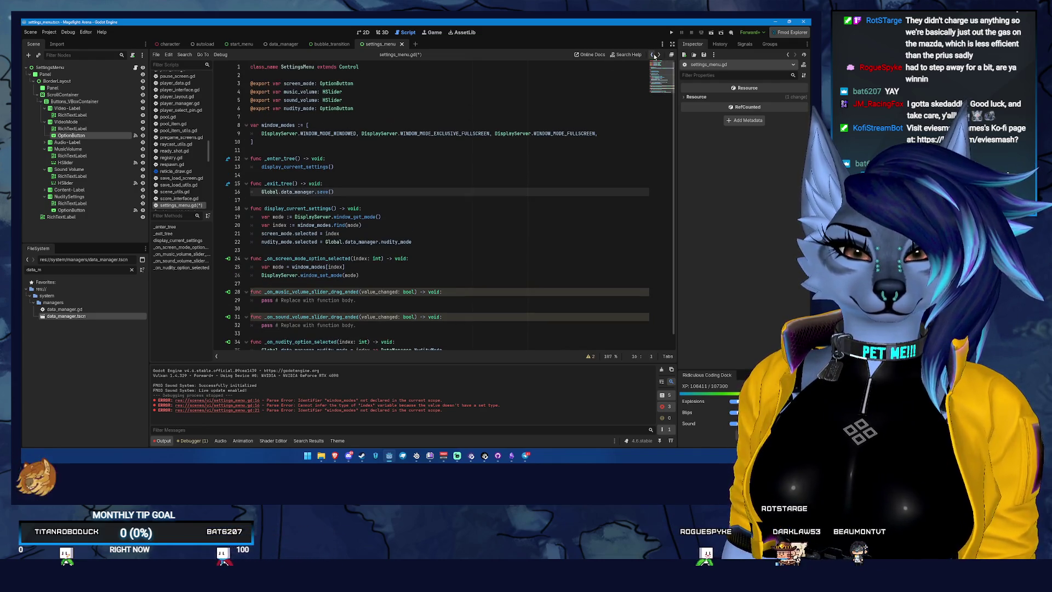
{"action": "left_click", "coordinate": [654, 55]}
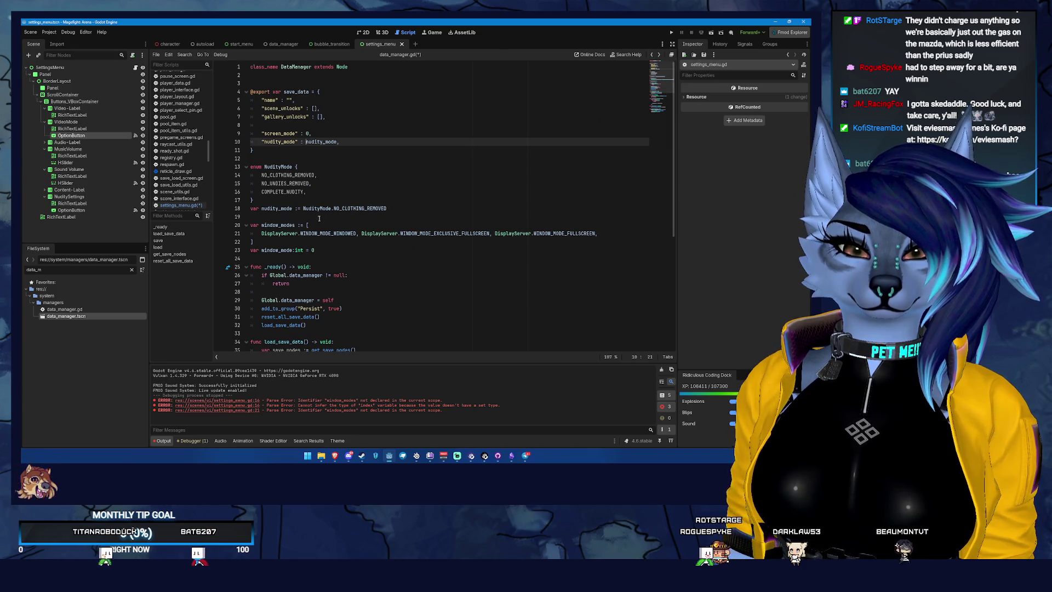
Step: Turn the 'var window_modes := [' declaration into an 'enum WindowMode {' header
{"action": "double_click", "coordinate": [283, 225]}
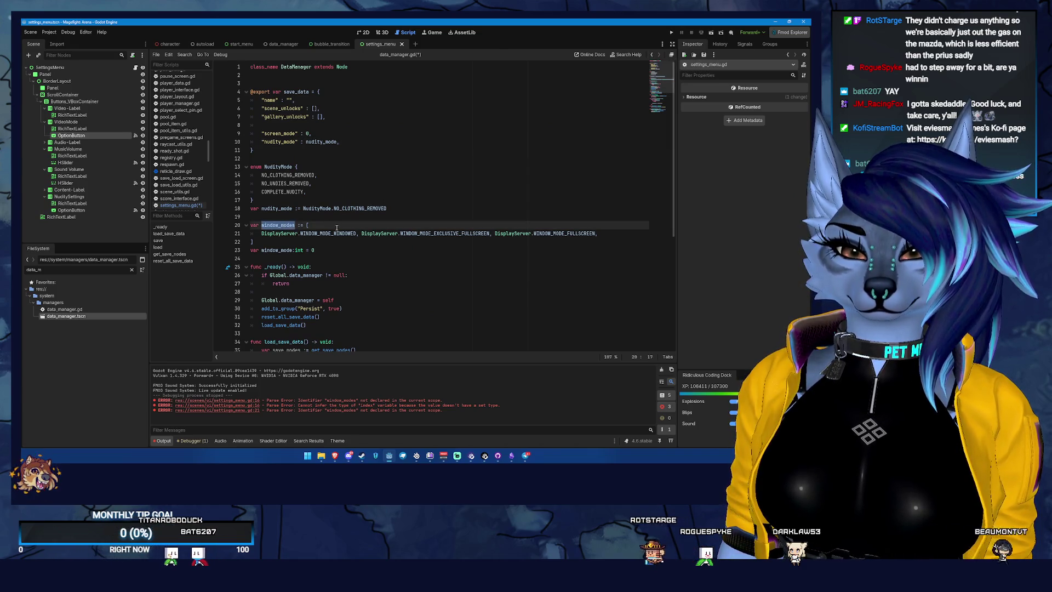
{"action": "key", "text": "Left"}
{"action": "key", "text": "Left"}
{"action": "key", "text": "Left"}
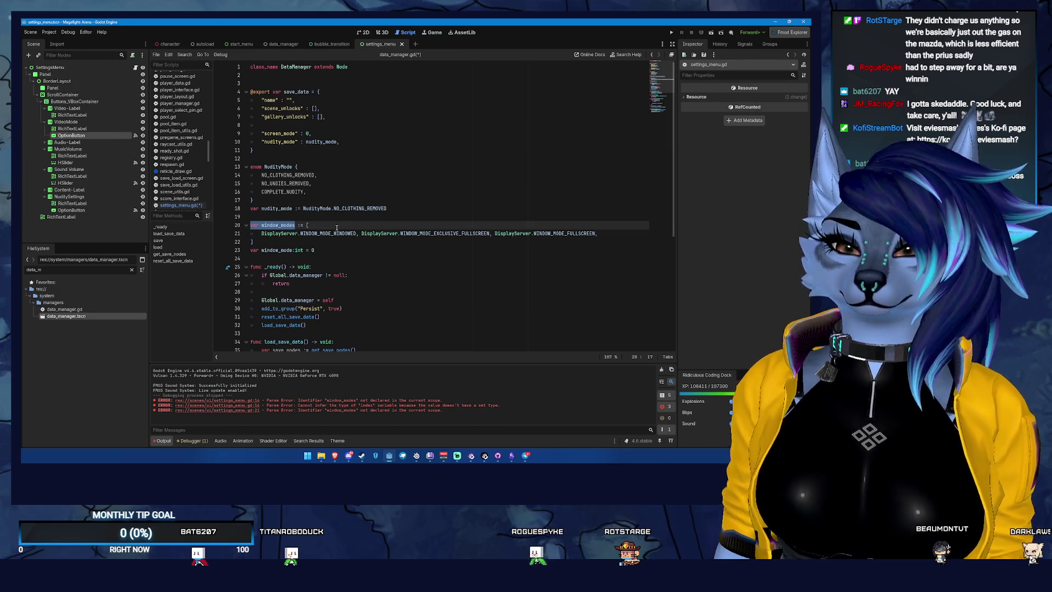
{"action": "key", "text": "BackSpace"}
{"action": "type", "text": "we"}
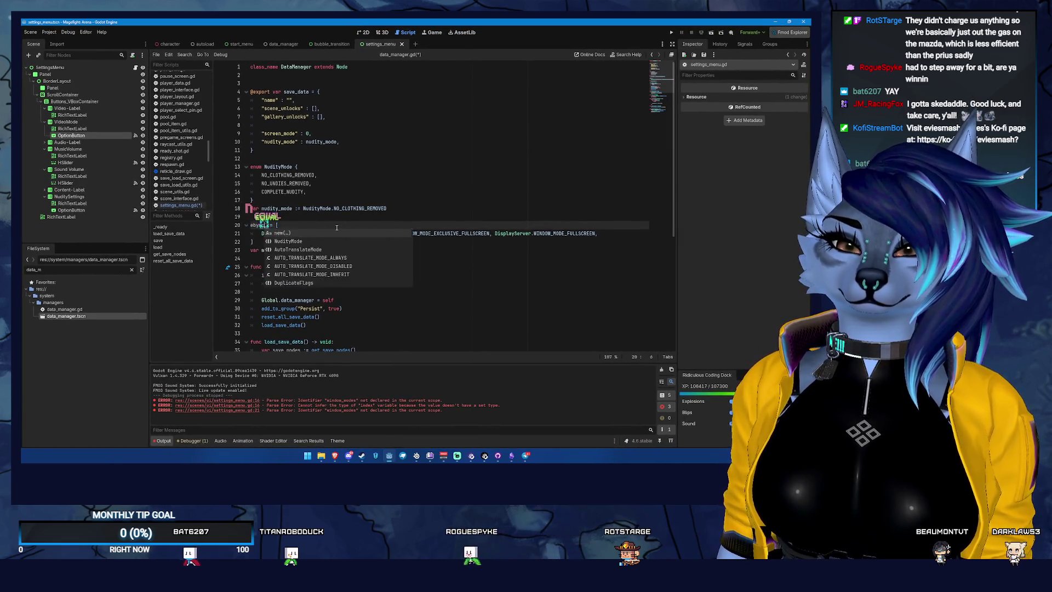
{"action": "key", "text": "BackSpace"}
{"action": "key", "text": "BackSpace"}
{"action": "type", "text": "enum"}
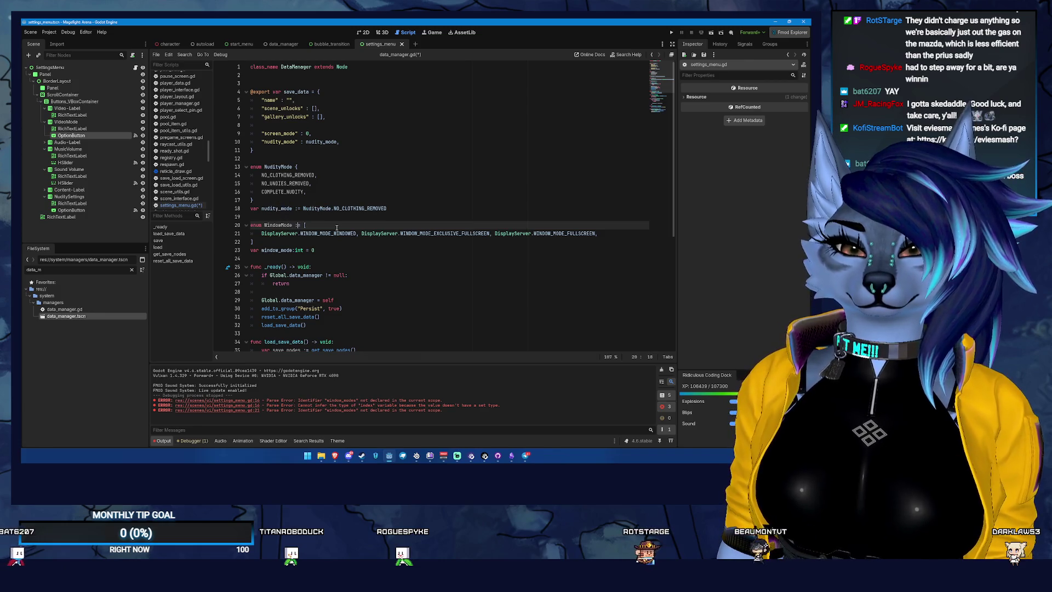
{"action": "left_click", "coordinate": [337, 227]}
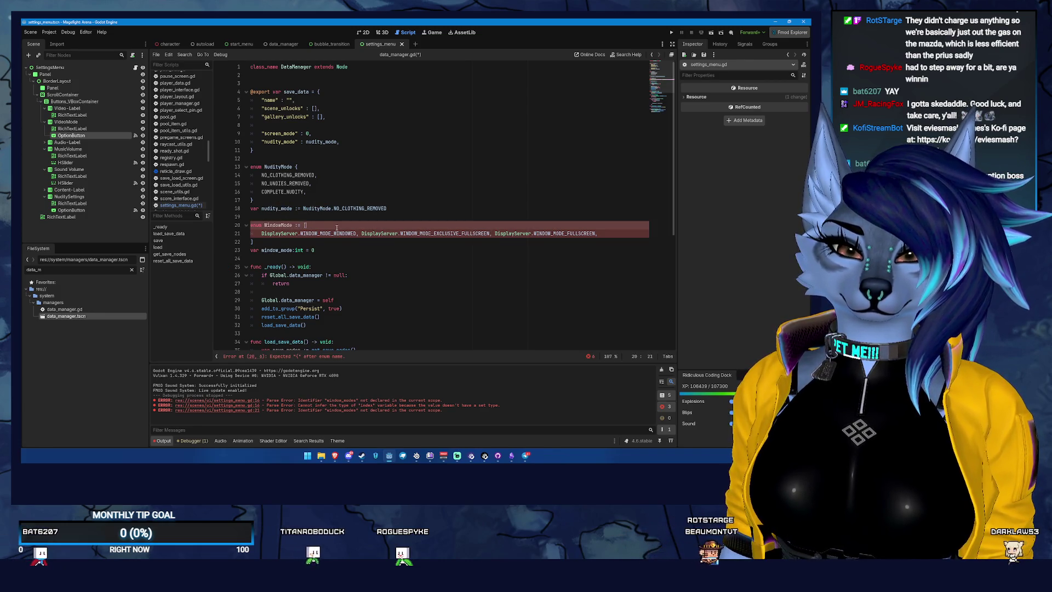
{"action": "key", "text": "BackSpace"}
{"action": "key", "text": "BackSpace"}
{"action": "key", "text": "BackSpace"}
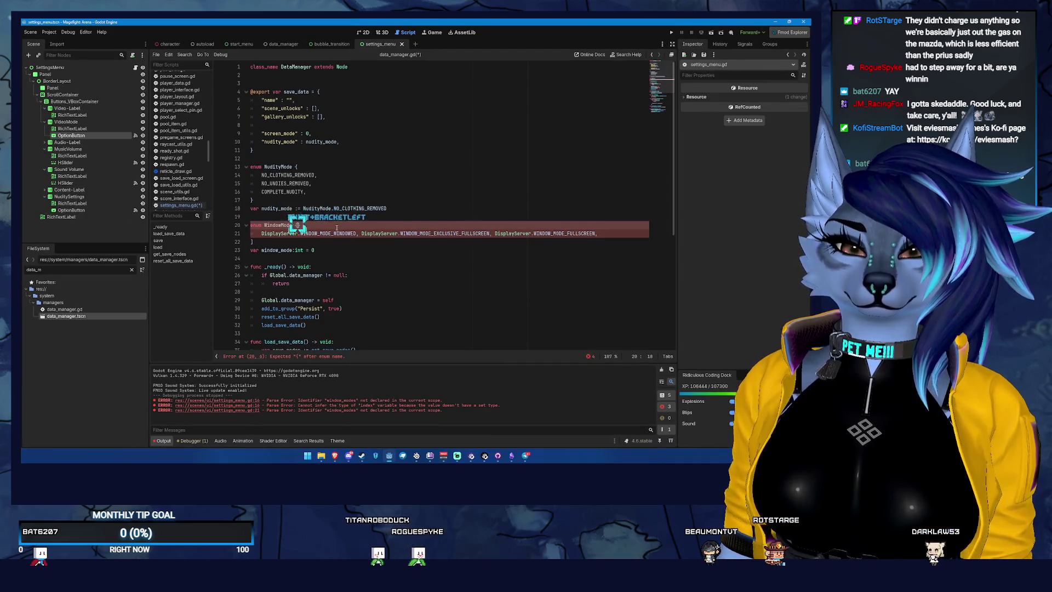
{"action": "type", "text": "{"}
Step: List WINDOWED, BORDERLESS and FULLSCREEN as entries inside the enum braces
{"action": "left_click", "coordinate": [336, 228]}
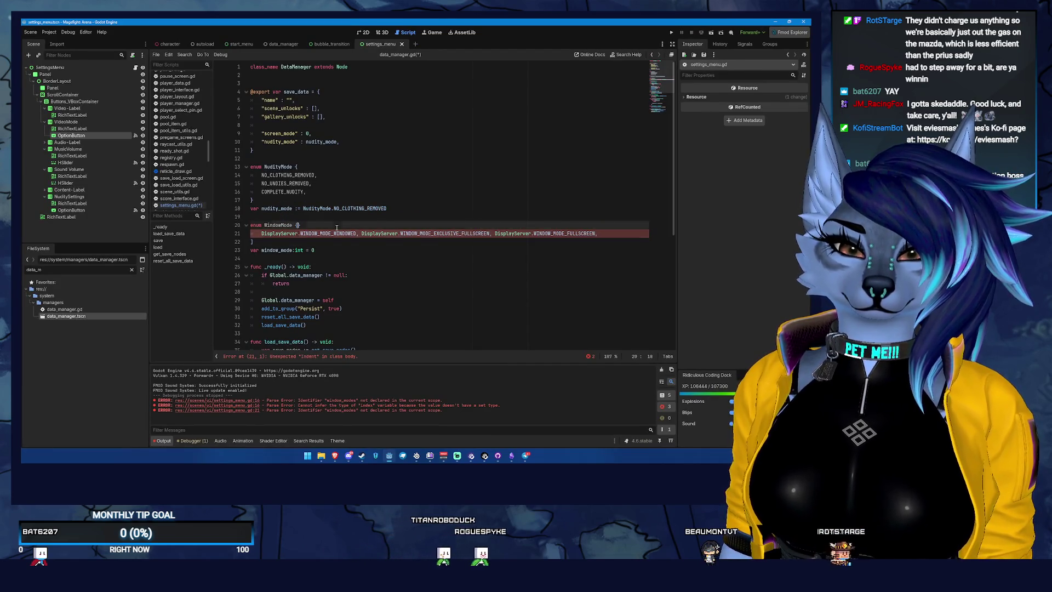
{"action": "key", "text": "Left"}
{"action": "key", "text": "Return"}
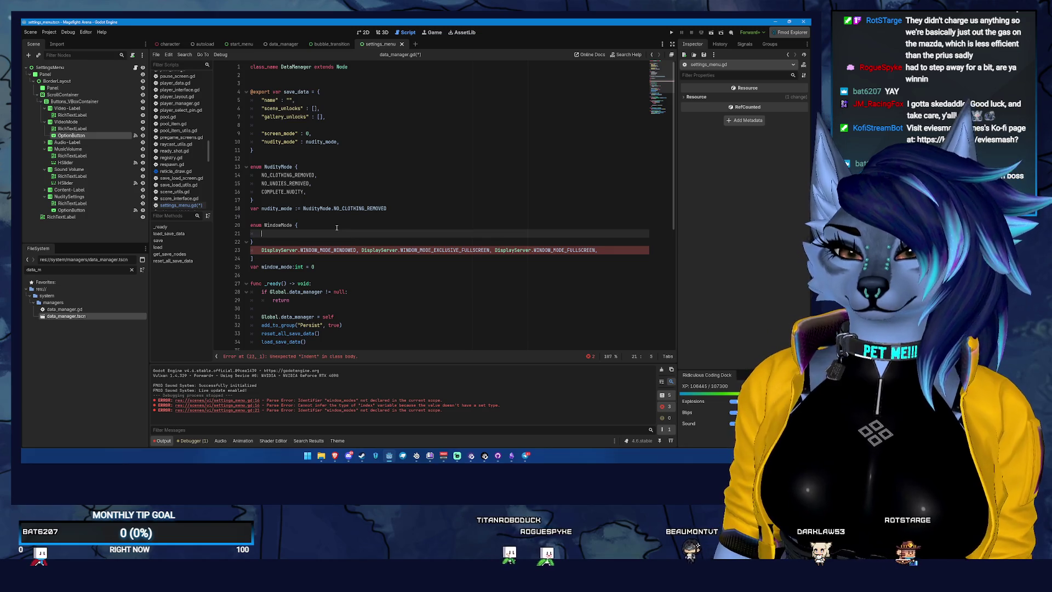
{"action": "type", "text": "E"}
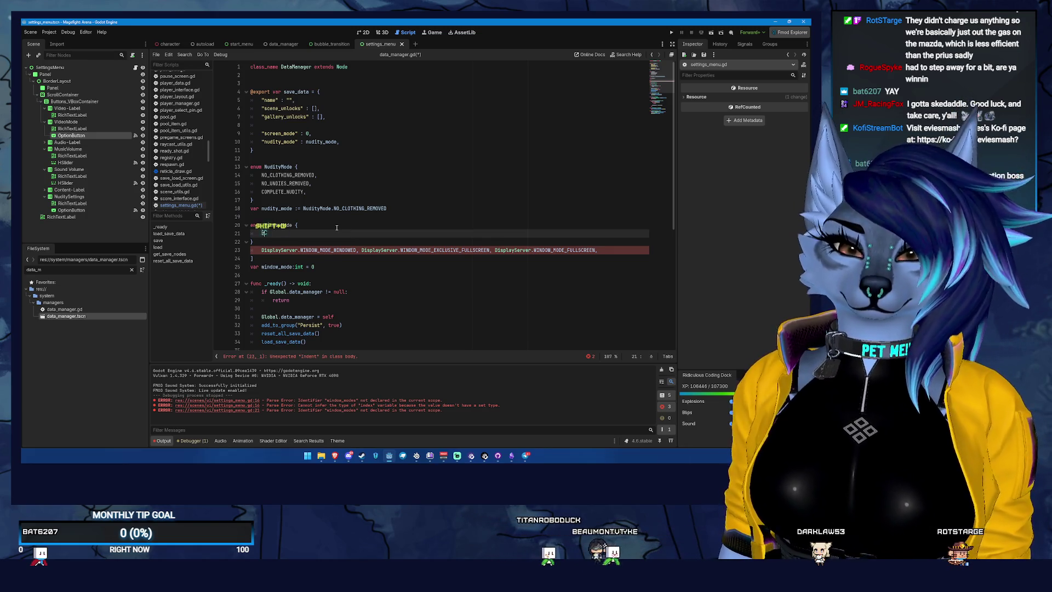
{"action": "type", "text": "ind"}
{"action": "key", "text": "BackSpace"}
{"action": "key", "text": "BackSpace"}
{"action": "key", "text": "BackSpace"}
{"action": "type", "text": "INDOWED,"}
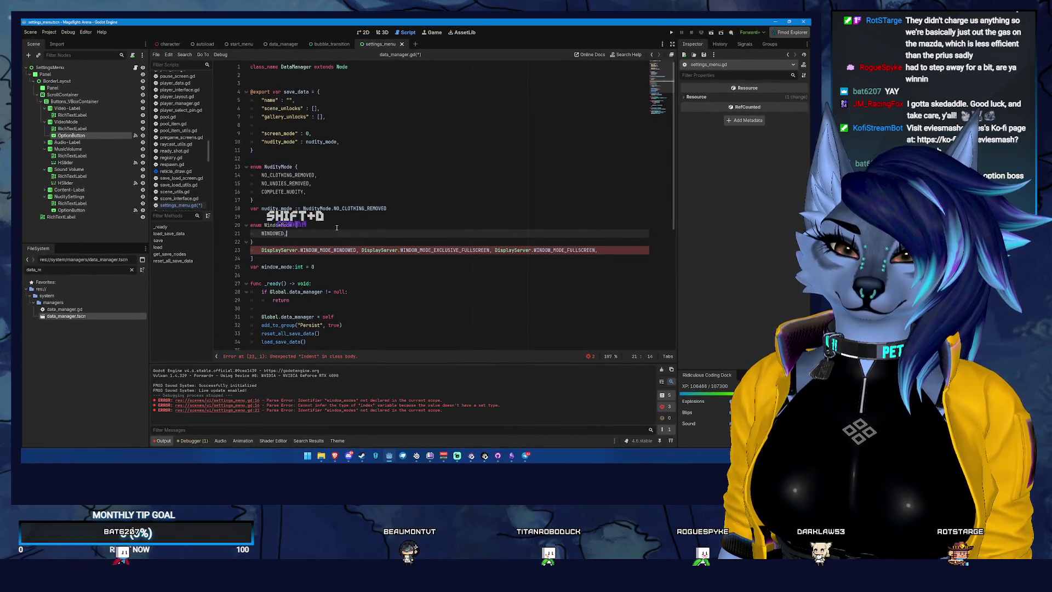
{"action": "key", "text": "Return"}
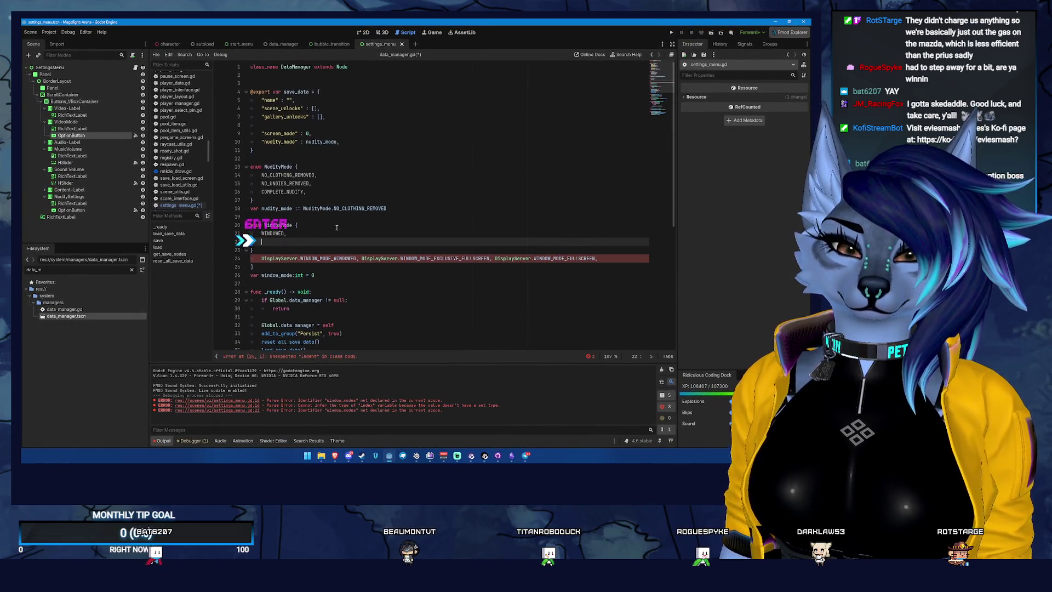
{"action": "type", "text": "BORDERLE"}
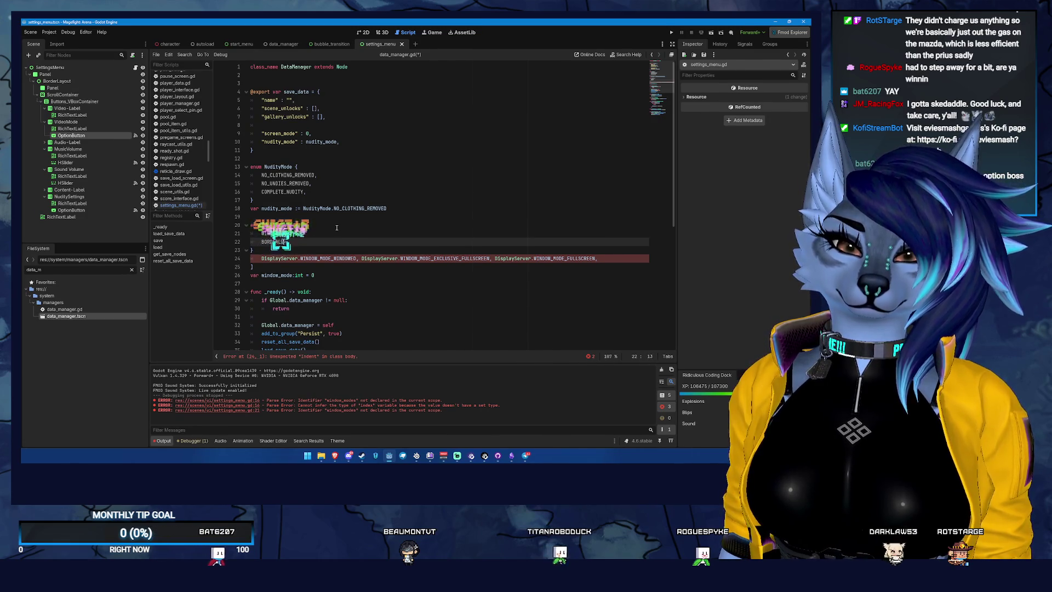
{"action": "type", "text": "SS,"}
{"action": "key", "text": "Return"}
{"action": "type", "text": "FULLS"}
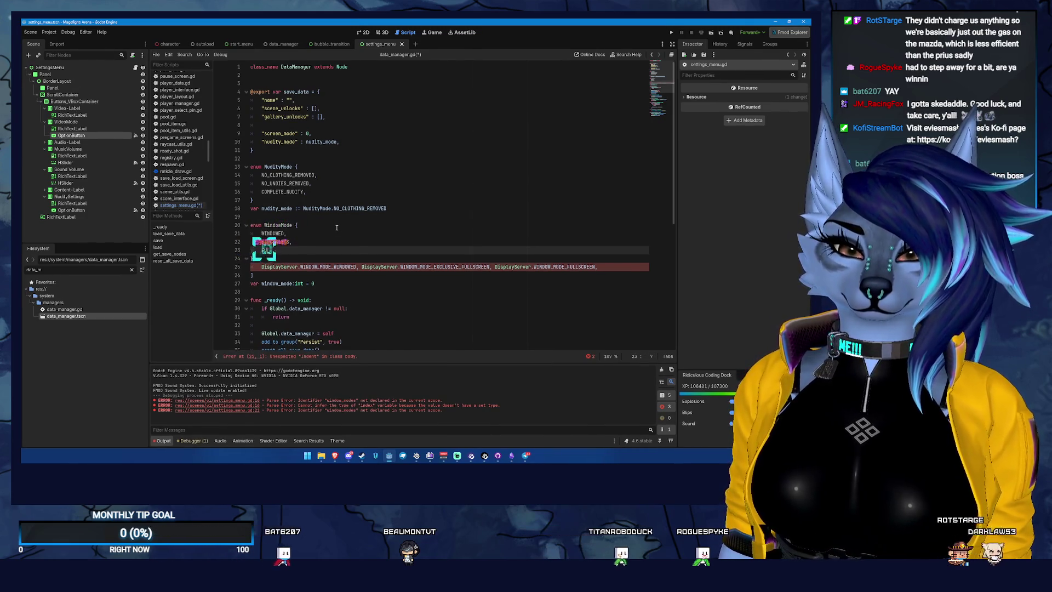
{"action": "type", "text": "CREEN,"}
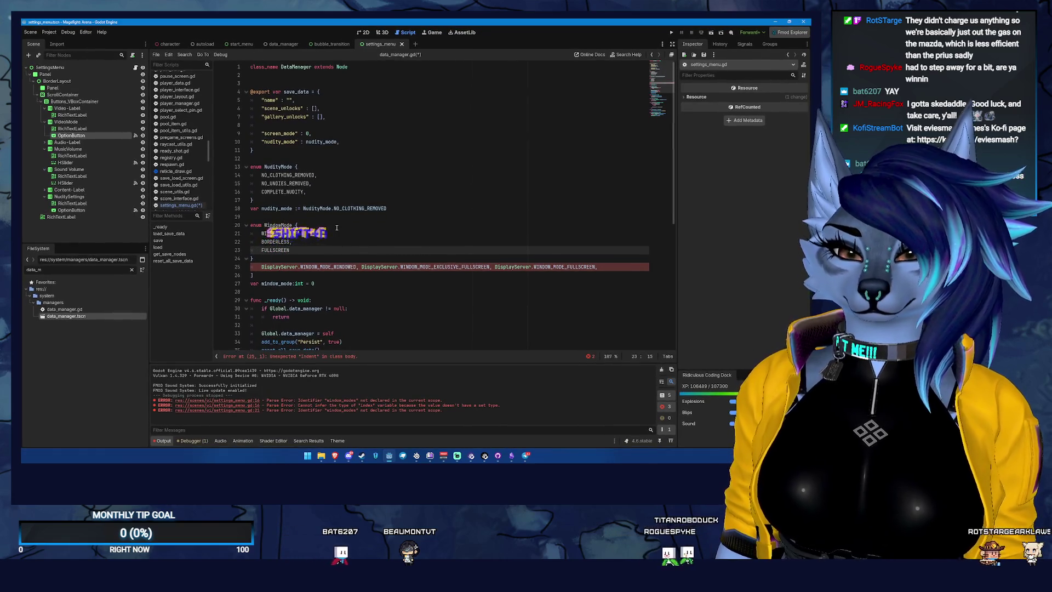
Step: Delete the leftover DisplayServer array line and bracket below the enum entries
{"action": "key", "text": "Down"}
{"action": "key", "text": "BackSpace"}
{"action": "key", "text": "Down"}
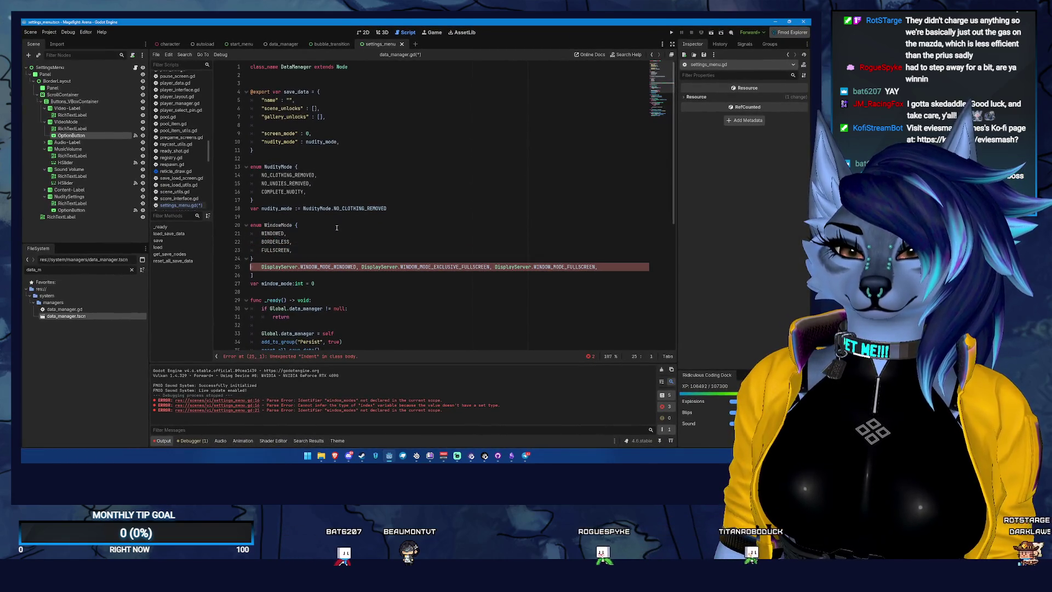
{"action": "key", "text": "shift+Down"}
{"action": "key", "text": "shift+Down"}
{"action": "key", "text": "BackSpace"}
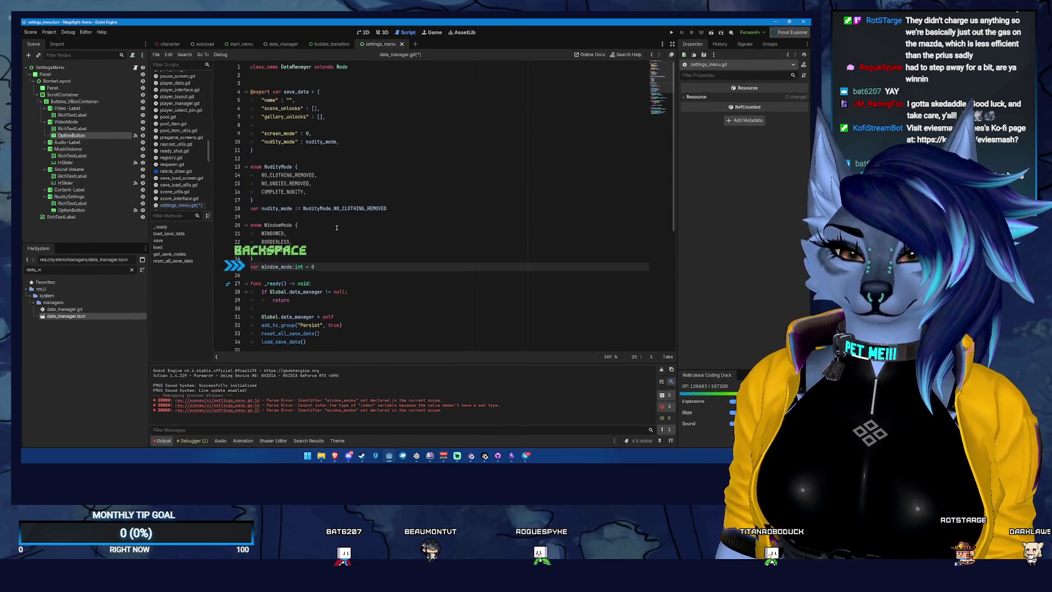
{"action": "key", "text": "Up"}
{"action": "key", "text": "Left"}
{"action": "key", "text": "Down"}
{"action": "key", "text": "Down"}
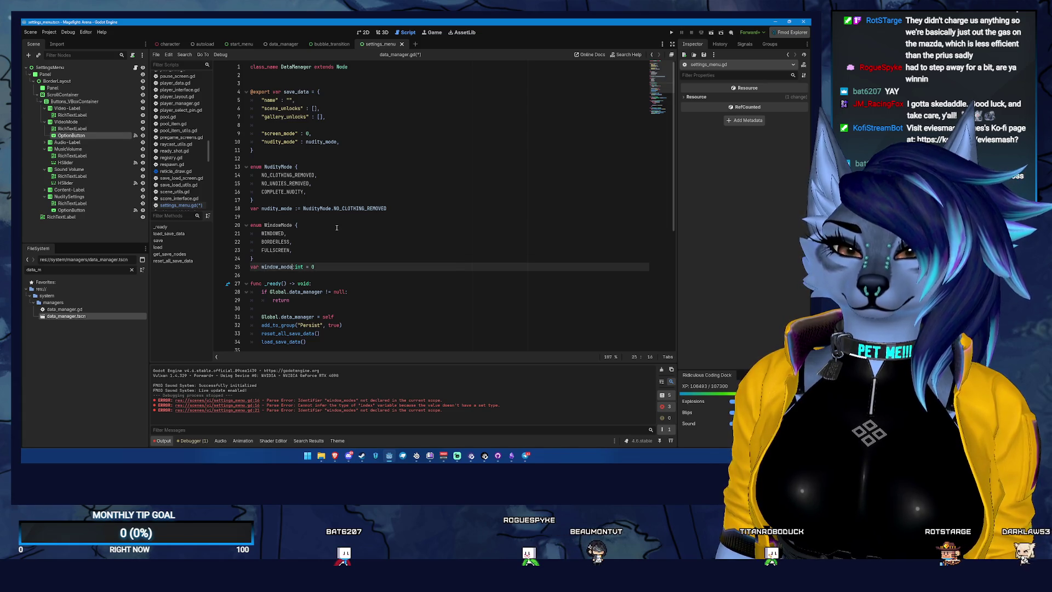
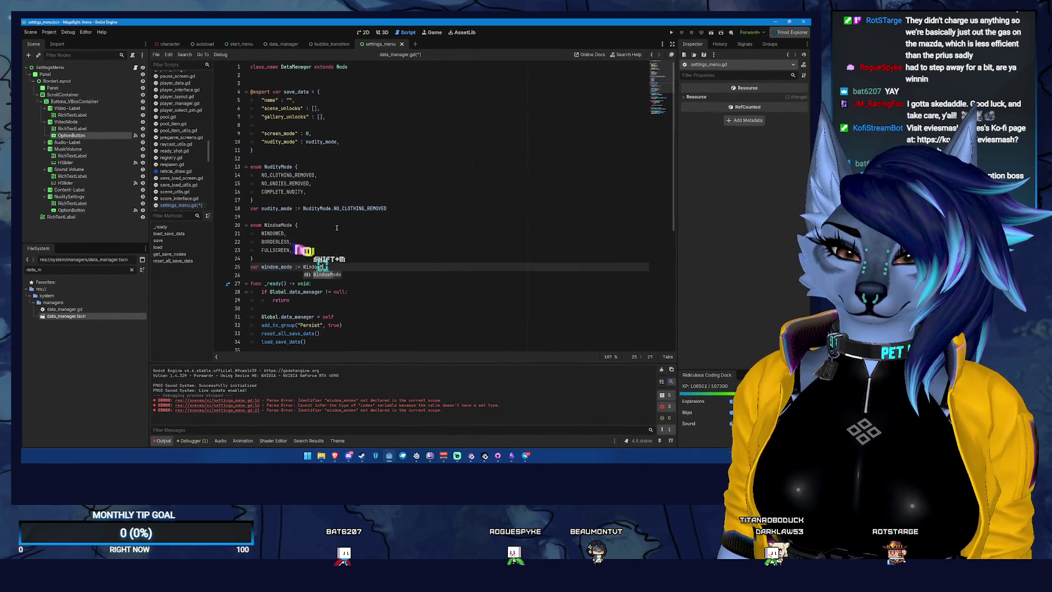
Step: Default window_mode to WindowMode.BORDERLESS on line 25 and save
{"action": "key", "text": "Return"}
{"action": "type", "text": ".BO"}
{"action": "key", "text": "Return"}
{"action": "key", "text": "ctrl+s"}
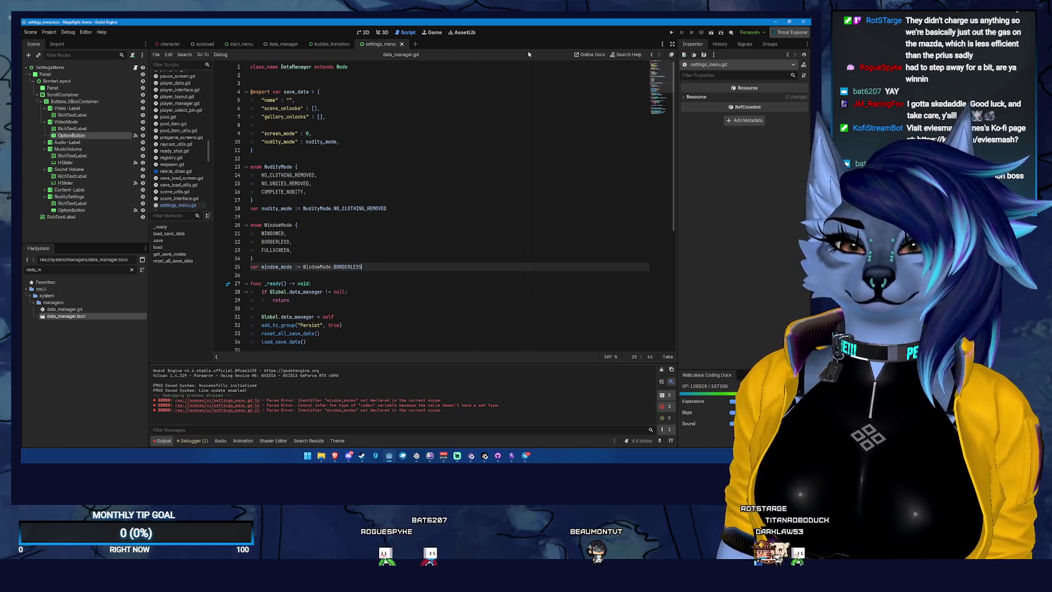
Step: Add a "window_mode" : window_mode entry after nudity_mode in save_data and save data_manager.gd
{"action": "left_click", "coordinate": [353, 142]}
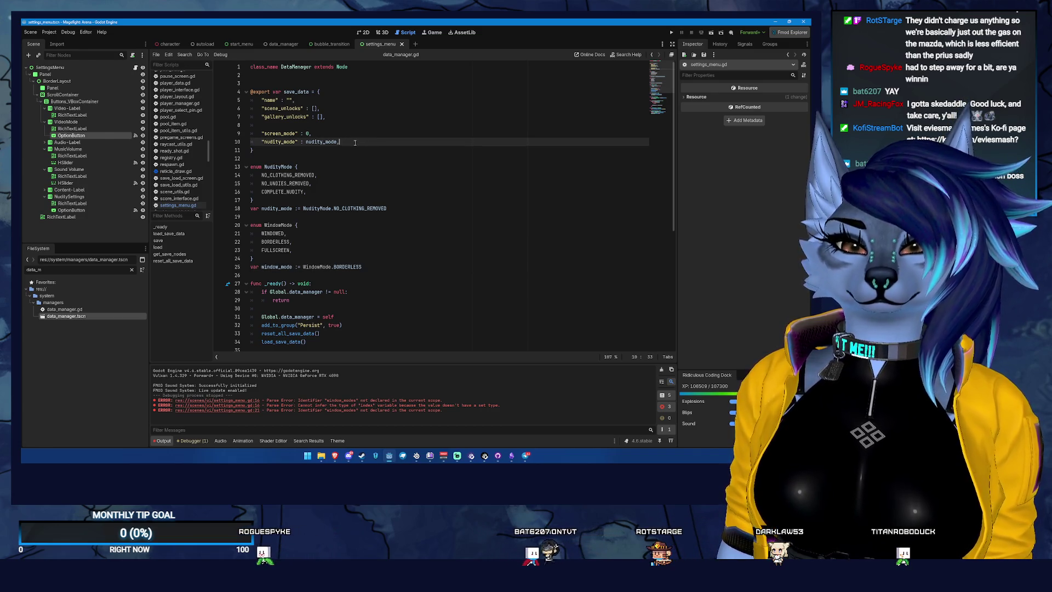
{"action": "key", "text": "Return"}
{"action": "type", "text": "\"window_"}
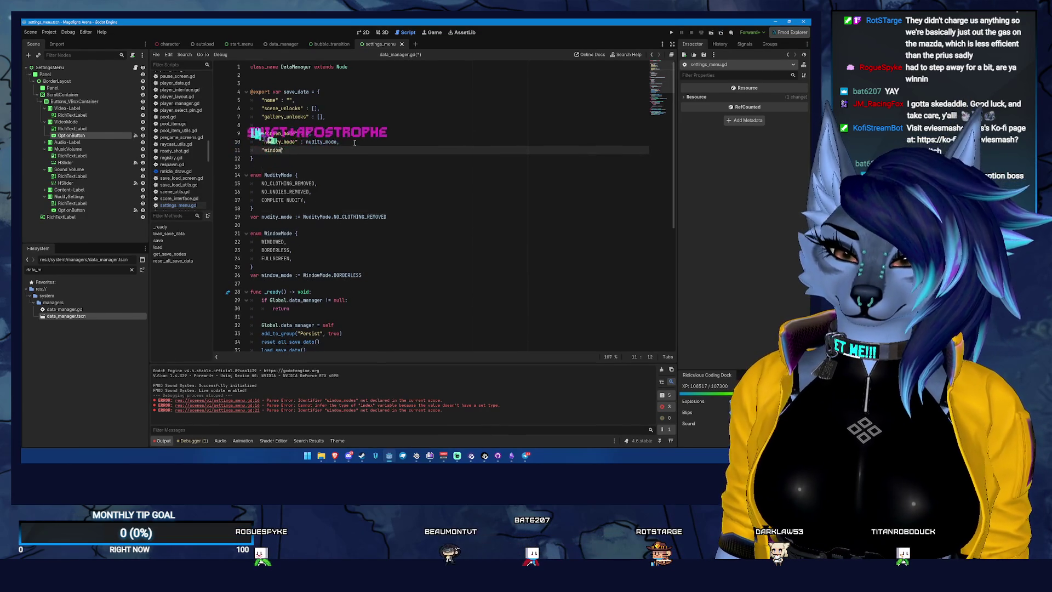
{"action": "type", "text": "mode\""}
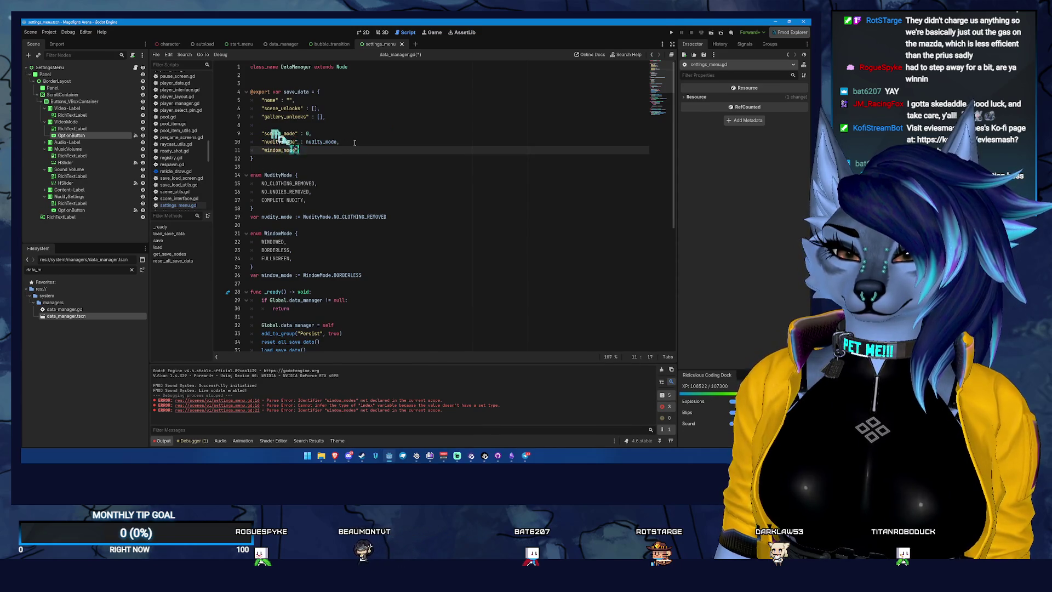
{"action": "type", "text": " : window_"}
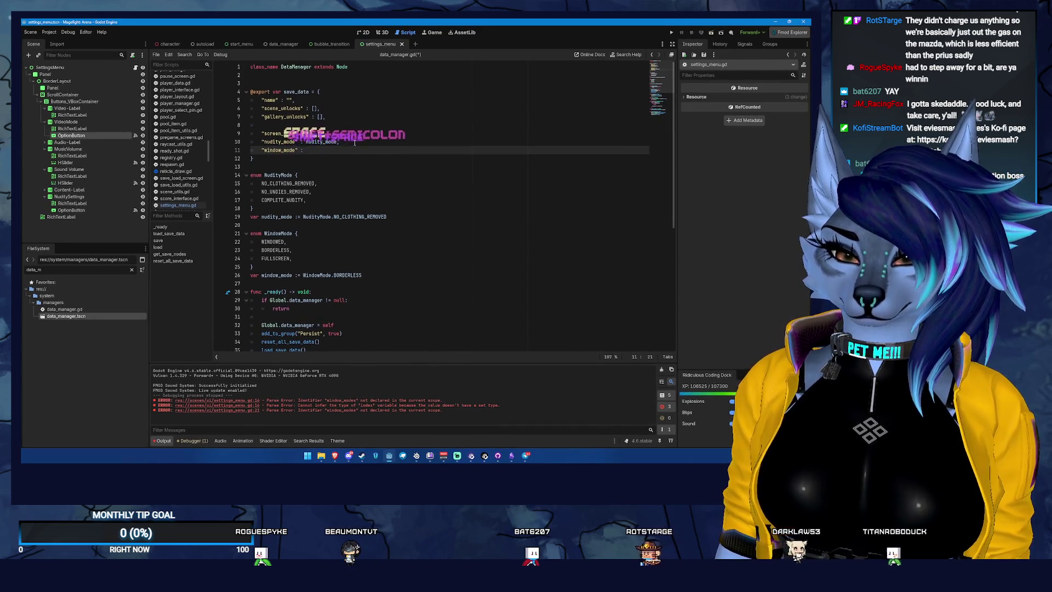
{"action": "type", "text": "mode,"}
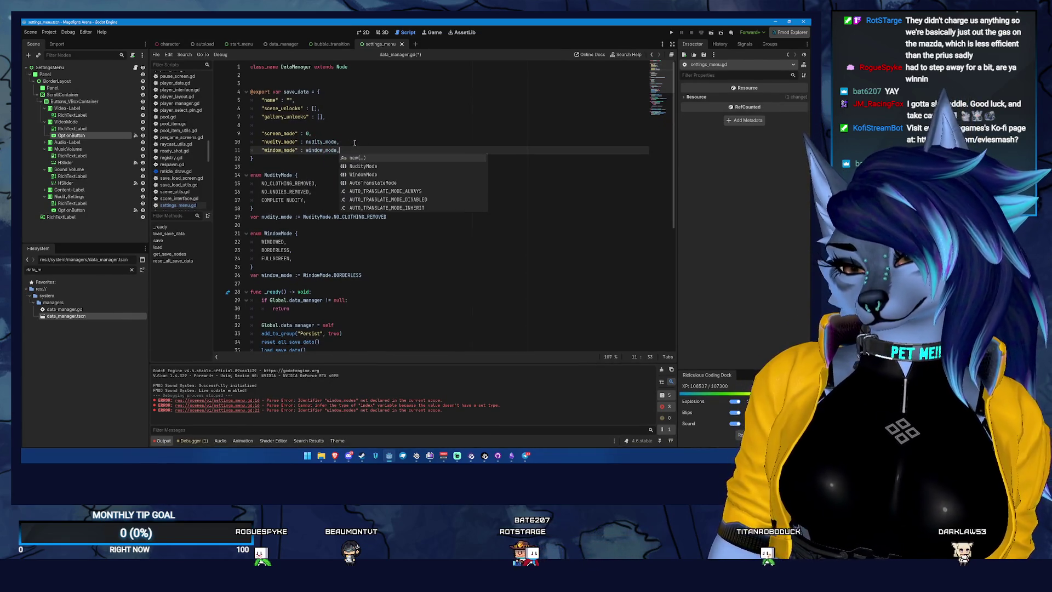
{"action": "key", "text": "ctrl+s"}
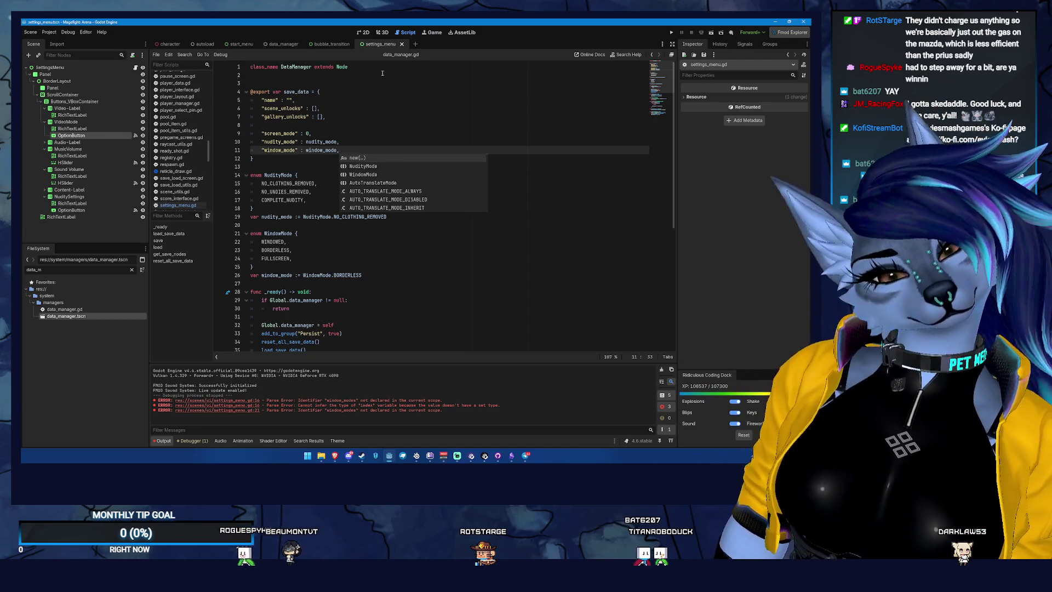
{"action": "left_click", "coordinate": [71, 136]}
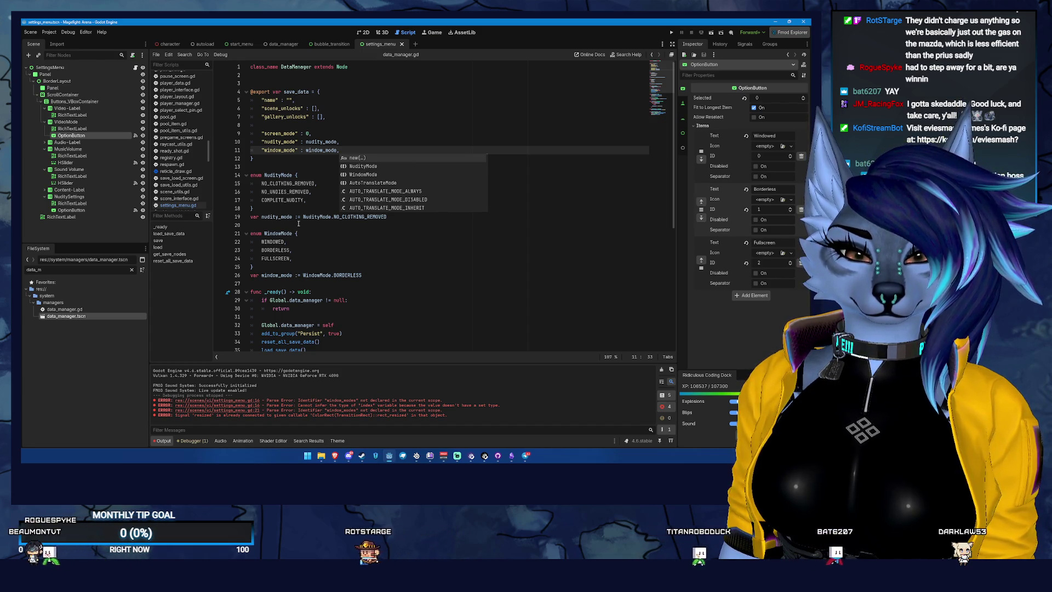
Step: Declare a WindowModeDictionary Dictionary with braces above the WindowMode enum
{"action": "left_click", "coordinate": [294, 226]}
{"action": "key", "text": "Return"}
{"action": "type", "text": "var WindowModeD"}
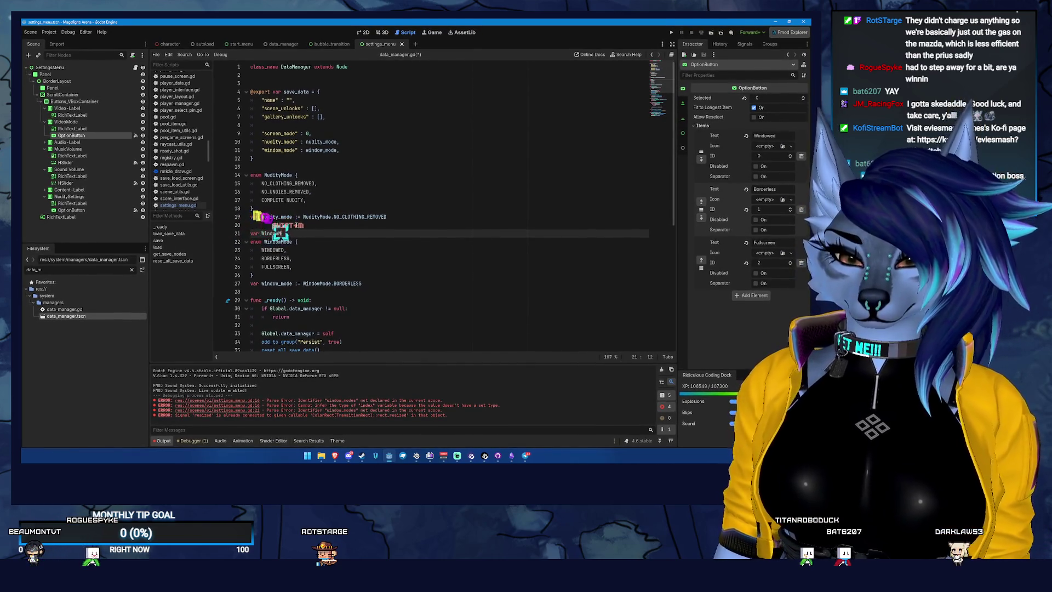
{"action": "type", "text": "ictionary"}
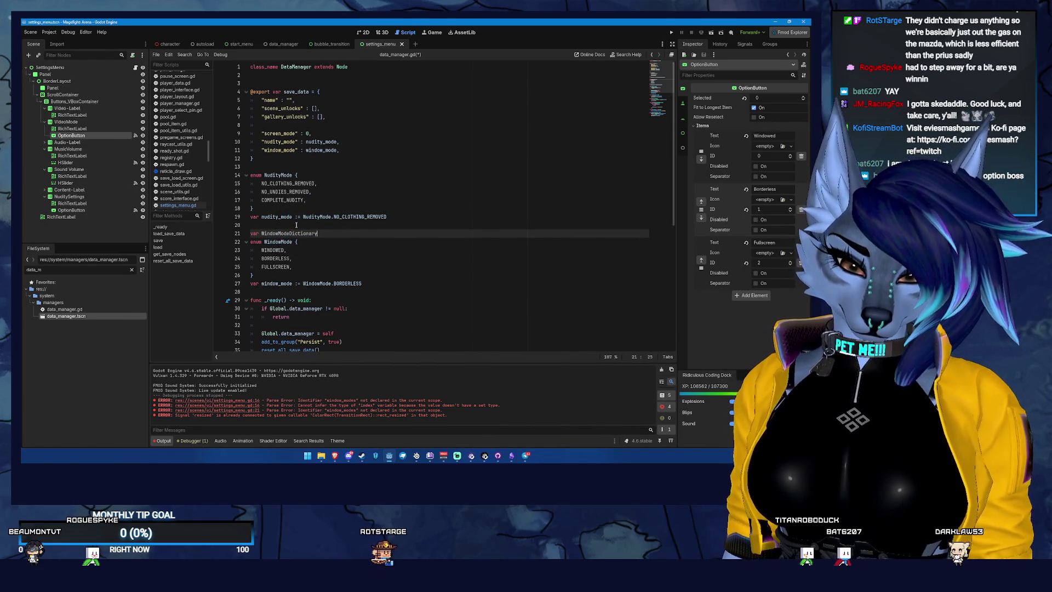
{"action": "type", "text": ": {"}
{"action": "key", "text": "Left"}
{"action": "type", "text": "Dictionary"}
{"action": "key", "text": "Right"}
{"action": "key", "text": "Return"}
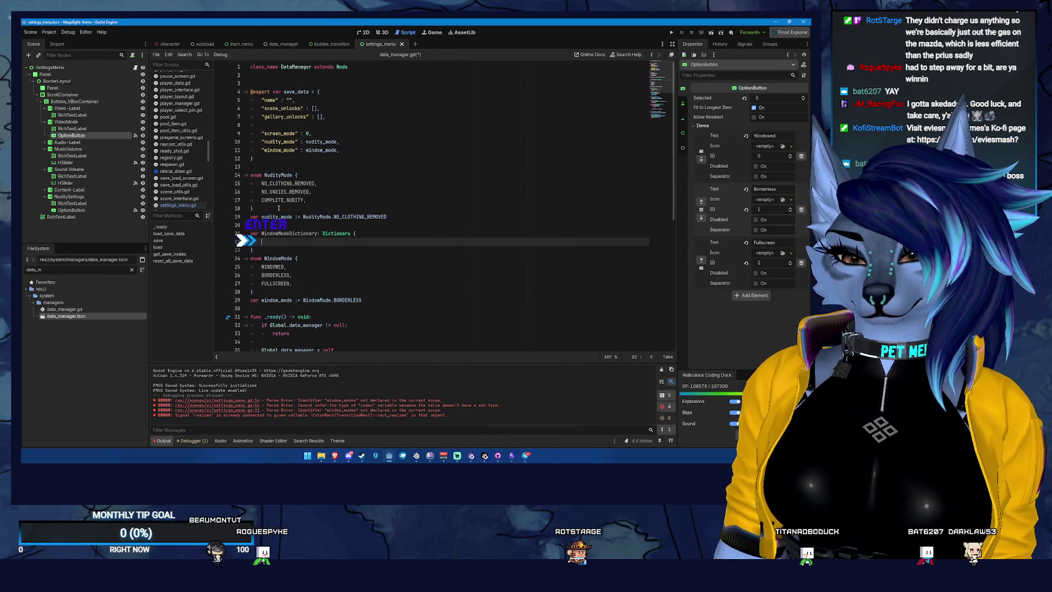
Step: Add WindowMode.WINDOWED, BORDERLESS and FULLSCREEN entries, each mapped to 0
{"action": "type", "text": "WindowM"}
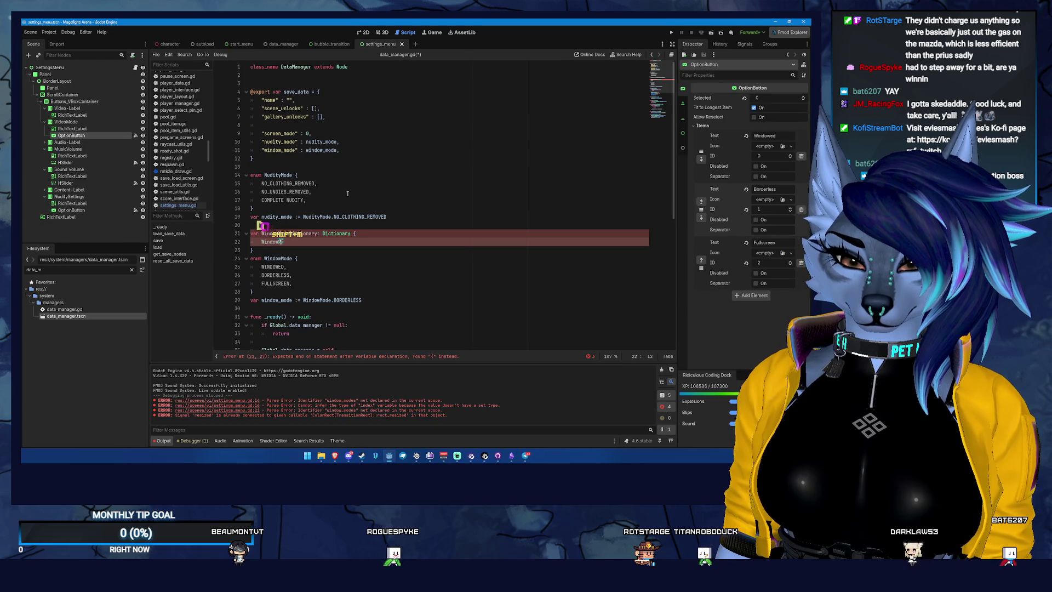
{"action": "type", "text": "ode.Windowed,"}
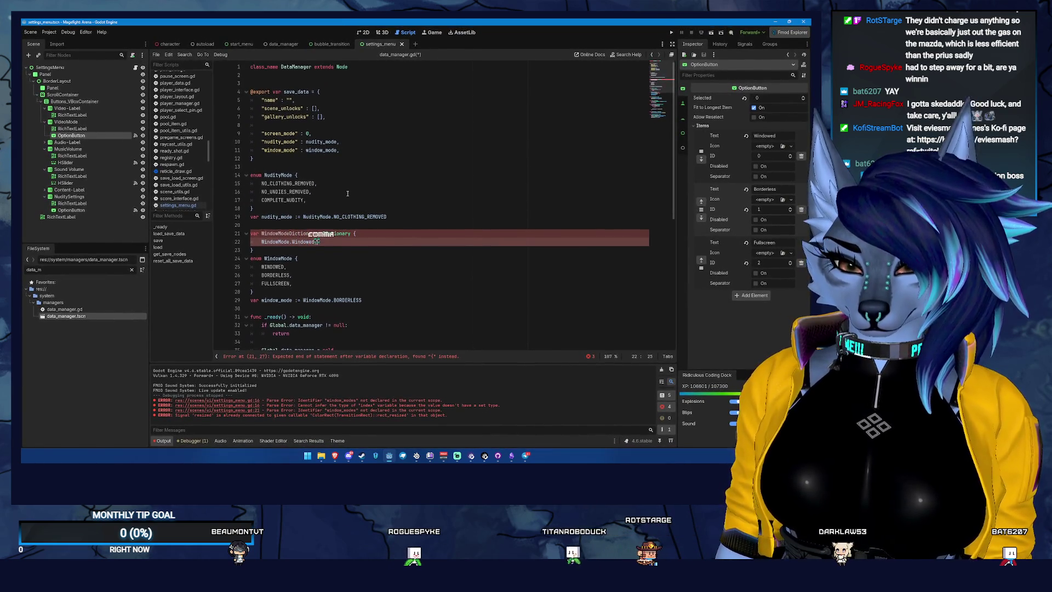
{"action": "key", "text": "BackSpace"}
{"action": "key", "text": "BackSpace"}
{"action": "key", "text": "BackSpace"}
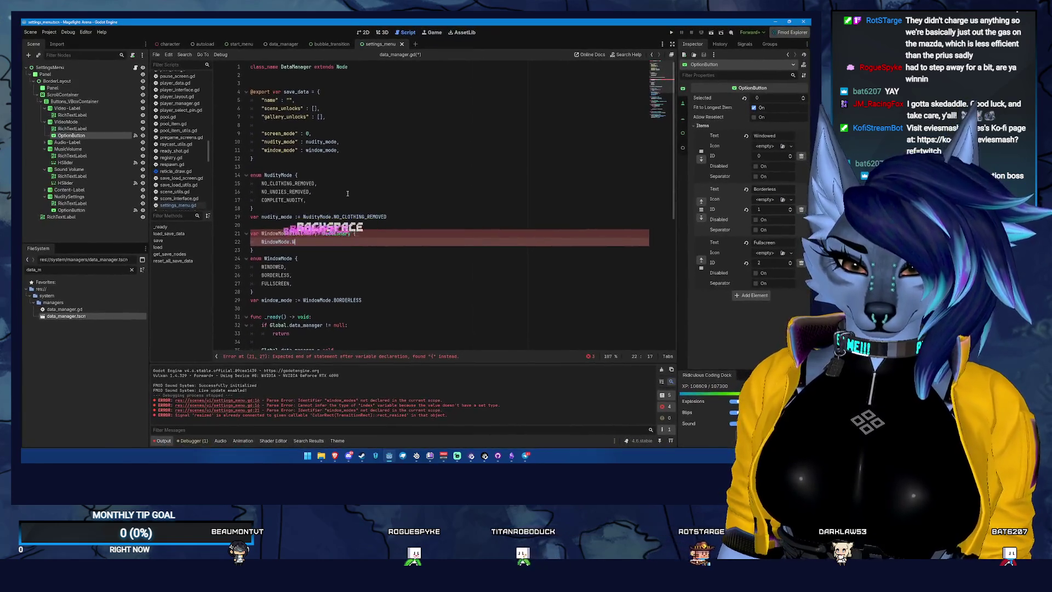
{"action": "key", "text": "Return"}
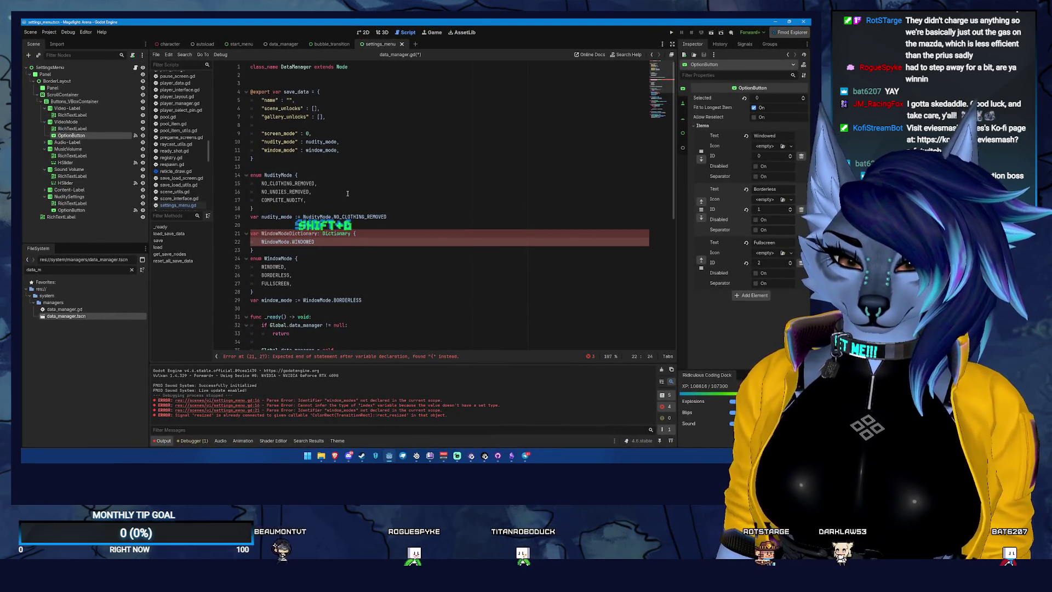
{"action": "type", "text": " : 0,"}
{"action": "key", "text": "Return"}
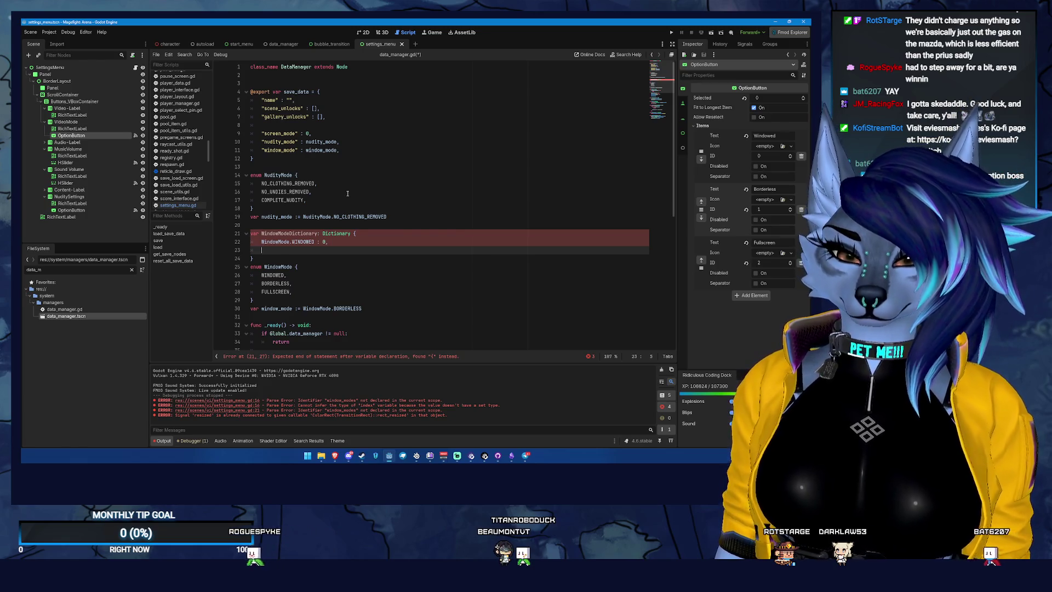
{"action": "type", "text": "WindowMod"}
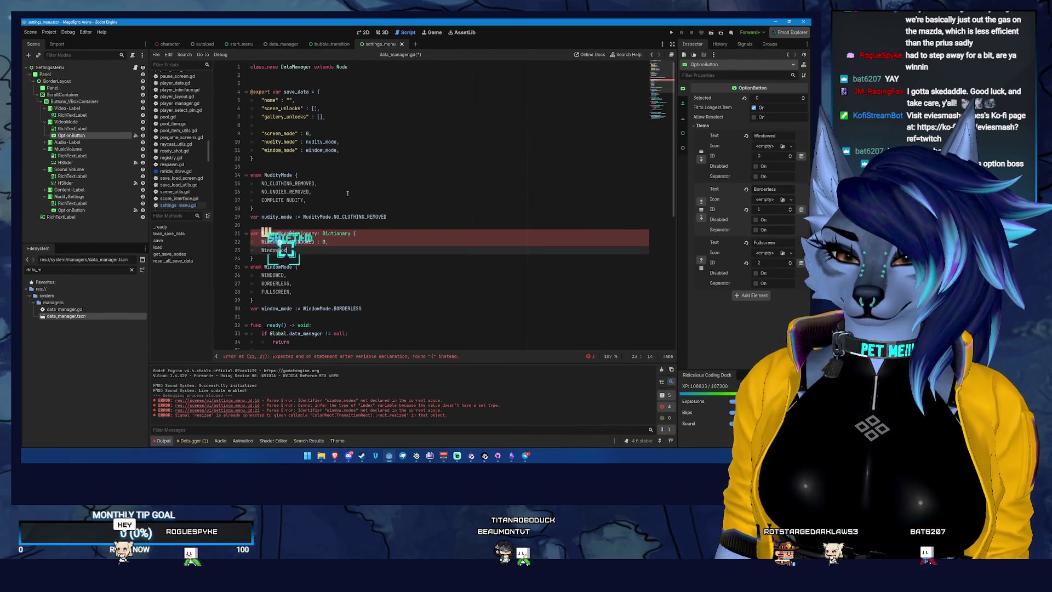
{"action": "type", "text": "e.BORDERLESS : 0,"}
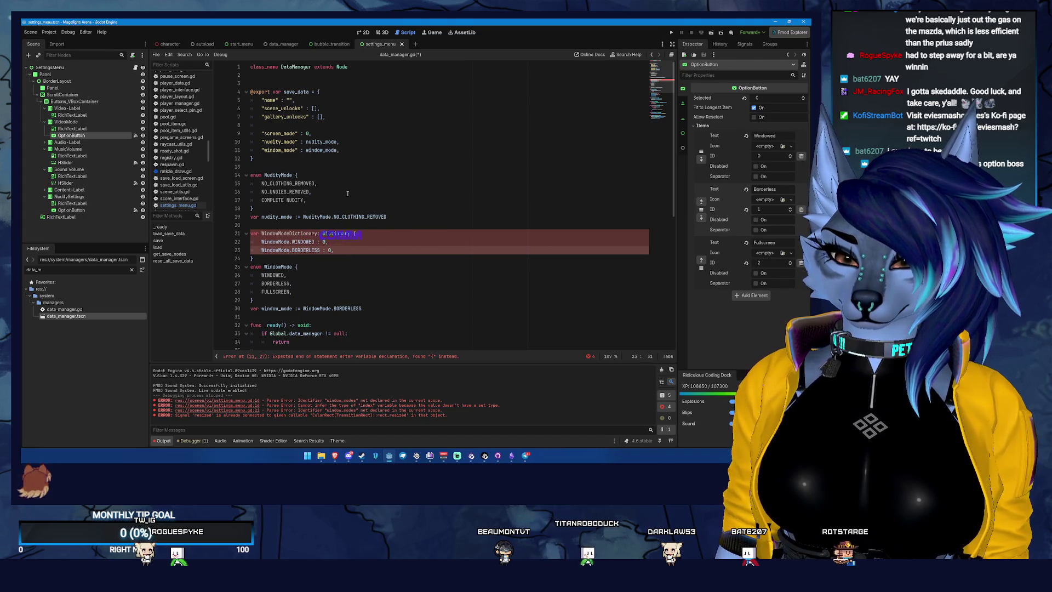
{"action": "key", "text": "Return"}
{"action": "type", "text": "WindowM"}
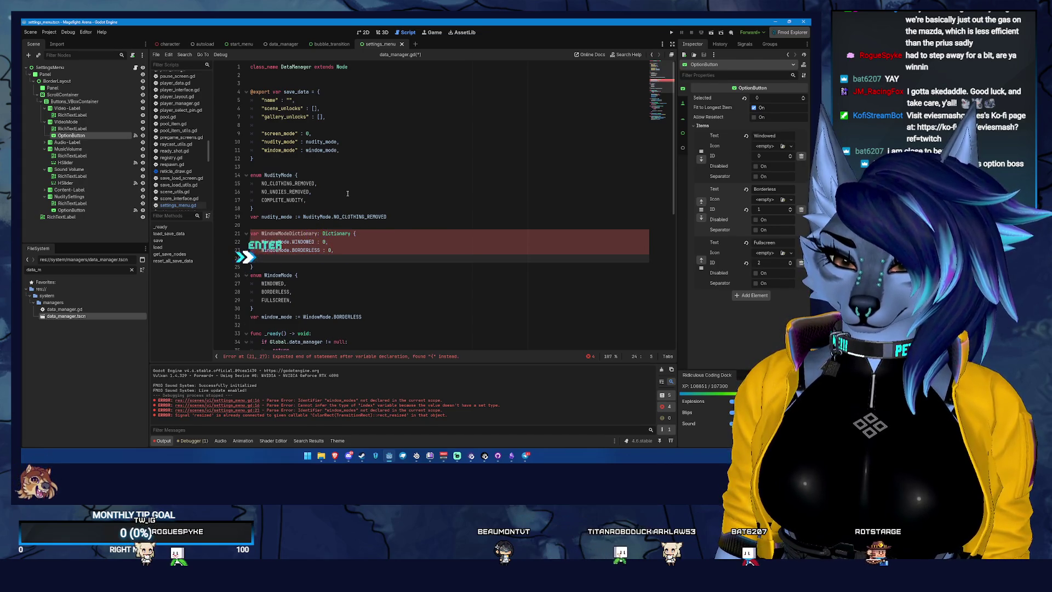
{"action": "type", "text": "ode.FULLSCREEN"}
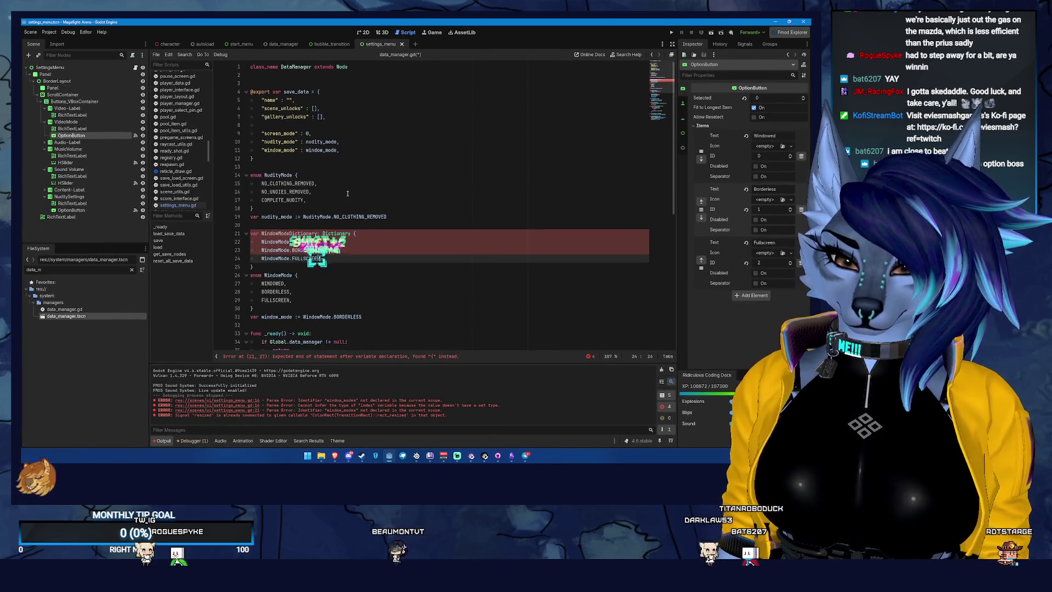
{"action": "type", "text": " : 0,"}
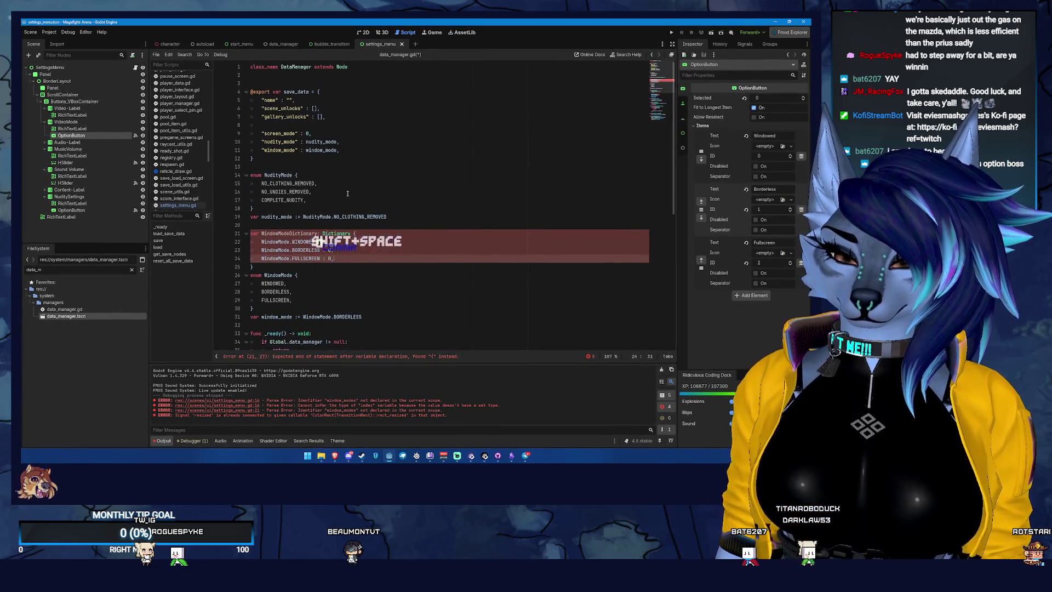
Step: Add the missing '=' so the Dictionary is assigned, save, and open bubble_transition
{"action": "left_click", "coordinate": [316, 269]}
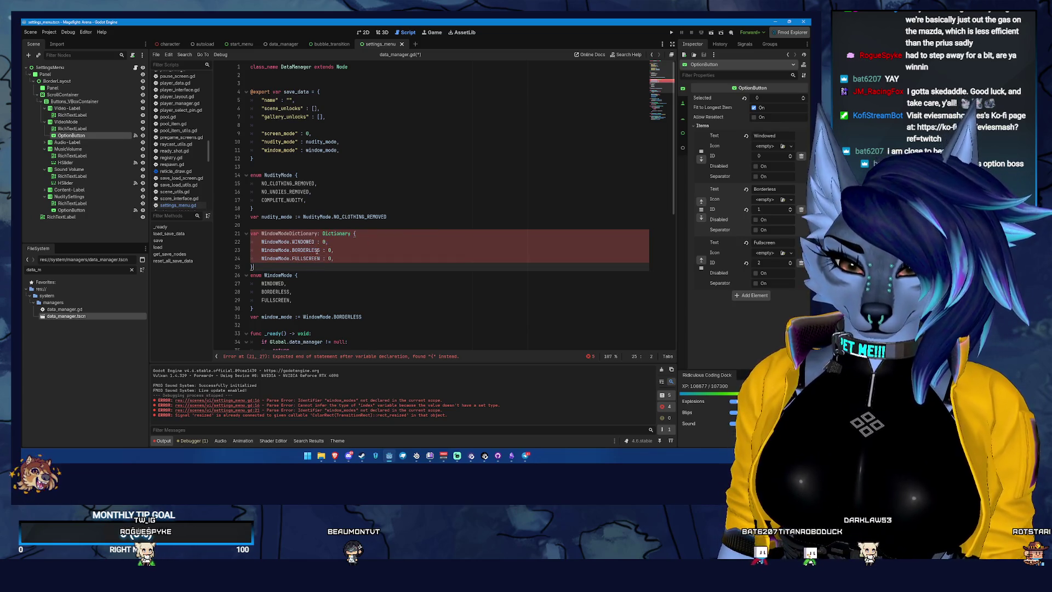
{"action": "left_click", "coordinate": [350, 233]}
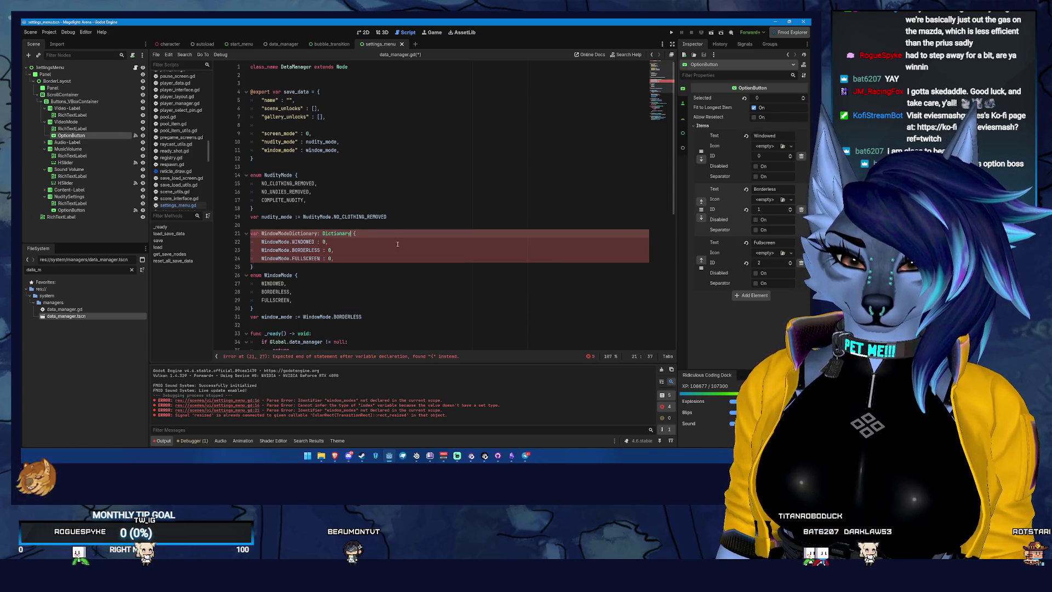
{"action": "type", "text": "="}
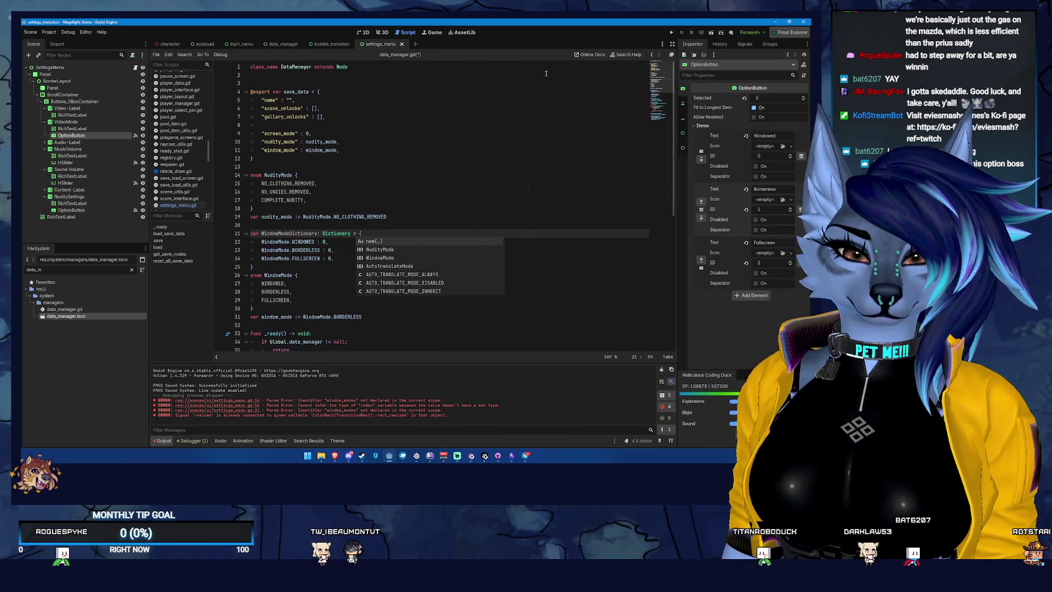
{"action": "key", "text": "ctrl+s"}
{"action": "left_click", "coordinate": [352, 47]}
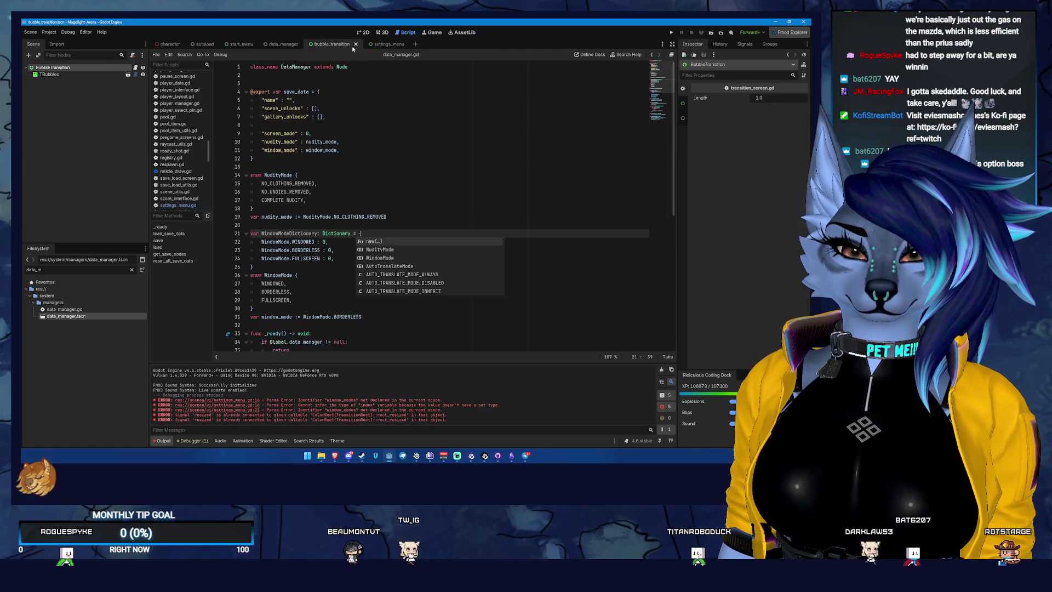
Step: Copy the window_modes array from settings_menu.gd into data_manager.gd for reference
{"action": "left_click", "coordinate": [387, 44]}
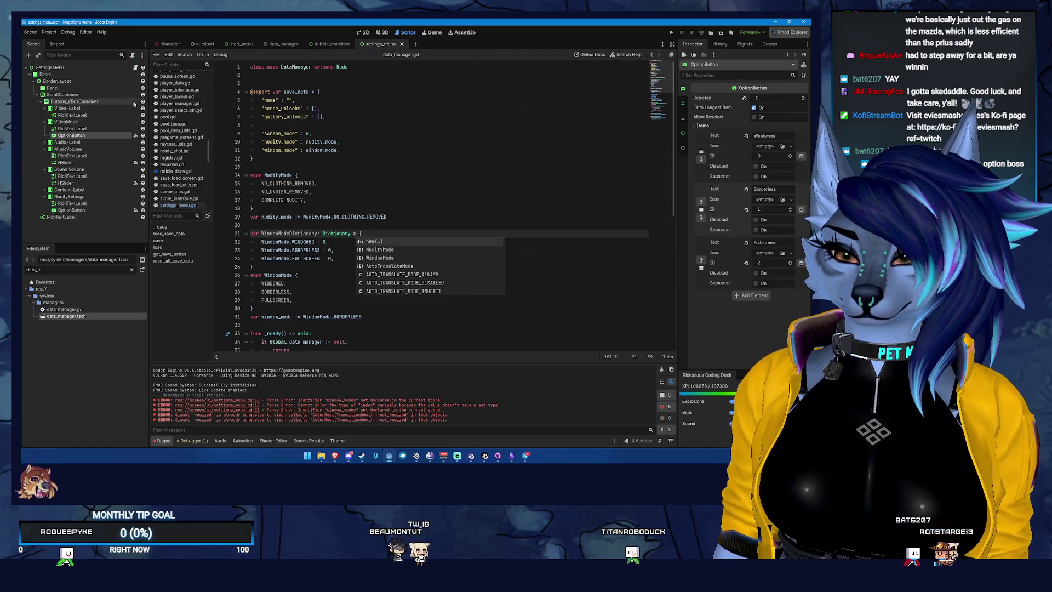
{"action": "left_click", "coordinate": [135, 67]}
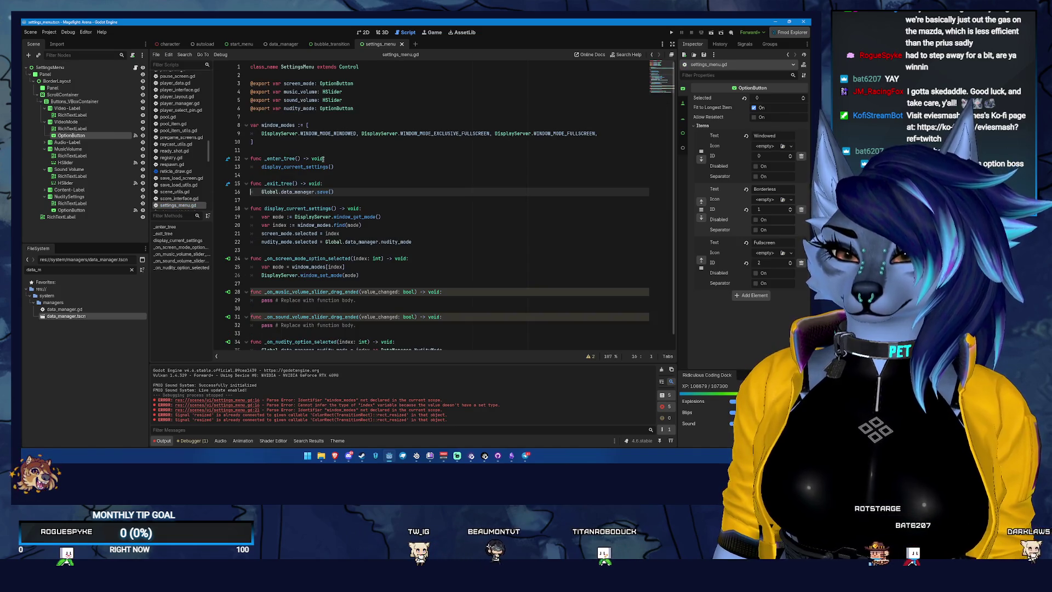
{"action": "left_click_drag", "start_coordinate": [286, 149], "coordinate": [211, 130]}
{"action": "key", "text": "ctrl+c"}
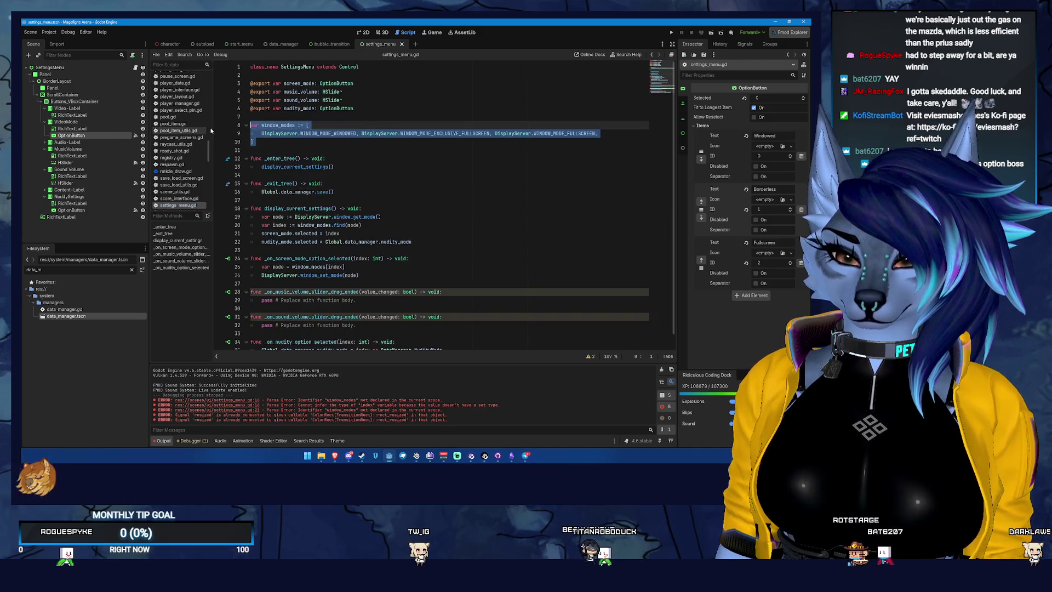
{"action": "left_click", "coordinate": [651, 56]}
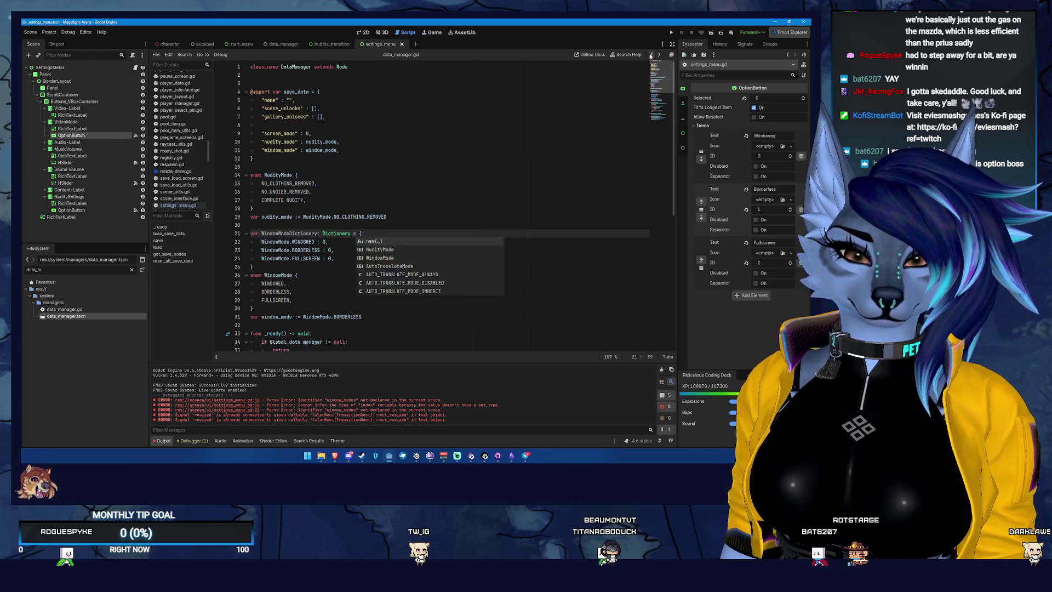
{"action": "scroll", "coordinate": [285, 230], "scroll_direction": "down", "scroll_amount": 2}
{"action": "left_click", "coordinate": [337, 179]}
{"action": "key", "text": "ctrl+v"}
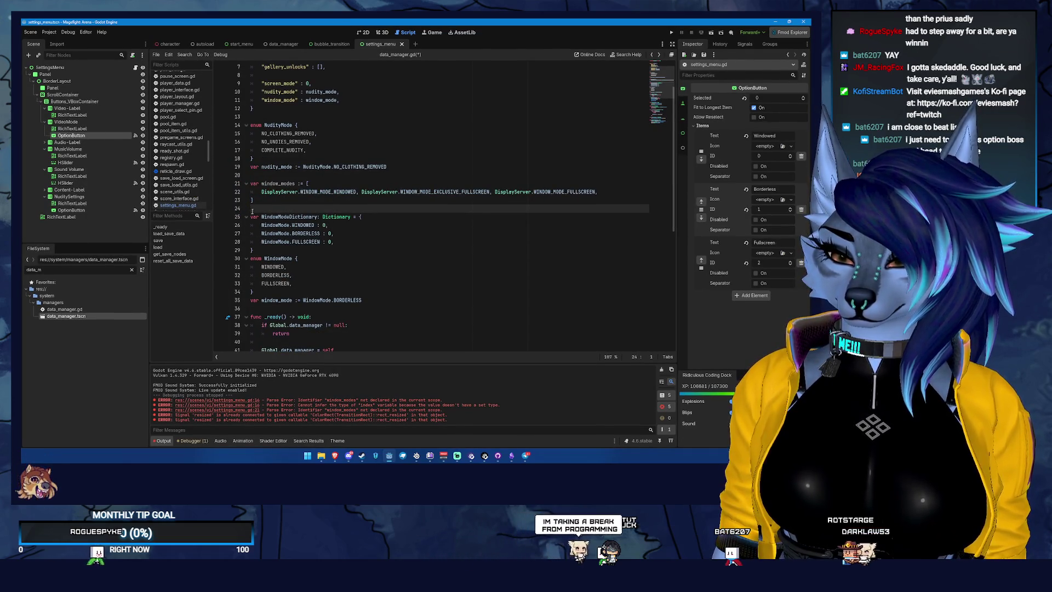
Step: Map WINDOWED to DisplayServer.WINDOW_MODE_WINDOWED and BORDERLESS to WINDOW_MODE_EXCLUSIVE_FULLSCREEN
{"action": "left_click", "coordinate": [325, 225]}
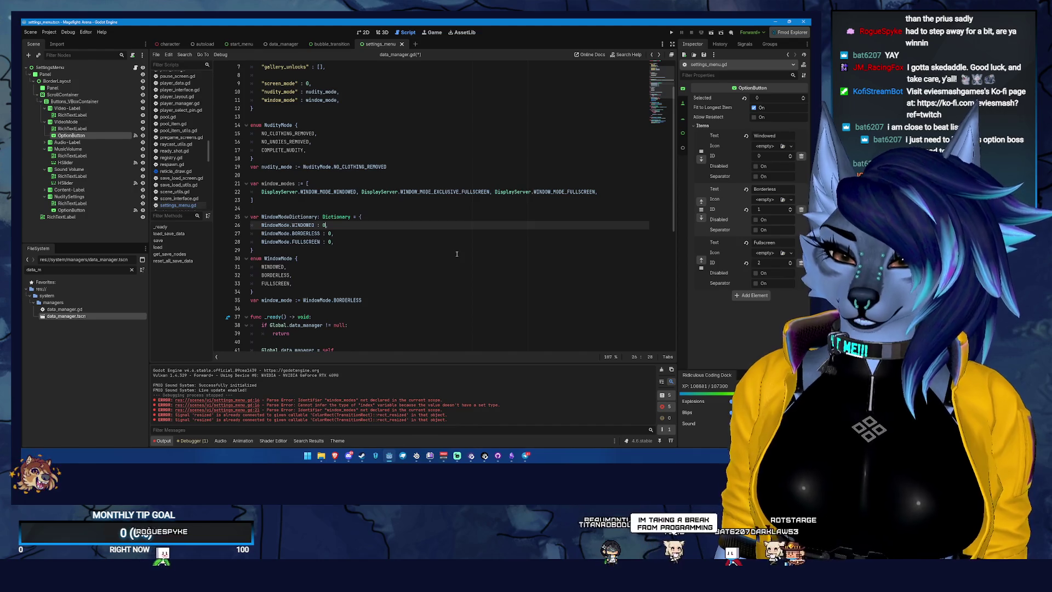
{"action": "key", "text": "BackSpace"}
{"action": "type", "text": "Displ"}
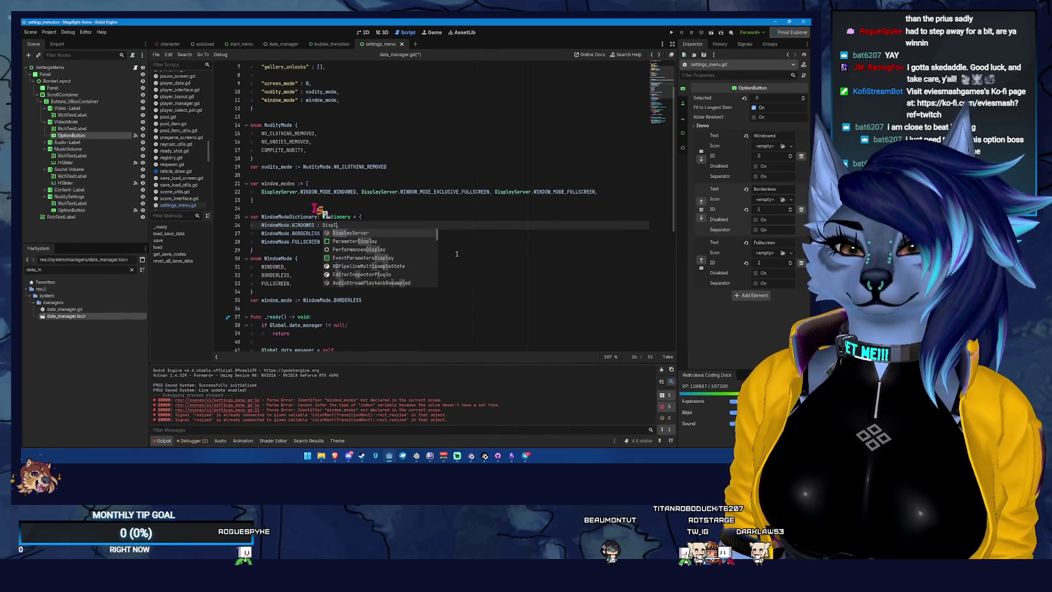
{"action": "key", "text": "Return"}
{"action": "type", "text": ".WINDOW"}
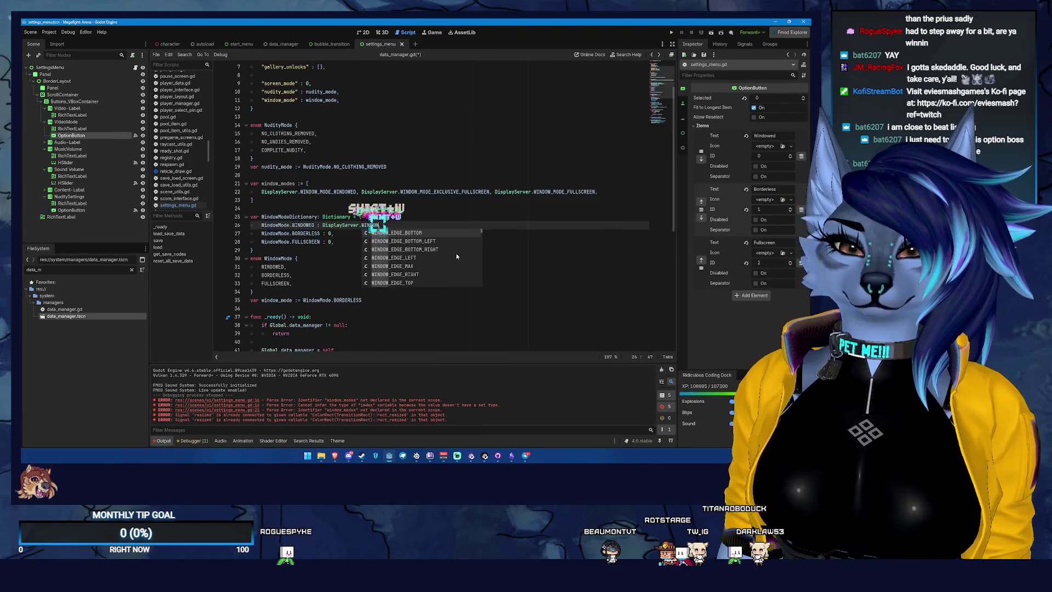
{"action": "type", "text": "_MODE_"}
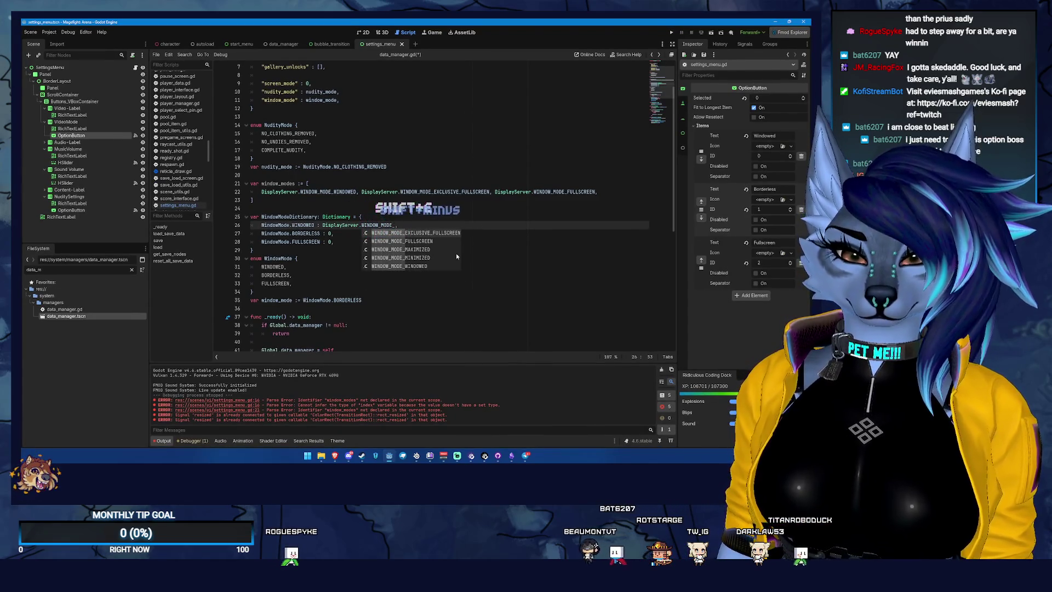
{"action": "type", "text": "W"}
{"action": "key", "text": "Return"}
{"action": "key", "text": "Down"}
{"action": "key", "text": "BackSpace"}
{"action": "key", "text": "BackSpace"}
{"action": "type", "text": "Display"}
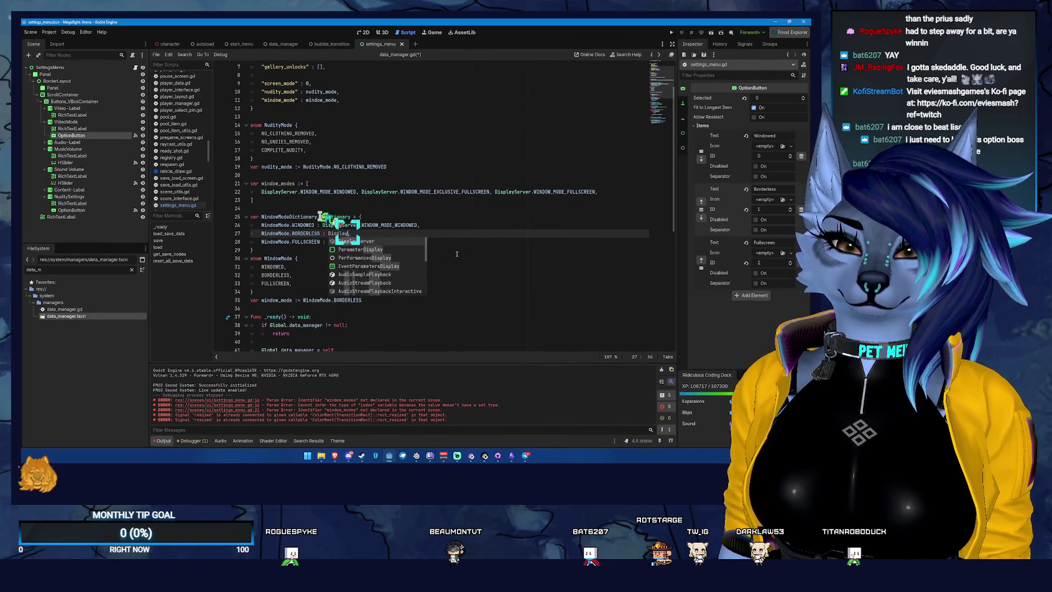
{"action": "key", "text": "Return"}
{"action": "type", "text": ".WIN"}
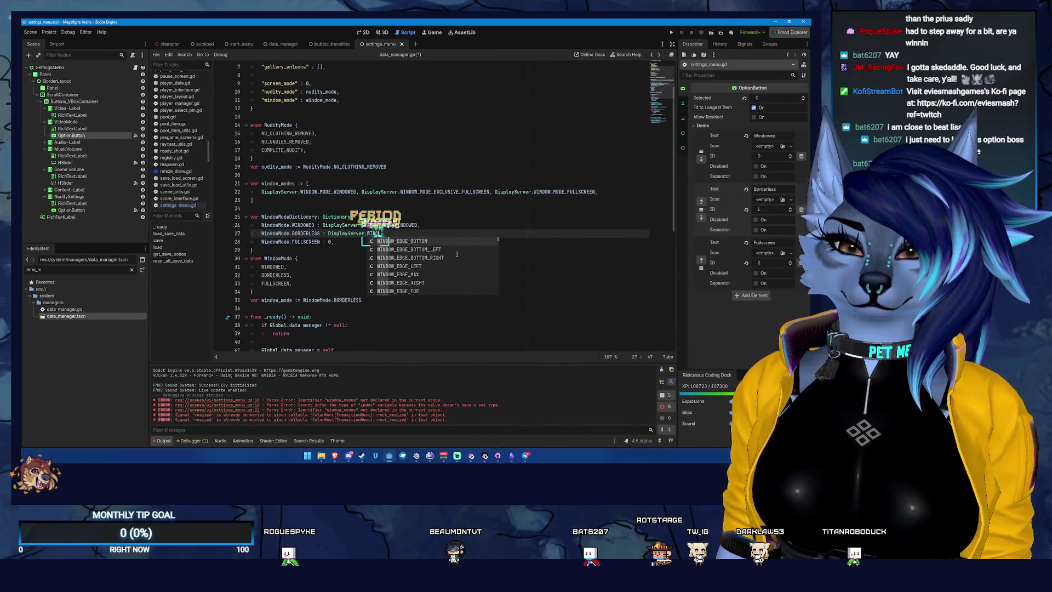
{"action": "type", "text": "DOWM,"}
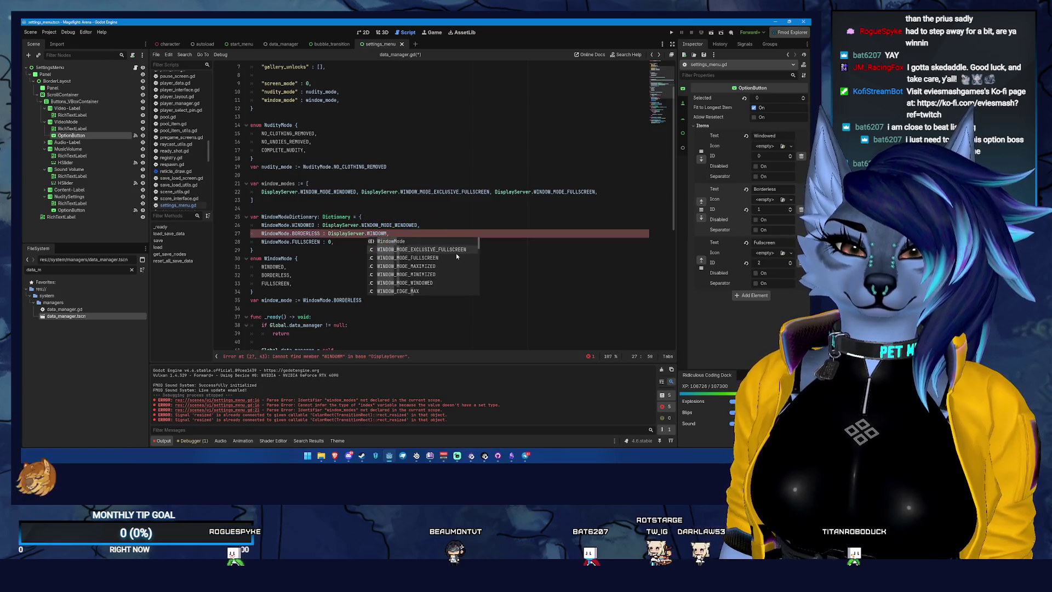
{"action": "key", "text": "Return"}
Step: Map FULLSCREEN to DisplayServer.WINDOW_MODE_FULLSCREEN and save data_manager.gd
{"action": "key", "text": "Down"}
{"action": "key", "text": "BackSpace"}
{"action": "key", "text": "BackSpace"}
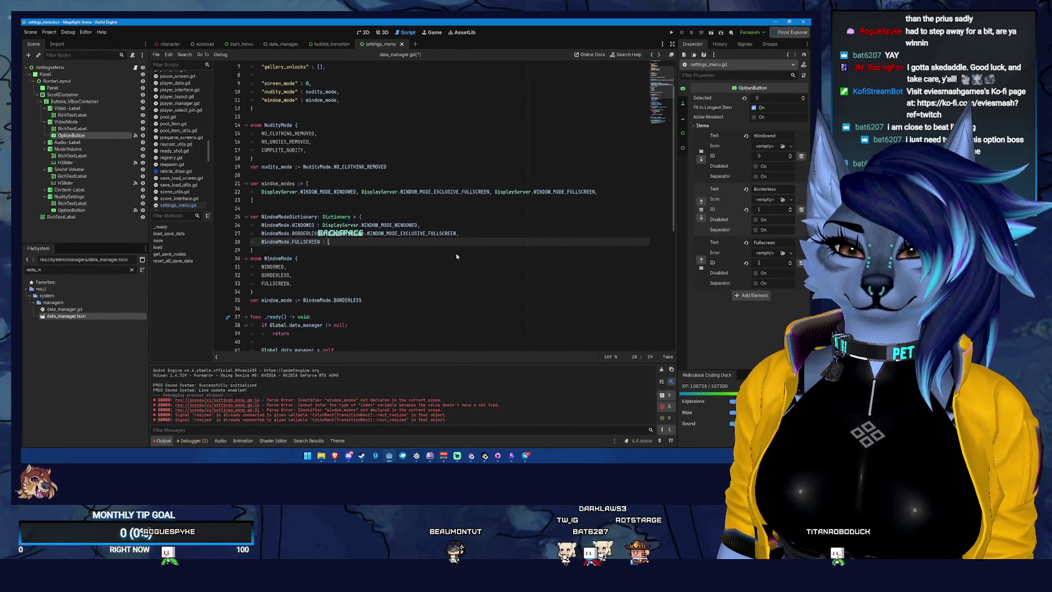
{"action": "type", "text": "DisplayServer.W"}
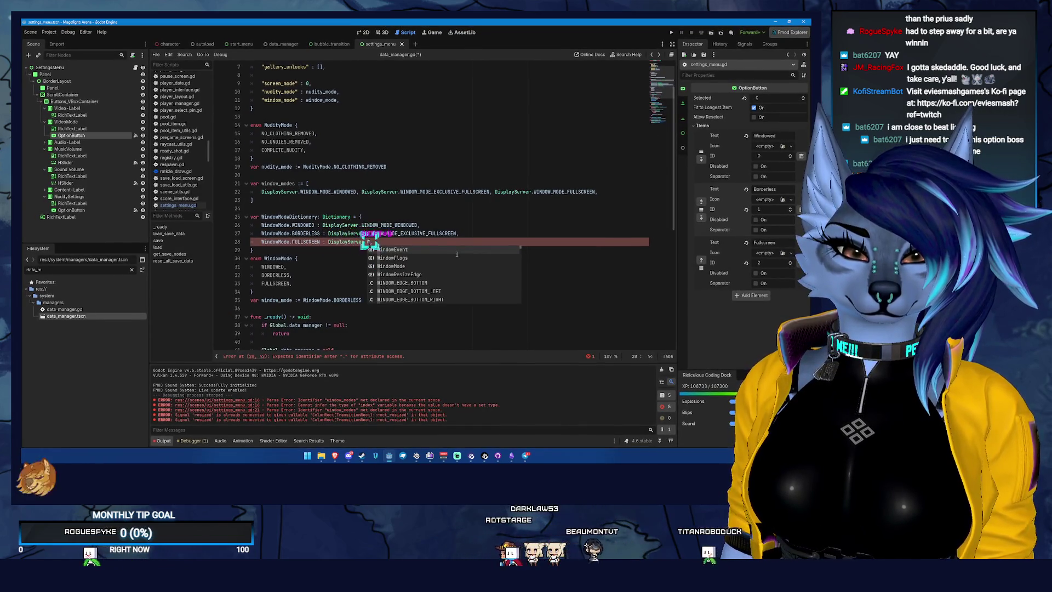
{"action": "type", "text": "INDOW_MODE"}
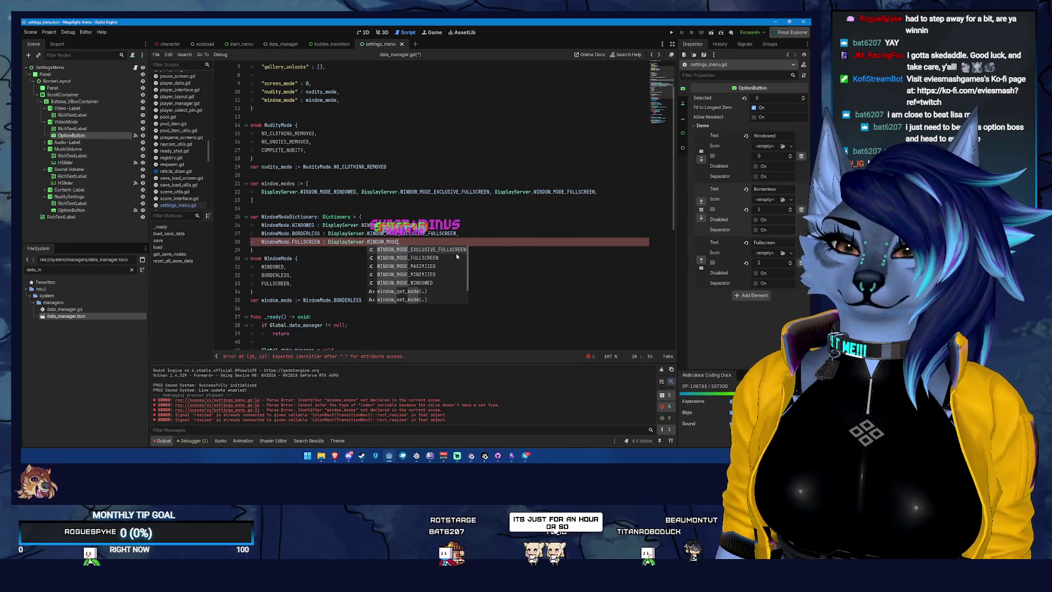
{"action": "type", "text": "_FULLSCREEN"}
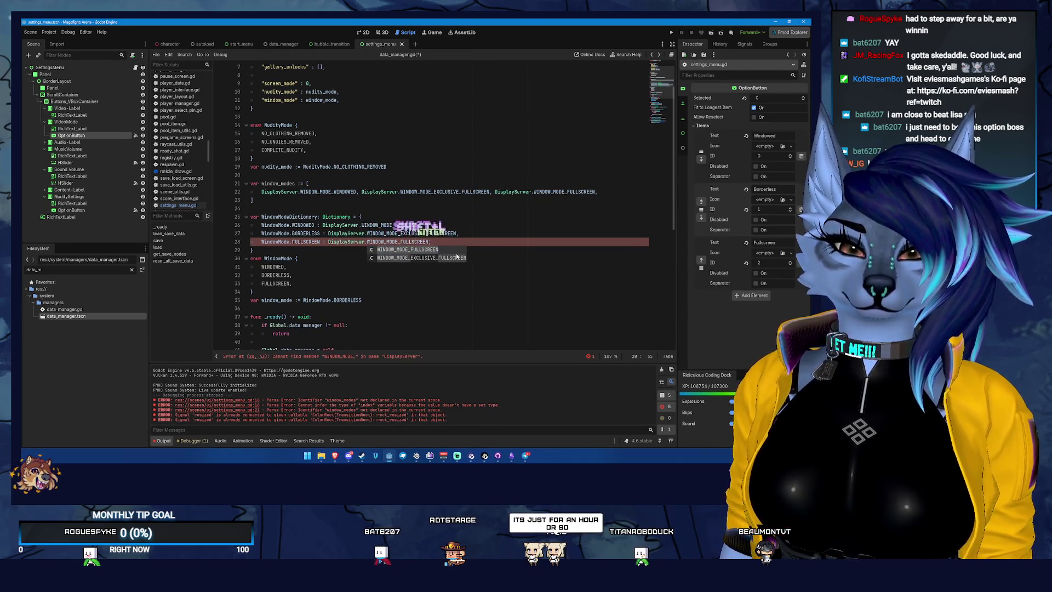
{"action": "key", "text": "Return"}
{"action": "key", "text": "Right"}
{"action": "key", "text": "ctrl+s"}
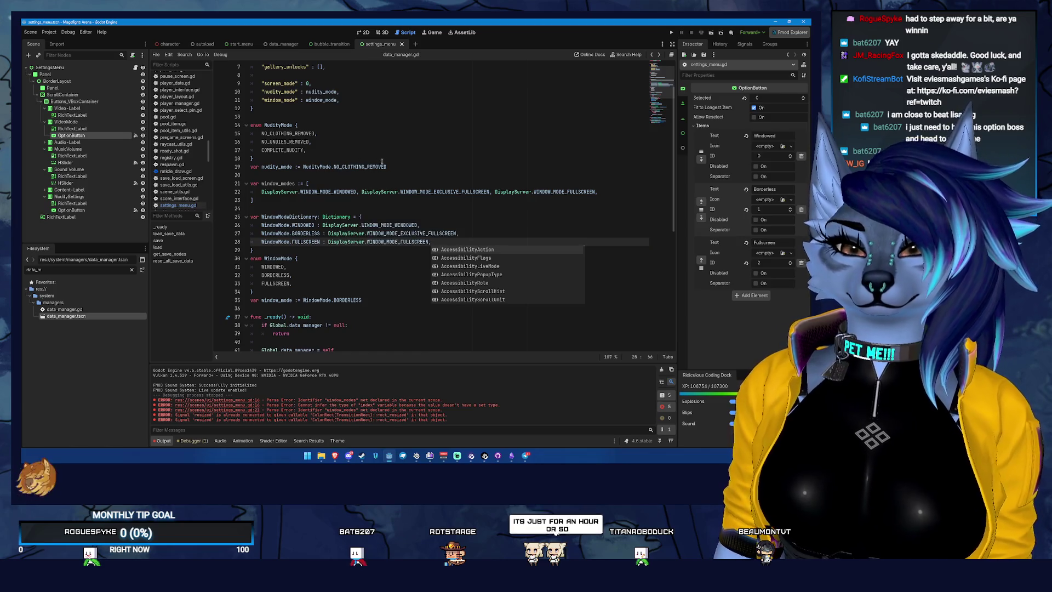
Step: Delete the pasted window_modes array and the original one in settings_menu.gd
{"action": "left_click_drag", "start_coordinate": [272, 208], "coordinate": [209, 183]}
{"action": "key", "text": "BackSpace"}
{"action": "key", "text": "BackSpace"}
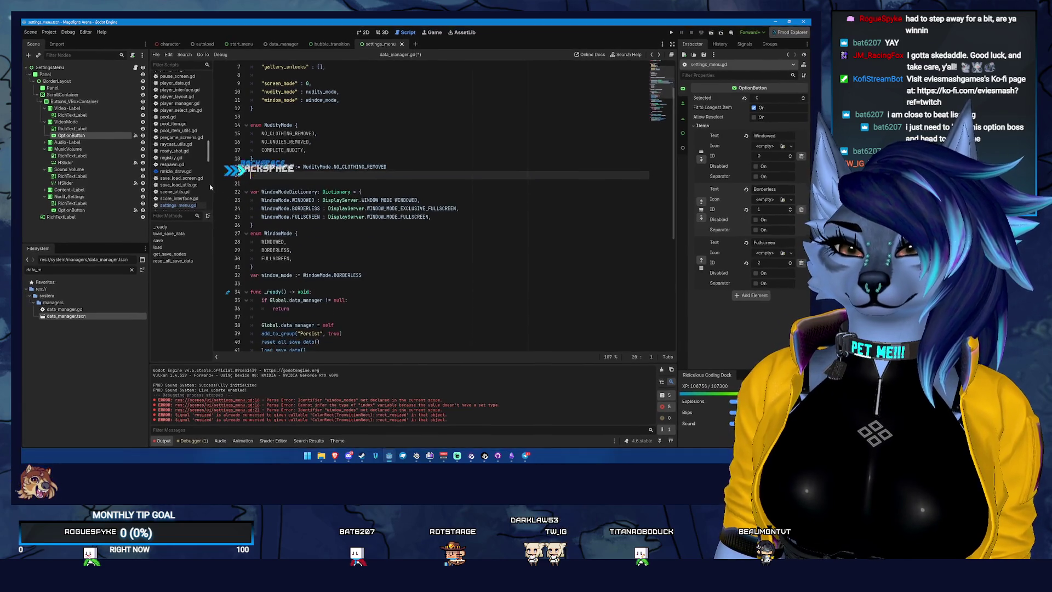
{"action": "left_click", "coordinate": [397, 44]}
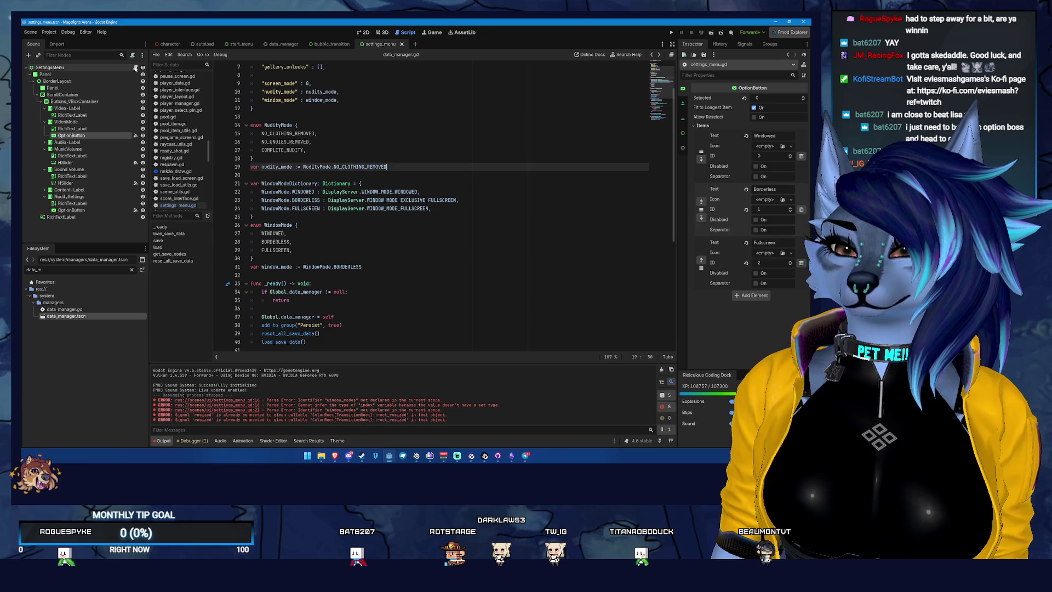
{"action": "mouse_move", "coordinate": [256, 142]}
{"action": "left_mouse_down"}
{"action": "mouse_move", "coordinate": [251, 125]}
{"action": "mouse_move", "coordinate": [247, 134]}
{"action": "mouse_move", "coordinate": [210, 123]}
{"action": "left_mouse_up"}
{"action": "key", "text": "BackSpace"}
{"action": "key", "text": "BackSpace"}
{"action": "key", "text": "BackSpace"}
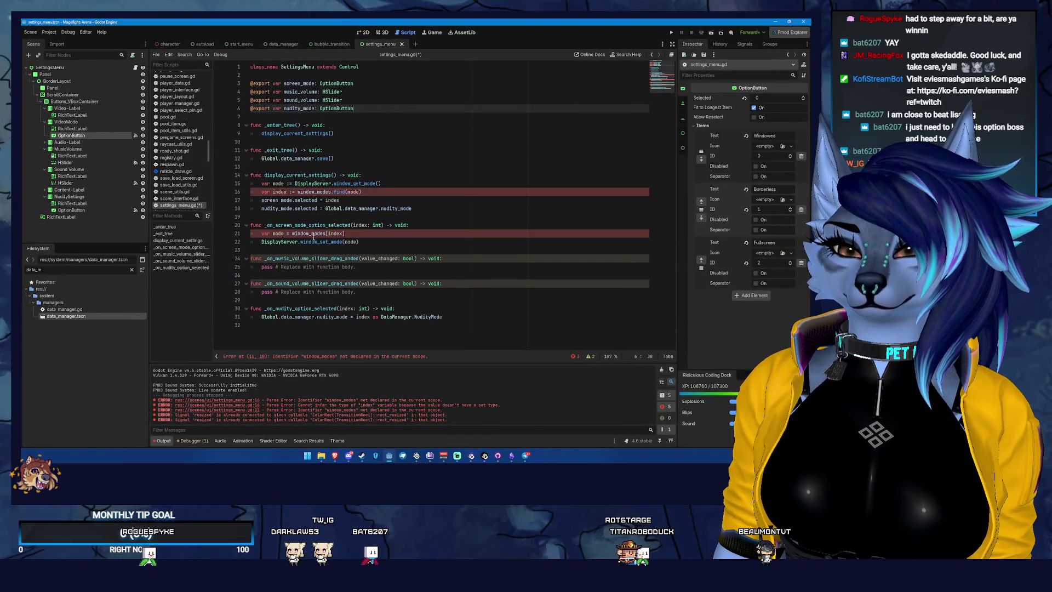
Step: Delete the var mode and var index lookup lines in display_current_settings
{"action": "left_click", "coordinate": [330, 192]}
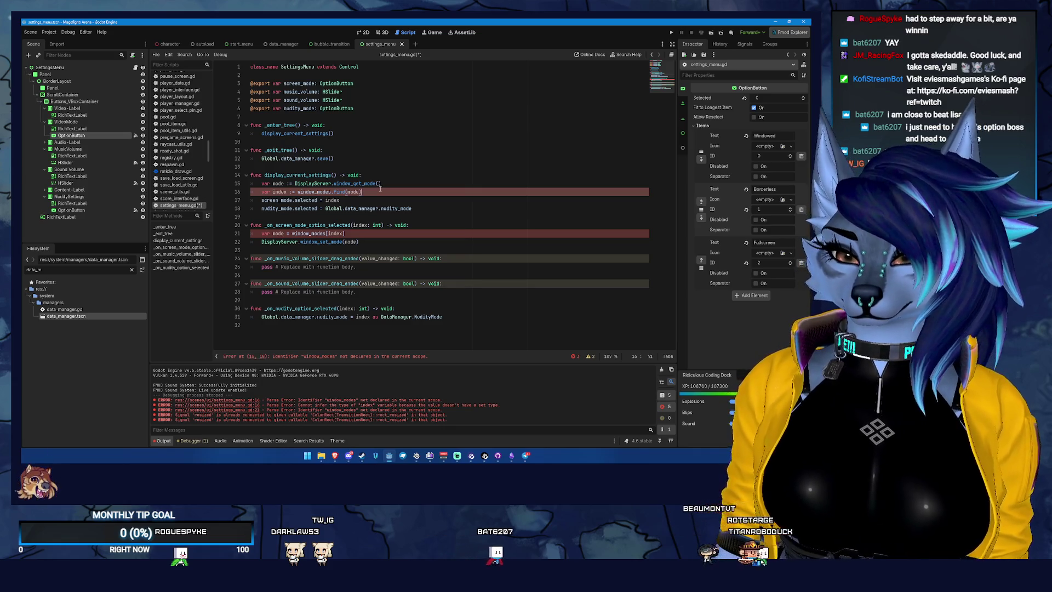
{"action": "left_click_drag", "start_coordinate": [383, 184], "coordinate": [188, 186]}
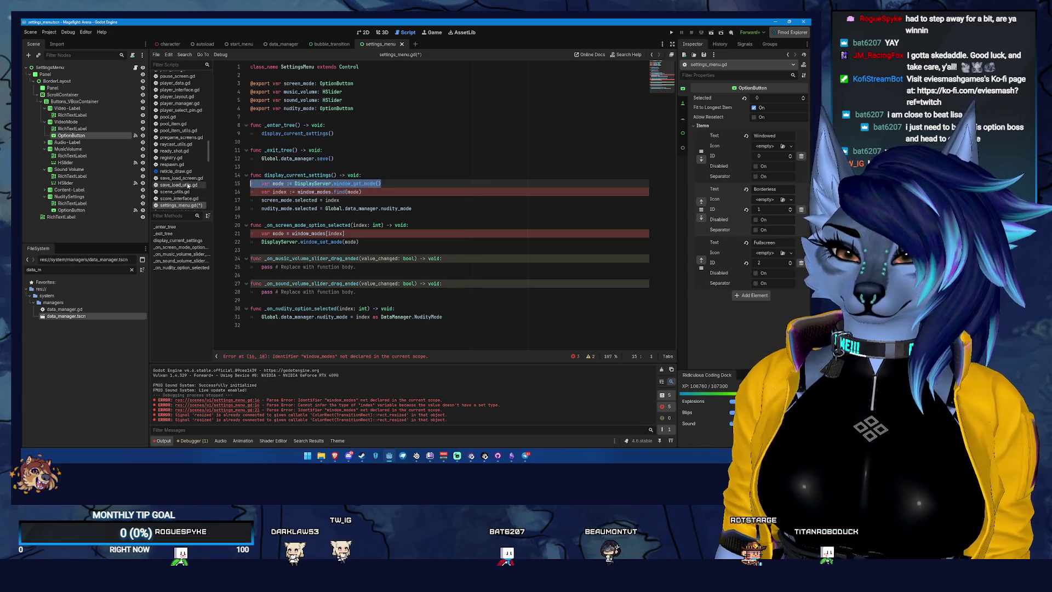
{"action": "left_click", "coordinate": [379, 192]}
{"action": "left_click_drag", "start_coordinate": [270, 192], "coordinate": [251, 184]}
{"action": "key", "text": "BackSpace"}
{"action": "key", "text": "BackSpace"}
Step: Set screen_mode.selected directly from Global.data_manager.window_mode and save settings_menu.gd
{"action": "left_click", "coordinate": [328, 181]}
{"action": "type", "text": "Global.data"}
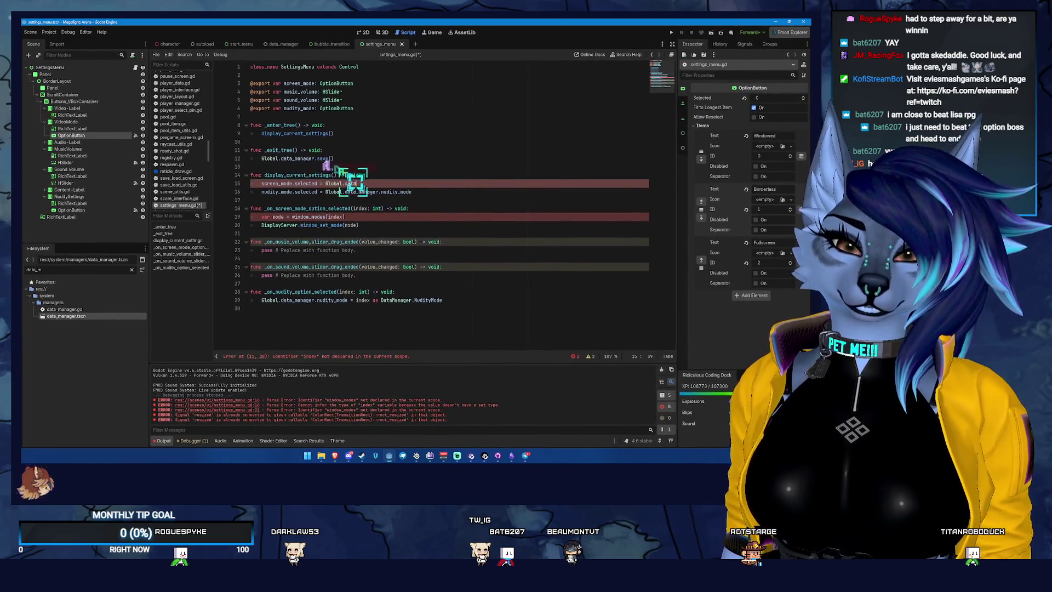
{"action": "type", "text": "_manager.wind"}
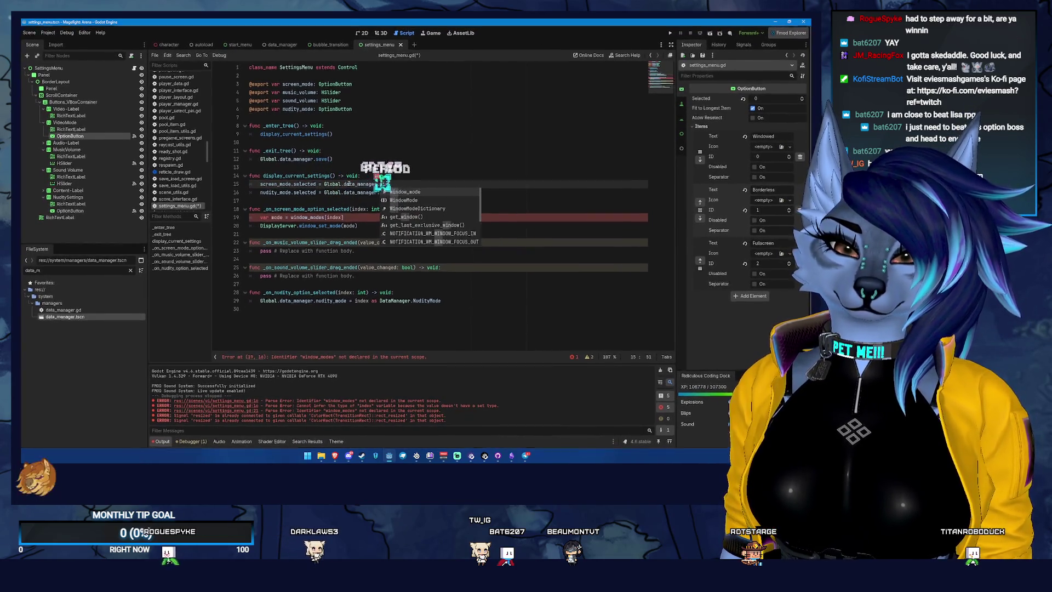
{"action": "key", "text": "Return"}
{"action": "key", "text": "ctrl+s"}
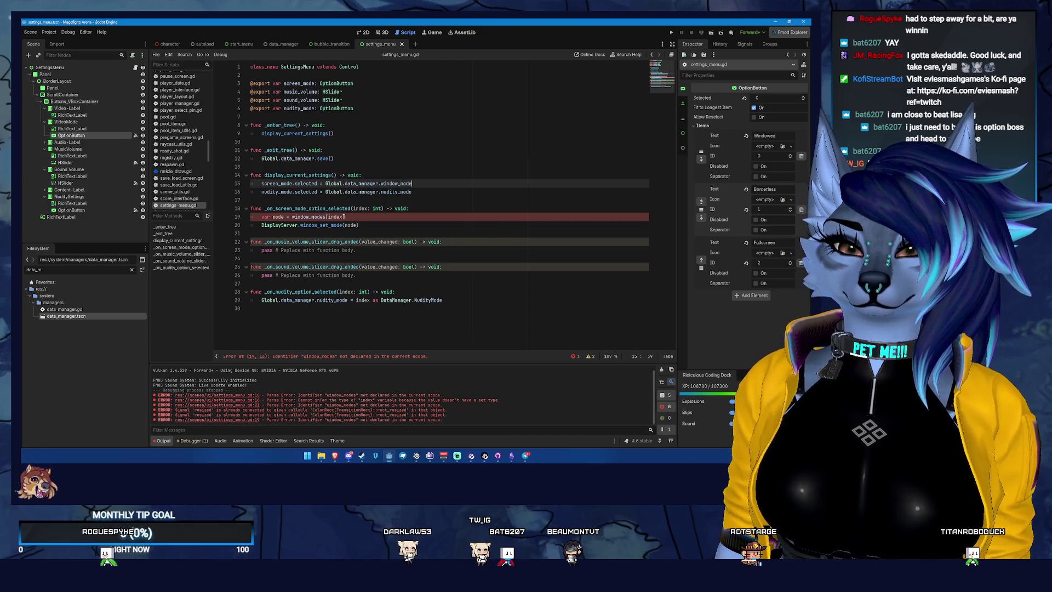
{"action": "left_click", "coordinate": [368, 216]}
{"action": "key", "text": "shift+Home"}
{"action": "key", "text": "shift+Home"}
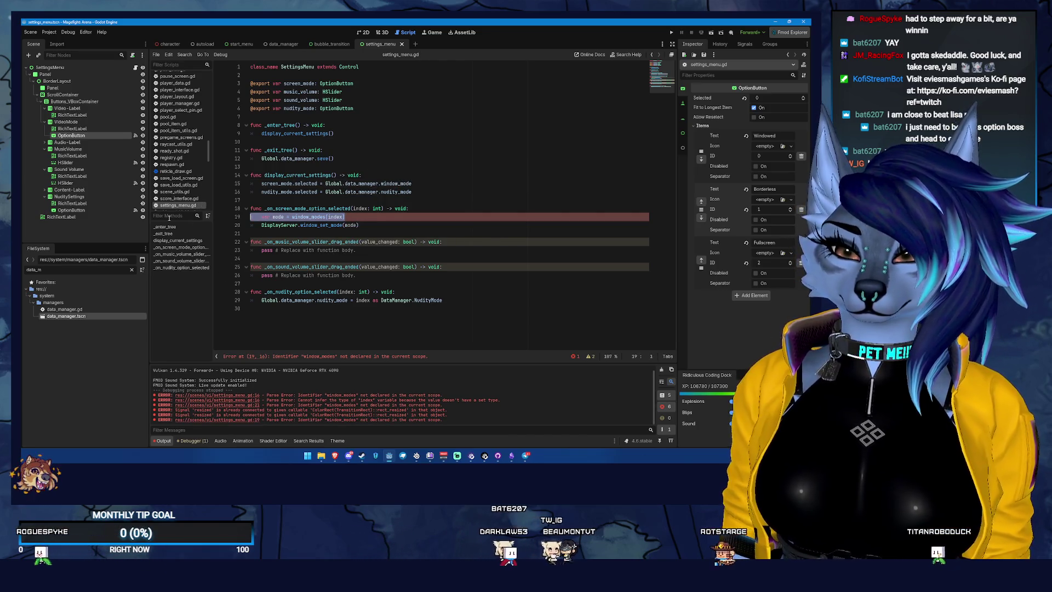
Step: Replace the var mode line with 'Global.data_manager.window_mode = index as DataManager.WindowMode'
{"action": "key", "text": "BackSpace"}
{"action": "key", "text": "BackSpace"}
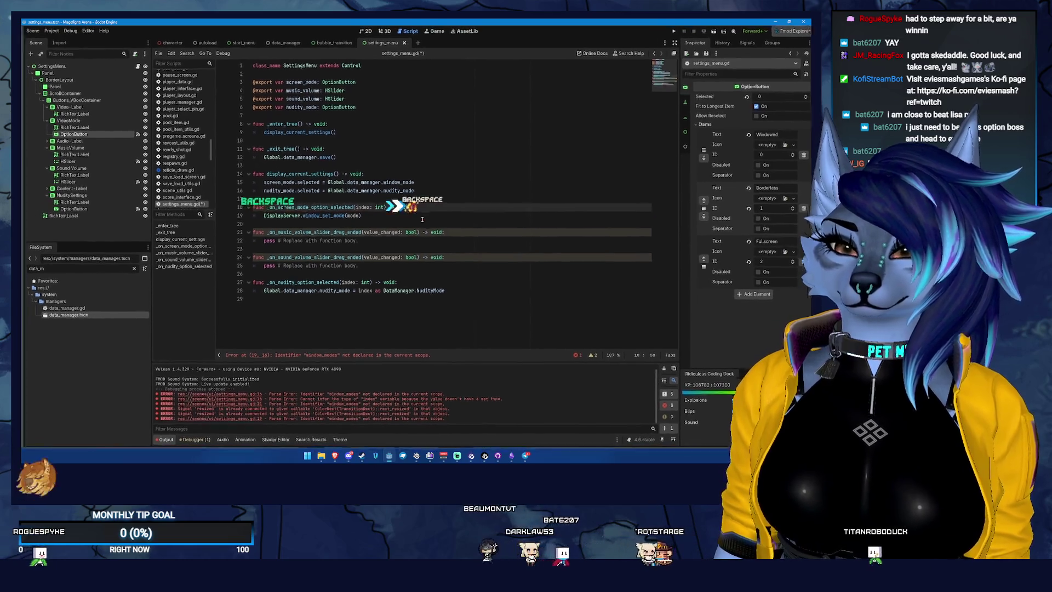
{"action": "key", "text": "Return"}
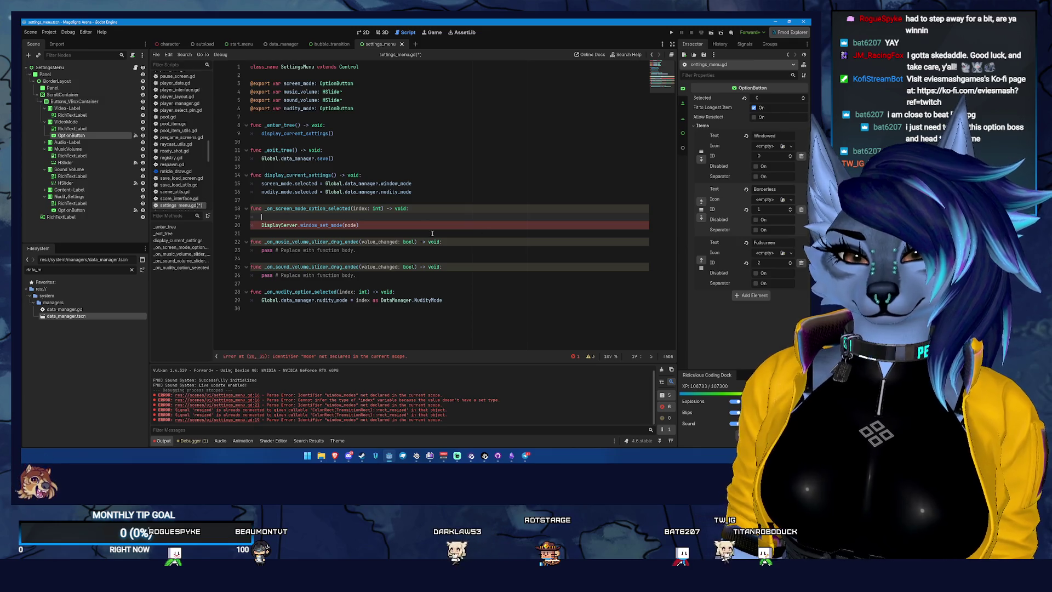
{"action": "left_click", "coordinate": [425, 295]}
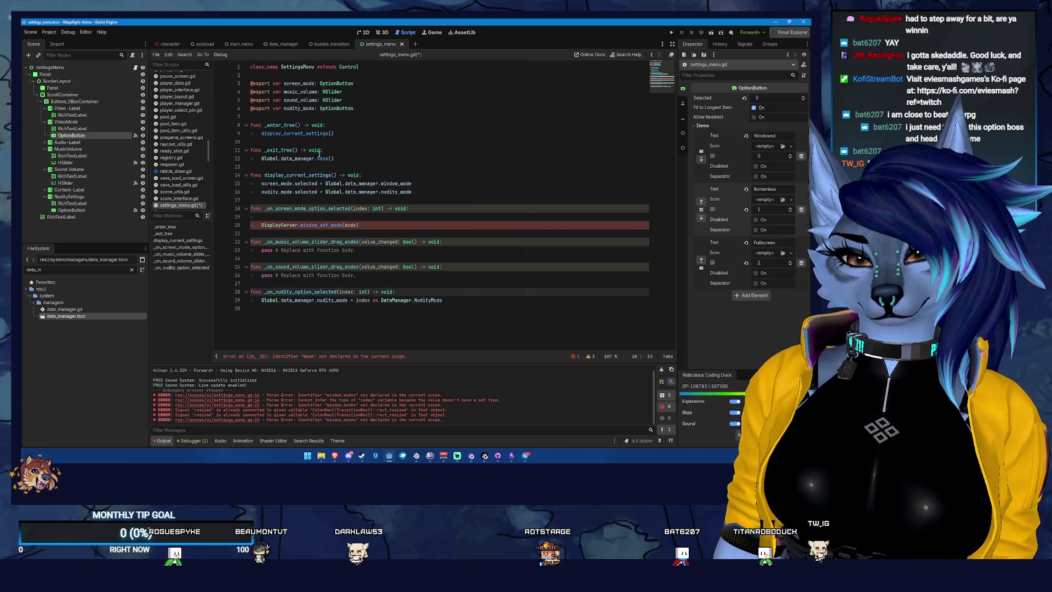
{"action": "left_click", "coordinate": [347, 216]}
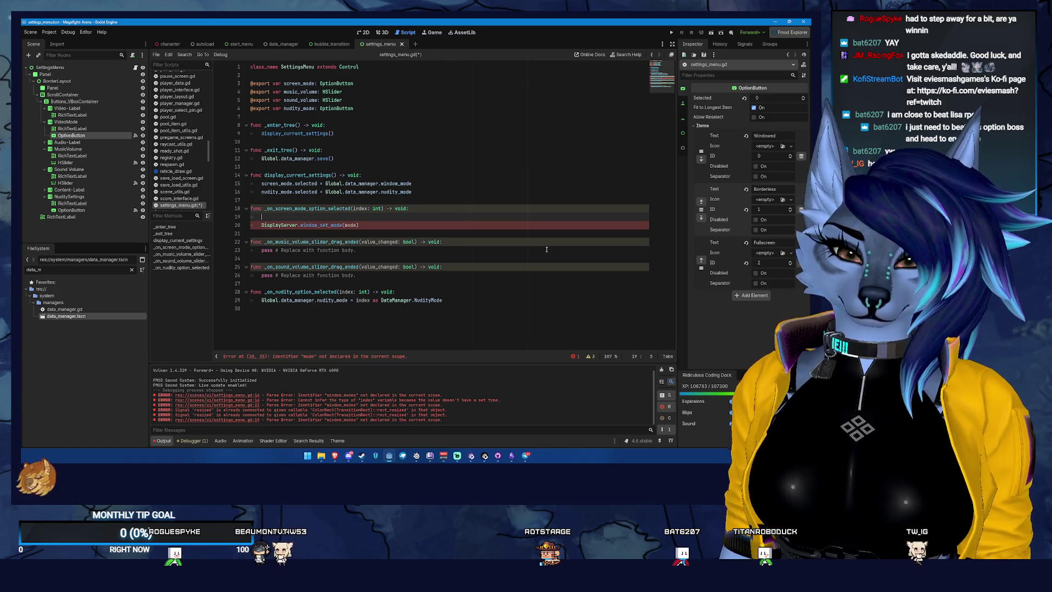
{"action": "type", "text": "Global."}
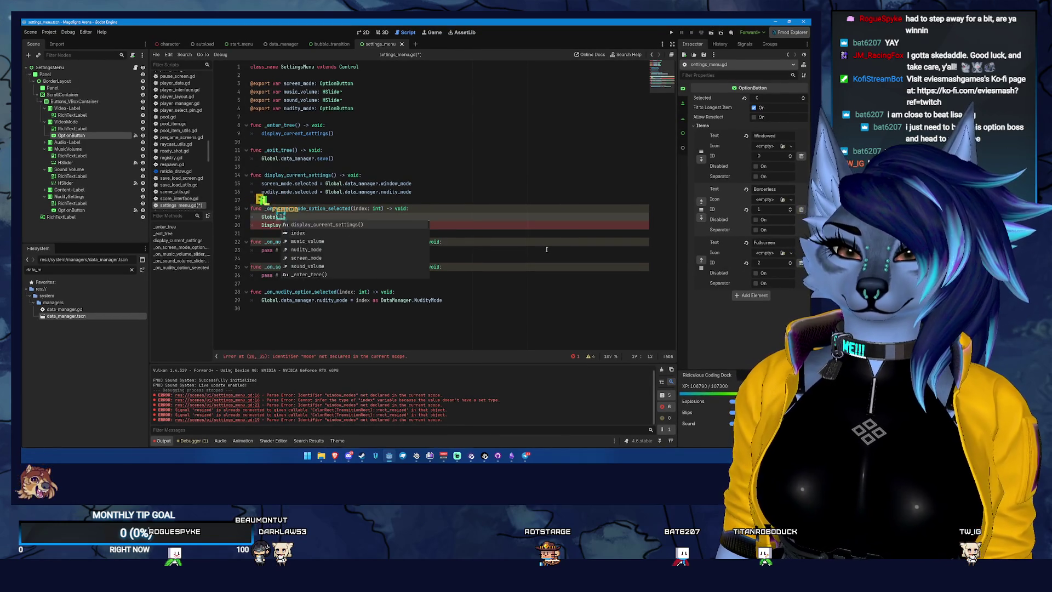
{"action": "type", "text": "data_manager."}
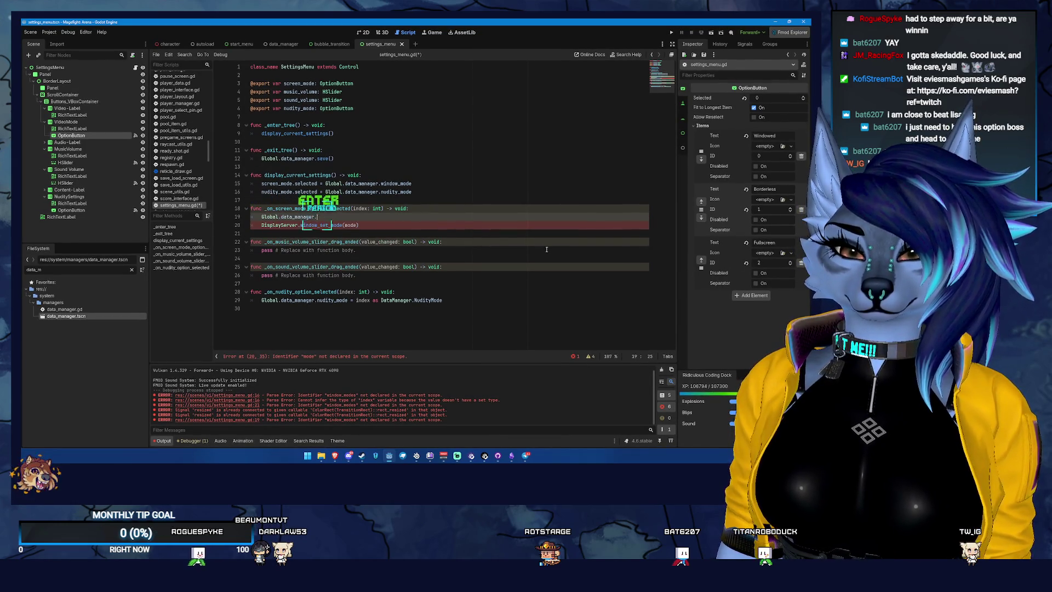
{"action": "type", "text": "window_mode = "}
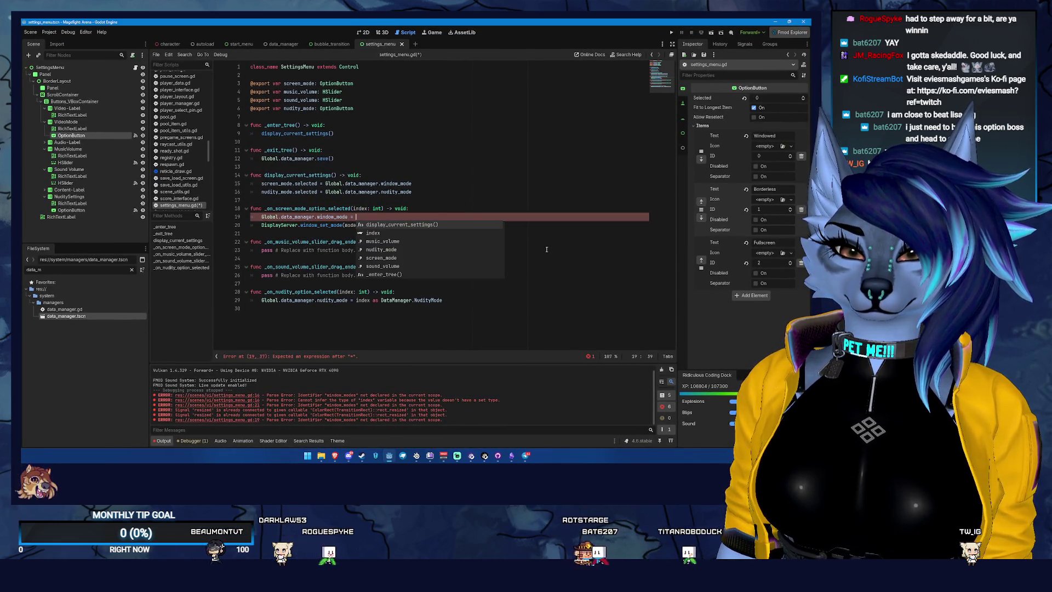
{"action": "type", "text": "index as "}
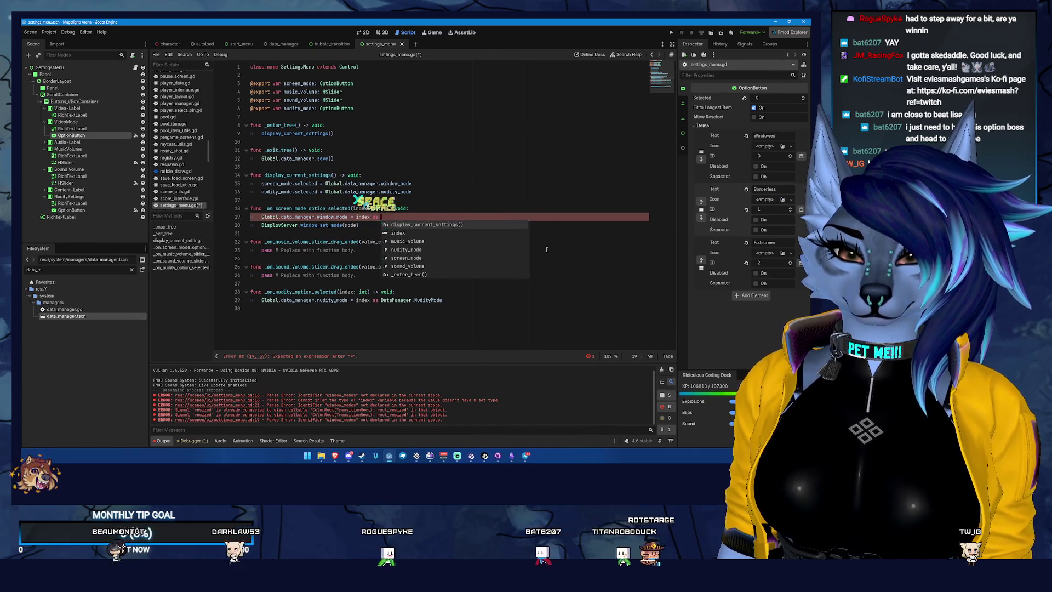
{"action": "type", "text": "DataManager.Win"}
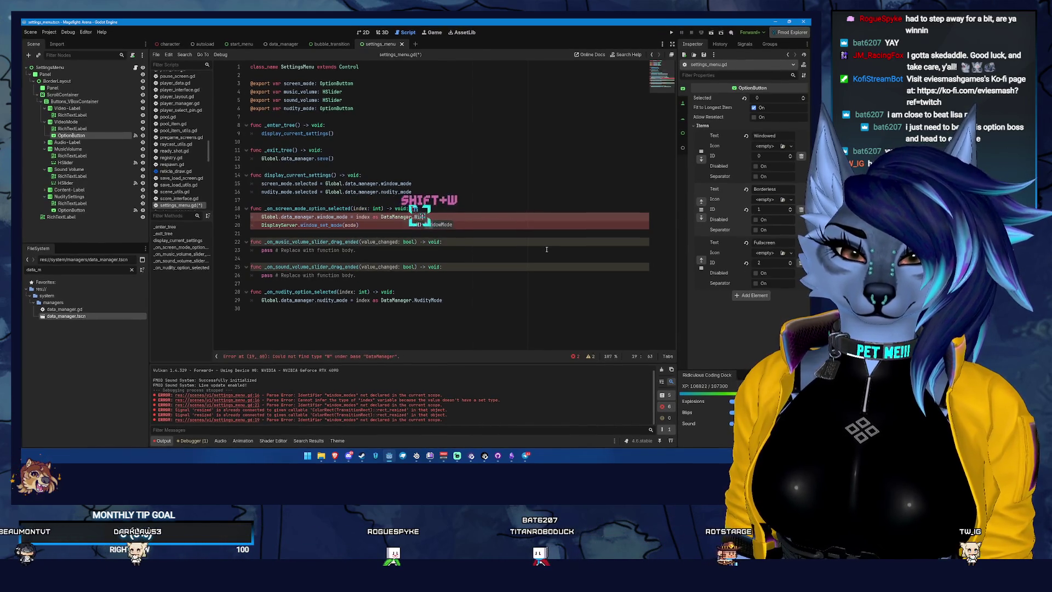
{"action": "key", "text": "Return"}
Step: Drop window_set_mode's argument, add 'var translated_mode = DataManager.WindowModeDictionary', and open its definition
{"action": "key", "text": "Down"}
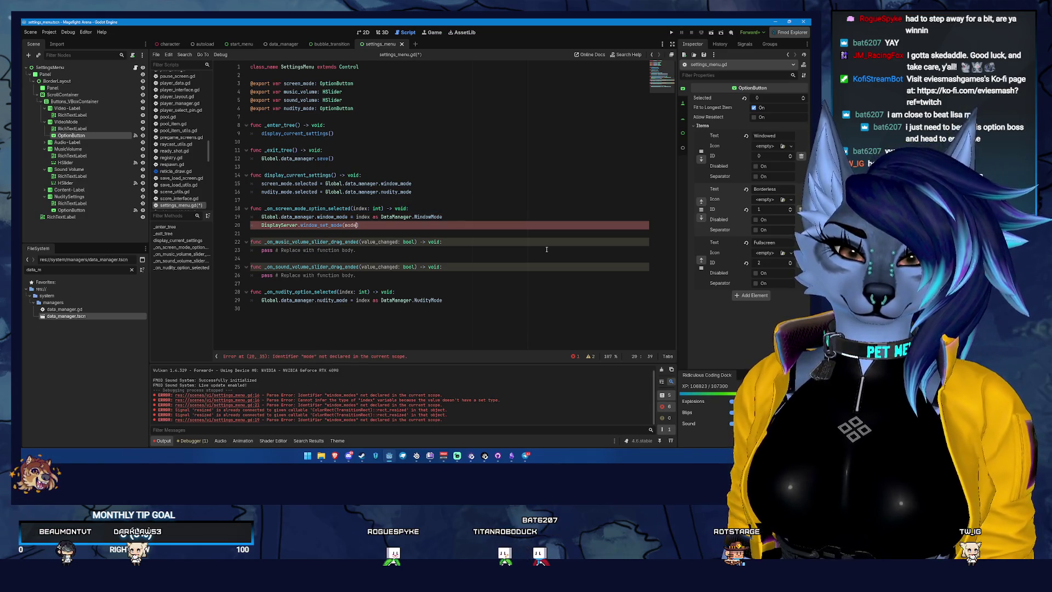
{"action": "key", "text": "BackSpace"}
{"action": "key", "text": "BackSpace"}
{"action": "key", "text": "BackSpace"}
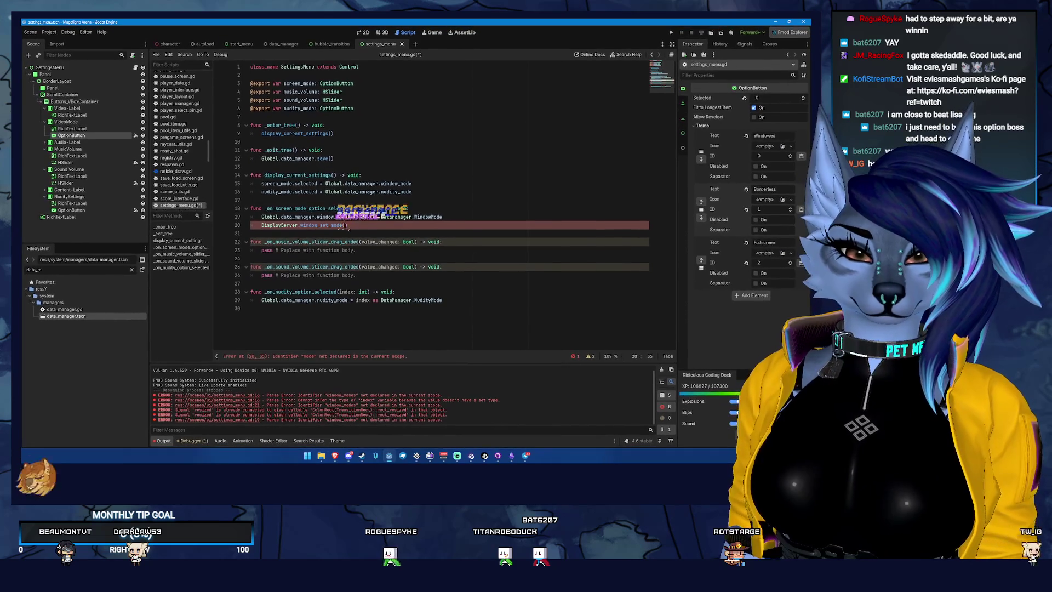
{"action": "key", "text": "ctrl+shift+Return"}
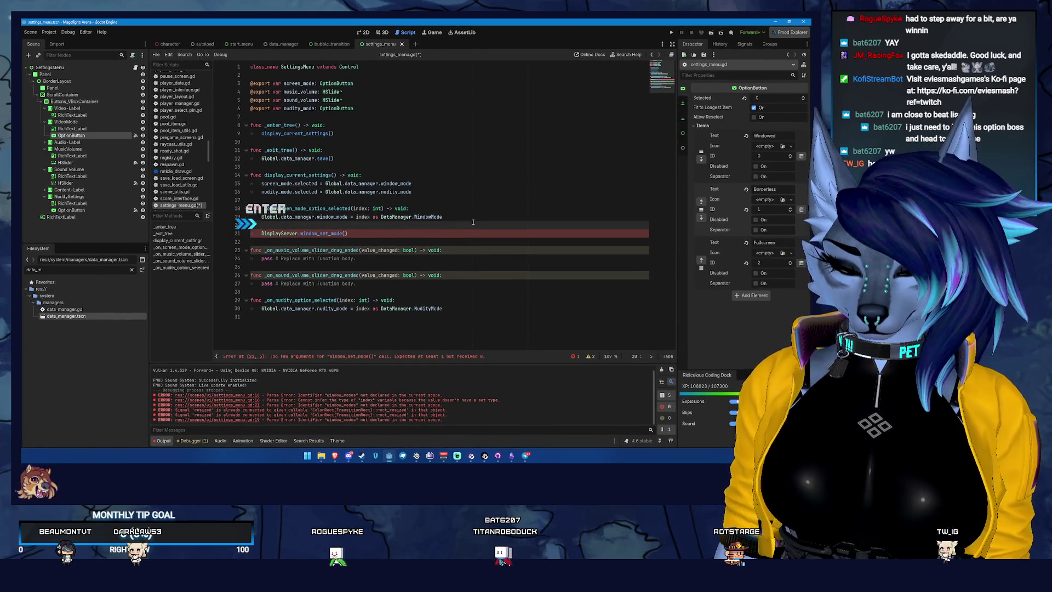
{"action": "type", "text": "var translated_"}
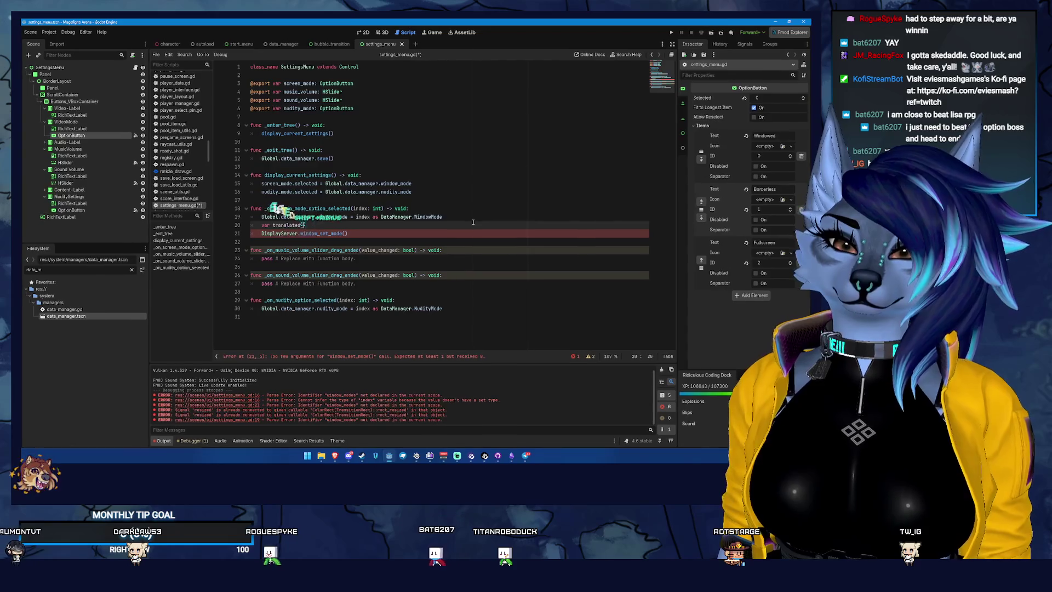
{"action": "type", "text": "mode = "}
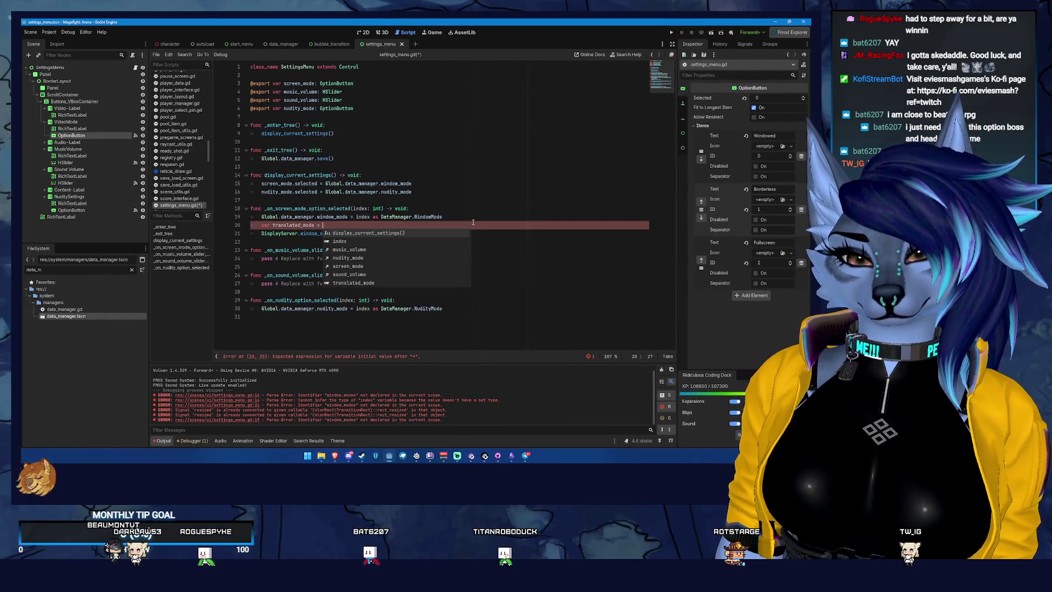
{"action": "type", "text": "Daata"}
{"action": "key", "text": "BackSpace"}
{"action": "key", "text": "BackSpace"}
{"action": "key", "text": "BackSpace"}
{"action": "key", "text": "Return"}
{"action": "type", "text": ".w"}
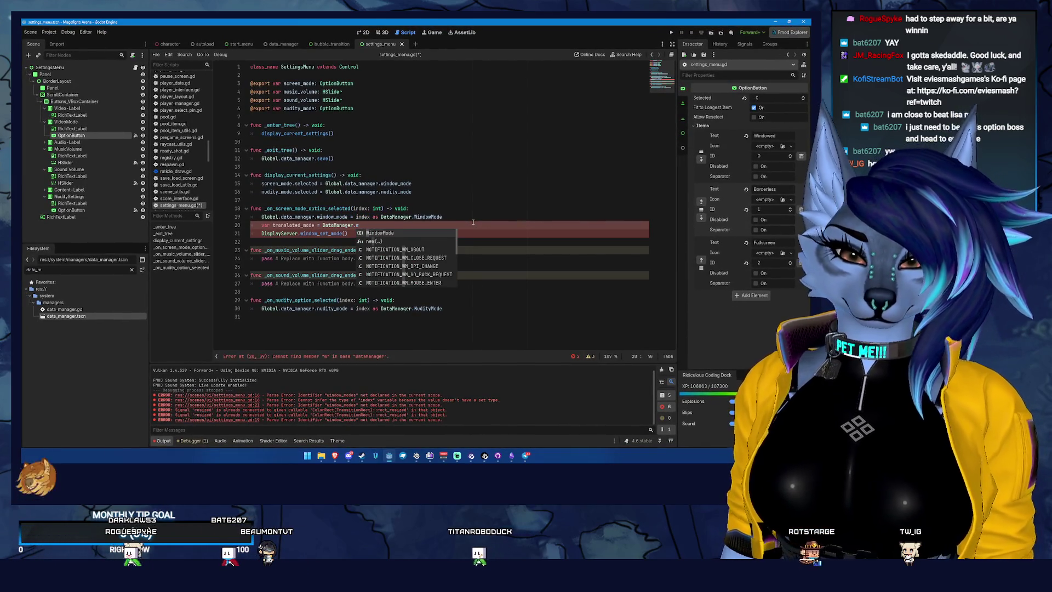
{"action": "key", "text": "Return"}
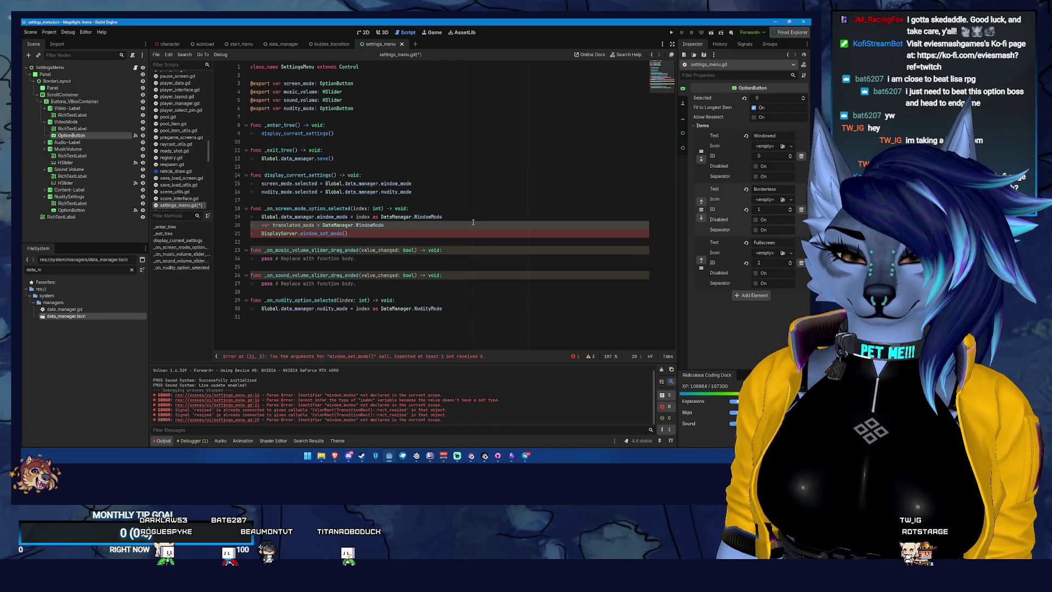
{"action": "type", "text": "Dict"}
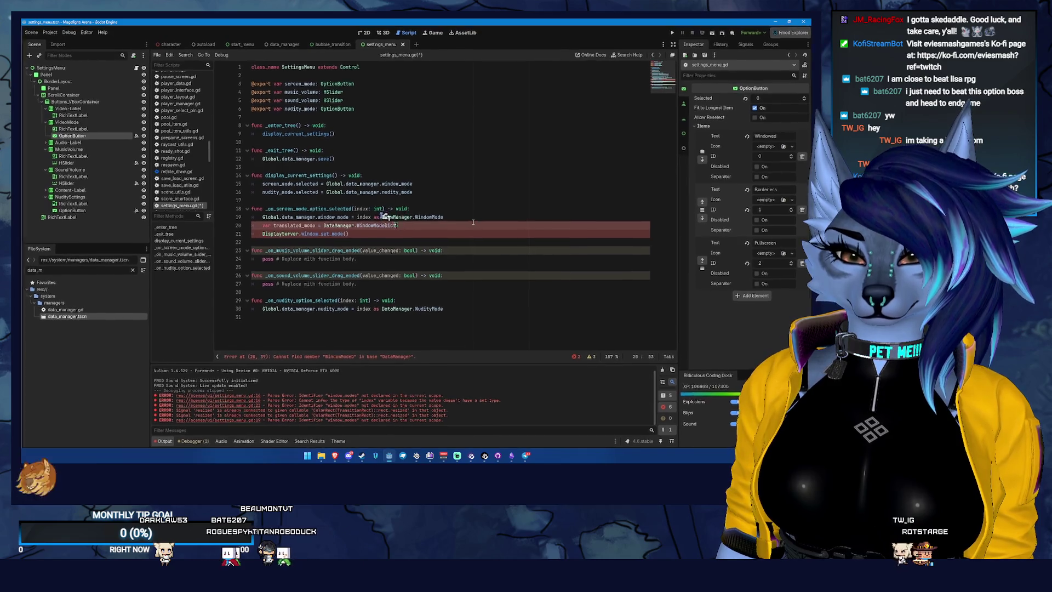
{"action": "type", "text": "ionary."}
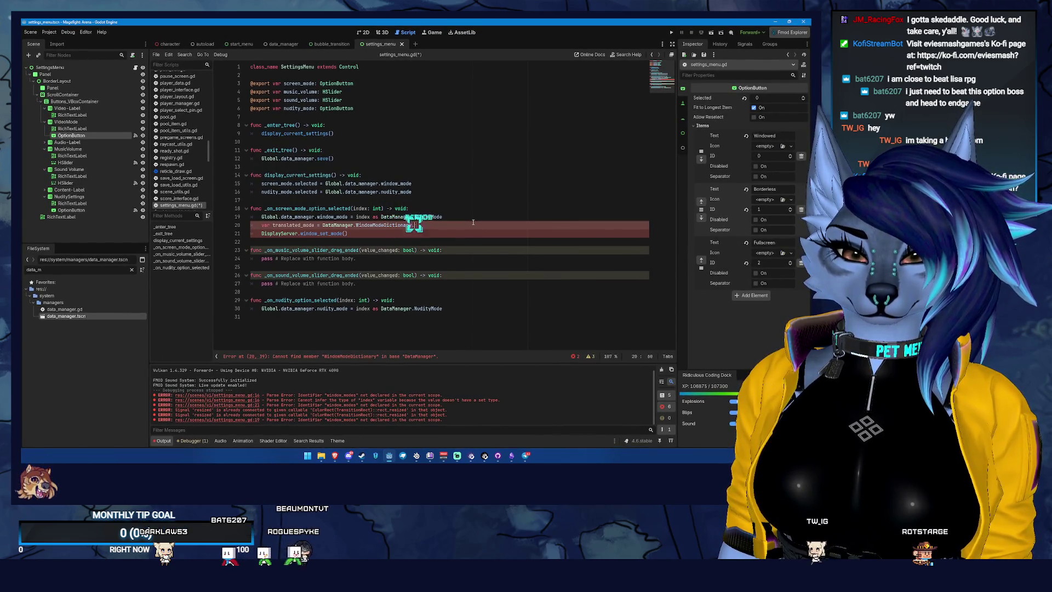
{"action": "left_click", "coordinate": [356, 226], "text": "ctrl"}
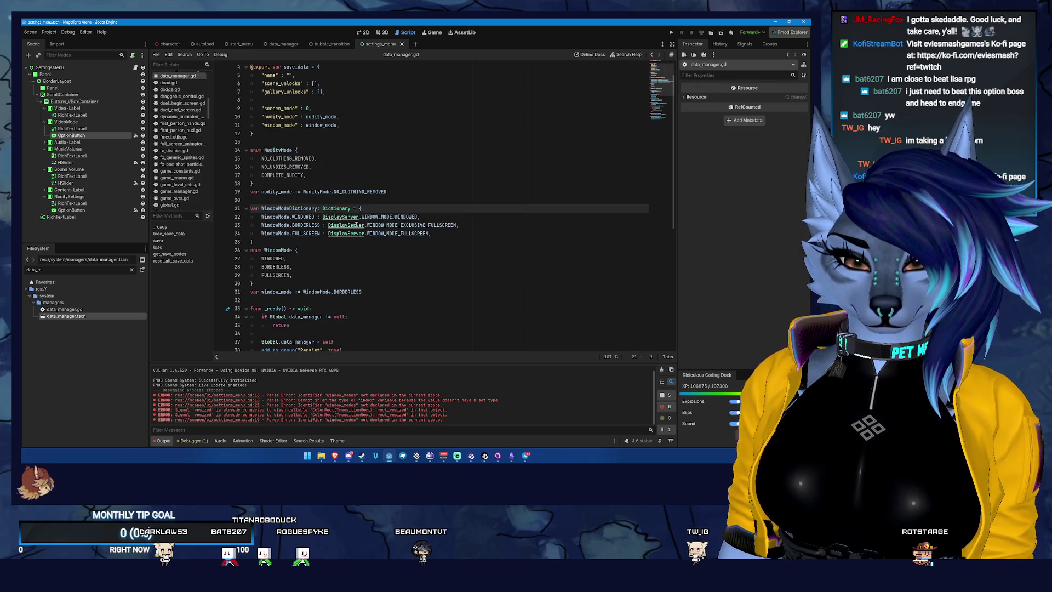
Step: Return from WindowModeDictionary in data_manager.gd to the end of line 20 in settings_menu.gd
{"action": "double_click", "coordinate": [304, 208]}
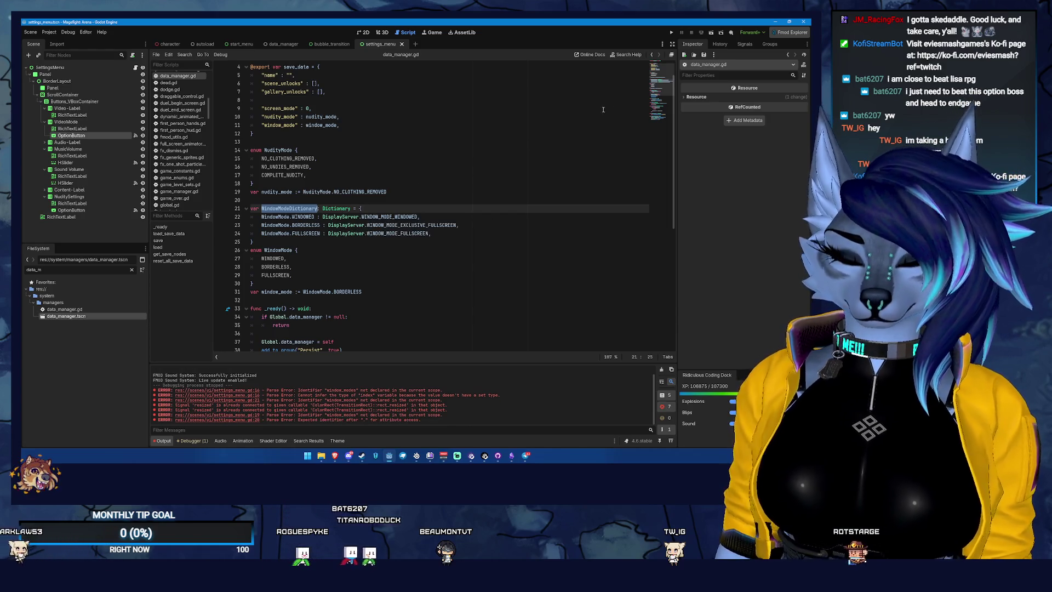
{"action": "left_click", "coordinate": [652, 54]}
{"action": "left_click", "coordinate": [426, 217]}
{"action": "left_click", "coordinate": [426, 222]}
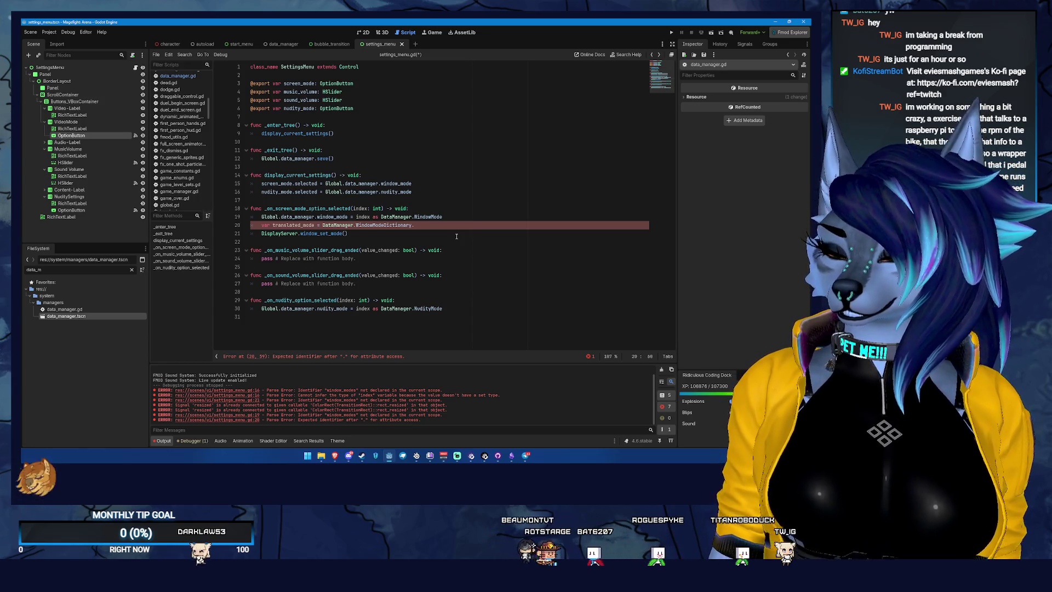
{"action": "key", "text": "BackSpace"}
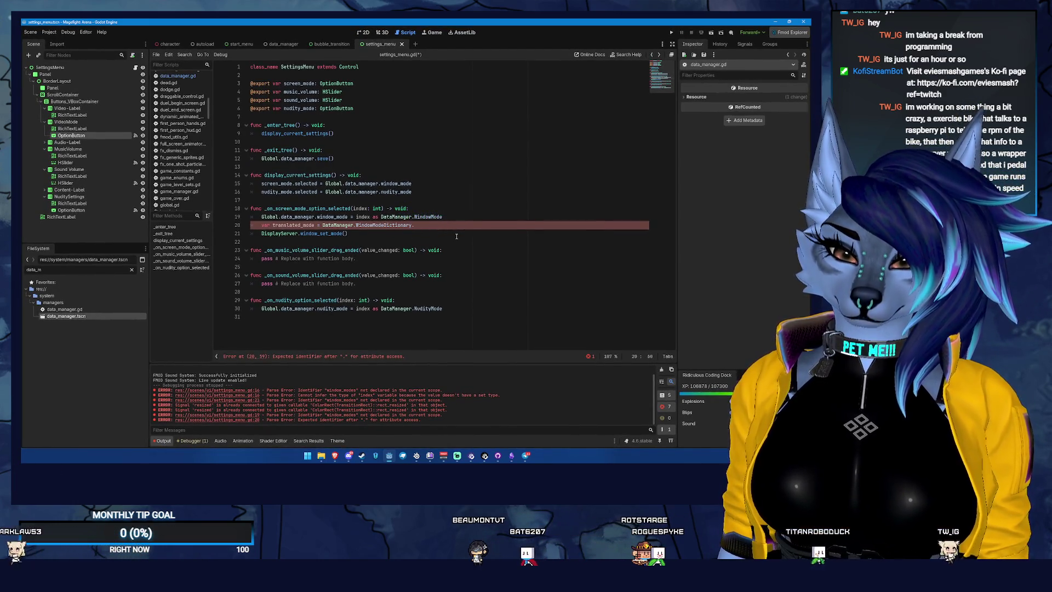
Step: Index DataManager.WindowModeDictionary with [Global.data_manager.window_mode] on line 20 and save
{"action": "key", "text": "BackSpace"}
{"action": "type", "text": "["}
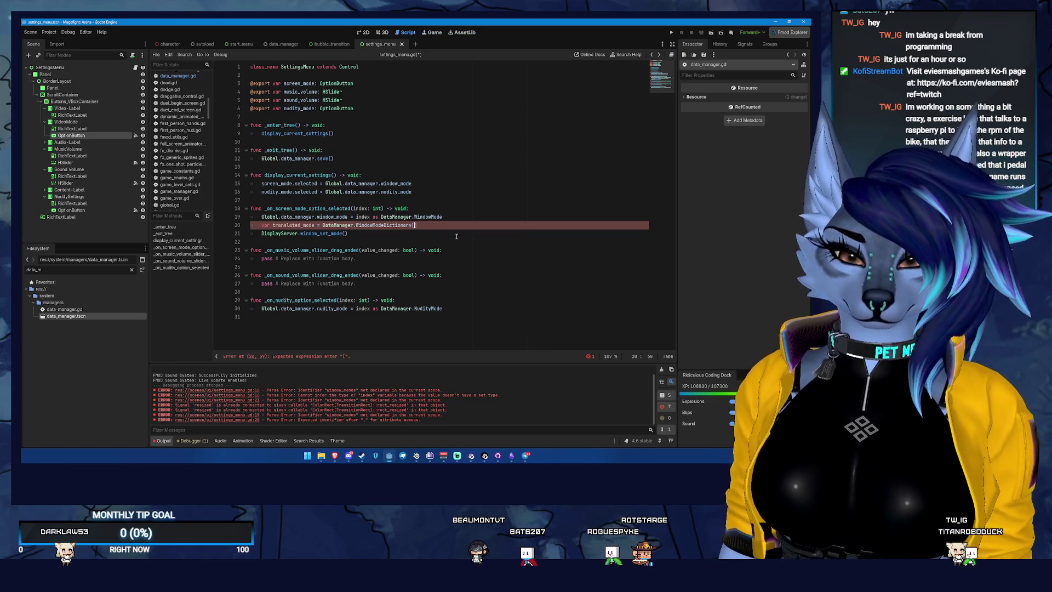
{"action": "type", "text": "G"}
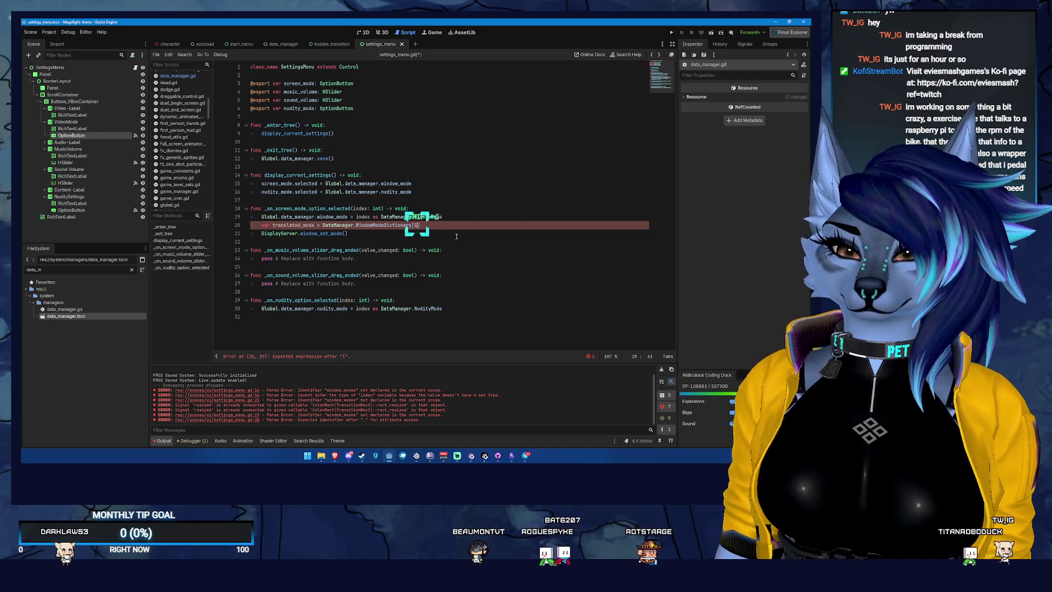
{"action": "type", "text": "lobal.dat"}
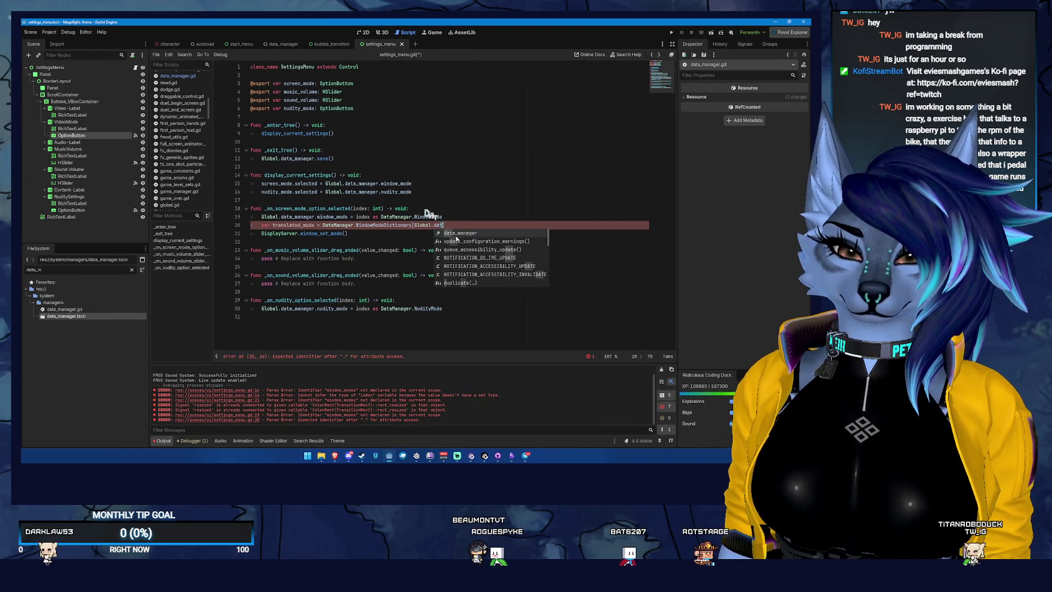
{"action": "type", "text": "a_manager.window_mo"}
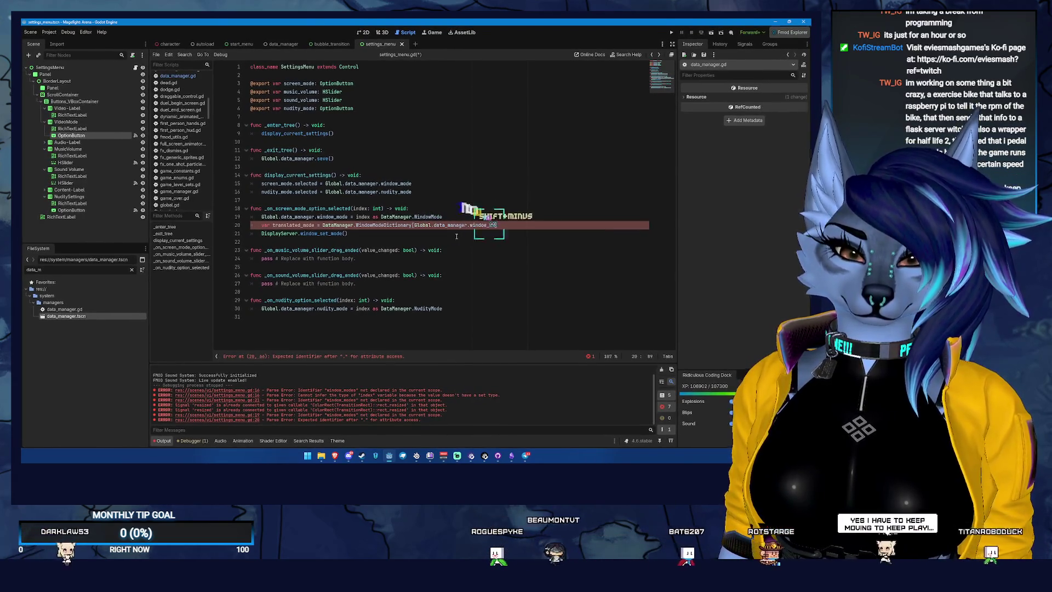
{"action": "type", "text": "de]"}
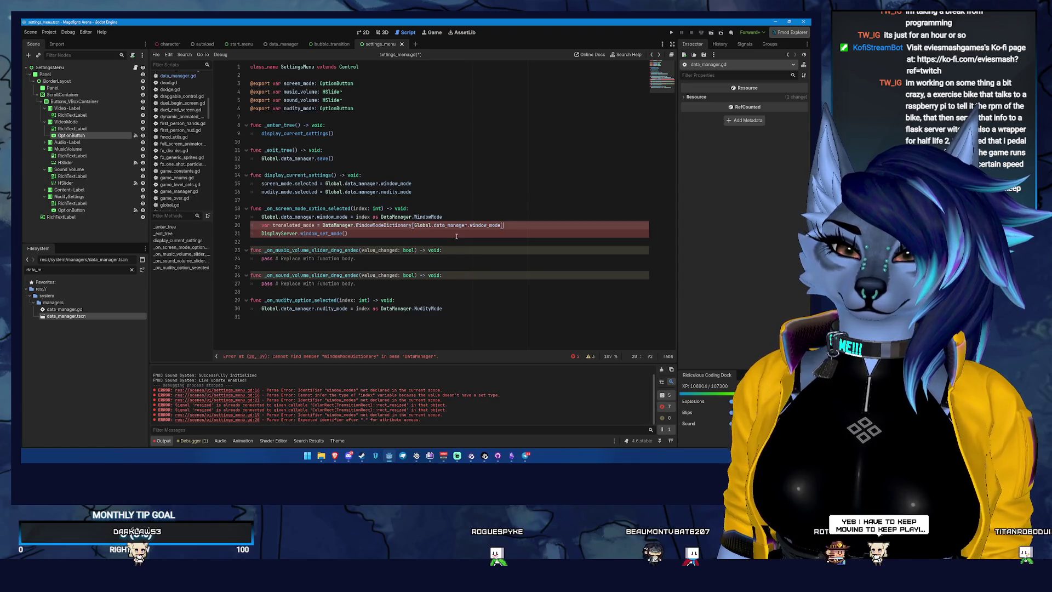
{"action": "key", "text": "ctrl+s"}
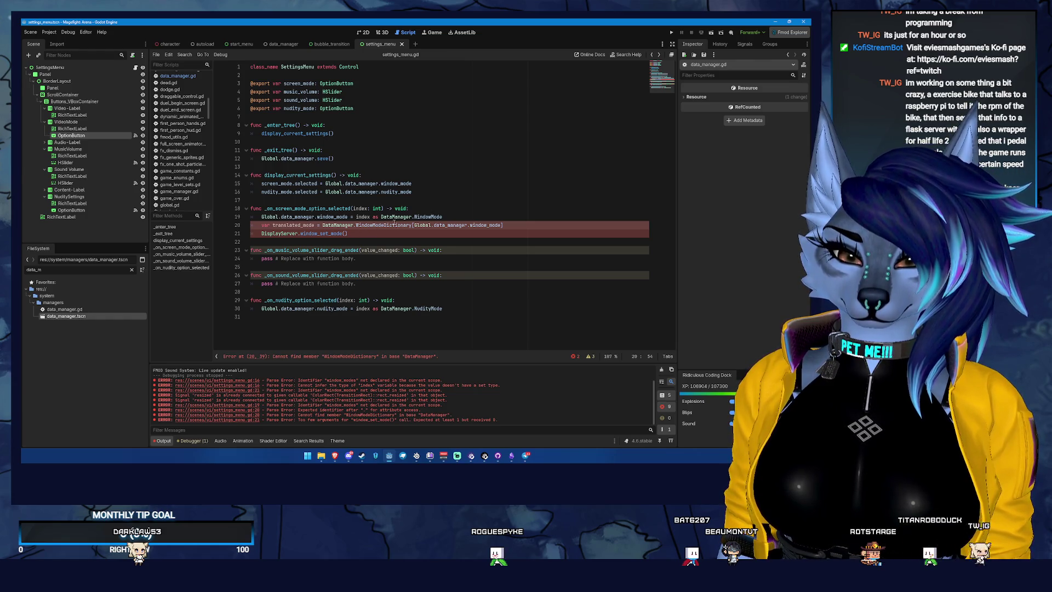
Step: Rename WindowModeDictionary to window_mode_dict on line 21 of data_manager.gd and save
{"action": "left_click", "coordinate": [655, 56]}
{"action": "double_click", "coordinate": [289, 185]}
{"action": "type", "text": "window"}
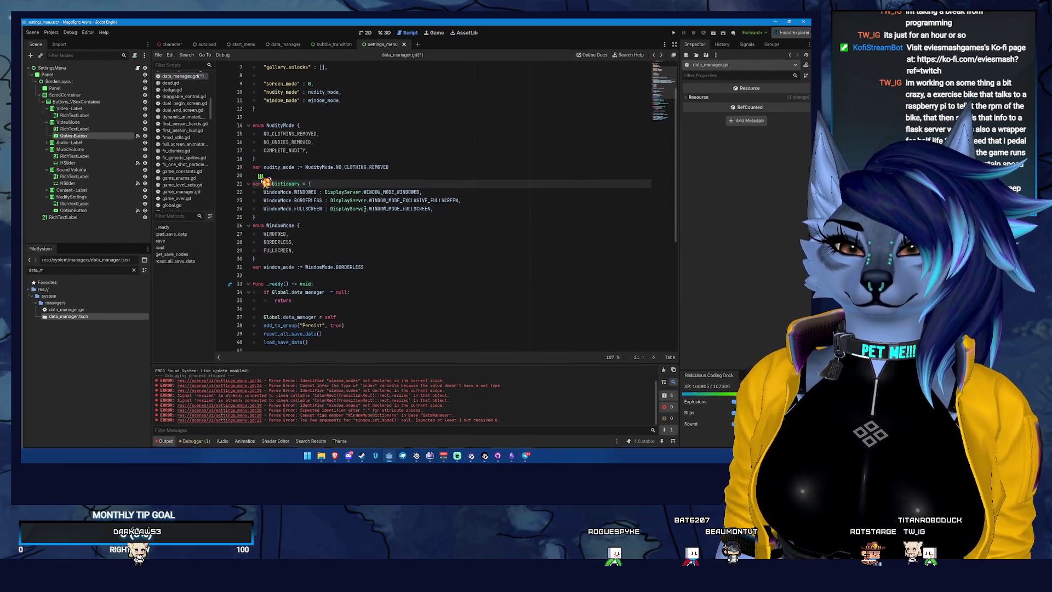
{"action": "type", "text": "_mode_dict"}
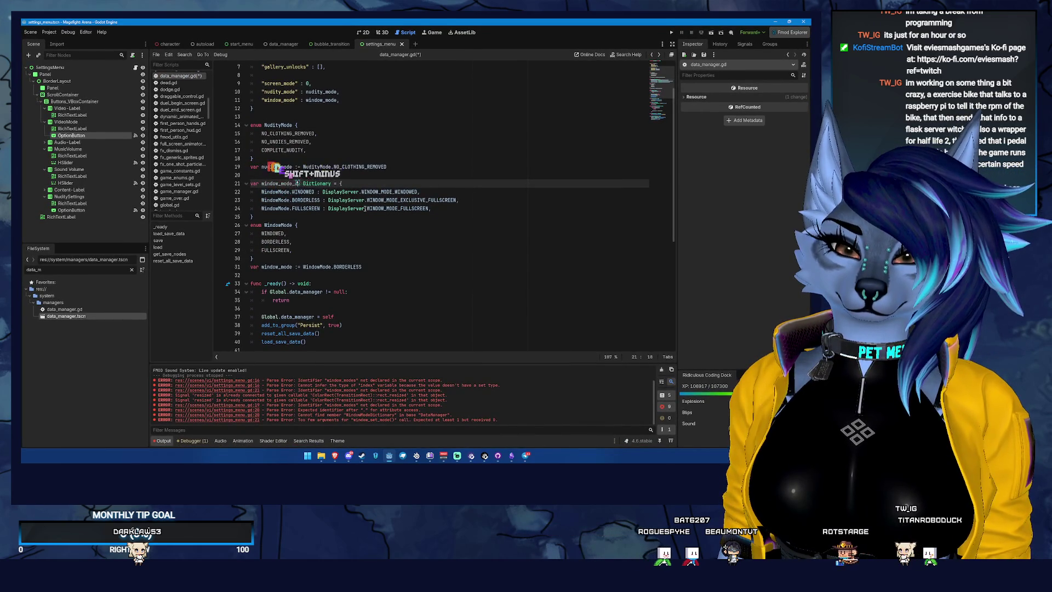
{"action": "double_click", "coordinate": [294, 185]}
{"action": "key", "text": "ctrl+c"}
{"action": "key", "text": "ctrl+s"}
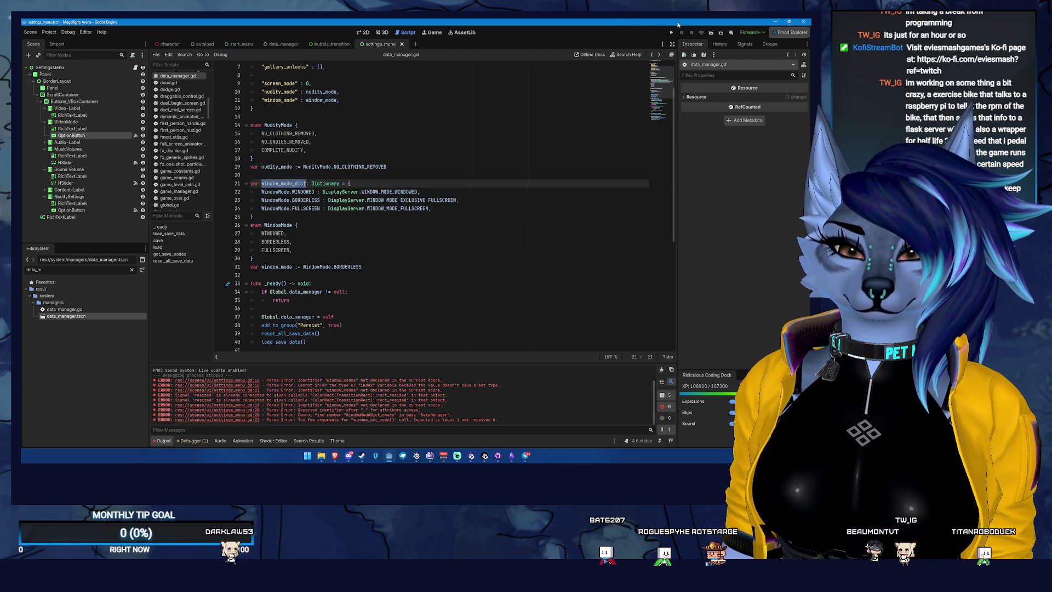
{"action": "left_click", "coordinate": [651, 55]}
{"action": "left_click", "coordinate": [651, 54]}
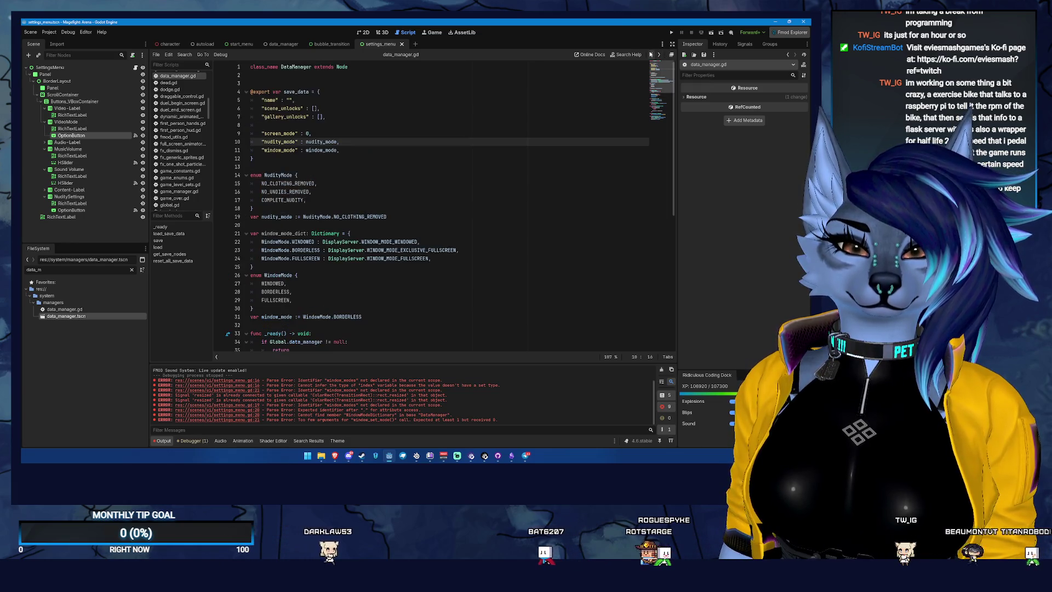
{"action": "left_click", "coordinate": [652, 54]}
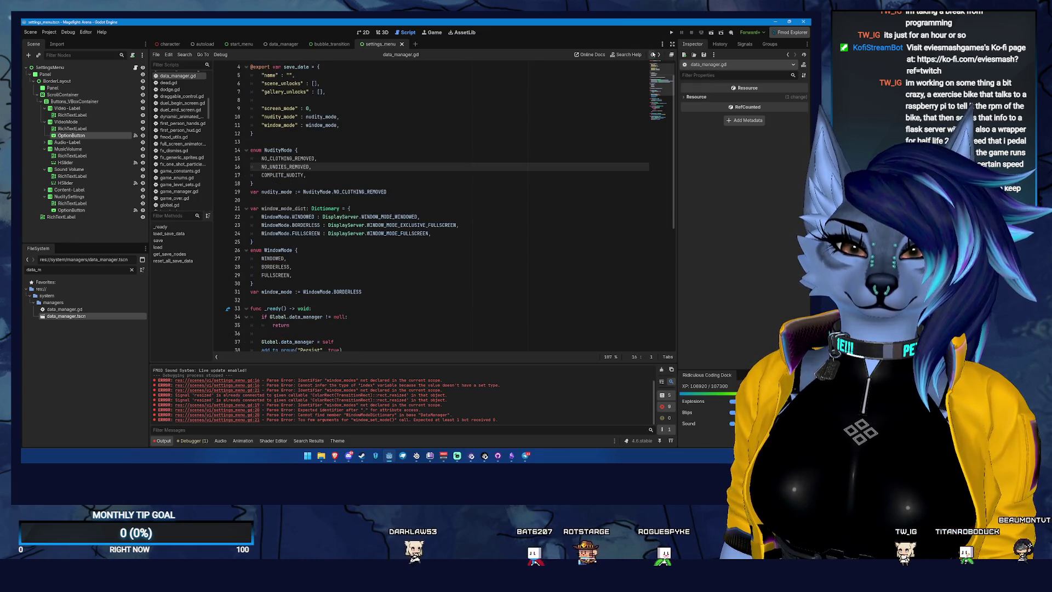
Step: Read translated_mode from Global.data_manager.window_mode_dict on line 20 and save
{"action": "left_click", "coordinate": [652, 54]}
{"action": "double_click", "coordinate": [395, 225]}
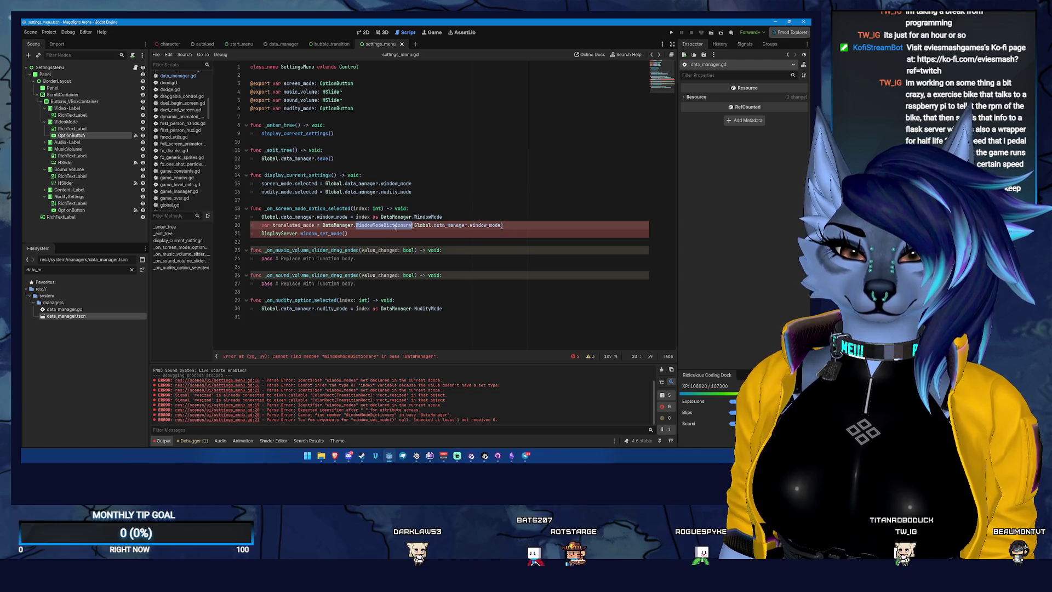
{"action": "key", "text": "ctrl+v"}
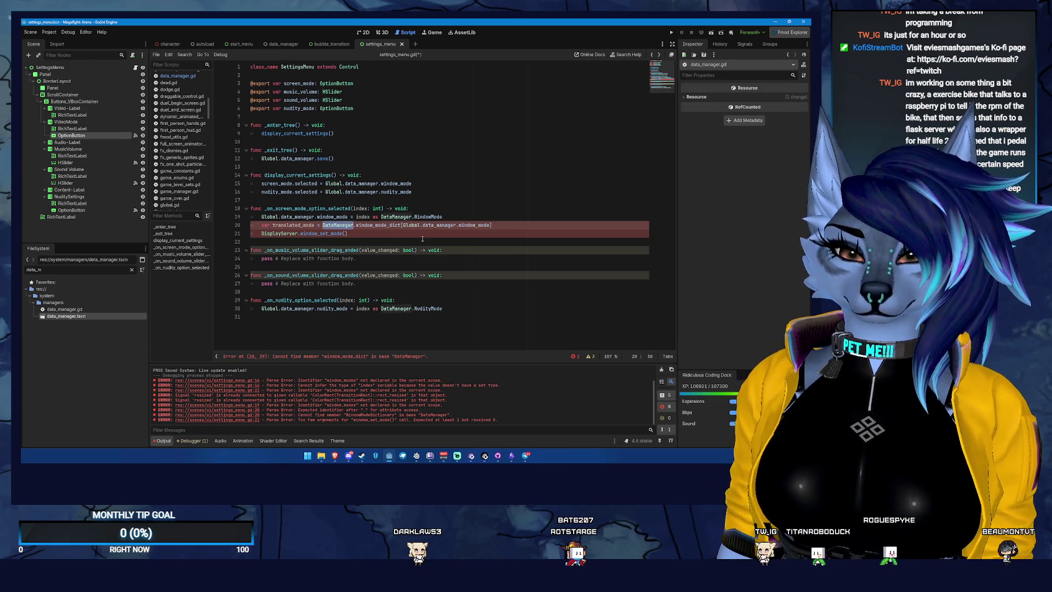
{"action": "type", "text": "Global."}
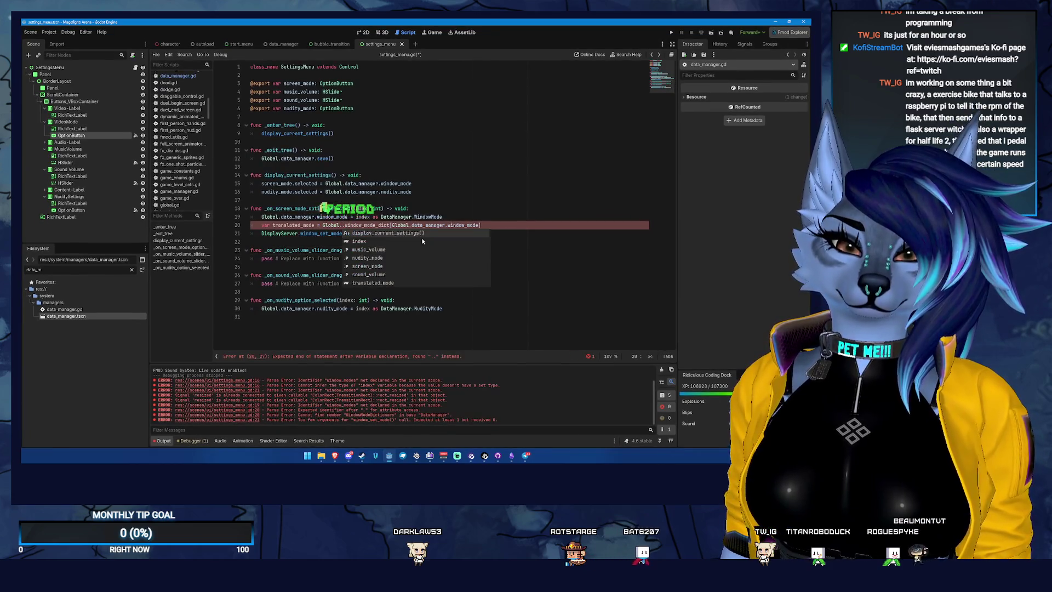
{"action": "type", "text": "data_"}
{"action": "key", "text": "Return"}
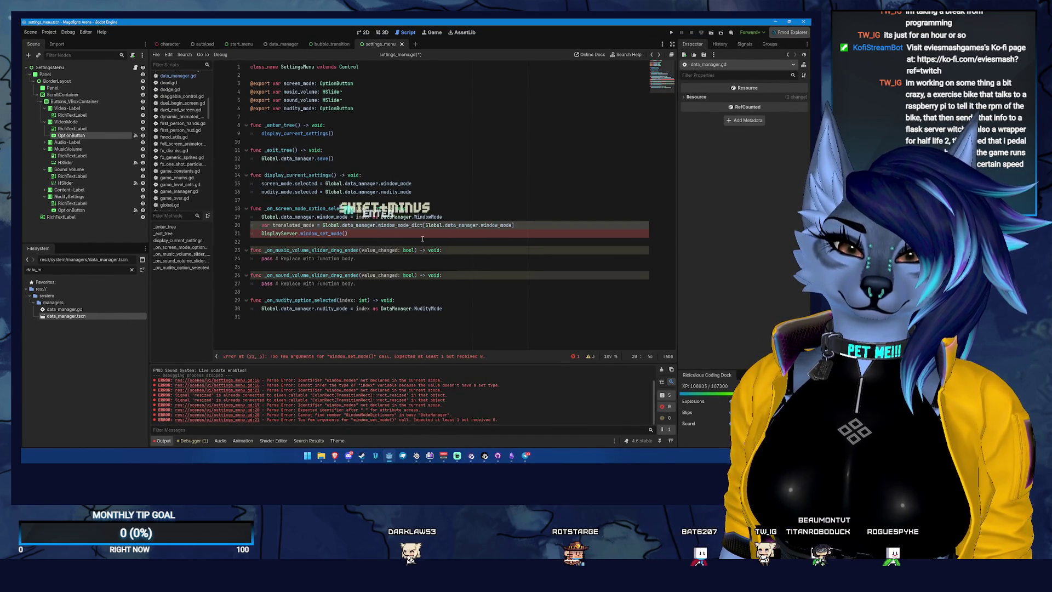
{"action": "key", "text": "ctrl+s"}
Step: Pass translated_mode to DisplayServer.window_set_mode() and save
{"action": "left_click", "coordinate": [296, 233]}
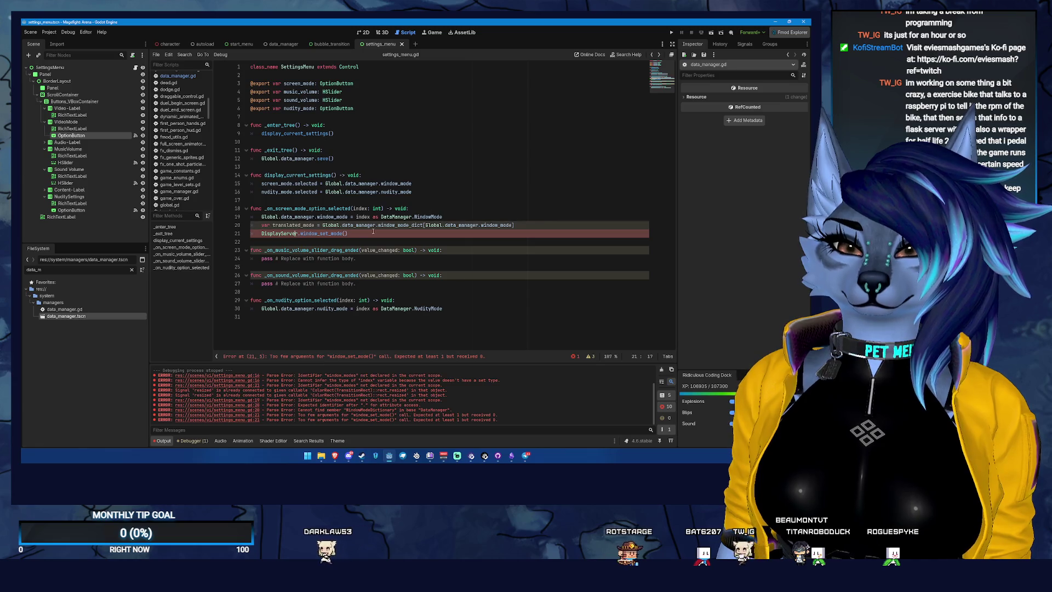
{"action": "left_click", "coordinate": [345, 234]}
{"action": "type", "text": "tra"}
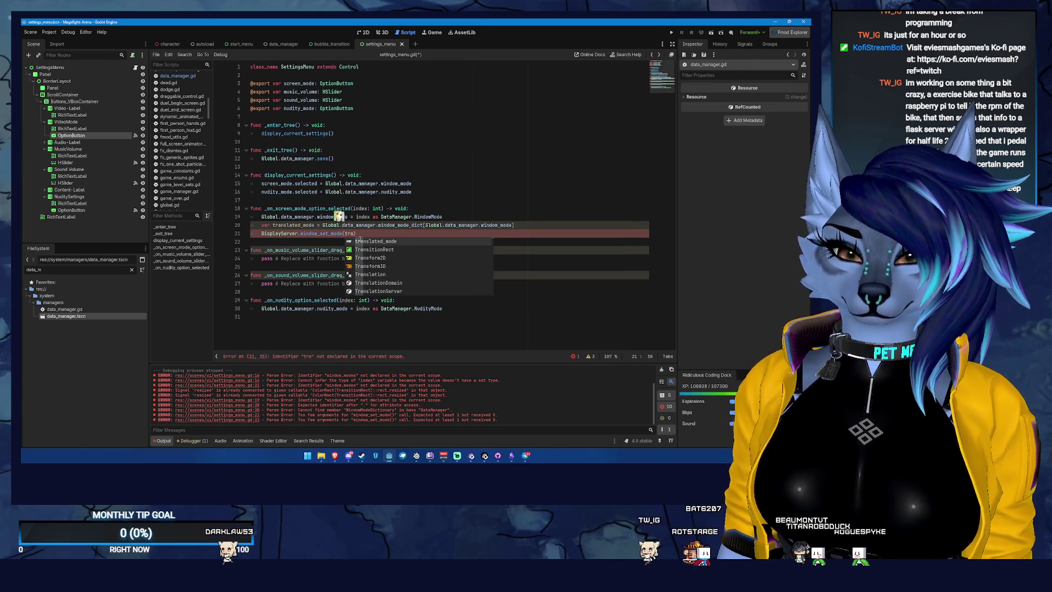
{"action": "key", "text": "Return"}
{"action": "key", "text": "ctrl+s"}
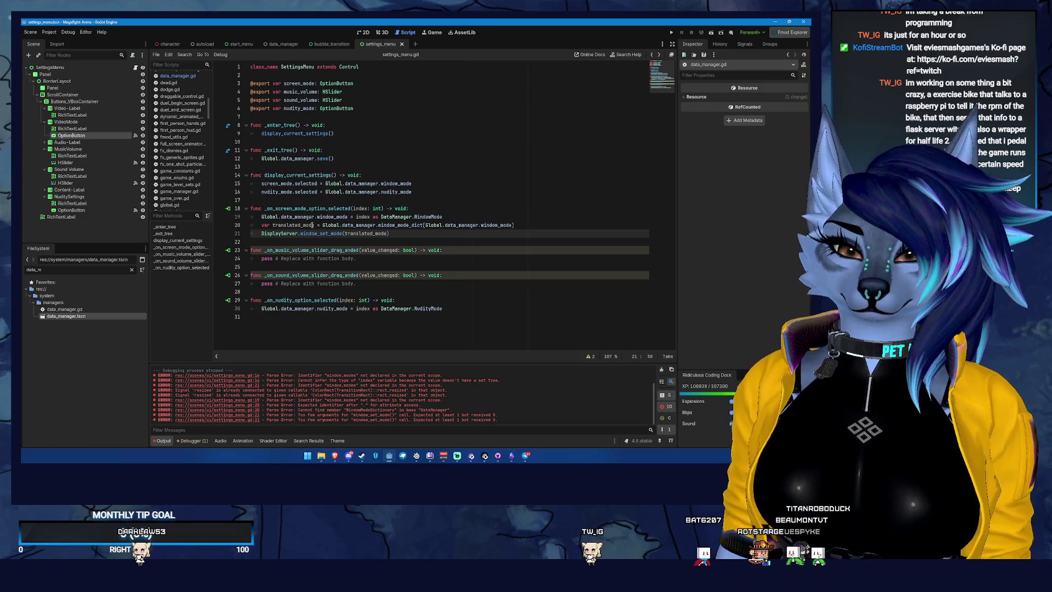
Step: Type translated_mode as int and save settings_menu.gd
{"action": "left_click", "coordinate": [318, 225]}
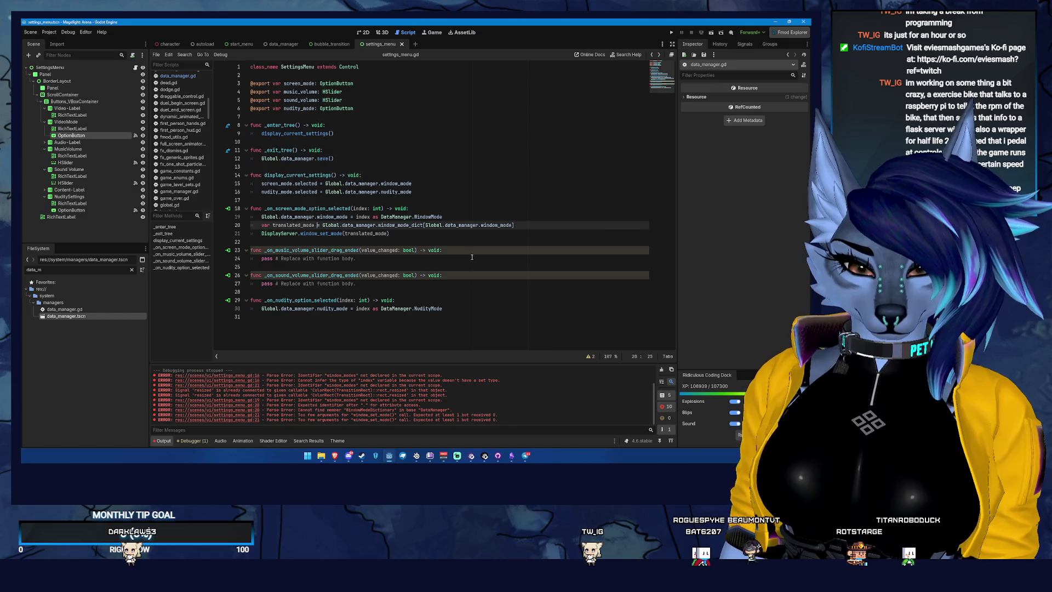
{"action": "type", "text": ": ubt"}
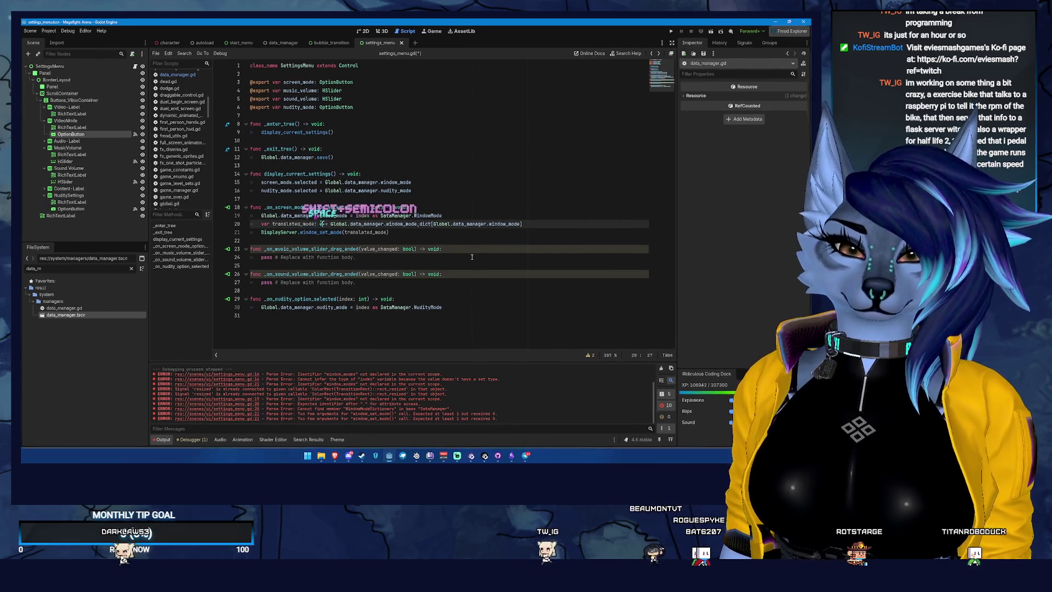
{"action": "key", "text": "BackSpace"}
{"action": "key", "text": "BackSpace"}
{"action": "key", "text": "BackSpace"}
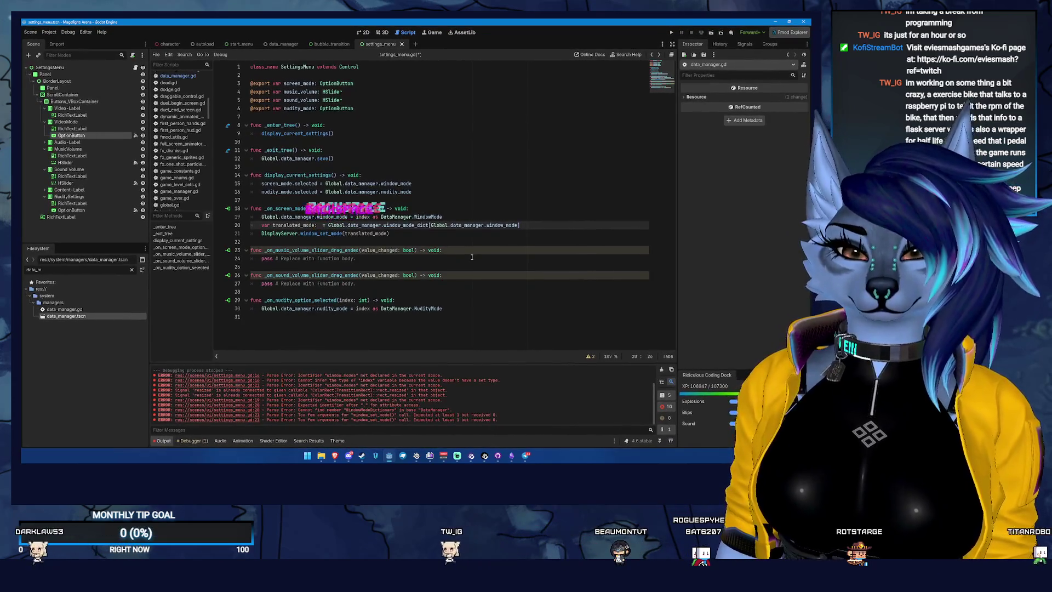
{"action": "type", "text": "int"}
{"action": "key", "text": "ctrl+s"}
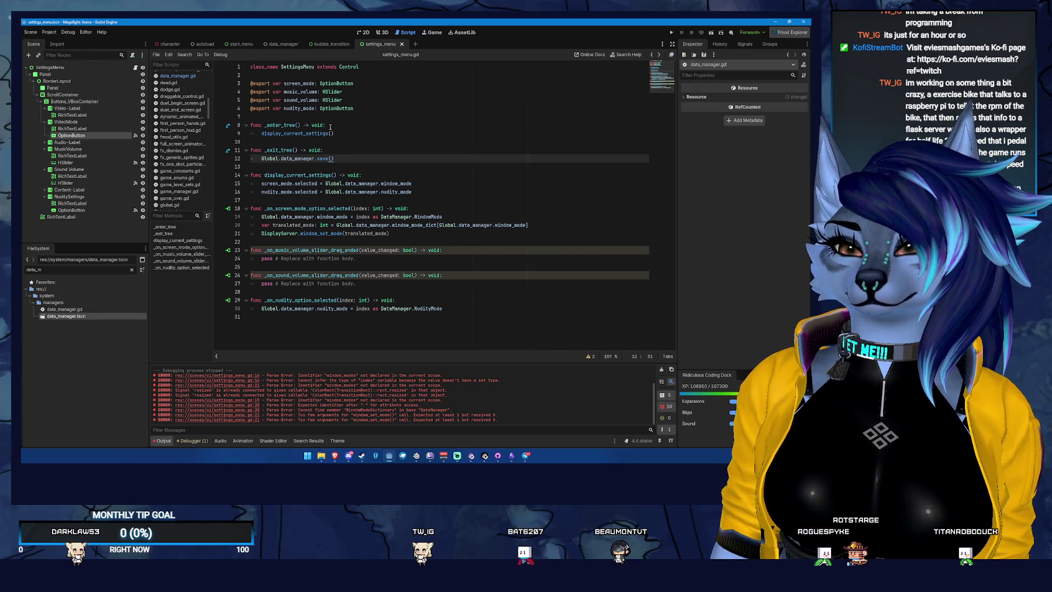
Step: Check the Settings scene in the 2D view, then run the project from settings_menu.gd
{"action": "left_click", "coordinate": [438, 33]}
{"action": "left_click", "coordinate": [407, 33]}
{"action": "left_click", "coordinate": [383, 33]}
{"action": "left_click", "coordinate": [366, 33]}
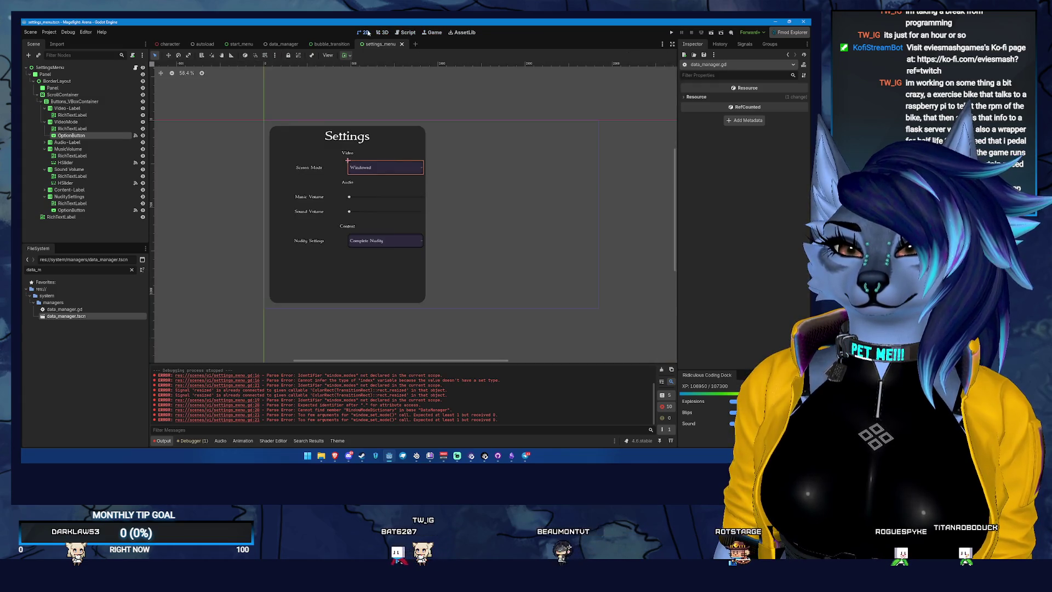
{"action": "left_click", "coordinate": [405, 33]}
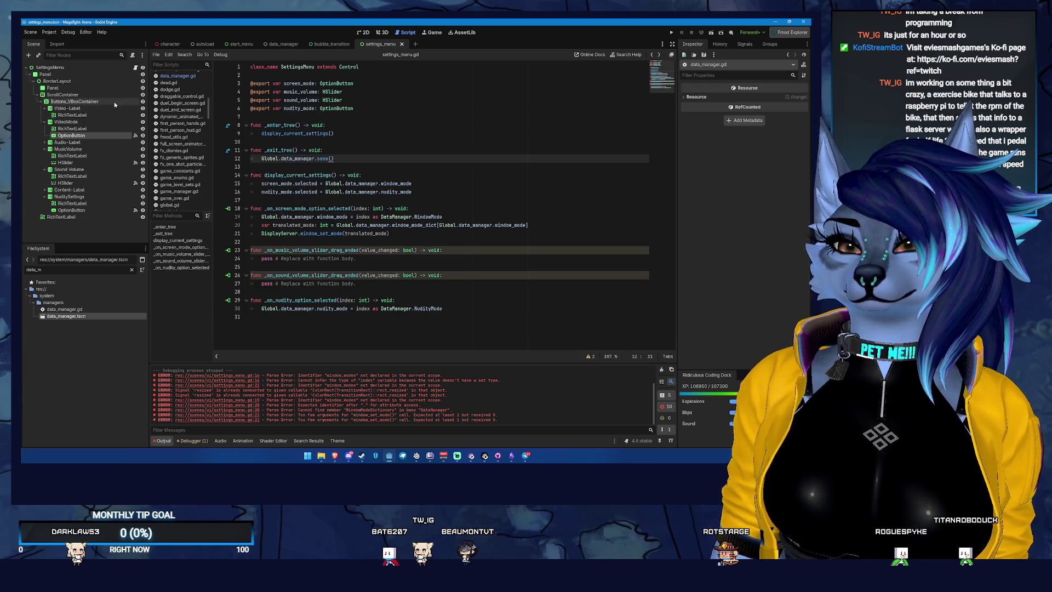
{"action": "left_click", "coordinate": [671, 33]}
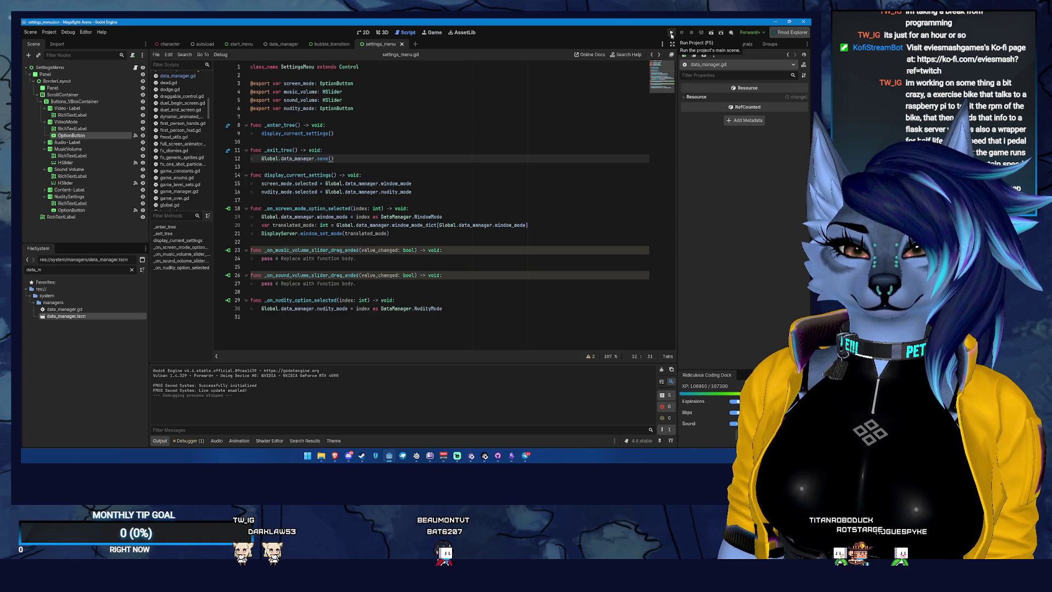
Step: Run the game and get past the adult-content warning, Preferences and reminder screens
{"action": "key", "text": "F5"}
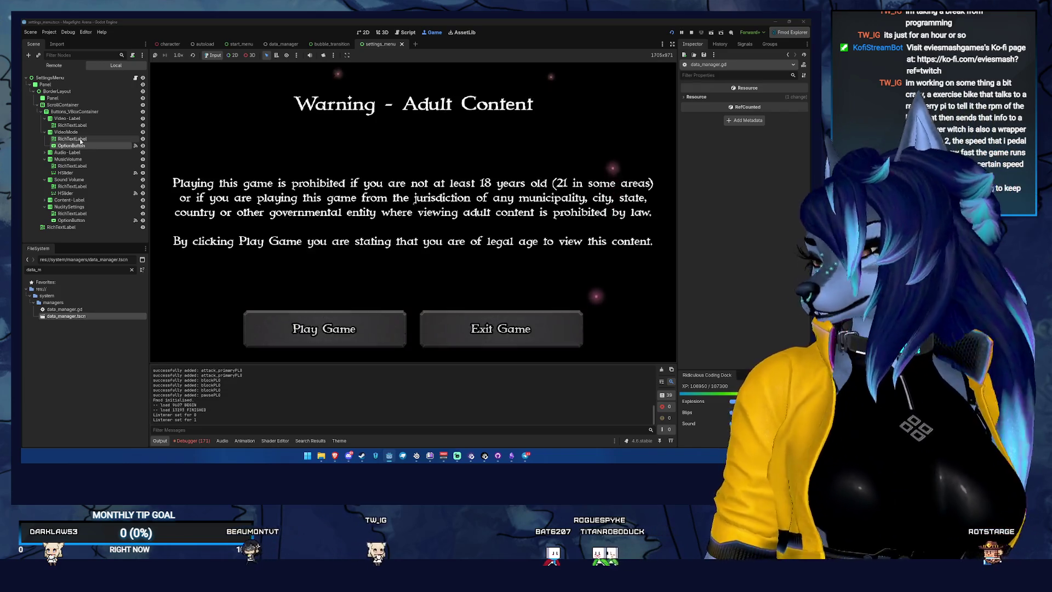
{"action": "left_click", "coordinate": [292, 340]}
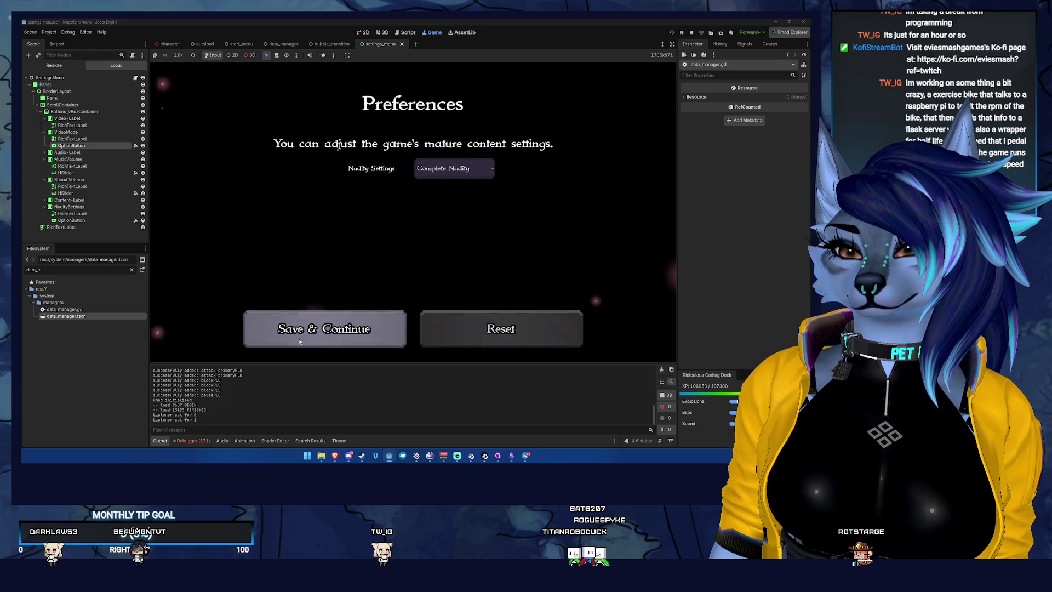
{"action": "left_click", "coordinate": [299, 342]}
{"action": "left_click", "coordinate": [344, 330]}
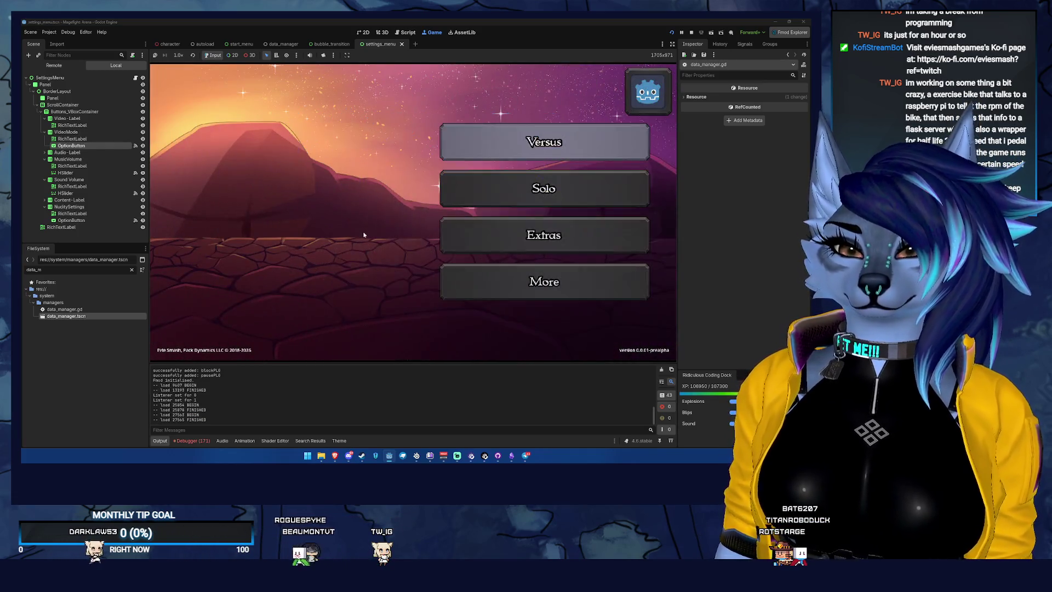
Step: Set Nudity Settings to No Undies Removed and confirm Screen Mode stays Borderless
{"action": "left_click", "coordinate": [646, 114]}
{"action": "left_click", "coordinate": [345, 253]}
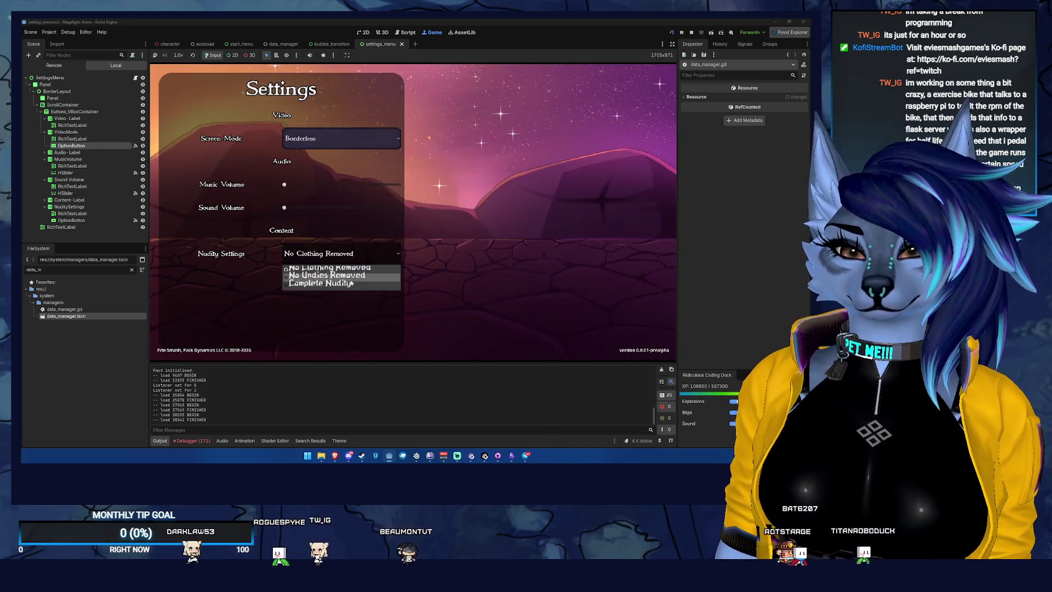
{"action": "left_click", "coordinate": [349, 276]}
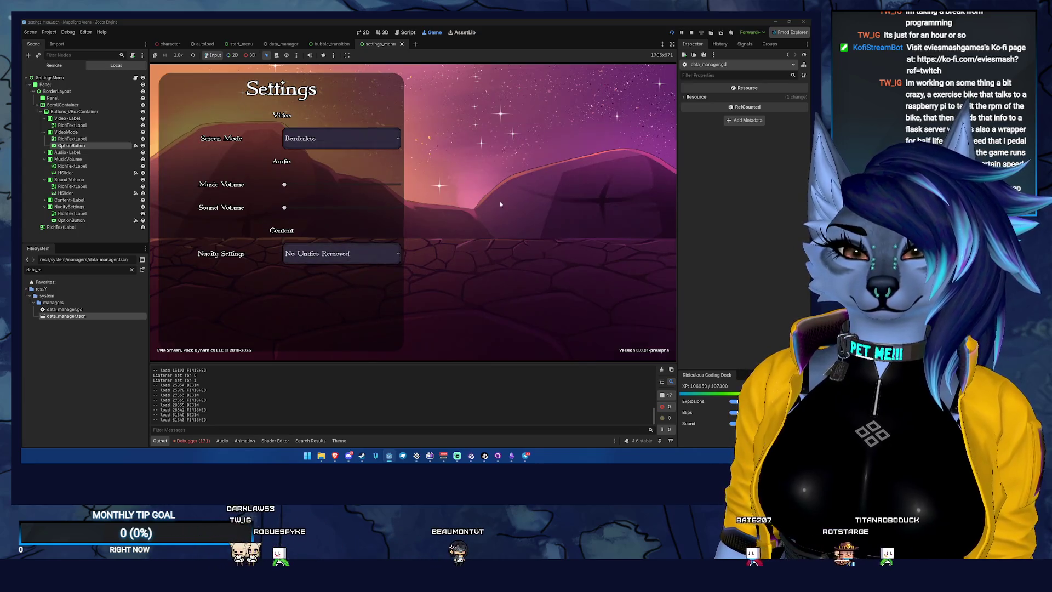
{"action": "left_click", "coordinate": [500, 205]}
{"action": "left_click", "coordinate": [645, 116]}
{"action": "left_click", "coordinate": [328, 138]}
{"action": "left_click", "coordinate": [573, 155]}
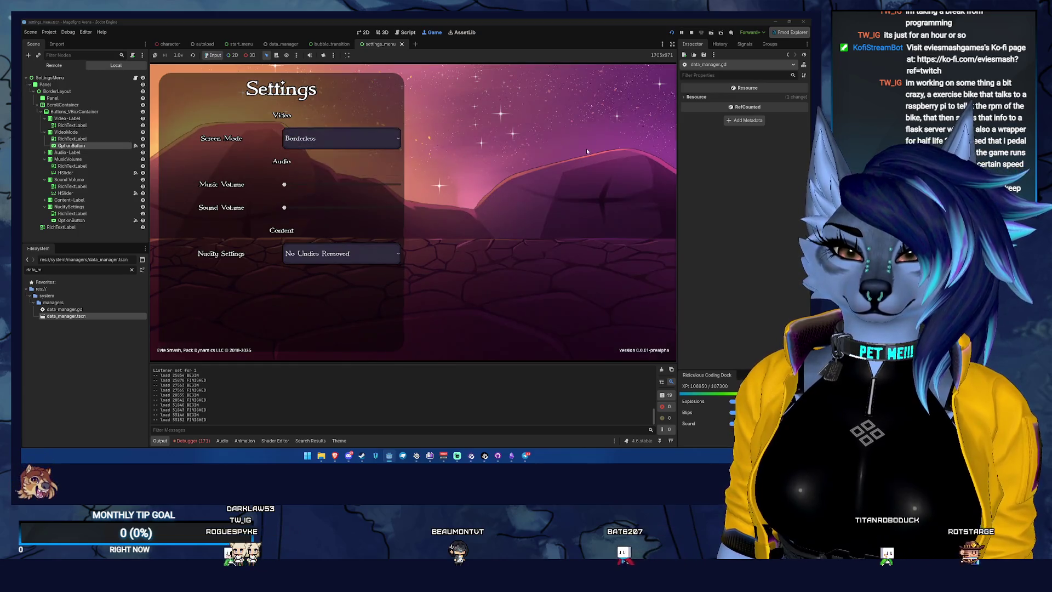
{"action": "left_click", "coordinate": [586, 148]}
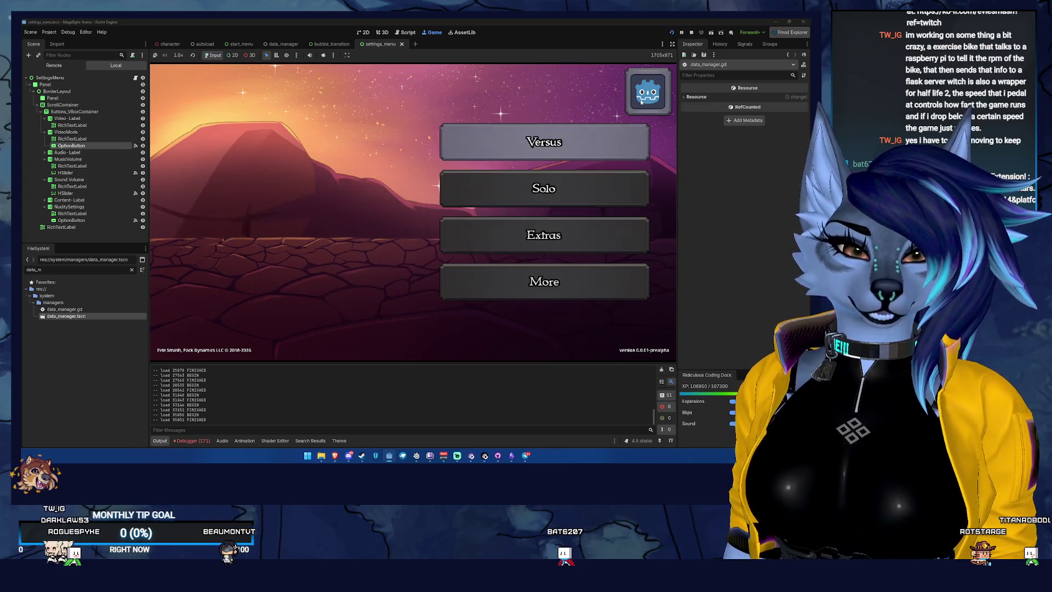
Step: Try Versus character select, back out, stop the project and switch to bubble_transition
{"action": "left_click", "coordinate": [449, 141]}
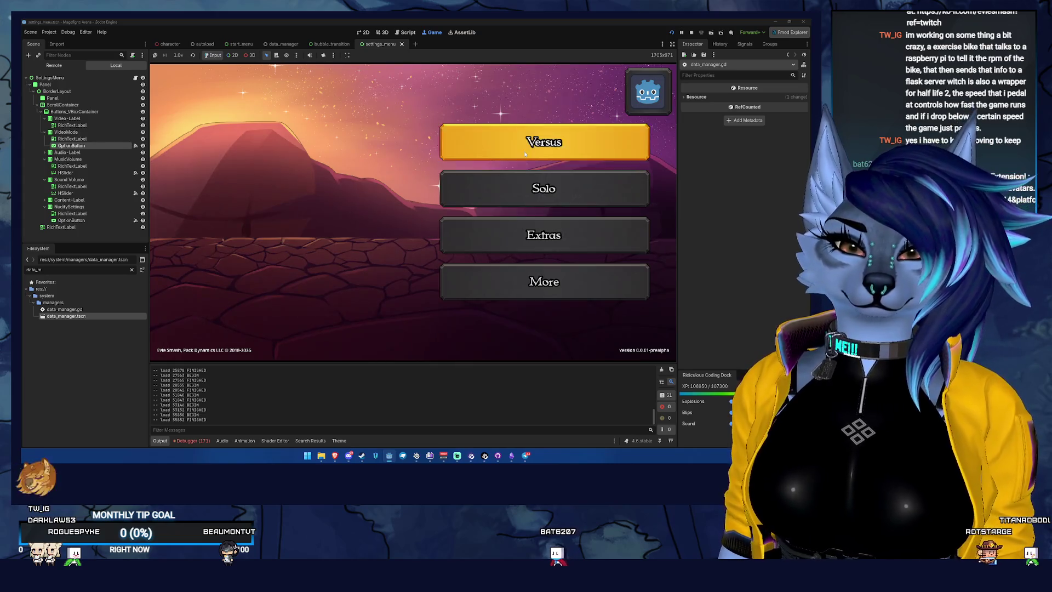
{"action": "key", "text": "Escape"}
{"action": "key", "text": "Escape"}
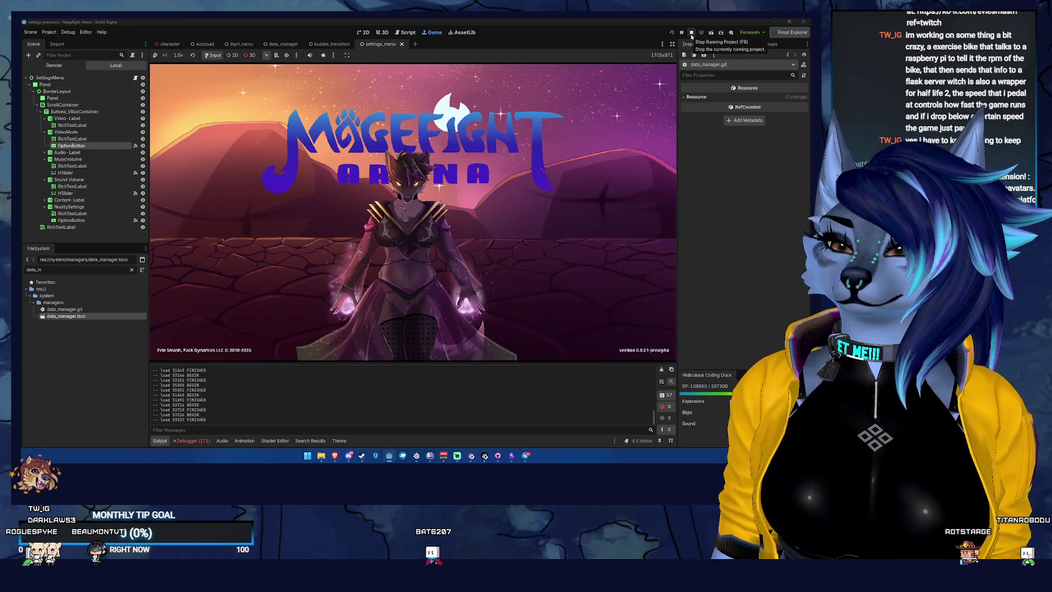
{"action": "left_click", "coordinate": [691, 34]}
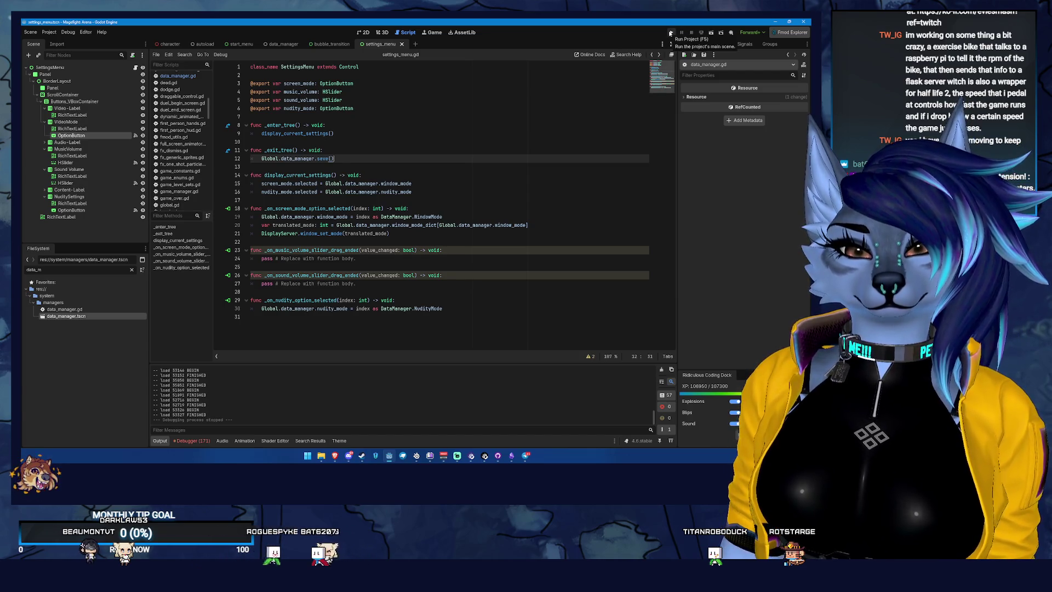
{"action": "left_click", "coordinate": [328, 44]}
Step: Comment out reset_all_save_data() on line 39 of data_manager.gd, save, and run the game
{"action": "left_click", "coordinate": [283, 45]}
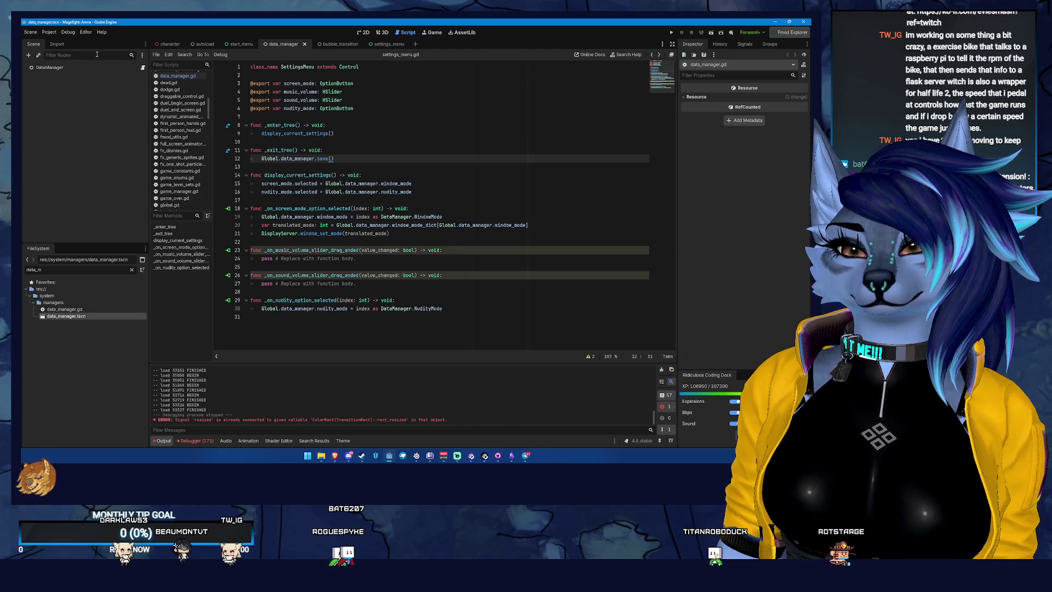
{"action": "left_click", "coordinate": [143, 68]}
{"action": "scroll", "coordinate": [263, 264], "scroll_direction": "down", "scroll_amount": 4}
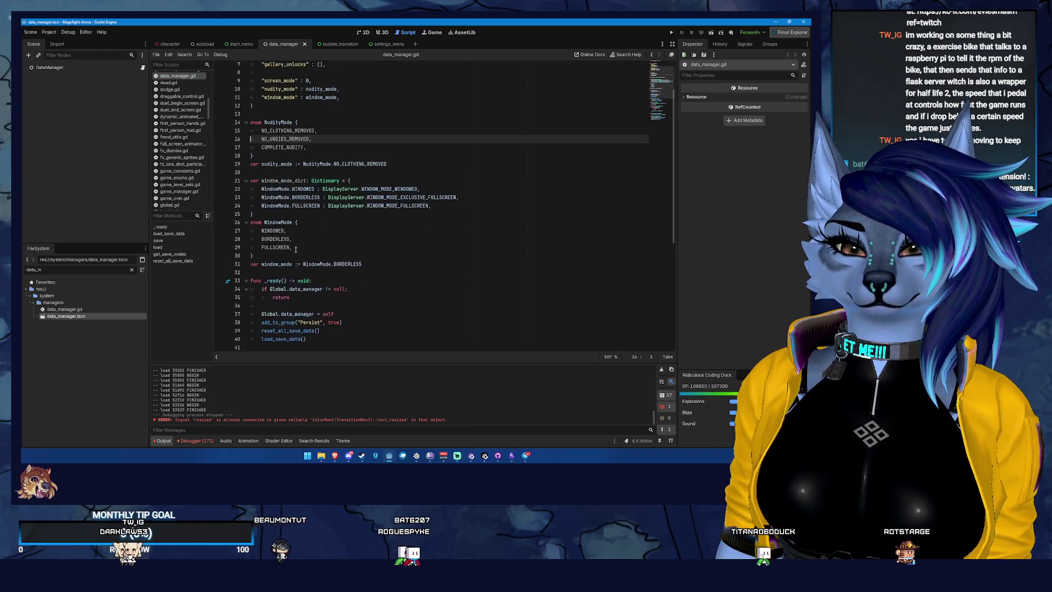
{"action": "left_click", "coordinate": [262, 255]}
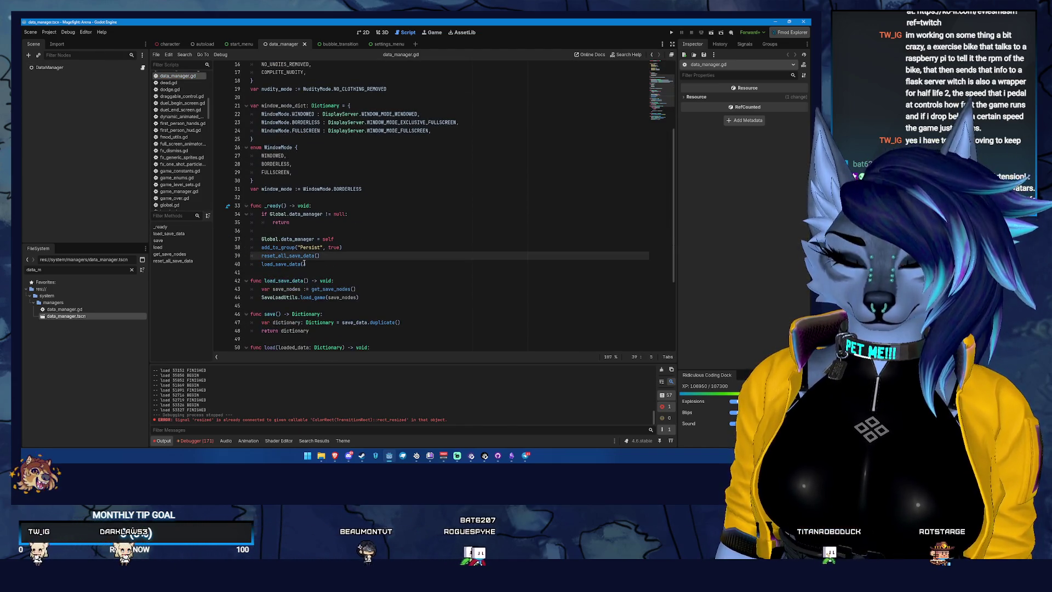
{"action": "type", "text": "#"}
{"action": "key", "text": "ctrl+s"}
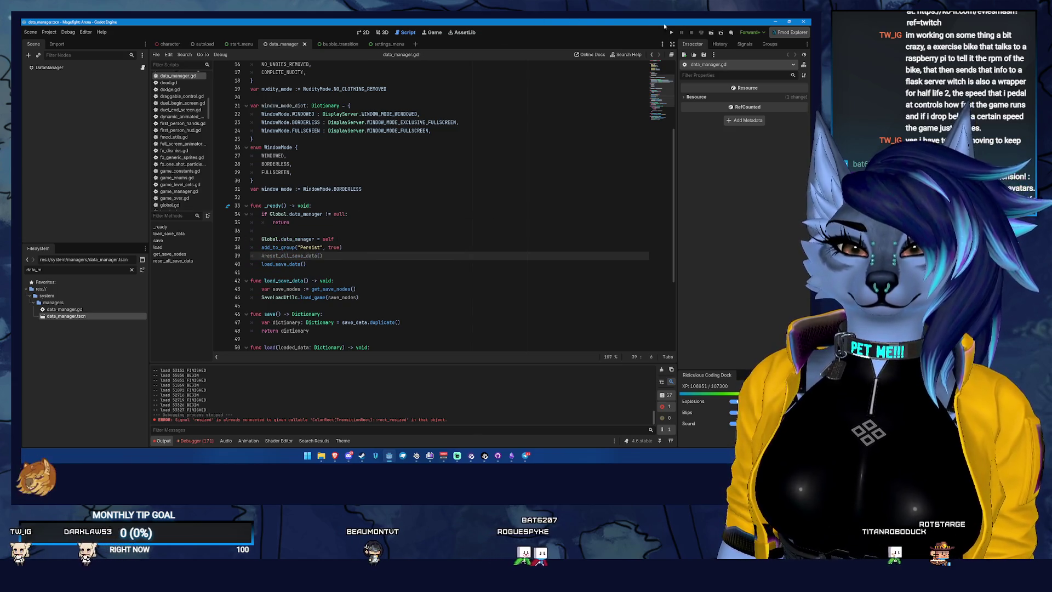
{"action": "left_click", "coordinate": [672, 33]}
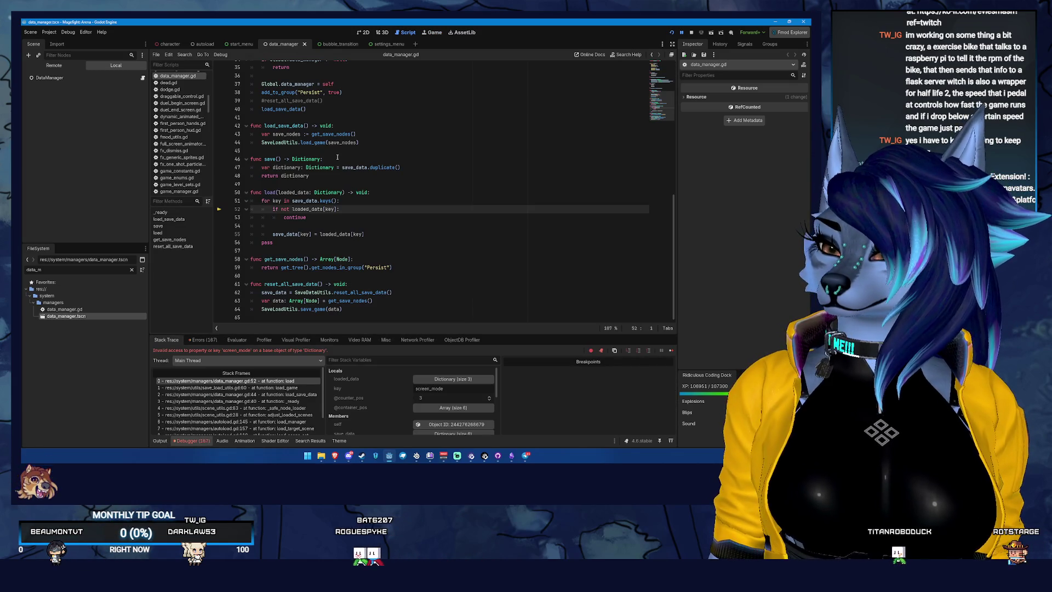
Step: Inspect the value of loaded_data on line 52 at the breakpoint
{"action": "mouse_move", "coordinate": [285, 207]}
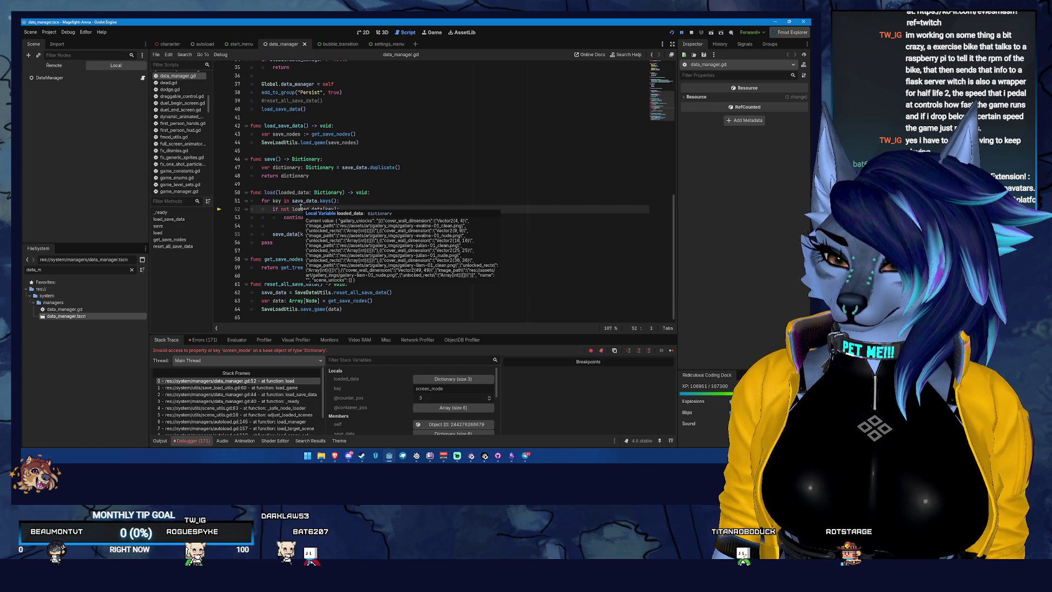
{"action": "scroll", "coordinate": [368, 166], "scroll_direction": "up", "scroll_amount": 8}
{"action": "scroll", "coordinate": [369, 166], "scroll_direction": "down", "scroll_amount": 6}
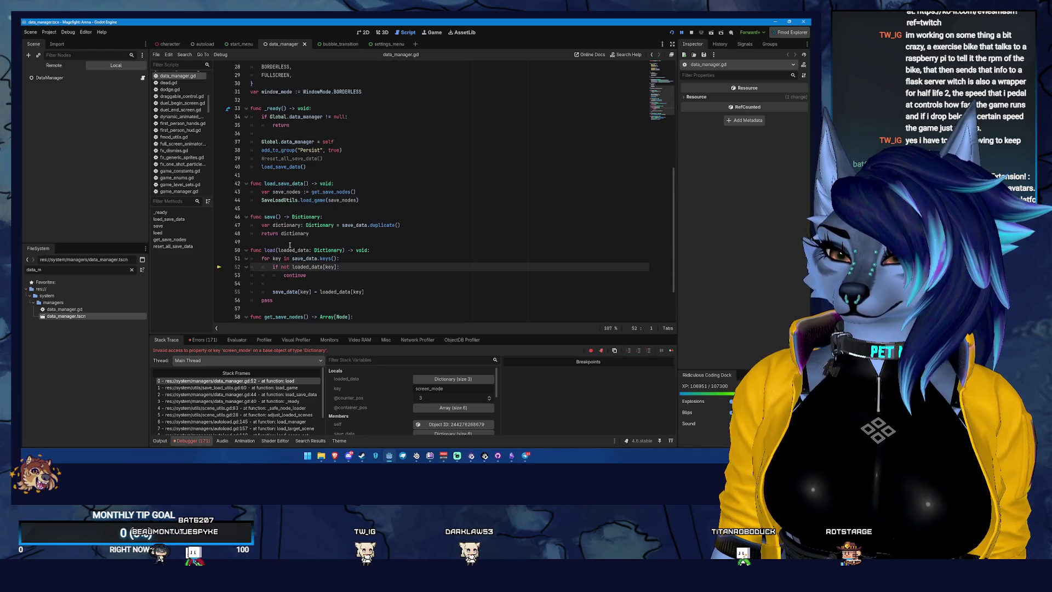
{"action": "mouse_move", "coordinate": [301, 268]}
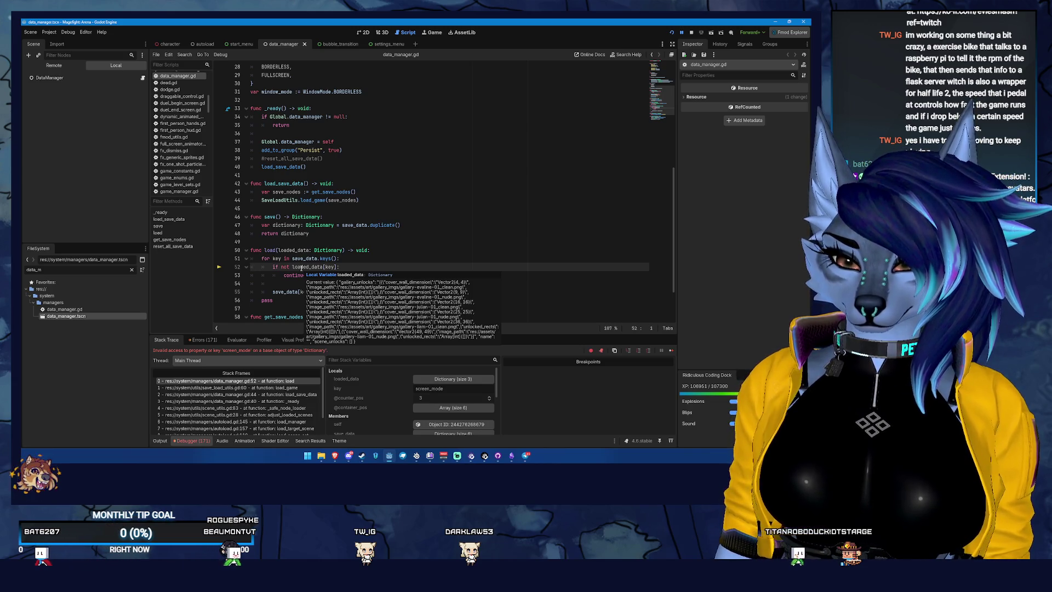
{"action": "scroll", "coordinate": [337, 110], "scroll_direction": "up", "scroll_amount": 9}
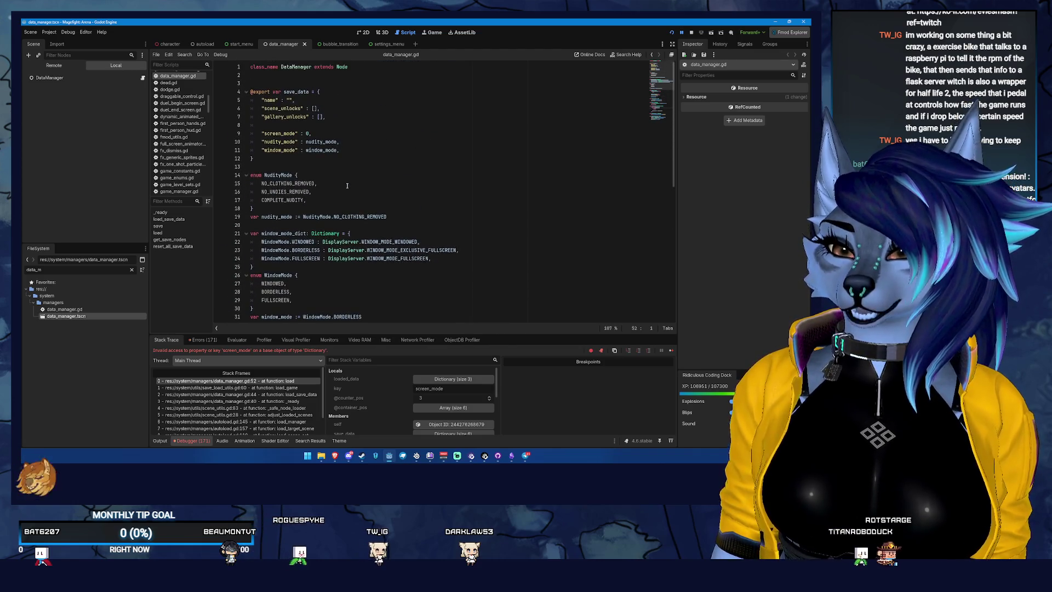
Step: Delete the blank line in the save_data dictionary and stop the debug session
{"action": "left_click", "coordinate": [329, 124]}
{"action": "key", "text": "BackSpace"}
{"action": "key", "text": "BackSpace"}
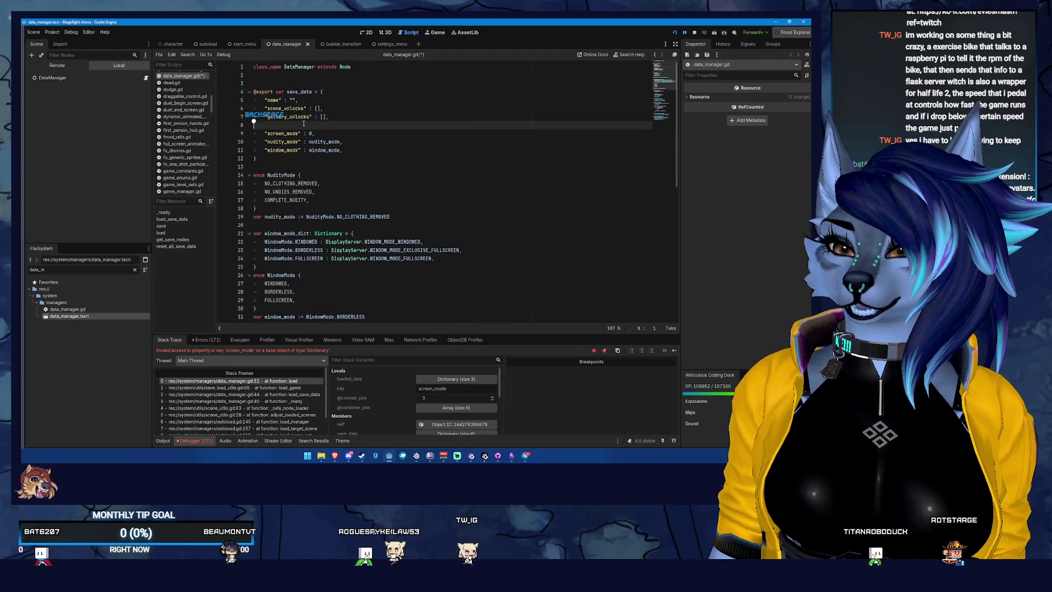
{"action": "scroll", "coordinate": [318, 143], "scroll_direction": "down", "scroll_amount": 2}
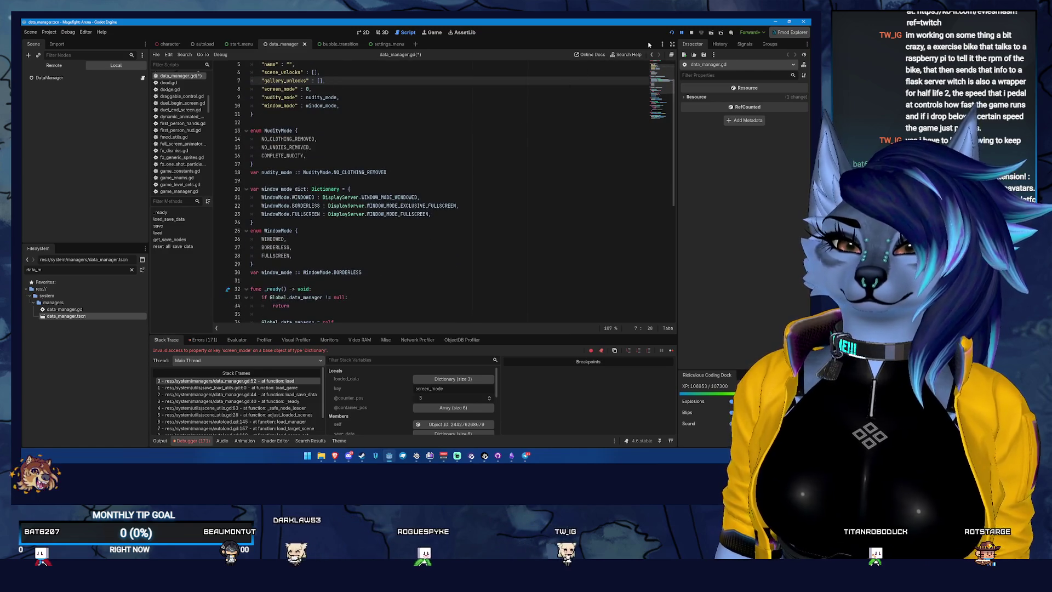
{"action": "left_click", "coordinate": [691, 33]}
{"action": "scroll", "coordinate": [290, 200], "scroll_direction": "down", "scroll_amount": 6}
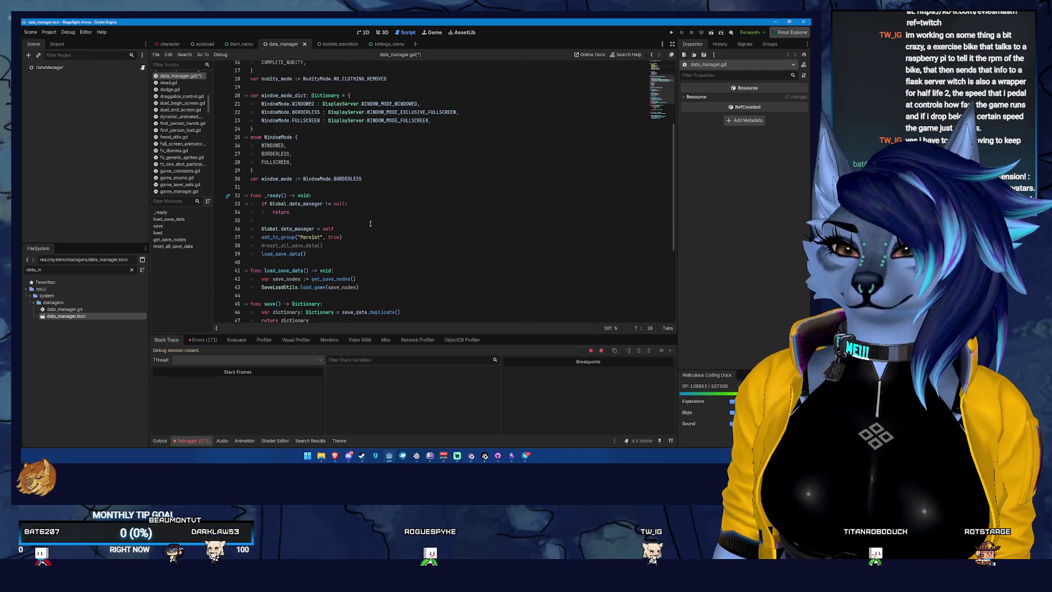
Step: Uncomment reset_all_save_data() on line 38 and save data_manager.gd
{"action": "left_click", "coordinate": [265, 195]}
{"action": "scroll", "coordinate": [329, 198], "scroll_direction": "down", "scroll_amount": 1}
{"action": "key", "text": "BackSpace"}
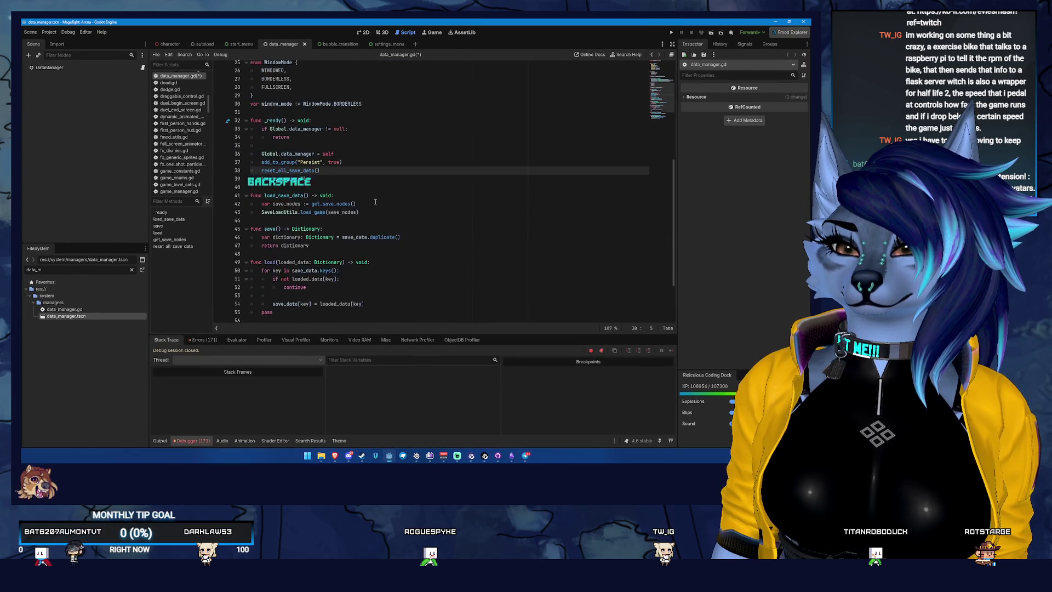
{"action": "scroll", "coordinate": [375, 201], "scroll_direction": "down", "scroll_amount": 2}
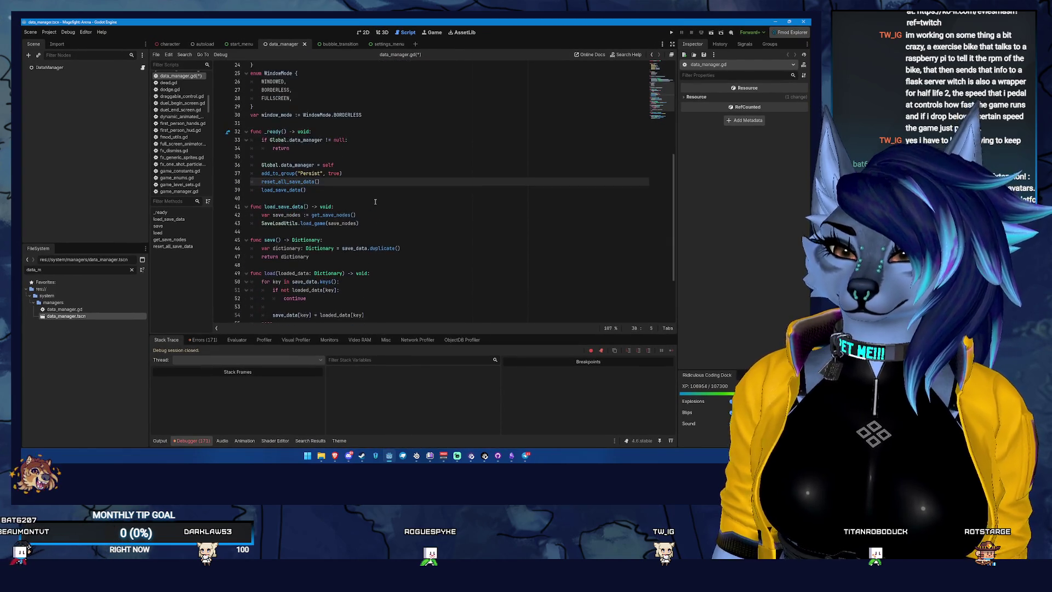
{"action": "scroll", "coordinate": [291, 226], "scroll_direction": "down", "scroll_amount": 5}
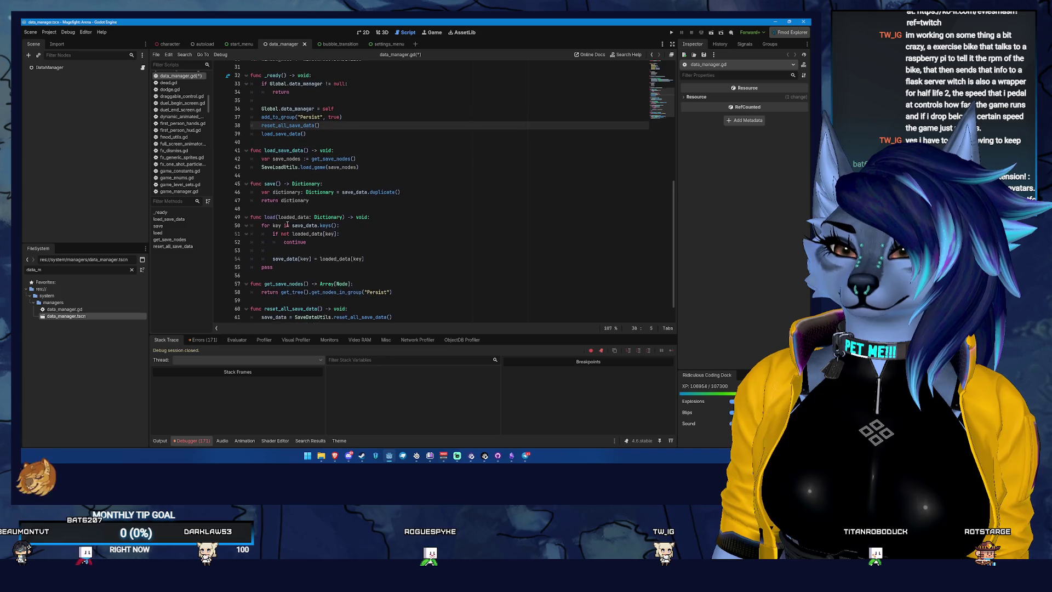
{"action": "double_click", "coordinate": [354, 167]}
{"action": "left_click", "coordinate": [316, 181]}
{"action": "left_click", "coordinate": [278, 159]}
{"action": "scroll", "coordinate": [305, 152], "scroll_direction": "up", "scroll_amount": 3}
{"action": "scroll", "coordinate": [305, 153], "scroll_direction": "up", "scroll_amount": 1}
{"action": "key", "text": "ctrl+s"}
Step: Jump to the reset_all_save_data definition and inspect its save_data usage
{"action": "left_click", "coordinate": [281, 176]}
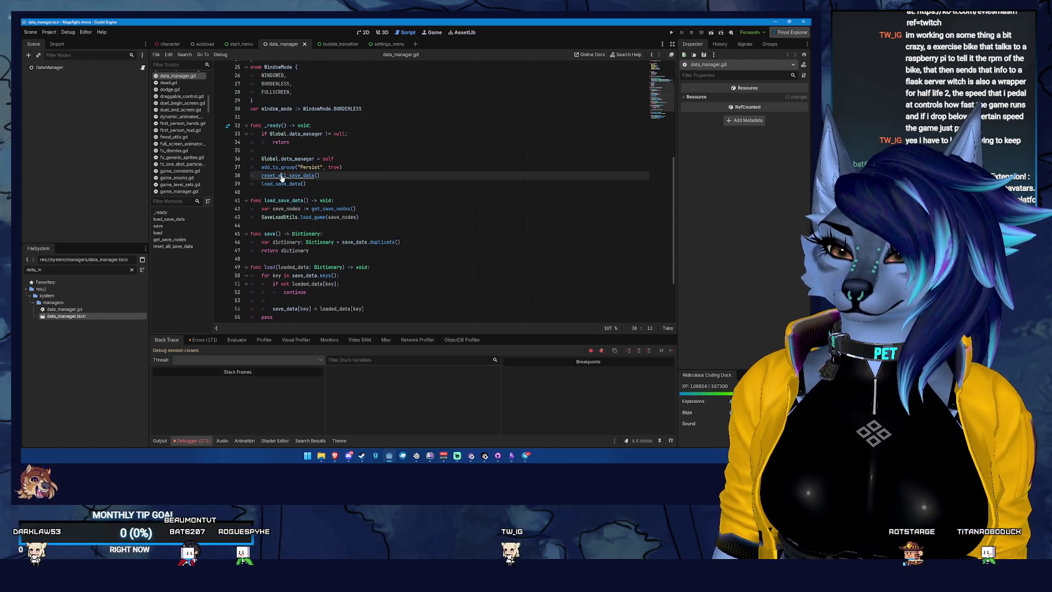
{"action": "left_click", "coordinate": [282, 176], "text": "ctrl"}
{"action": "double_click", "coordinate": [277, 294]}
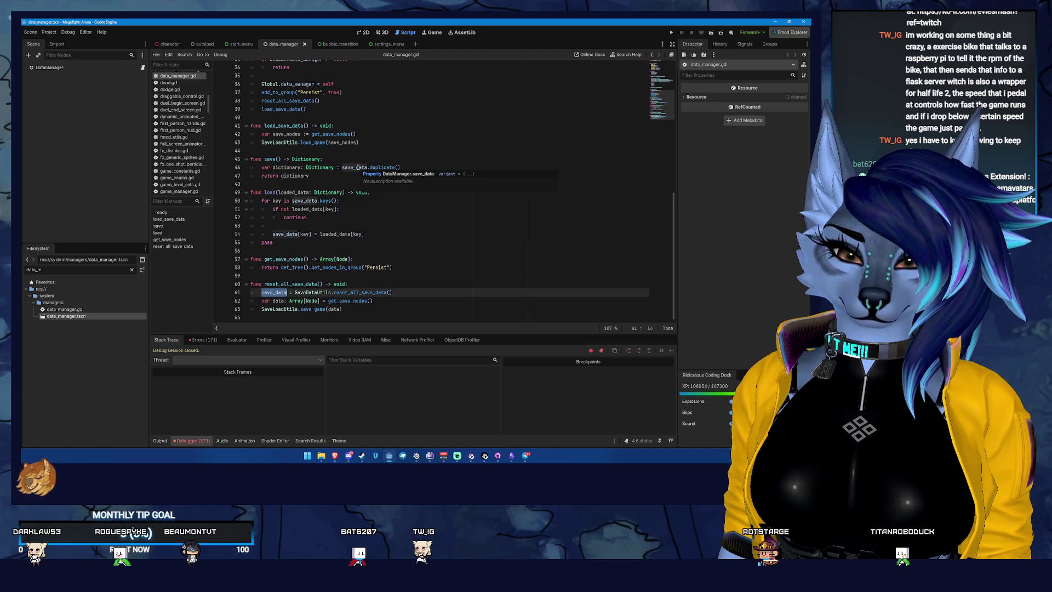
Step: Add a SaveLoadUtils.save_game call in save() and rename the dictionary variable to untyped data
{"action": "left_click", "coordinate": [415, 169]}
{"action": "key", "text": "Return"}
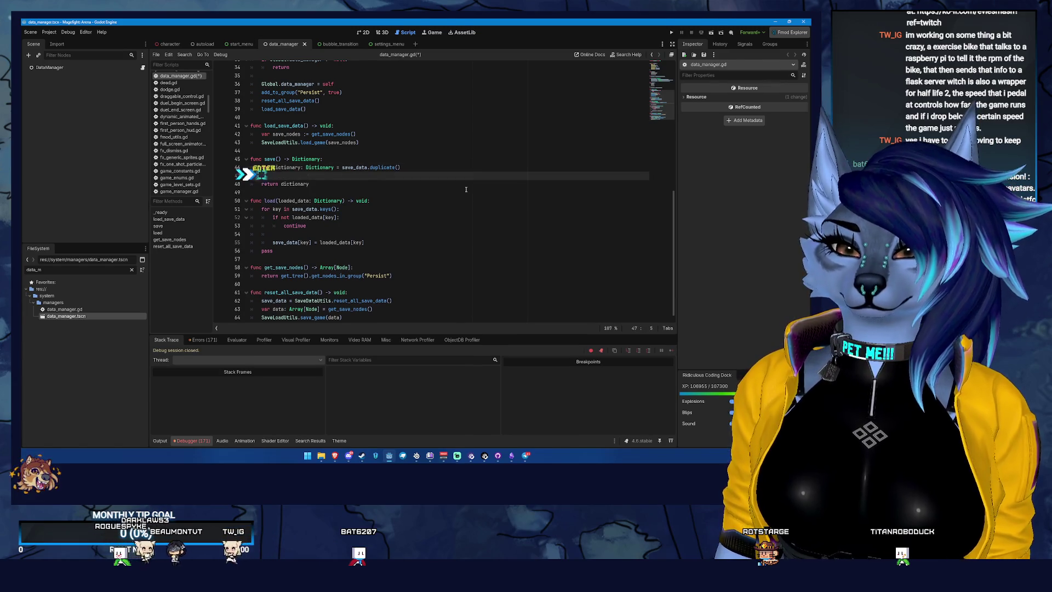
{"action": "type", "text": "Sav"}
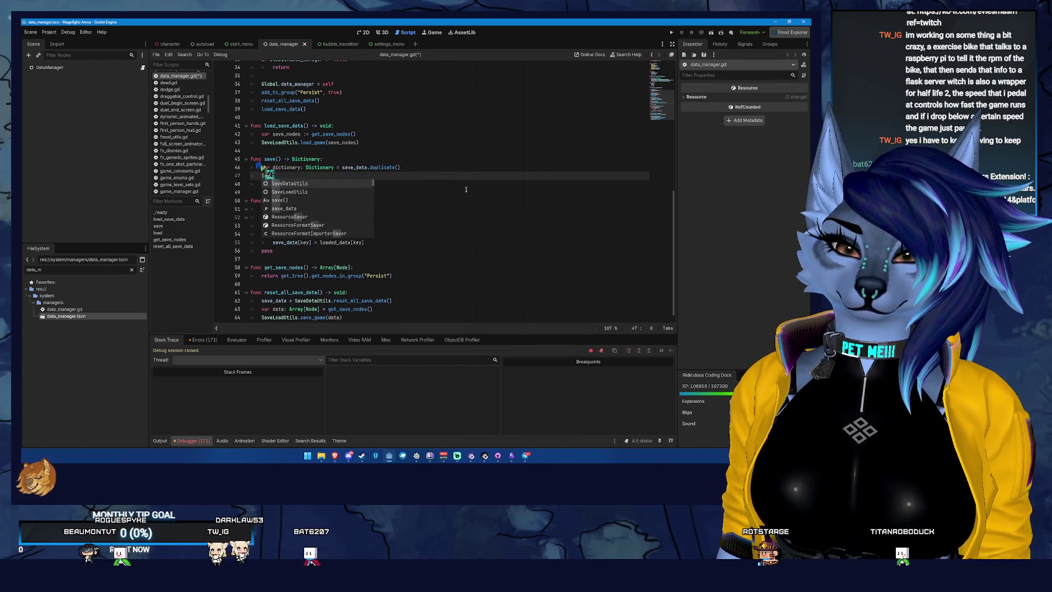
{"action": "type", "text": "eLoadUtils.sav"}
{"action": "key", "text": "Return"}
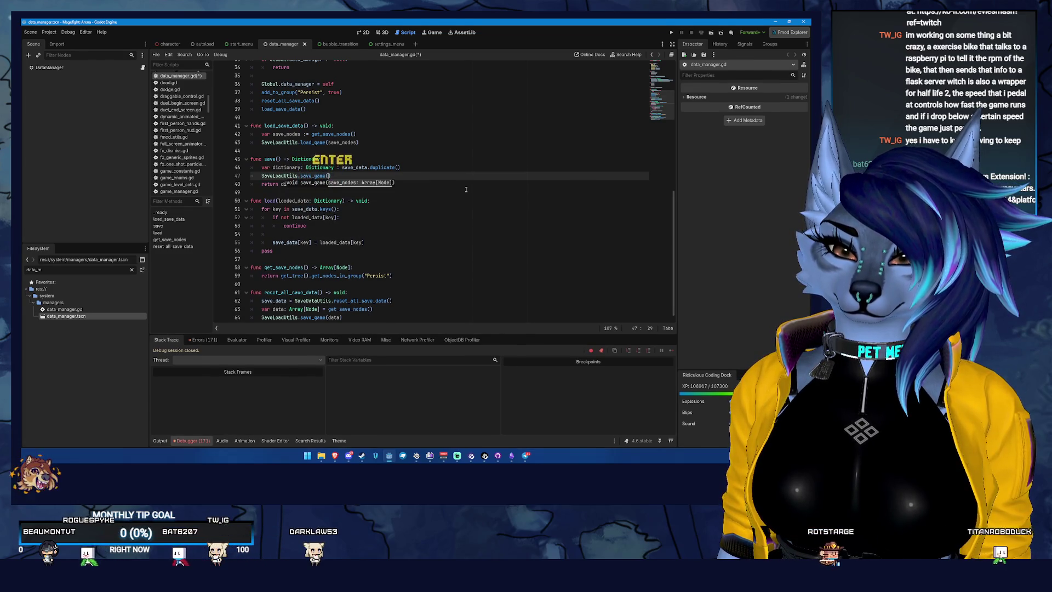
{"action": "type", "text": "d"}
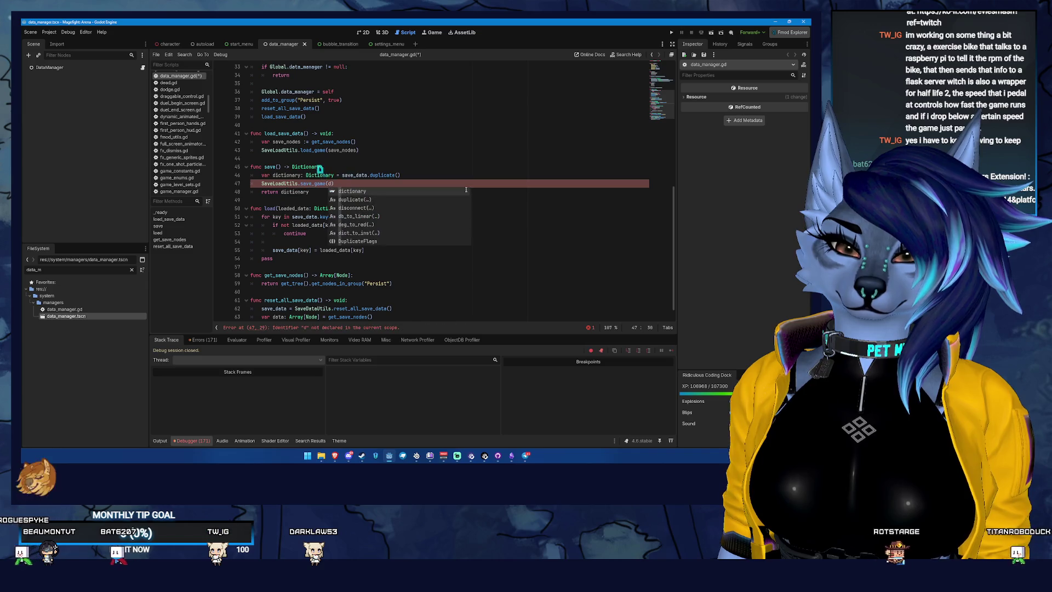
{"action": "type", "text": "ata"}
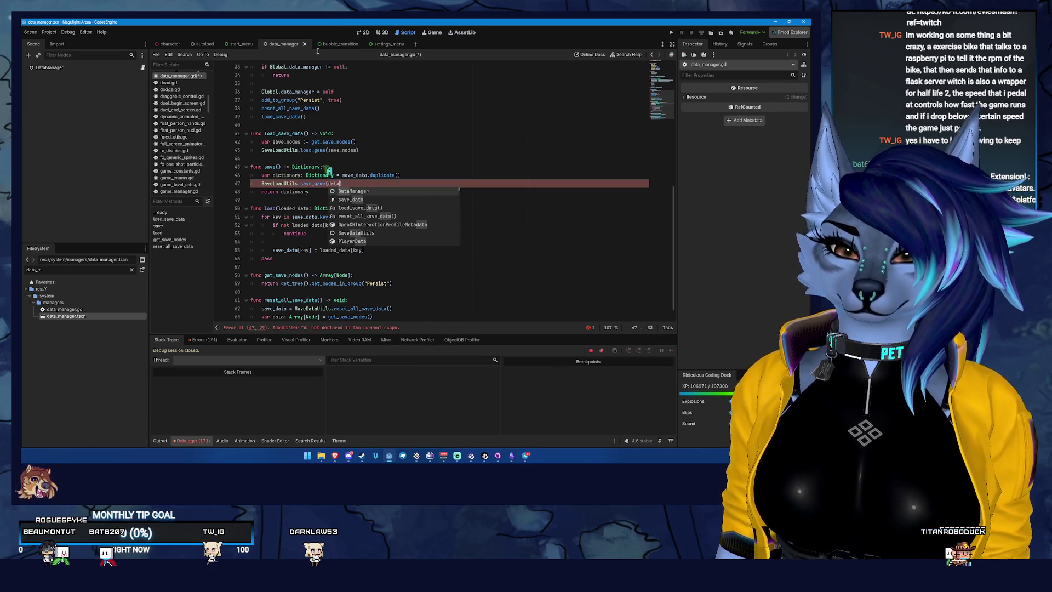
{"action": "double_click", "coordinate": [288, 175]}
{"action": "type", "text": "data"}
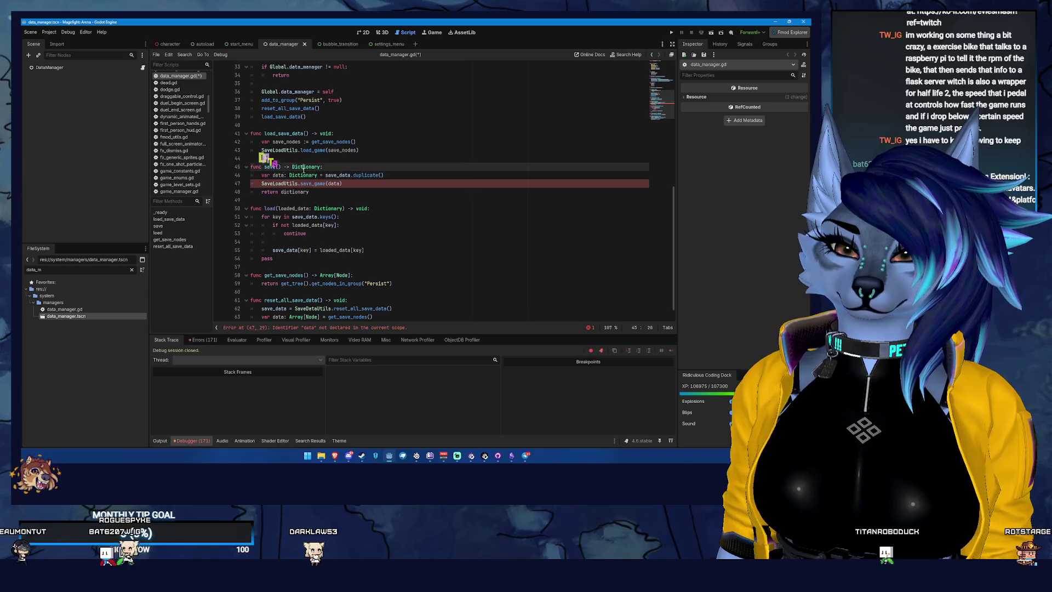
{"action": "left_click", "coordinate": [320, 175]}
{"action": "key", "text": "BackSpace"}
{"action": "key", "text": "BackSpace"}
{"action": "key", "text": "BackSpace"}
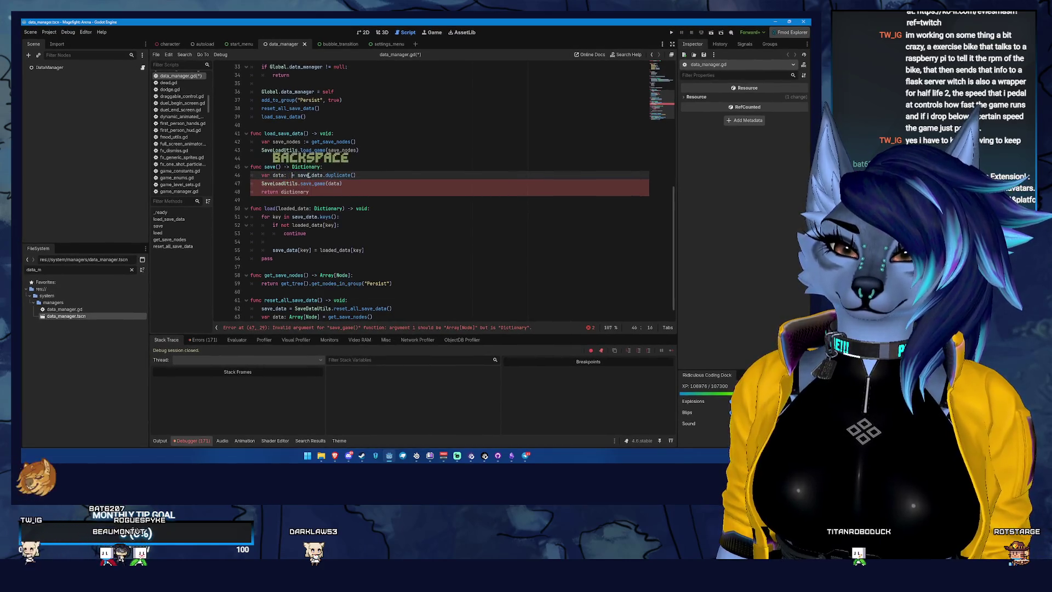
{"action": "key", "text": "BackSpace"}
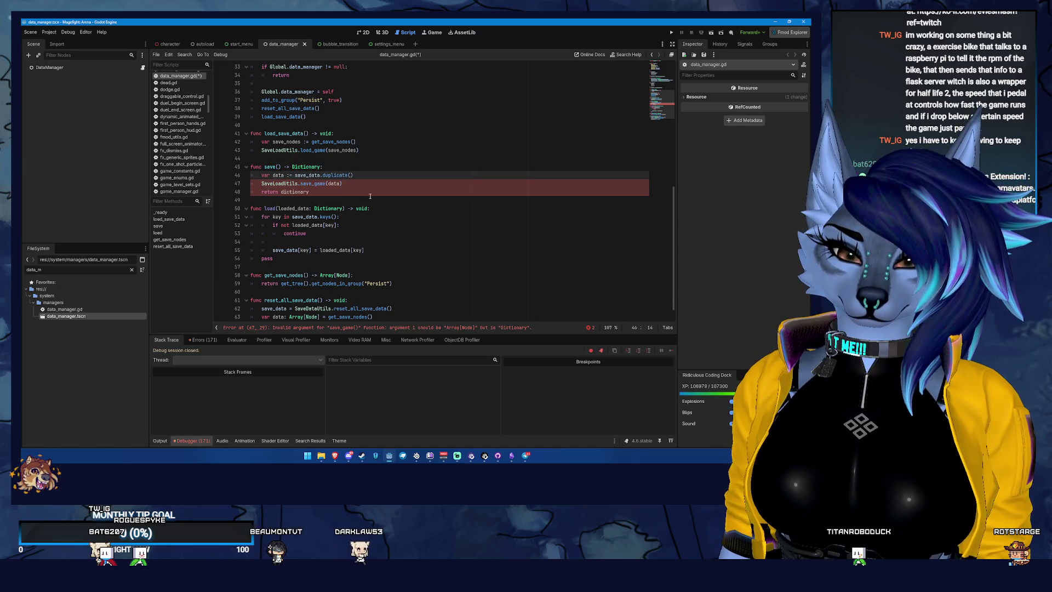
{"action": "key", "text": "ctrl+s"}
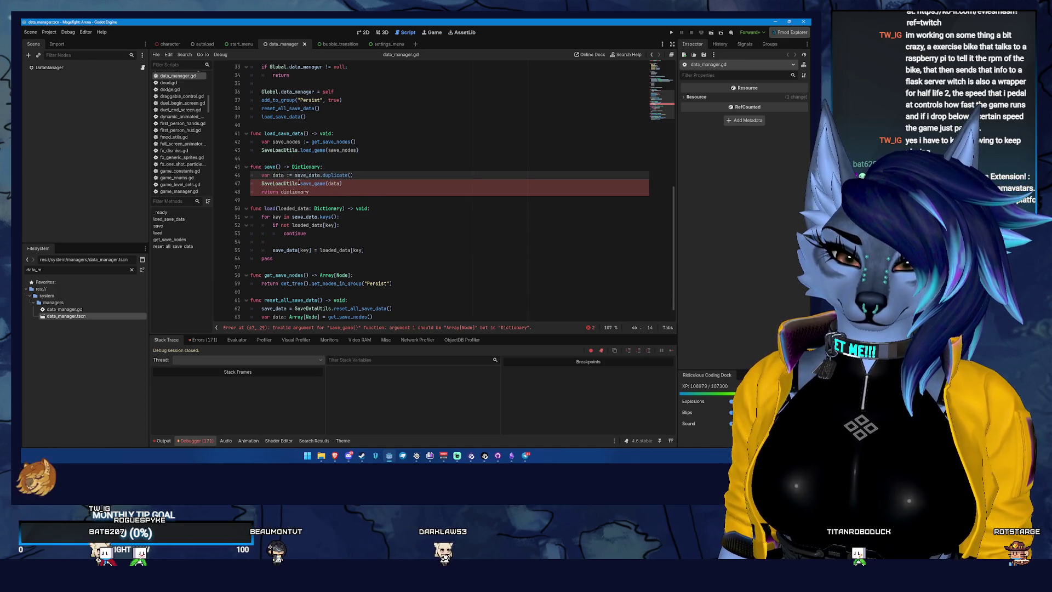
Step: Change the save_game argument to save_data
{"action": "scroll", "coordinate": [344, 241], "scroll_direction": "down", "scroll_amount": 1}
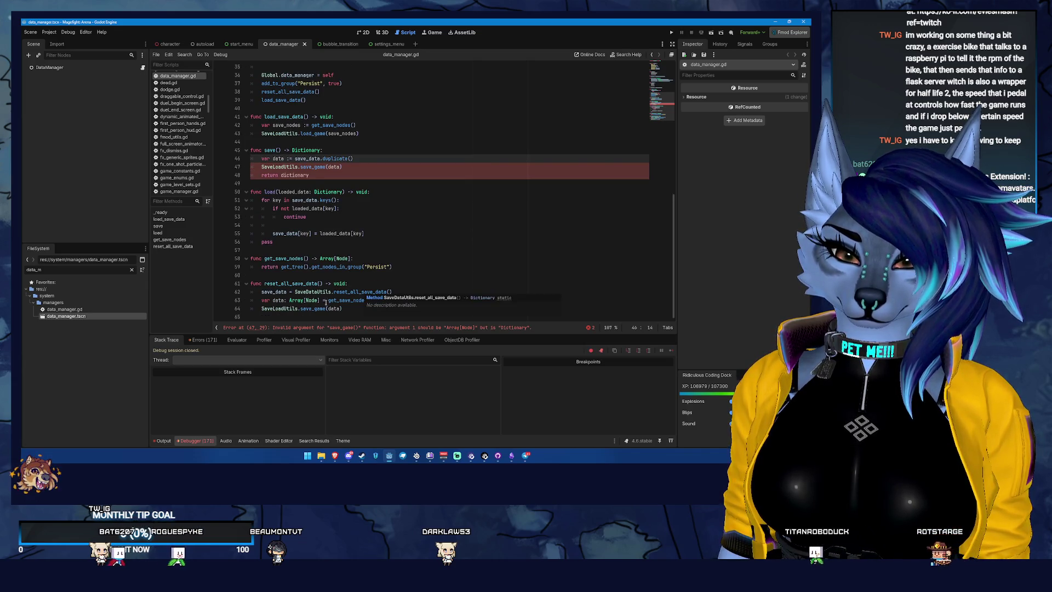
{"action": "double_click", "coordinate": [306, 158]}
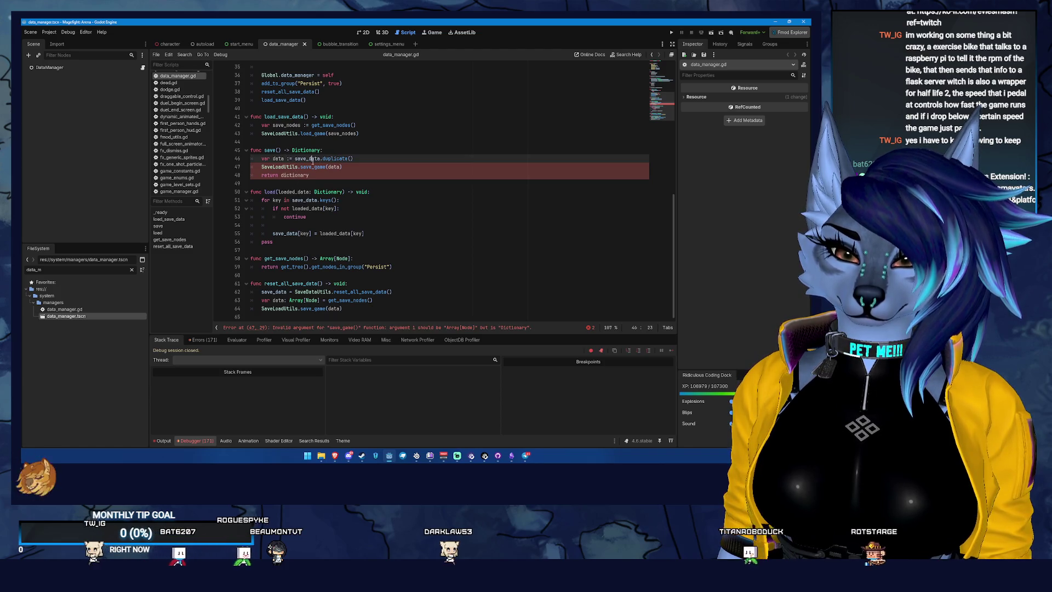
{"action": "left_click_drag", "start_coordinate": [675, 234], "coordinate": [675, 67]}
{"action": "scroll", "coordinate": [629, 228], "scroll_direction": "down", "scroll_amount": 7}
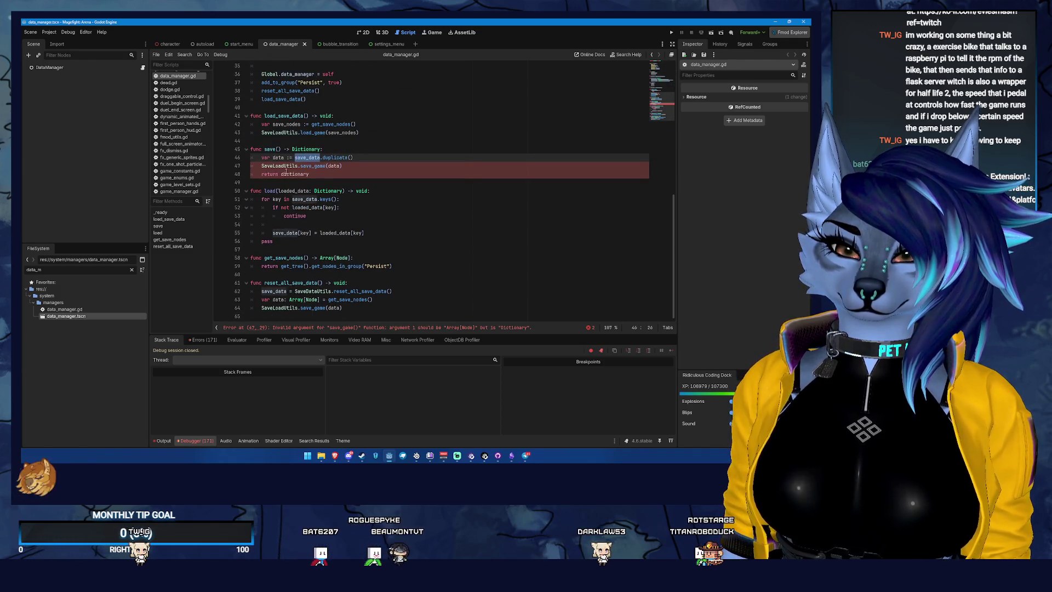
{"action": "double_click", "coordinate": [334, 166]}
{"action": "type", "text": "save"}
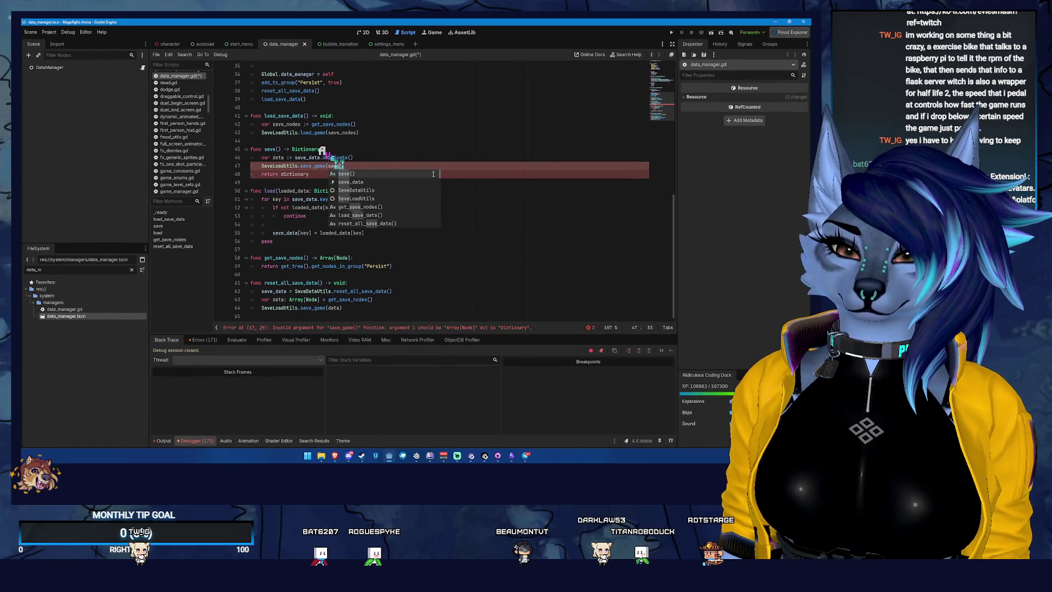
{"action": "key", "text": "Down"}
{"action": "key", "text": "Return"}
Step: Delete the data line and return statement, make save() return void, save and run
{"action": "left_click_drag", "start_coordinate": [362, 158], "coordinate": [324, 149]}
{"action": "key", "text": "BackSpace"}
{"action": "key", "text": "ctrl+BackSpace"}
{"action": "key", "text": "ctrl+BackSpace"}
{"action": "type", "text": "v"}
{"action": "key", "text": "Return"}
{"action": "type", "text": ":"}
{"action": "left_click_drag", "start_coordinate": [383, 165], "coordinate": [382, 158]}
{"action": "key", "text": "BackSpace"}
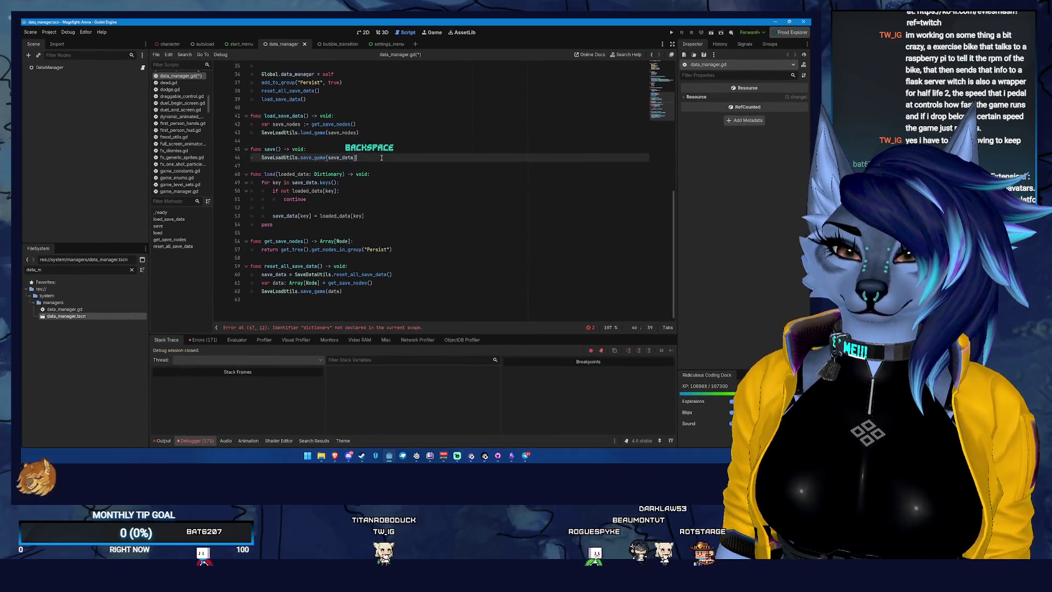
{"action": "key", "text": "ctrl+s"}
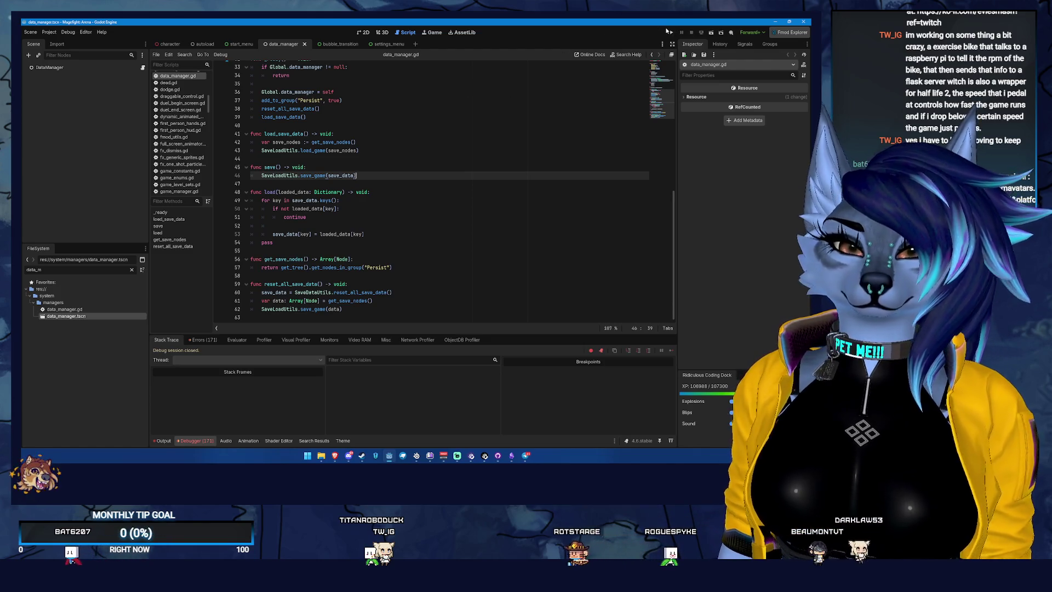
{"action": "left_click", "coordinate": [672, 32]}
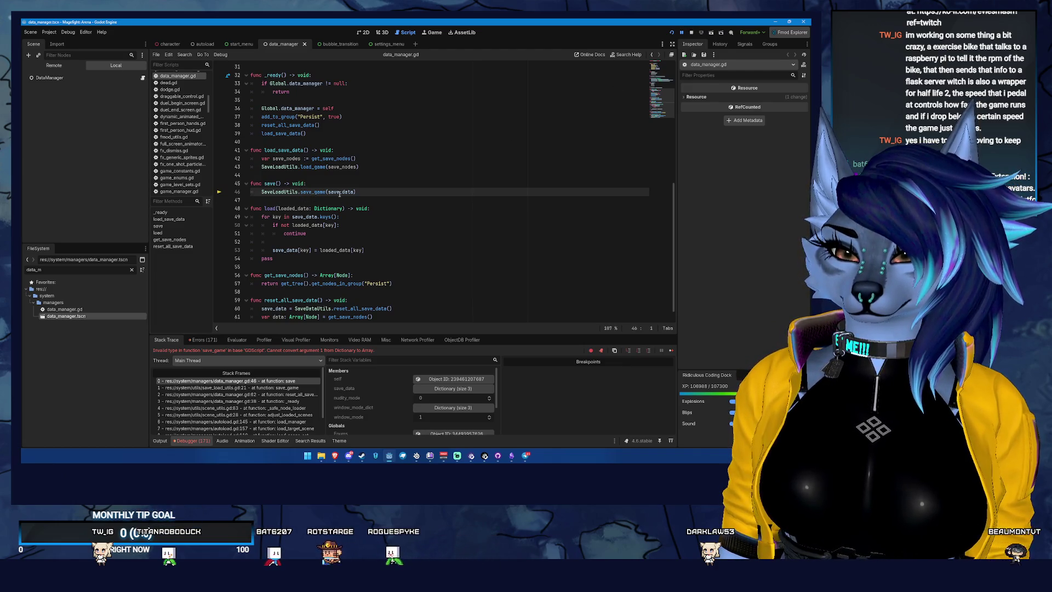
Step: Review save(), get_save_nodes() and reset_all_save_data(), then open a new line in save()
{"action": "scroll", "coordinate": [362, 187], "scroll_direction": "up", "scroll_amount": 10}
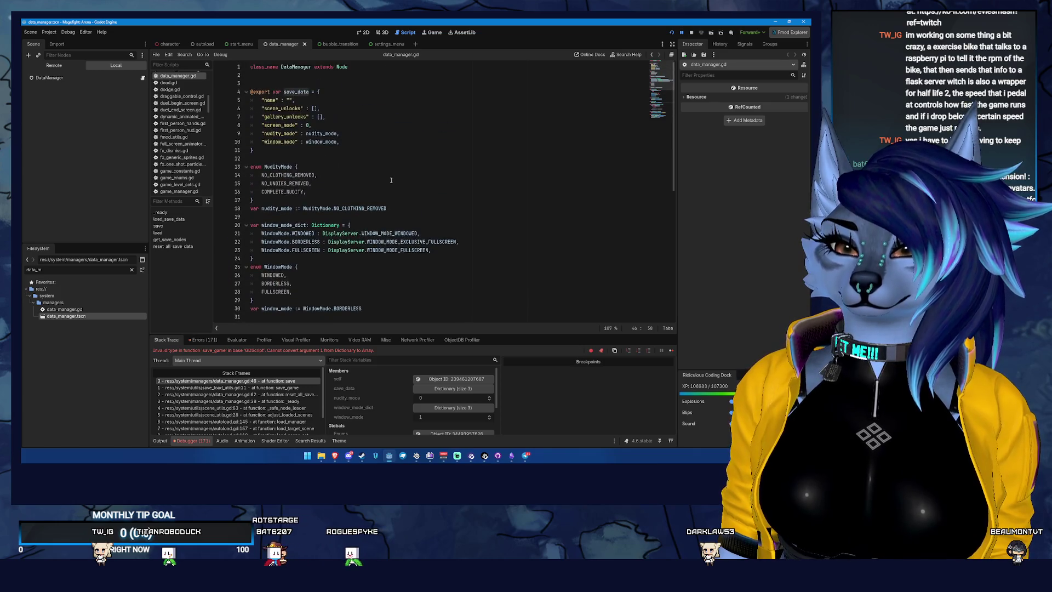
{"action": "scroll", "coordinate": [391, 181], "scroll_direction": "down", "scroll_amount": 5}
{"action": "scroll", "coordinate": [407, 240], "scroll_direction": "down", "scroll_amount": 4}
{"action": "scroll", "coordinate": [406, 241], "scroll_direction": "down", "scroll_amount": 2}
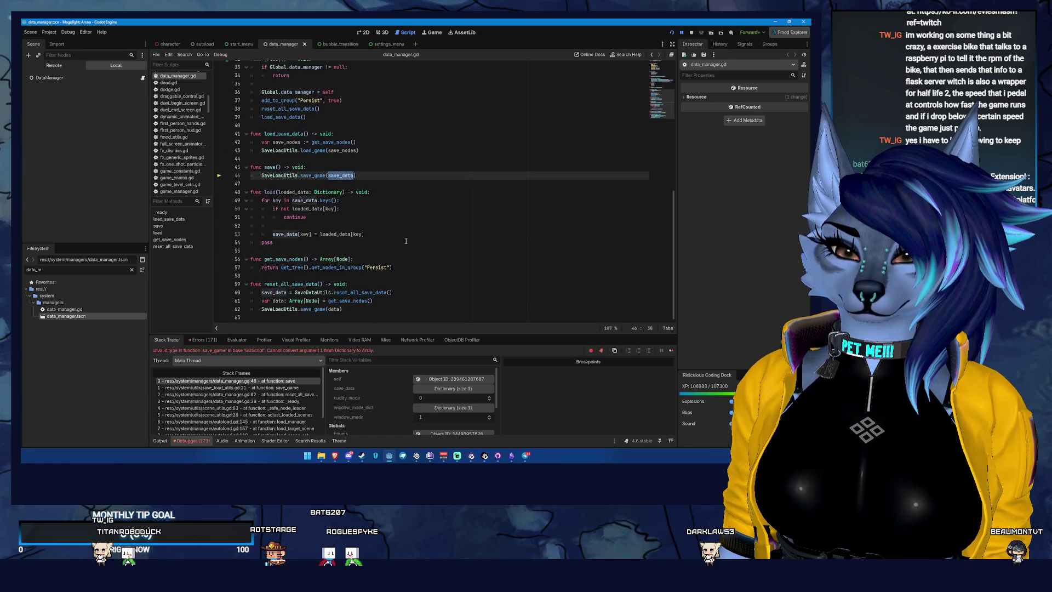
{"action": "double_click", "coordinate": [283, 266]}
{"action": "double_click", "coordinate": [338, 293]}
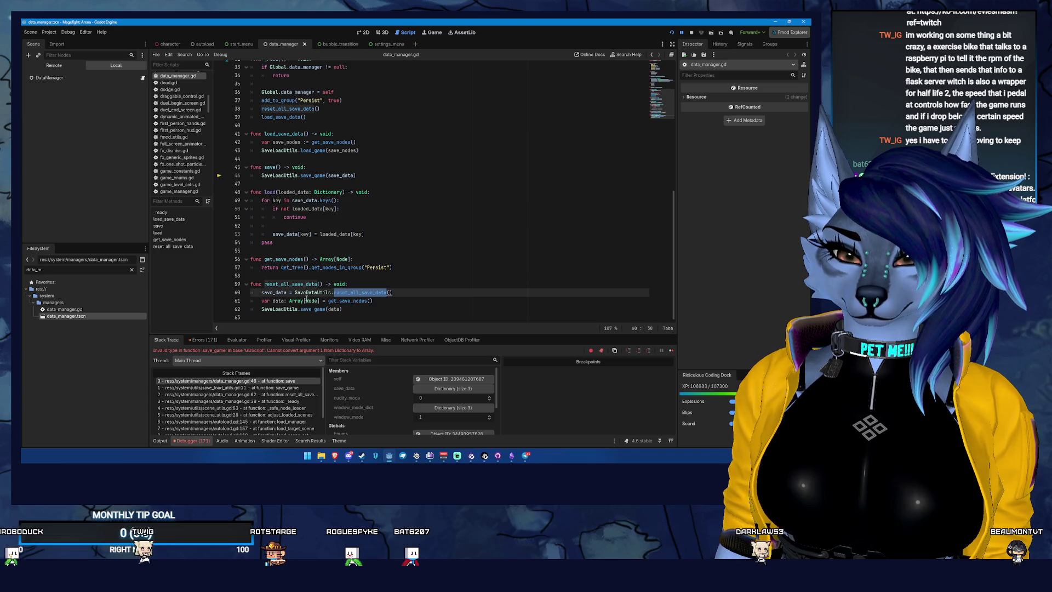
{"action": "left_click", "coordinate": [291, 293]}
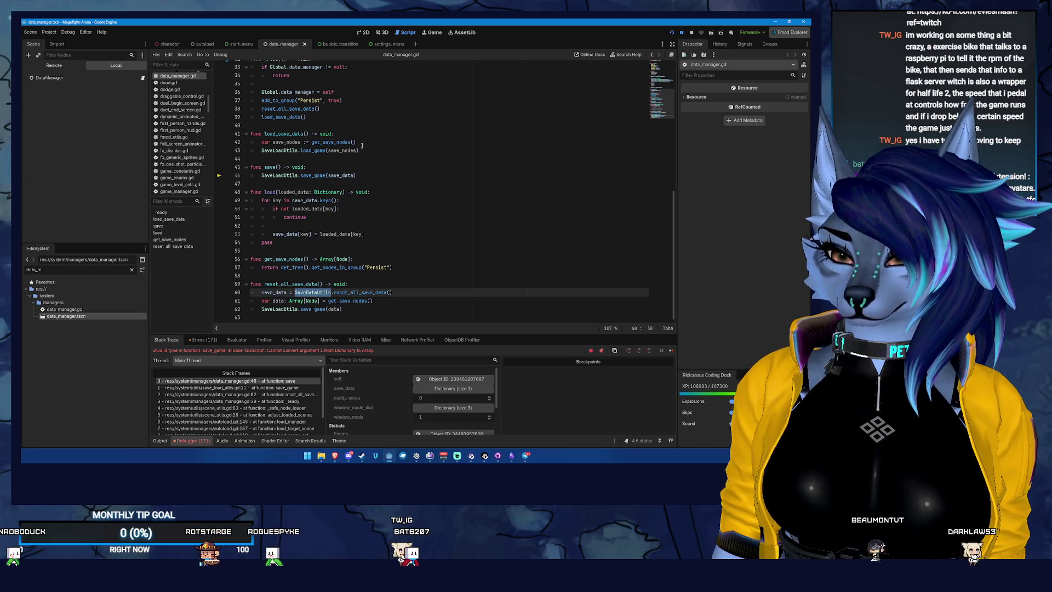
{"action": "left_click", "coordinate": [346, 166]}
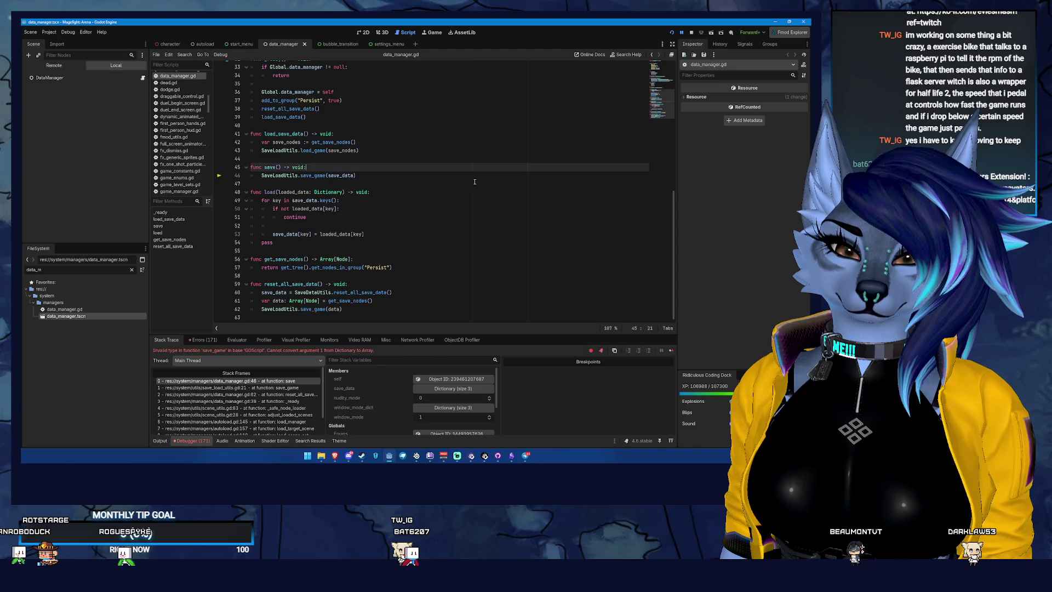
{"action": "key", "text": "Return"}
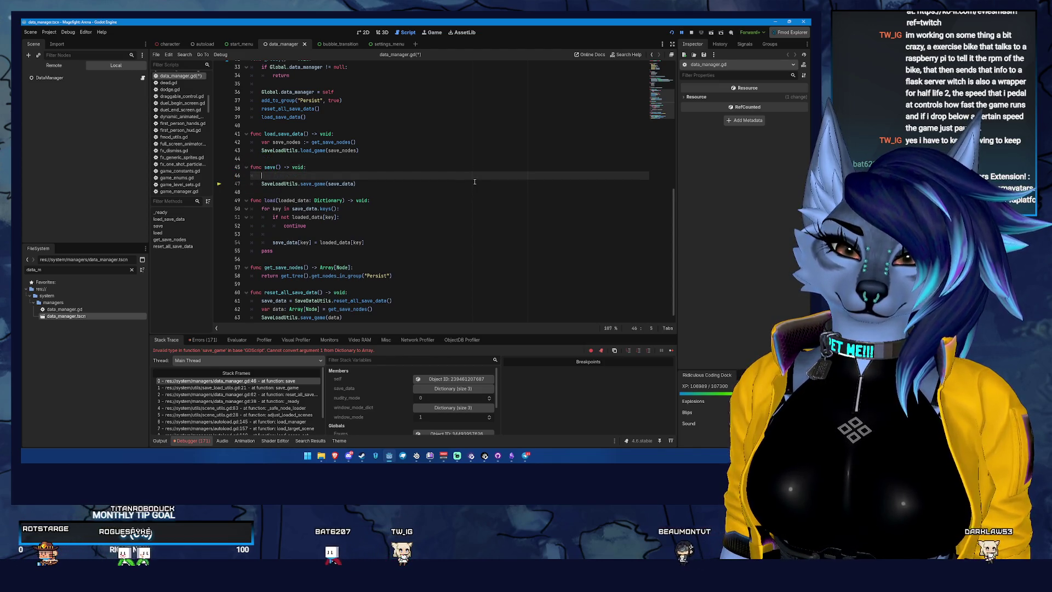
Step: Add 'var data: Array[Node] = get_save_nodes()' at the top of save()
{"action": "scroll", "coordinate": [482, 139], "scroll_direction": "up", "scroll_amount": 6}
{"action": "scroll", "coordinate": [510, 139], "scroll_direction": "down", "scroll_amount": 1}
{"action": "scroll", "coordinate": [537, 139], "scroll_direction": "down", "scroll_amount": 5}
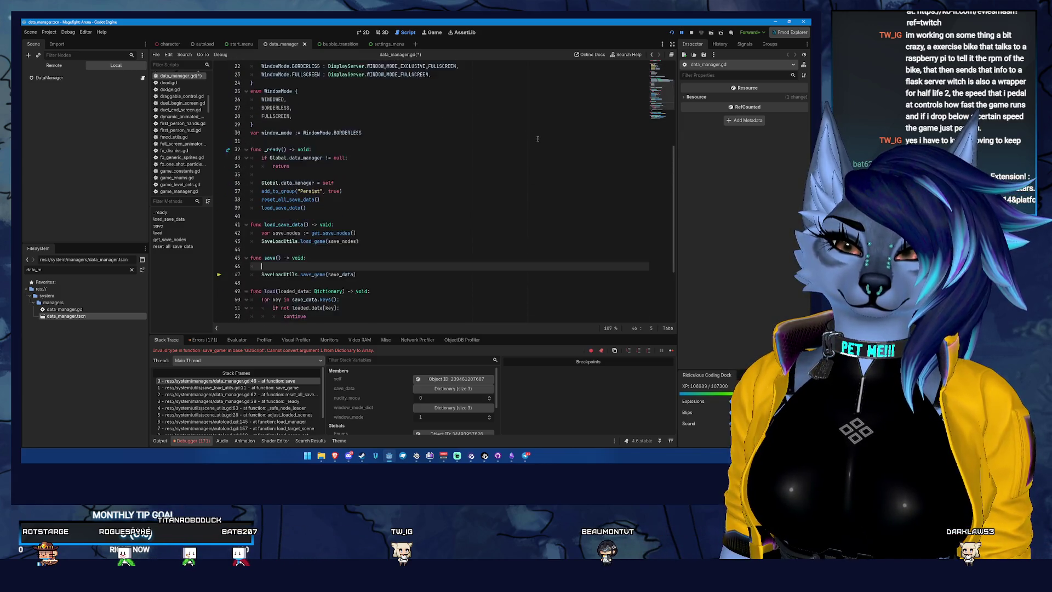
{"action": "scroll", "coordinate": [532, 139], "scroll_direction": "down", "scroll_amount": 2}
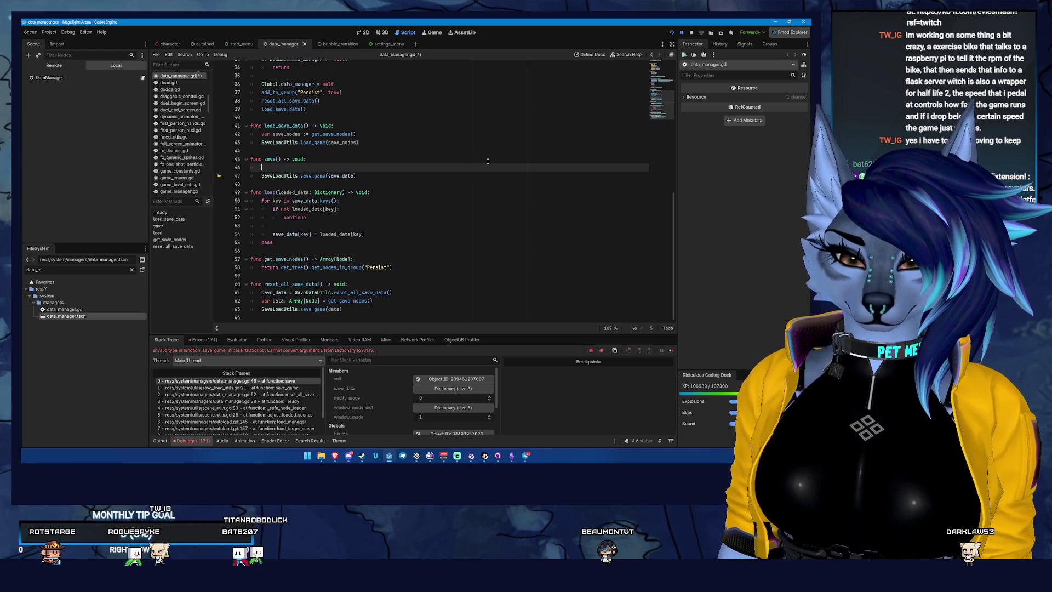
{"action": "type", "text": "pri"}
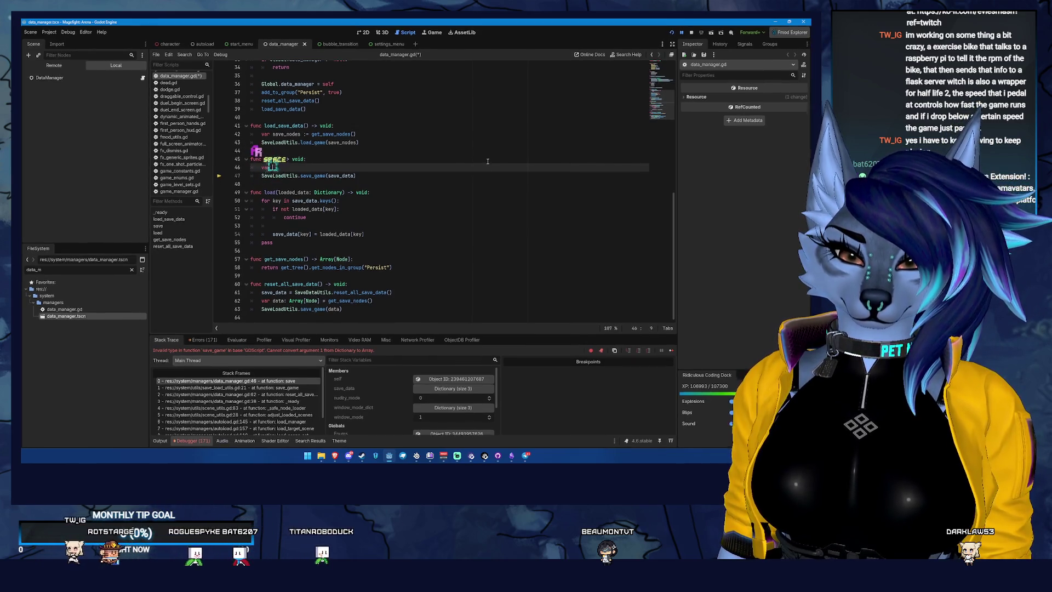
{"action": "key", "text": "BackSpace"}
{"action": "key", "text": "BackSpace"}
{"action": "key", "text": "BackSpace"}
{"action": "type", "text": "var data: Arra"}
{"action": "type", "text": "y[Node] "}
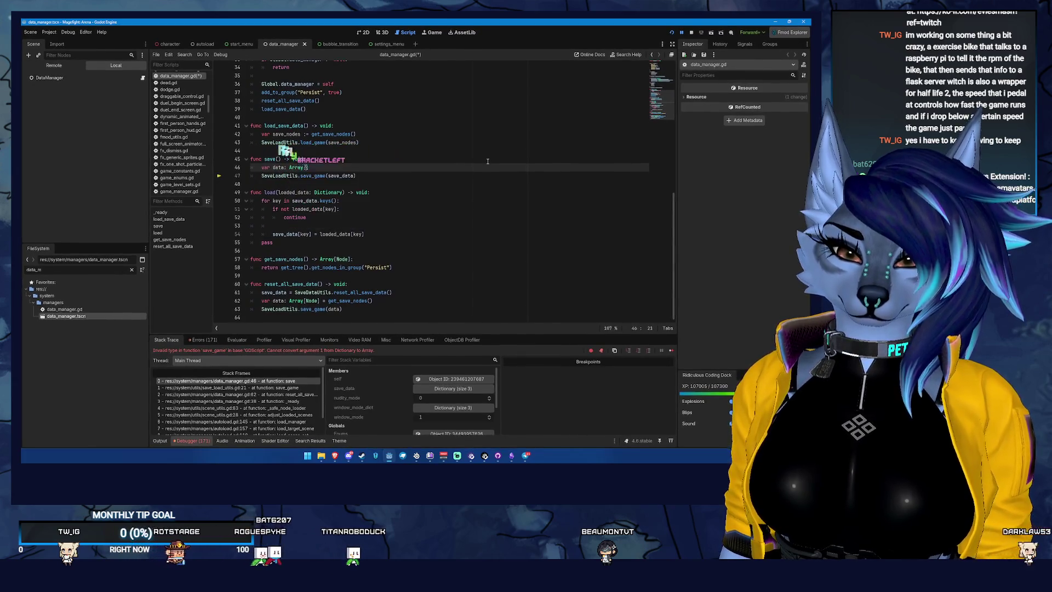
{"action": "type", "text": "= get_save_nodes()"}
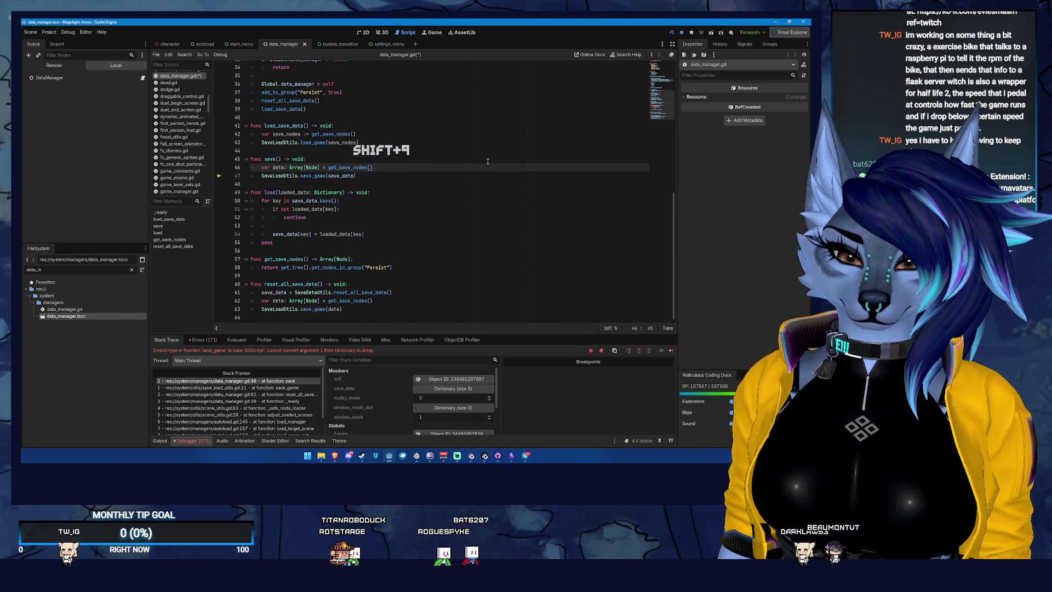
Step: Change the call to SaveLoadUtils.save_game(data), save the script and rerun the game
{"action": "key", "text": "Down"}
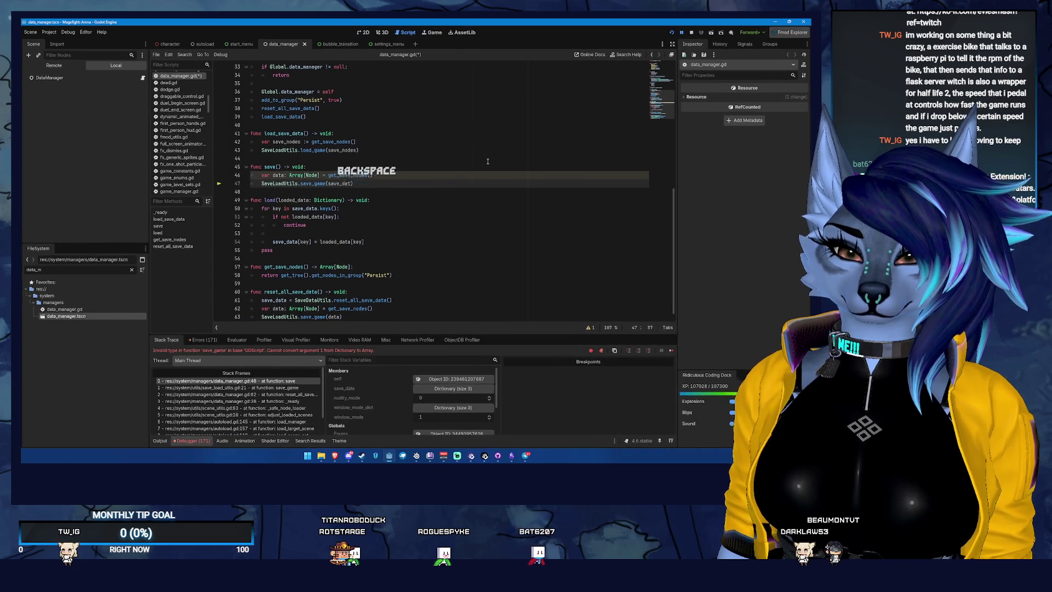
{"action": "key", "text": "BackSpace"}
{"action": "key", "text": "BackSpace"}
{"action": "key", "text": "BackSpace"}
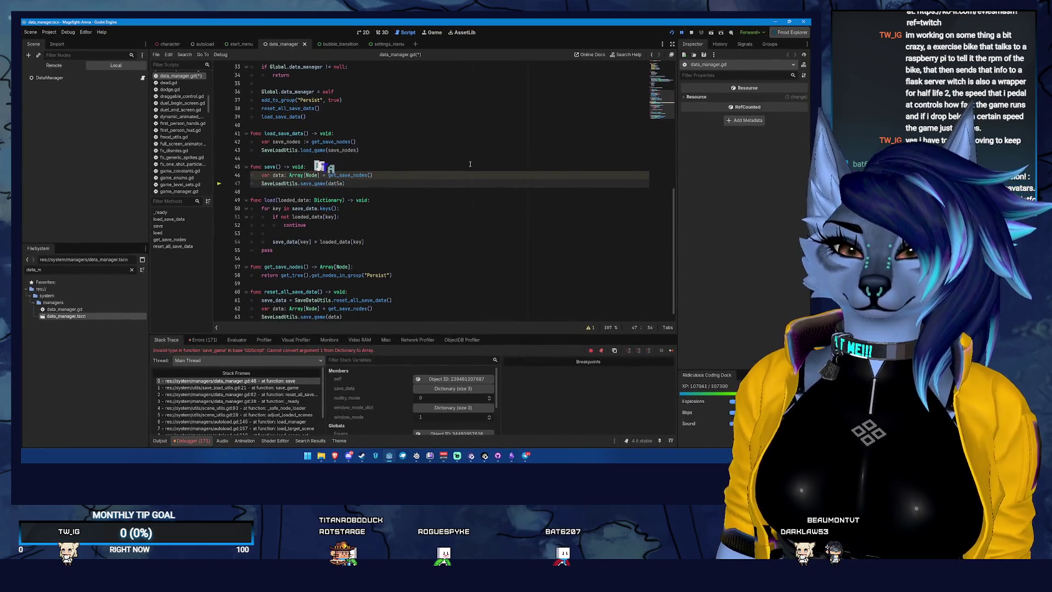
{"action": "key", "text": "BackSpace"}
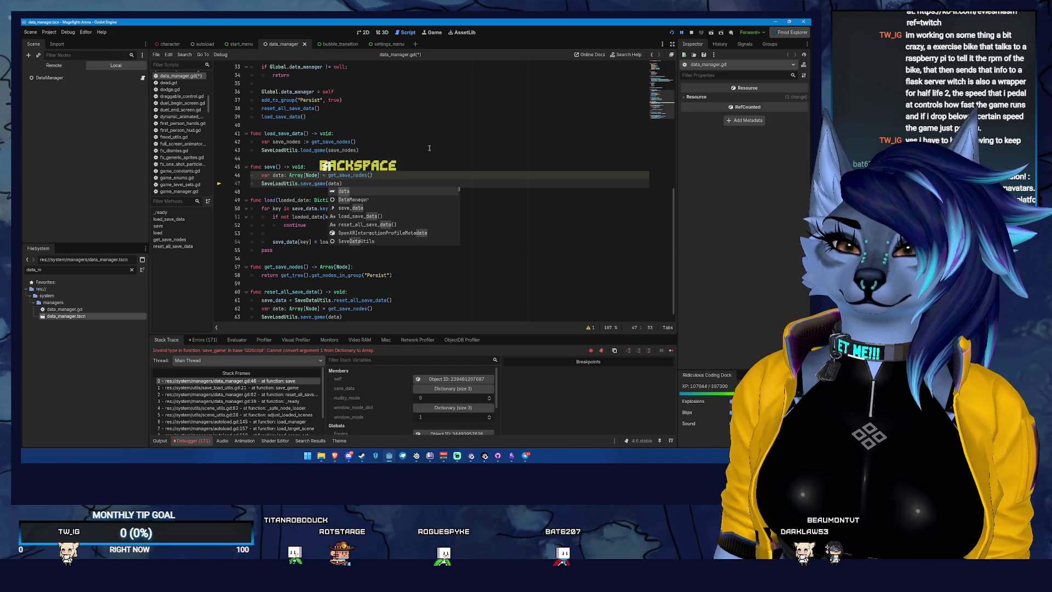
{"action": "left_click", "coordinate": [429, 144]}
{"action": "key", "text": "ctrl+s"}
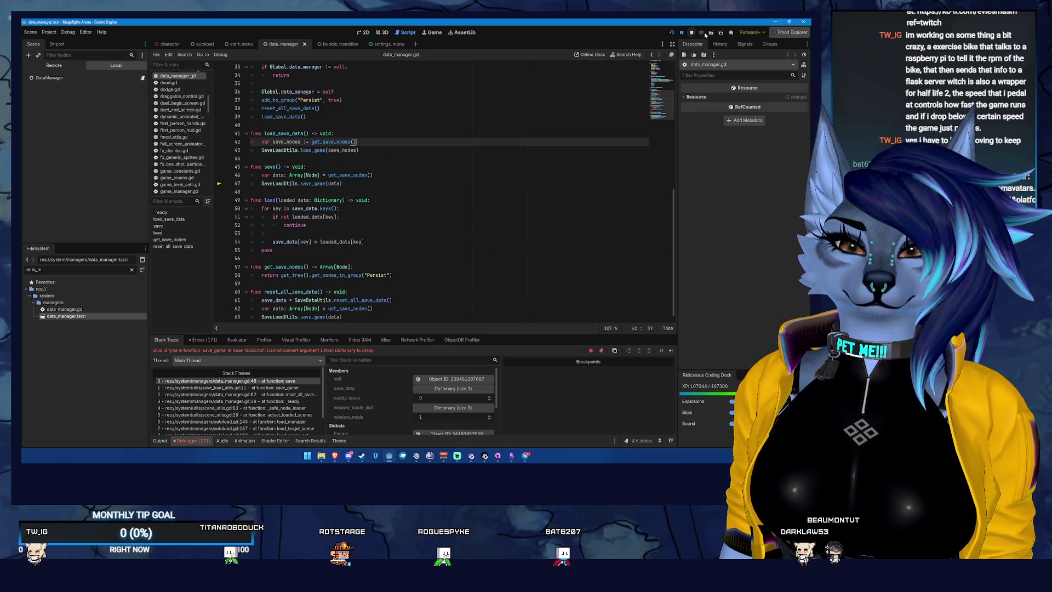
{"action": "left_click", "coordinate": [702, 33]}
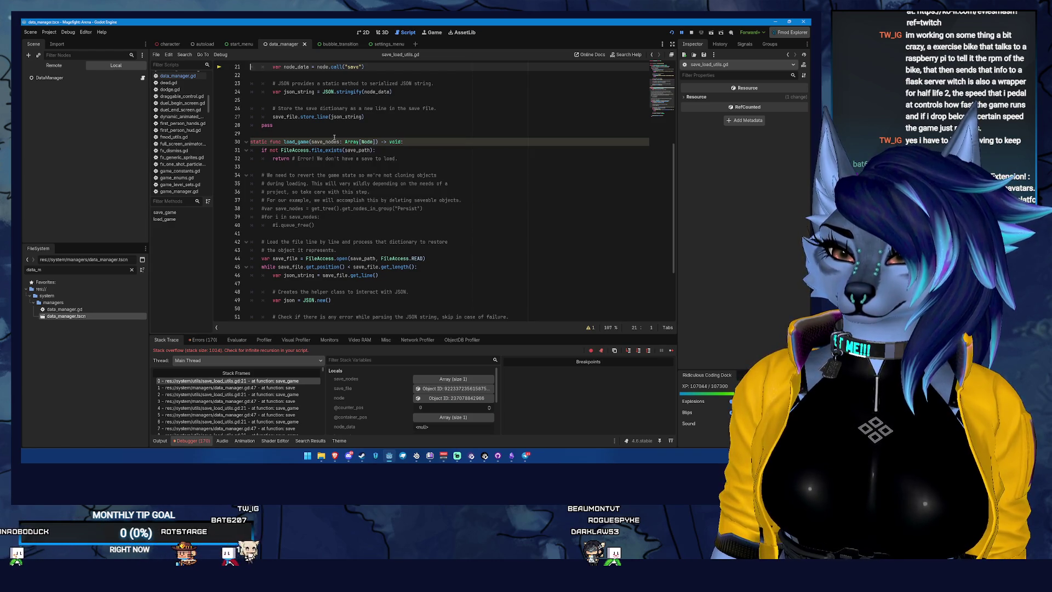
Step: Step through the repeating stack frames and open frame 0 at save_load_utils.gd line 21
{"action": "scroll", "coordinate": [325, 151], "scroll_direction": "up", "scroll_amount": 7}
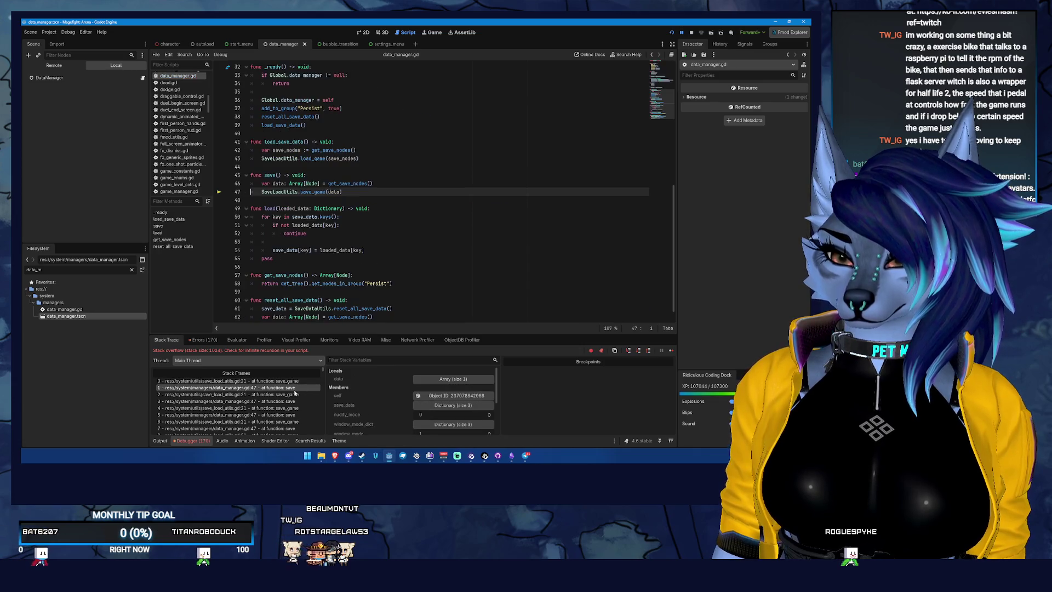
{"action": "left_click", "coordinate": [288, 394]}
{"action": "key", "text": "Down"}
{"action": "key", "text": "Down"}
{"action": "key", "text": "Down"}
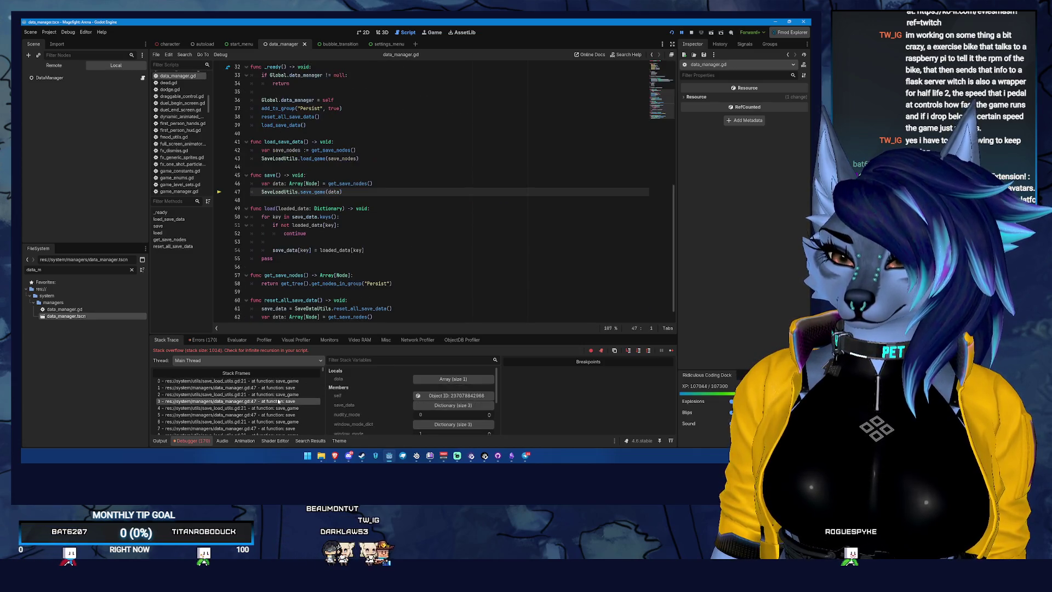
{"action": "key", "text": "Up"}
{"action": "key", "text": "Up"}
{"action": "key", "text": "Up"}
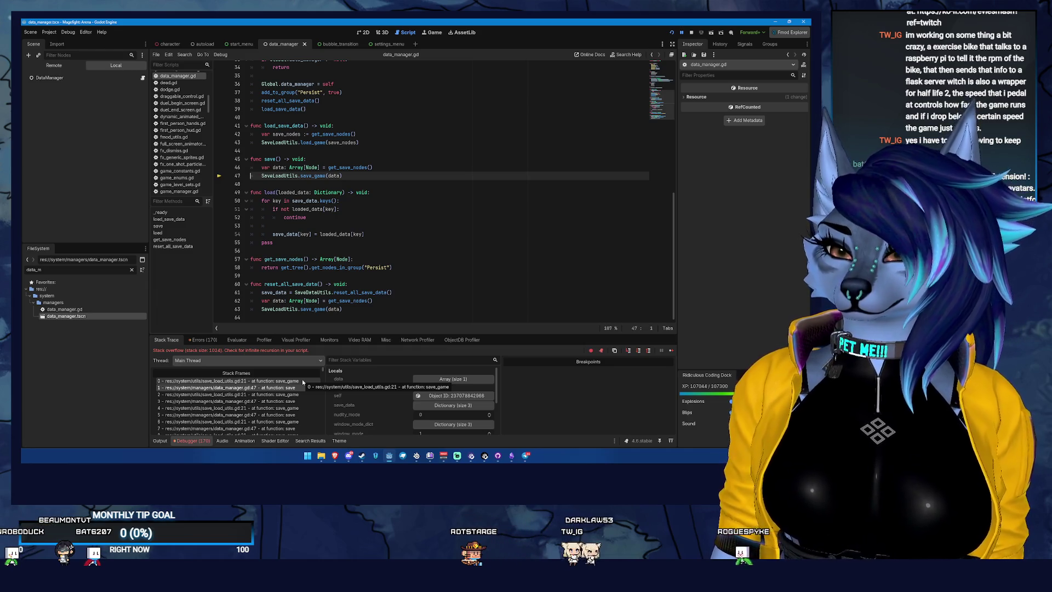
{"action": "left_click", "coordinate": [269, 381]}
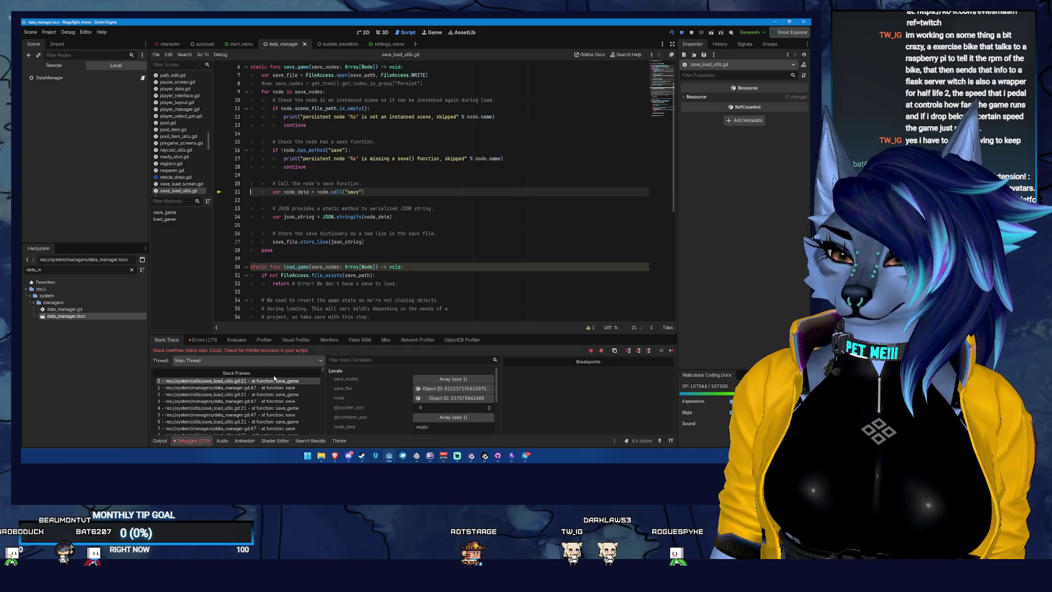
Step: Show the debugger's Errors list and scroll through its 170 GDScript reload warnings
{"action": "left_click", "coordinate": [209, 341]}
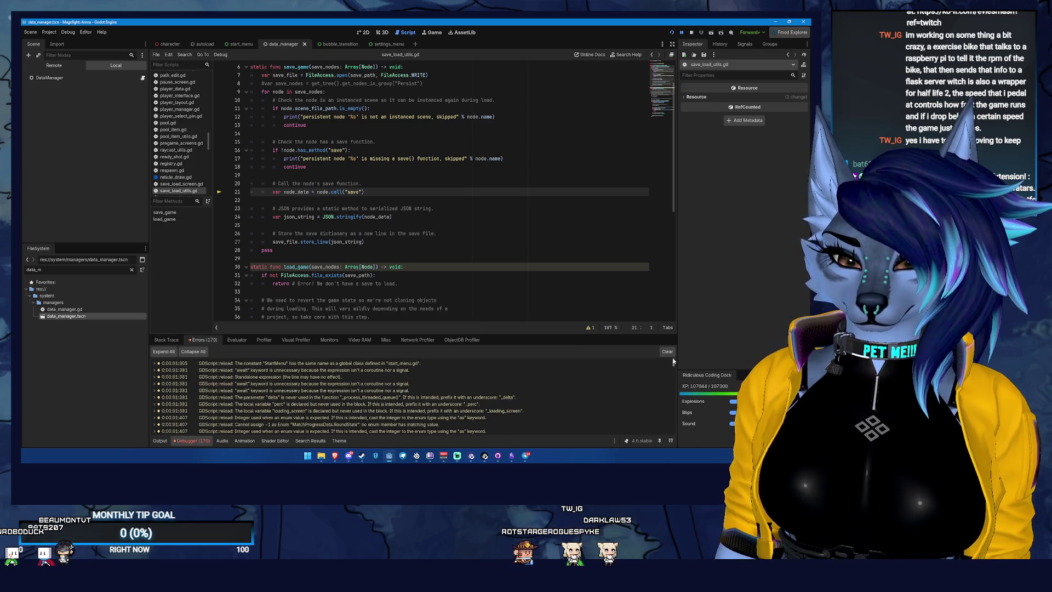
{"action": "scroll", "coordinate": [346, 417], "scroll_direction": "down", "scroll_amount": 15}
{"action": "scroll", "coordinate": [347, 417], "scroll_direction": "up", "scroll_amount": 6}
{"action": "scroll", "coordinate": [346, 414], "scroll_direction": "down", "scroll_amount": 2}
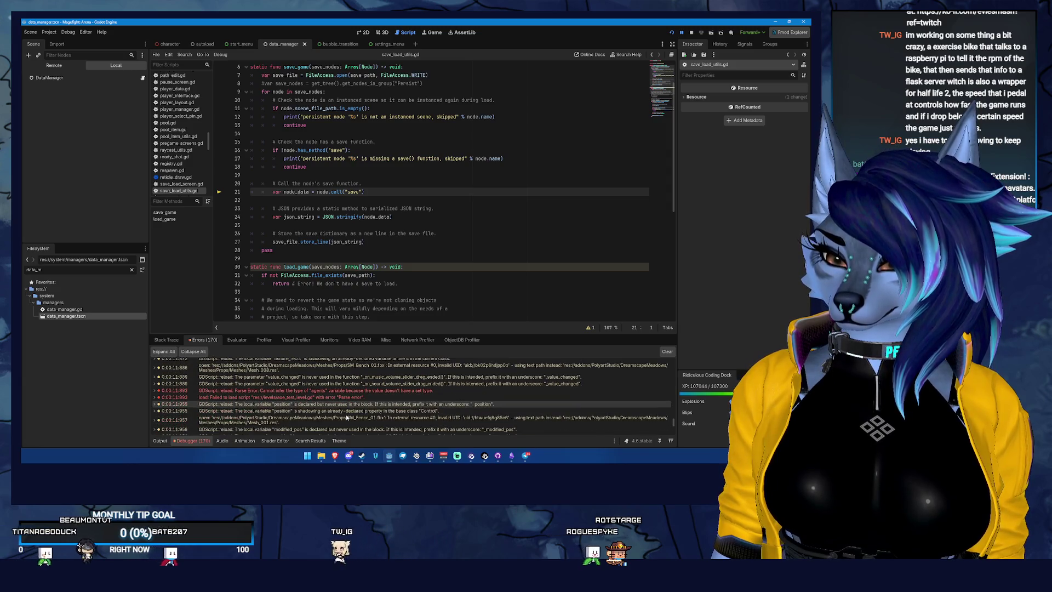
{"action": "scroll", "coordinate": [346, 418], "scroll_direction": "down", "scroll_amount": 5}
{"action": "scroll", "coordinate": [543, 391], "scroll_direction": "down", "scroll_amount": 4}
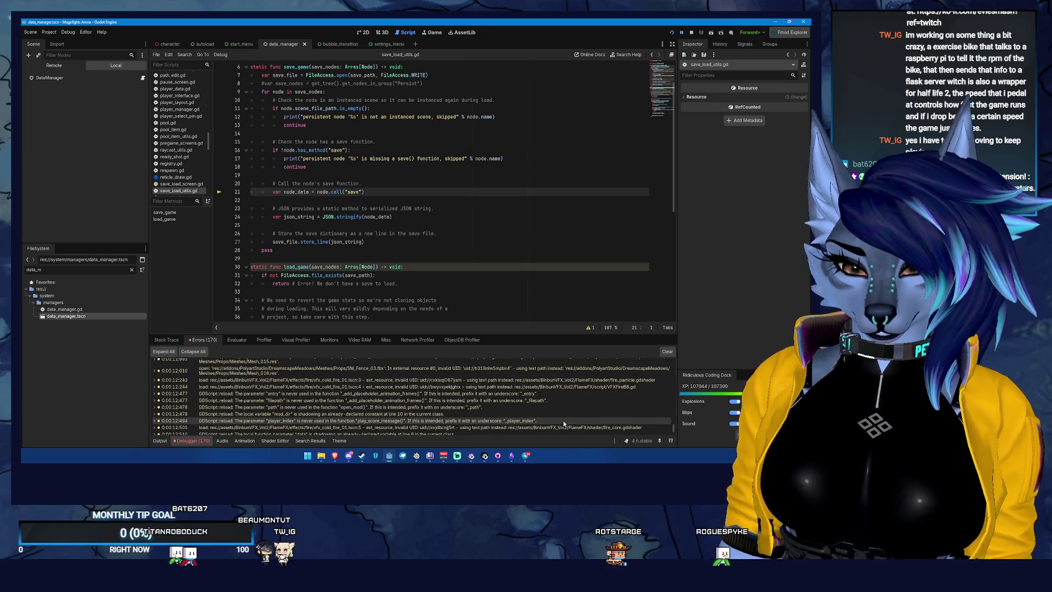
{"action": "mouse_move", "coordinate": [559, 424]}
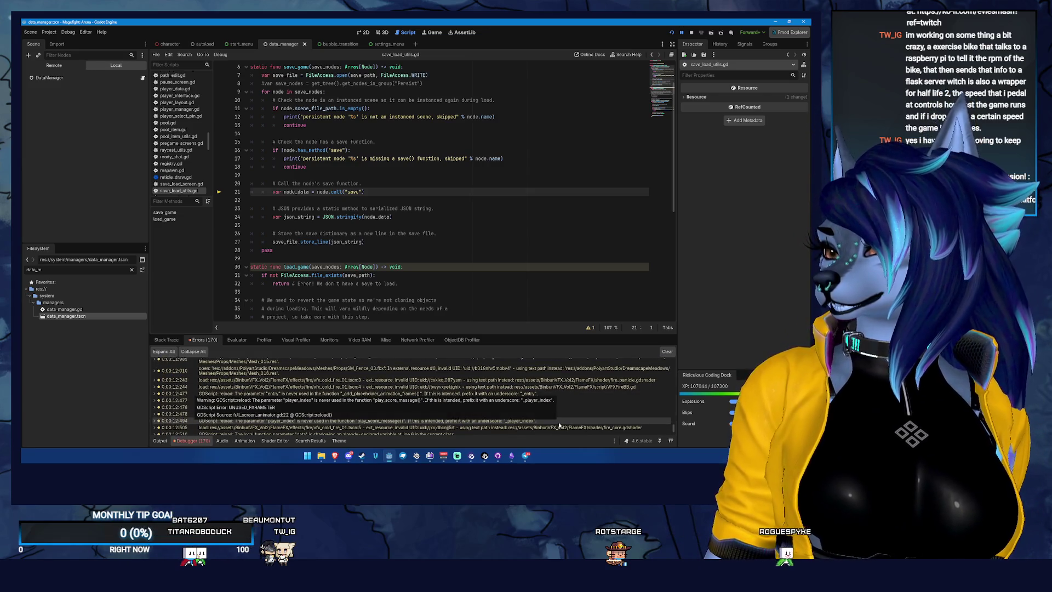